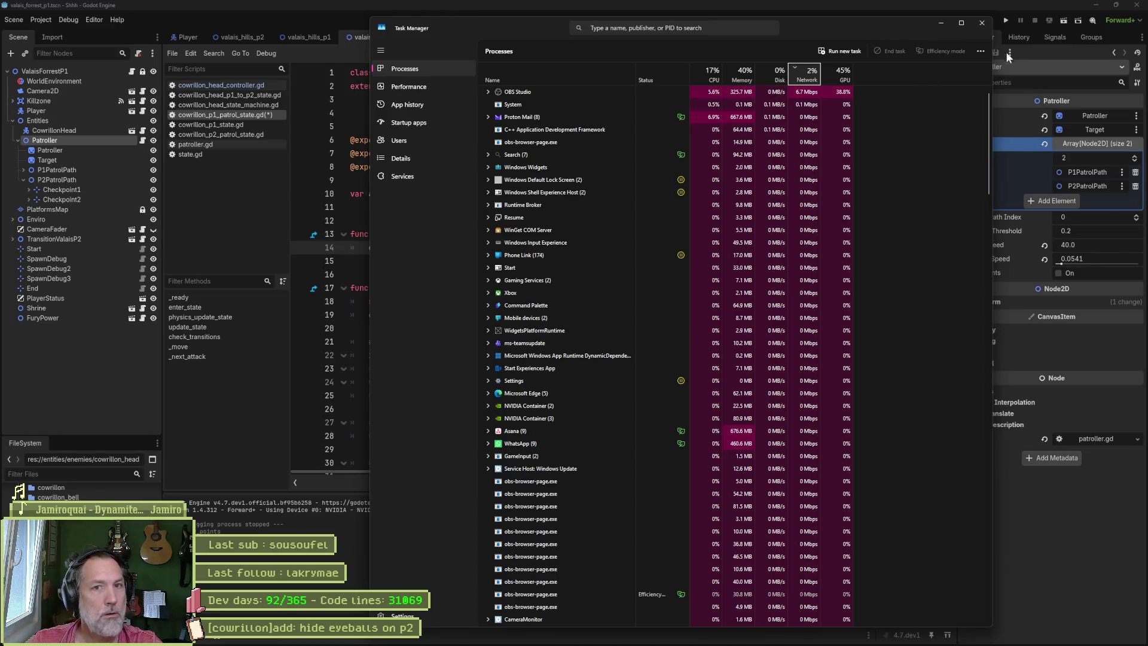
# - Close Task Manager, check CowrillonHead, then select Patroller in valais_forrest_p1 and open patroller.gd
pyautogui.click(988, 23)
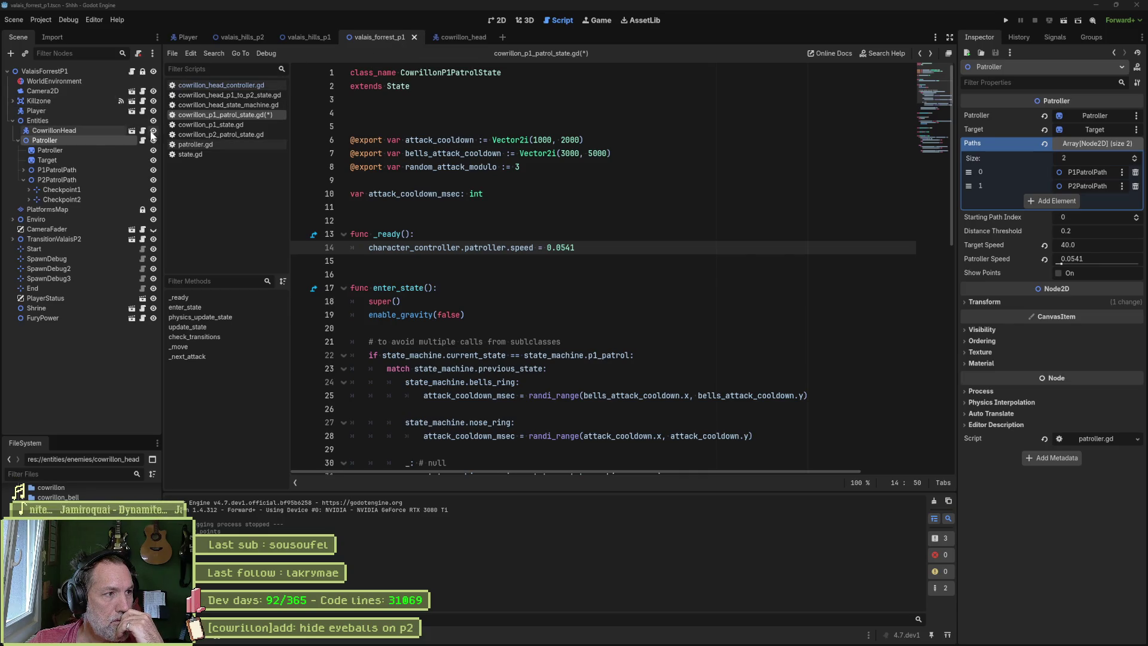
pyautogui.click(93, 131)
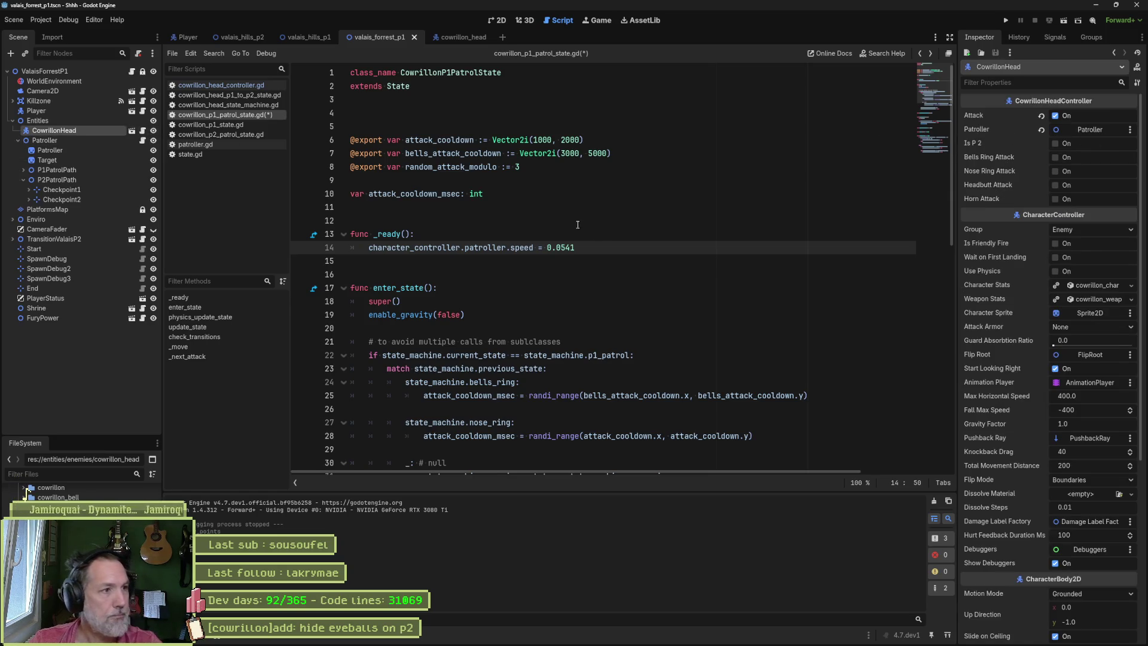
pyautogui.click(455, 38)
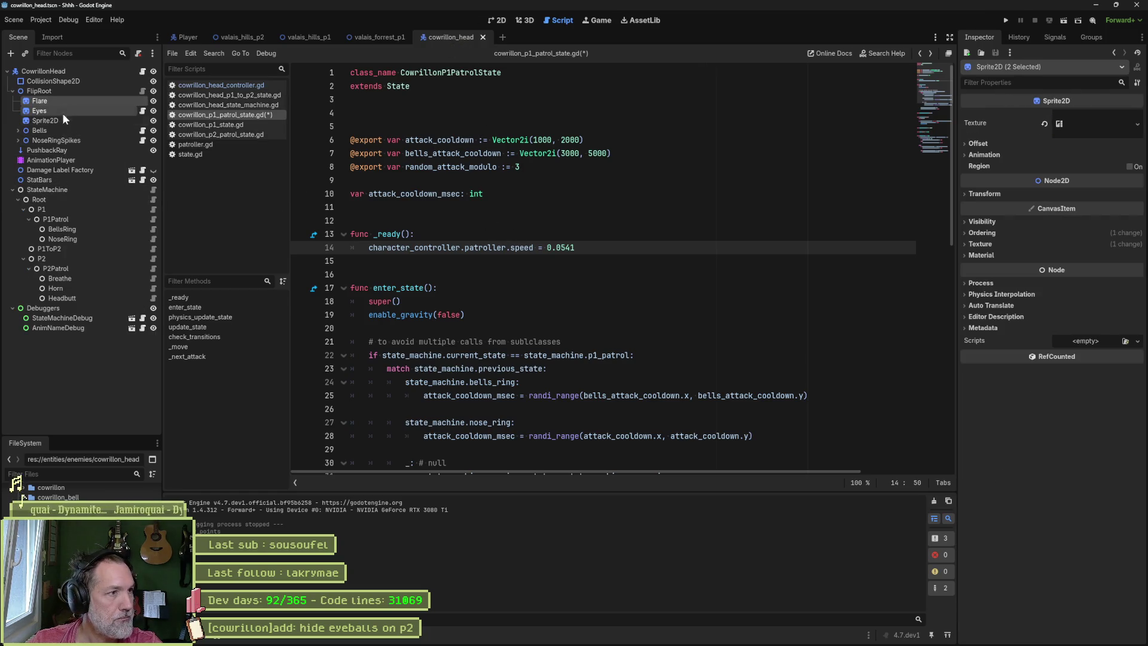
pyautogui.click(376, 37)
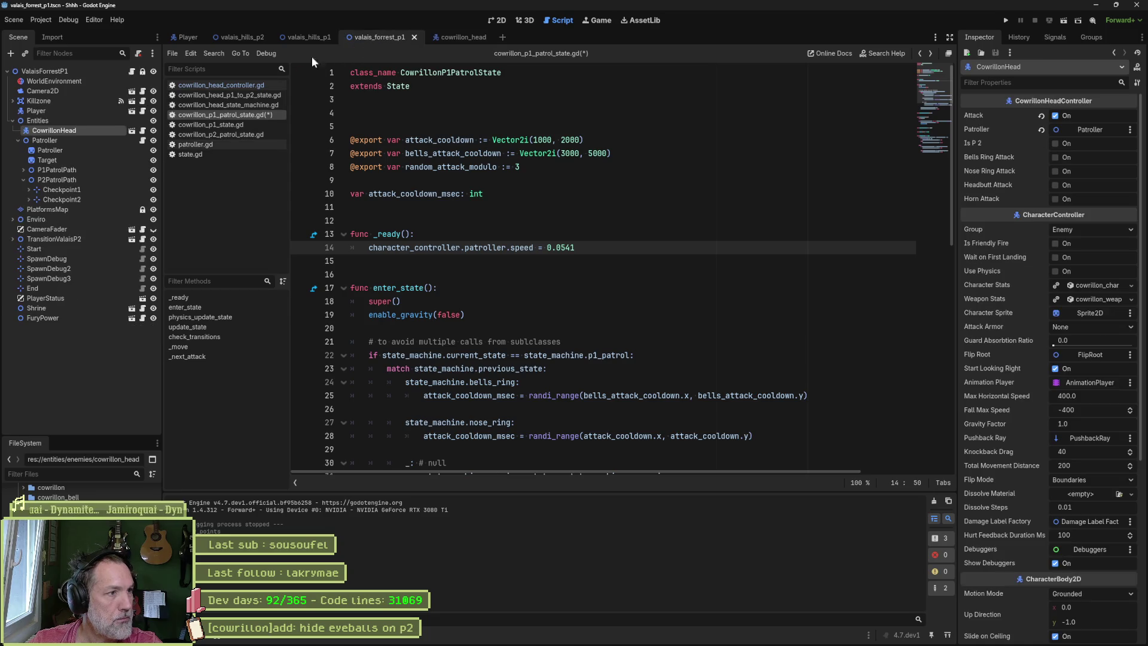
pyautogui.click(93, 140)
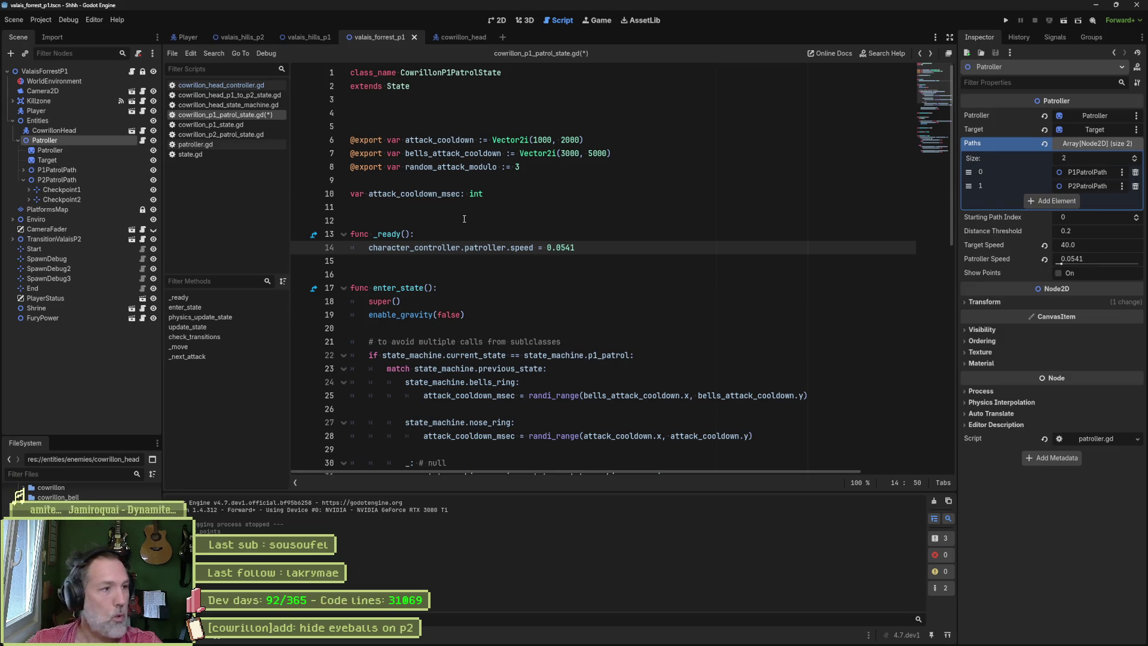
pyautogui.click(143, 140)
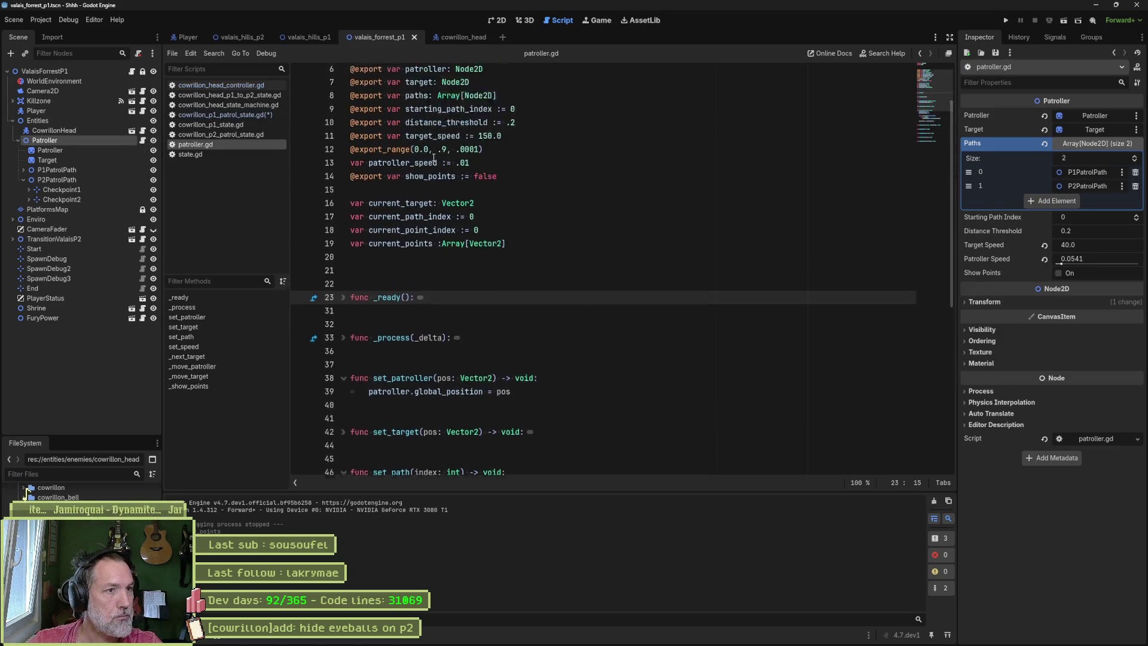
# - Rename speed to patroller_speed on line 14 of the P1 patrol state script and save
pyautogui.scroll(1, 427, 252)
pyautogui.doubleClick(401, 194)
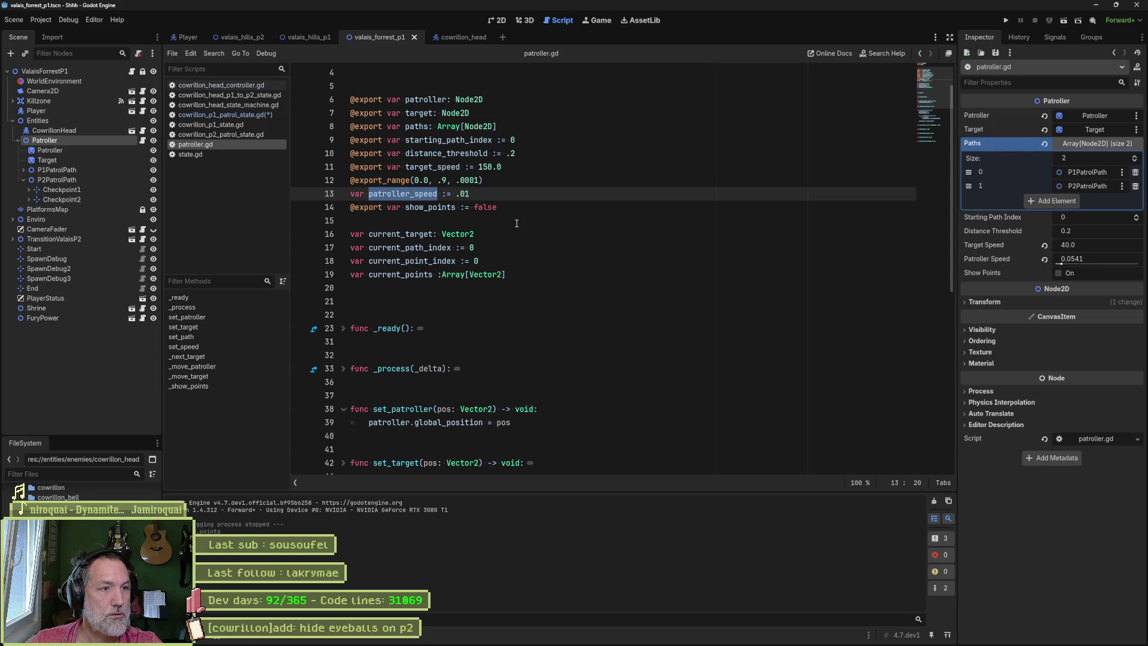
pyautogui.click(251, 118)
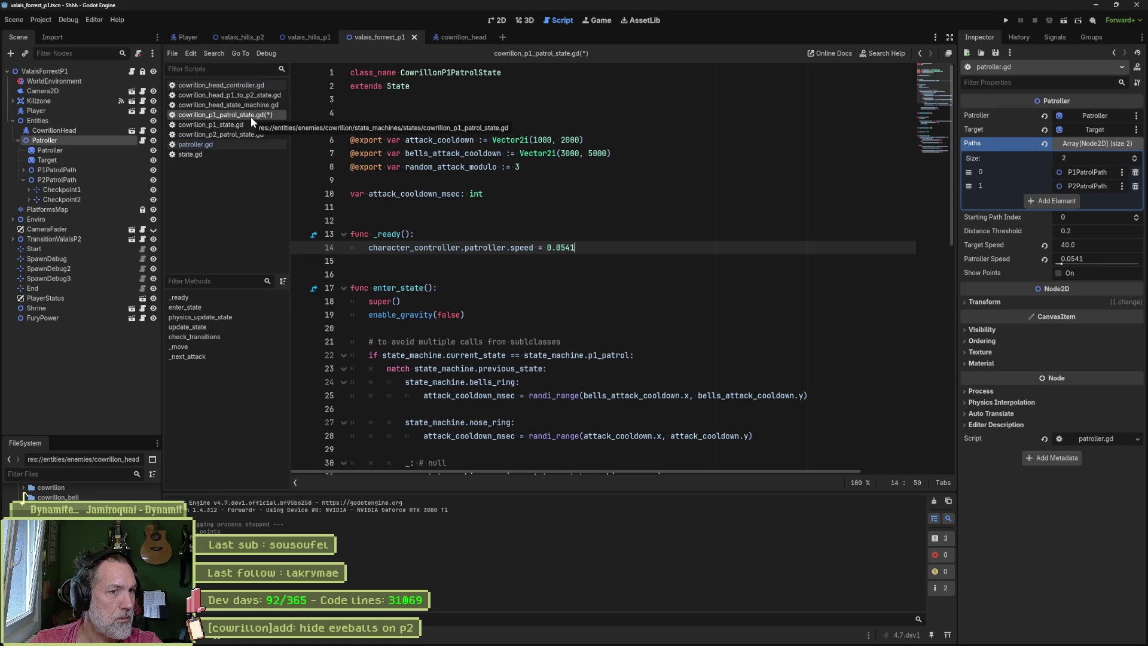
pyautogui.doubleClick(527, 247)
pyautogui.write('patroller_speed')
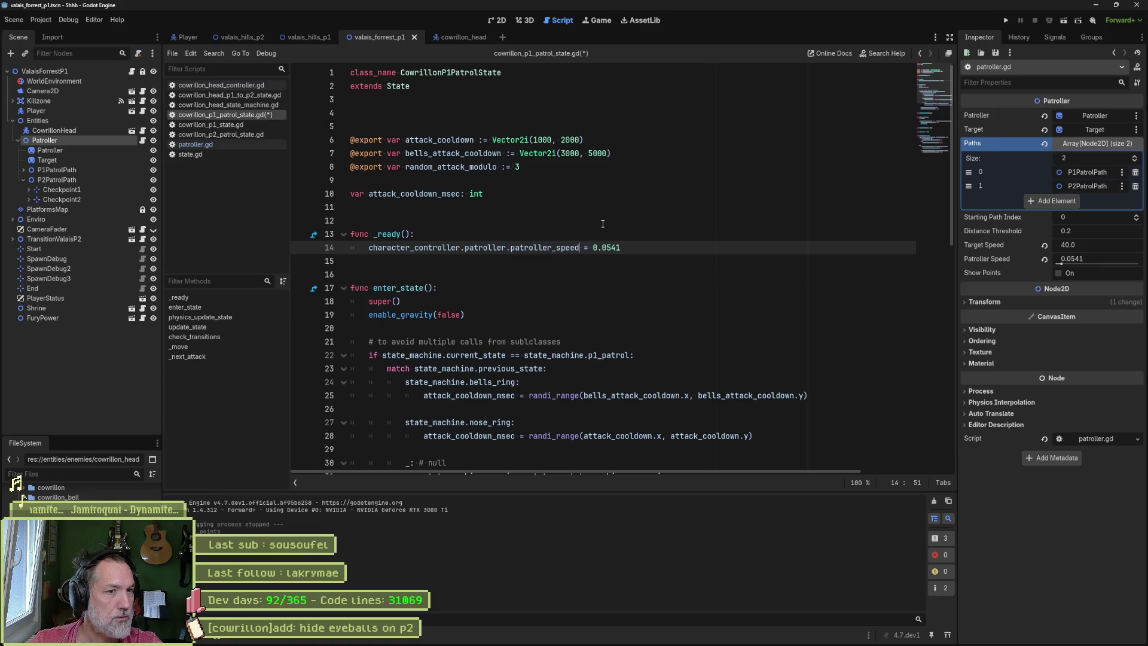
pyautogui.hotkey('ctrl', 's')
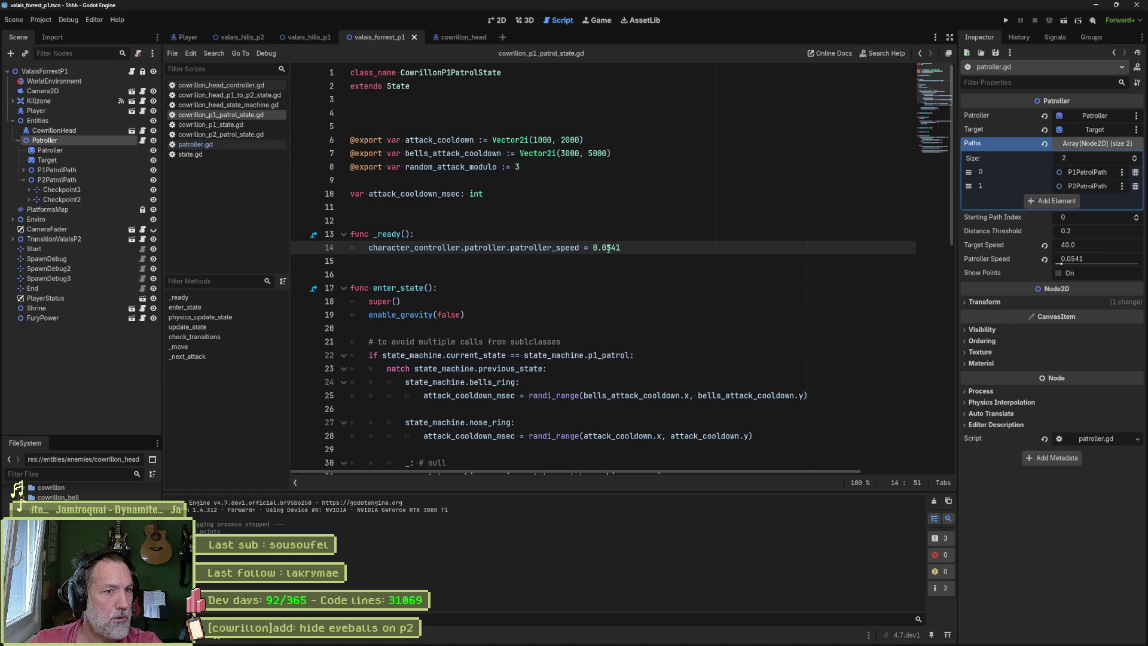
# - Duplicate line 14 with the value changed to 3.0541 and run the scene
pyautogui.tripleClick(627, 242)
pyautogui.hotkey('ctrl', 'shift', 'd')
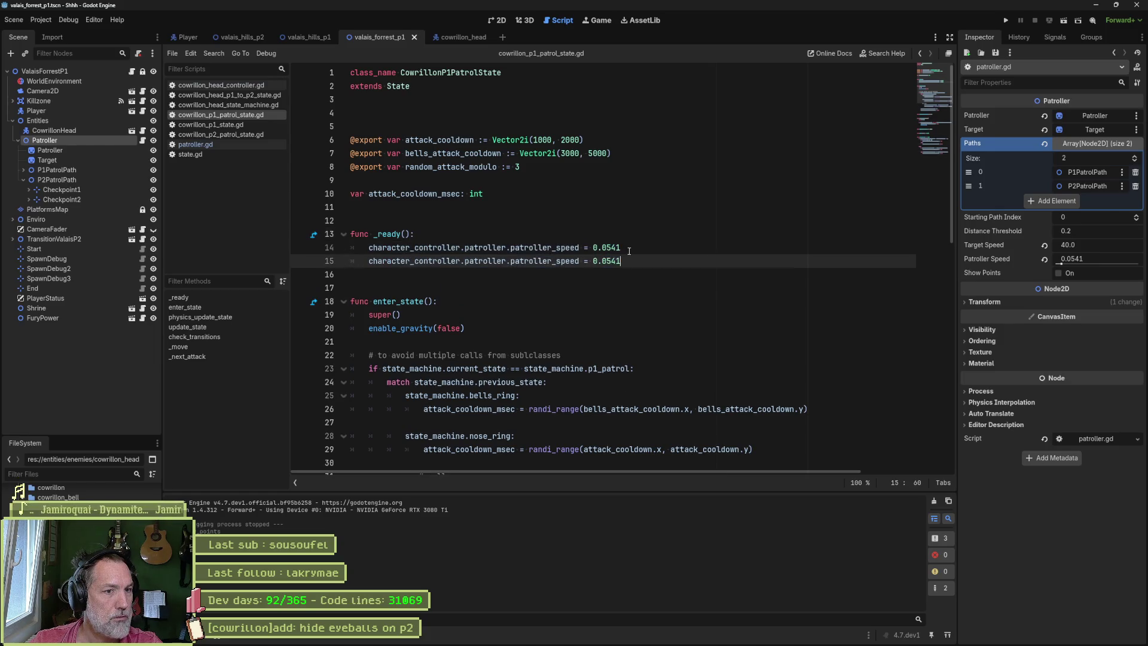
pyautogui.press('BackSpace')
pyautogui.write('3')
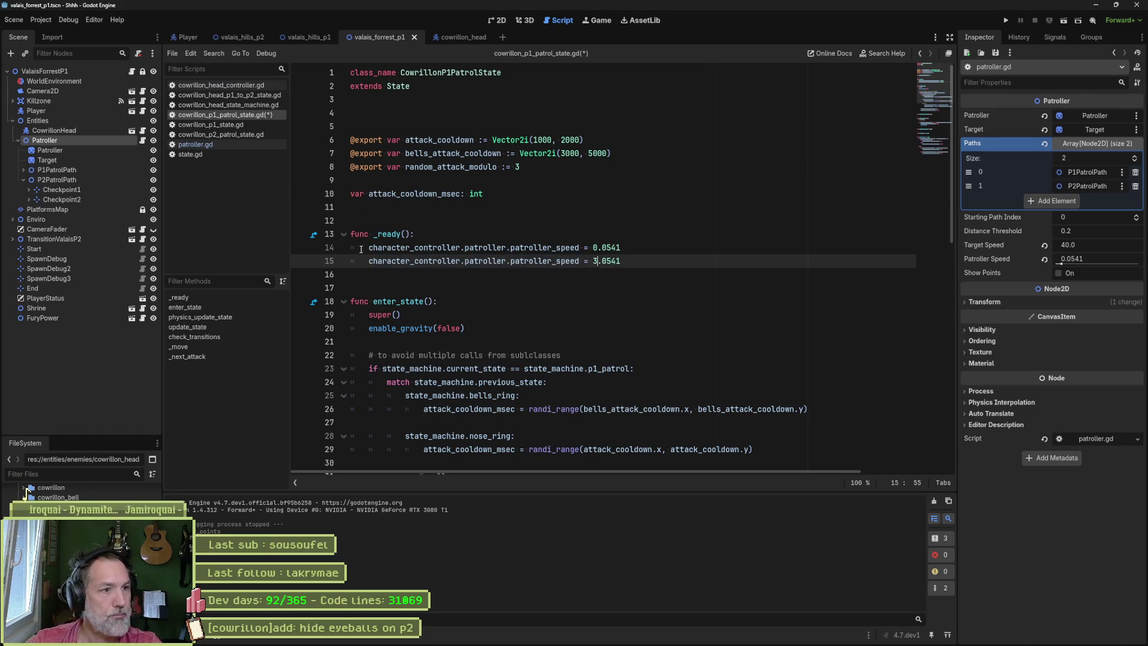
pyautogui.press('F6')
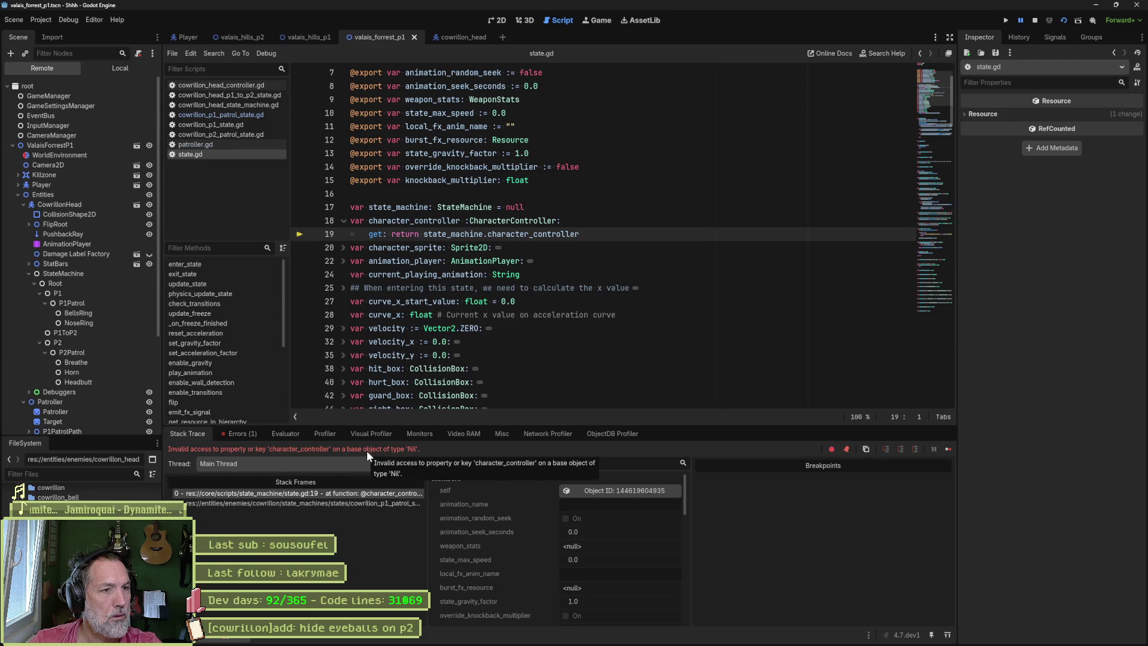
# - Stop the crashed game and bring cowrillon_p1_patrol_state.gd back into the editor
pyautogui.press('F8')
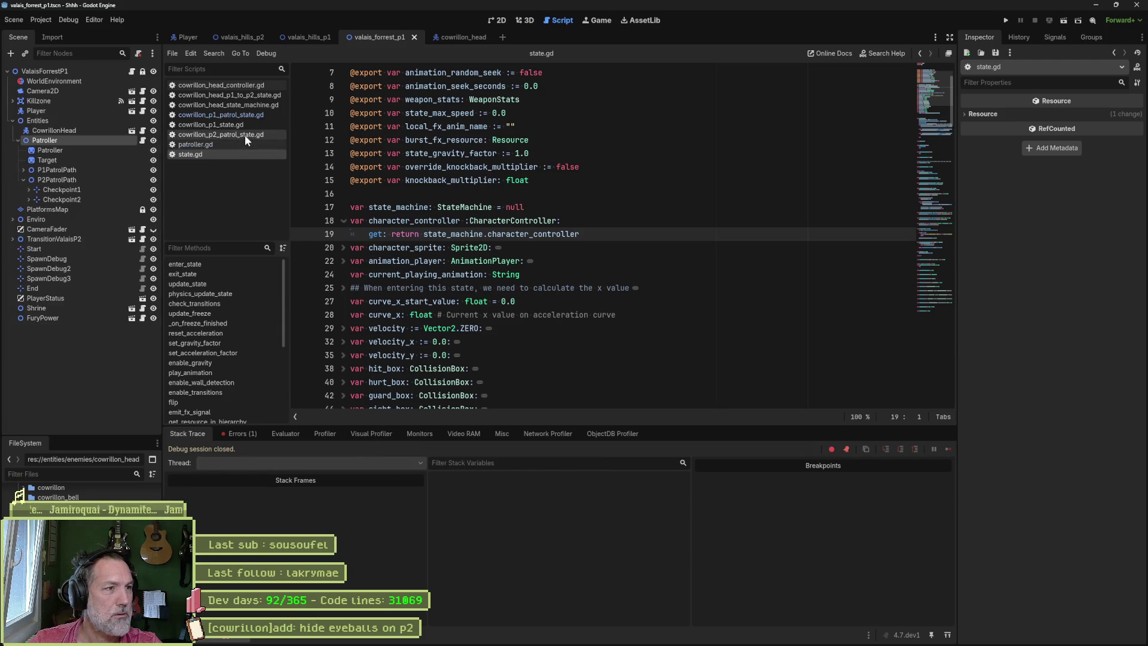
pyautogui.click(249, 114)
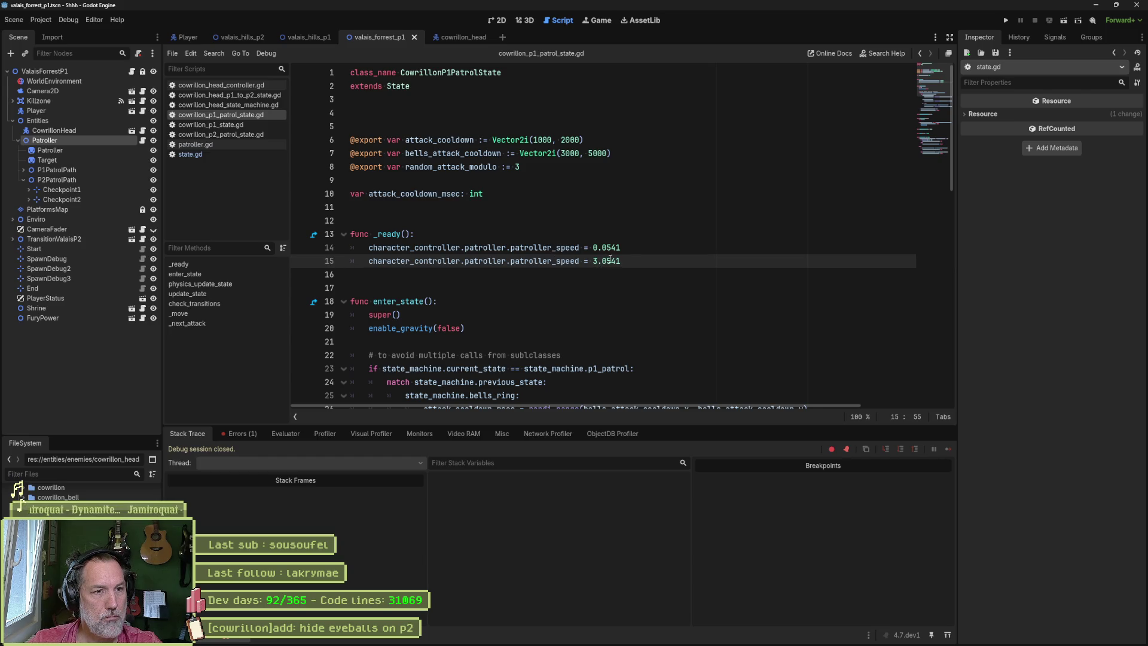
pyautogui.scroll(-3, 634, 264)
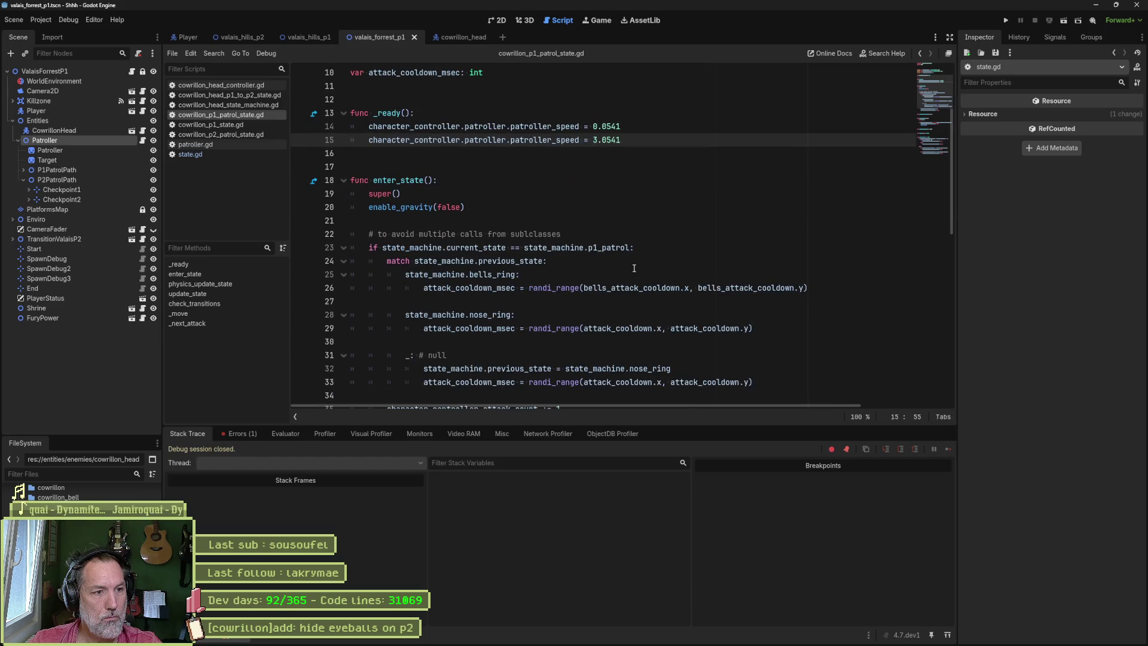
pyautogui.scroll(3, 634, 268)
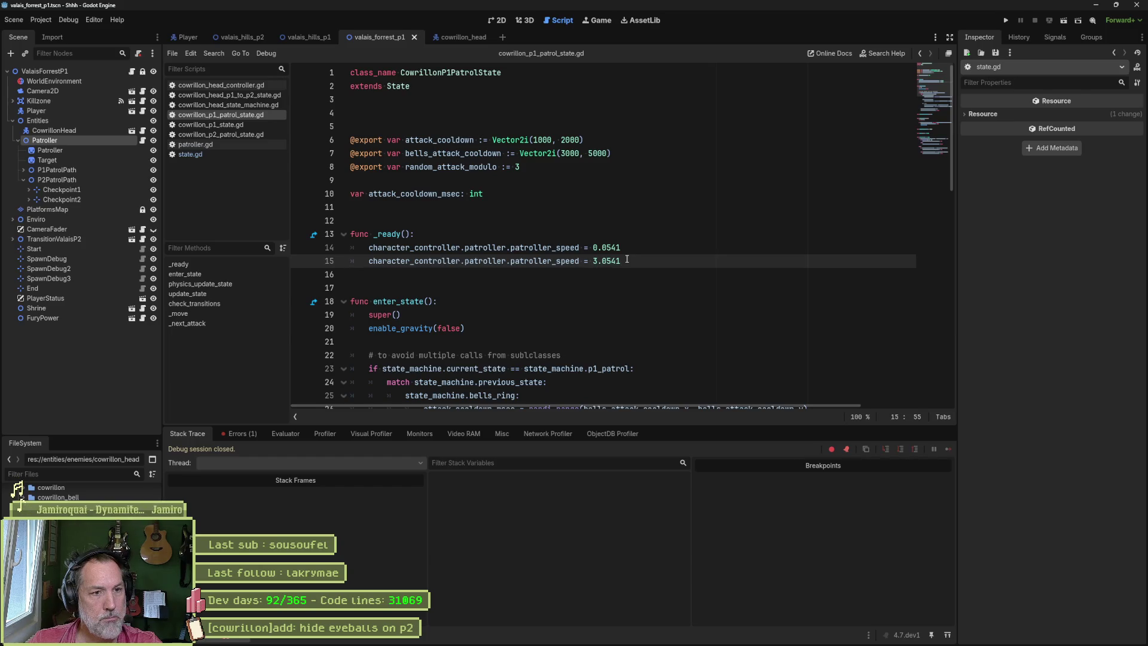
# - Copy the line 15 patroller_speed assignment and place the caret inside enter_state
pyautogui.press('End')
pyautogui.hotkey('shift', 'Up')
pyautogui.hotkey('ctrl', 'c')
pyautogui.click(551, 328)
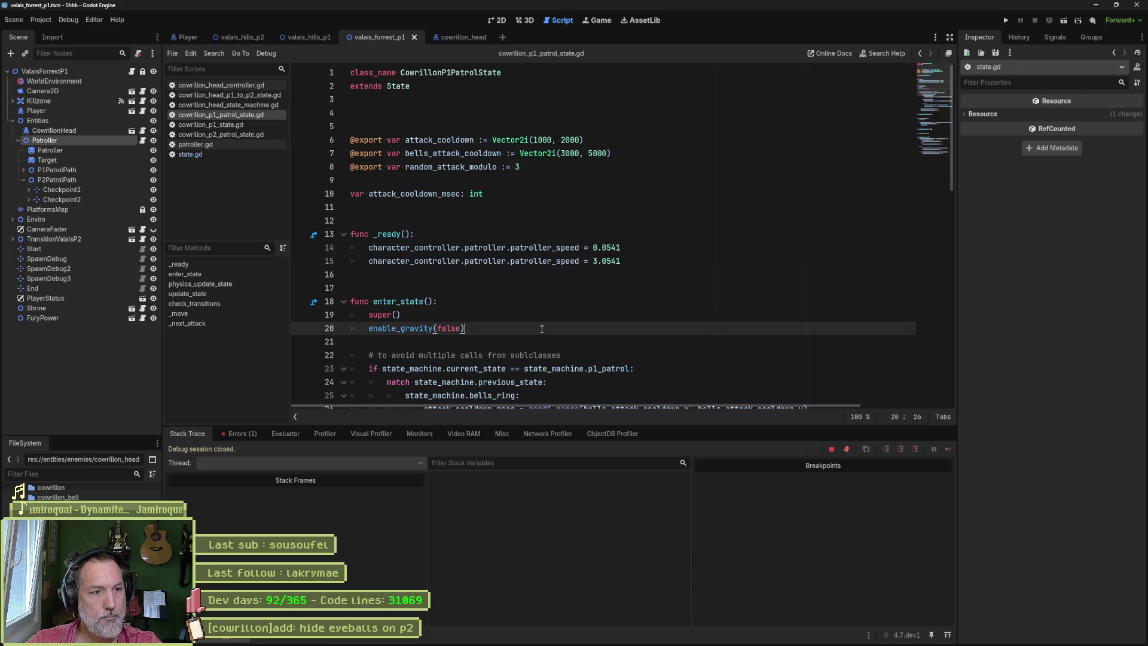
# - Paste the speed line into enter_state and indent it under 'if not character_controller.is_p2:'
pyautogui.hotkey('ctrl', 'v')
pyautogui.press('Up')
pyautogui.press('Return')
pyautogui.write('if cha')
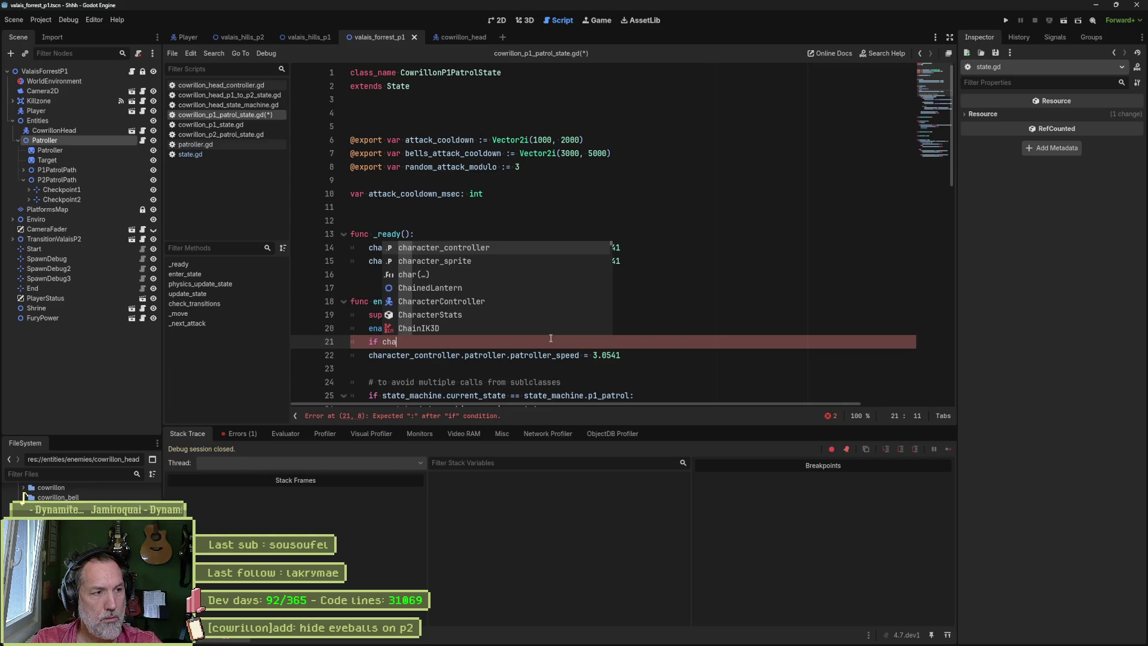
pyautogui.press('Return')
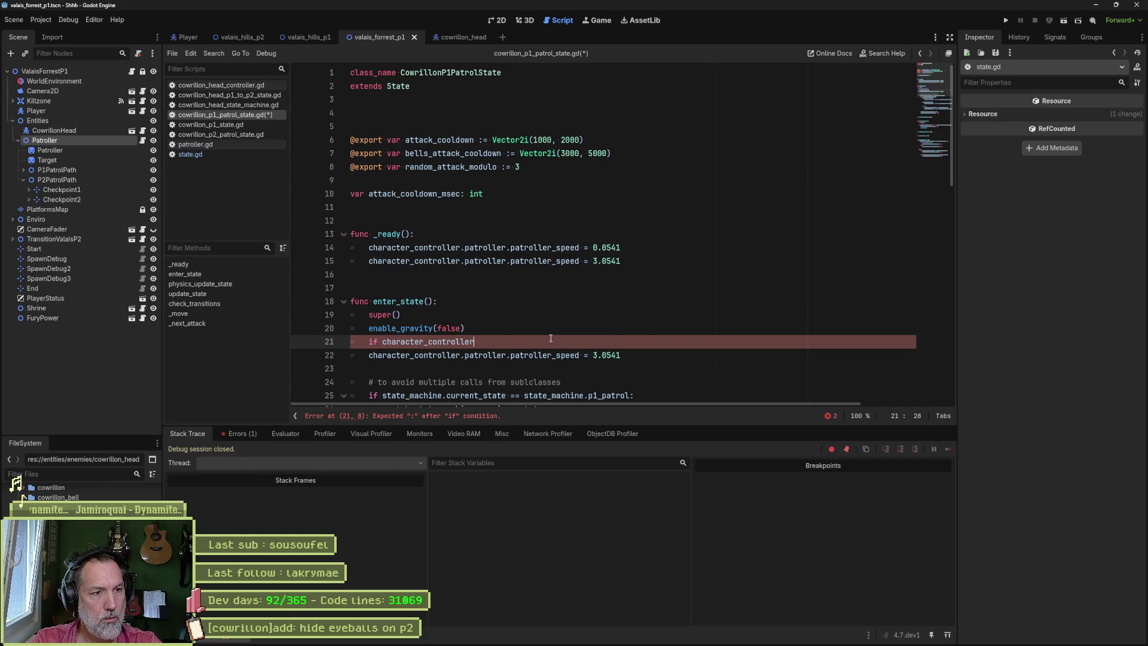
pyautogui.write('is_p2')
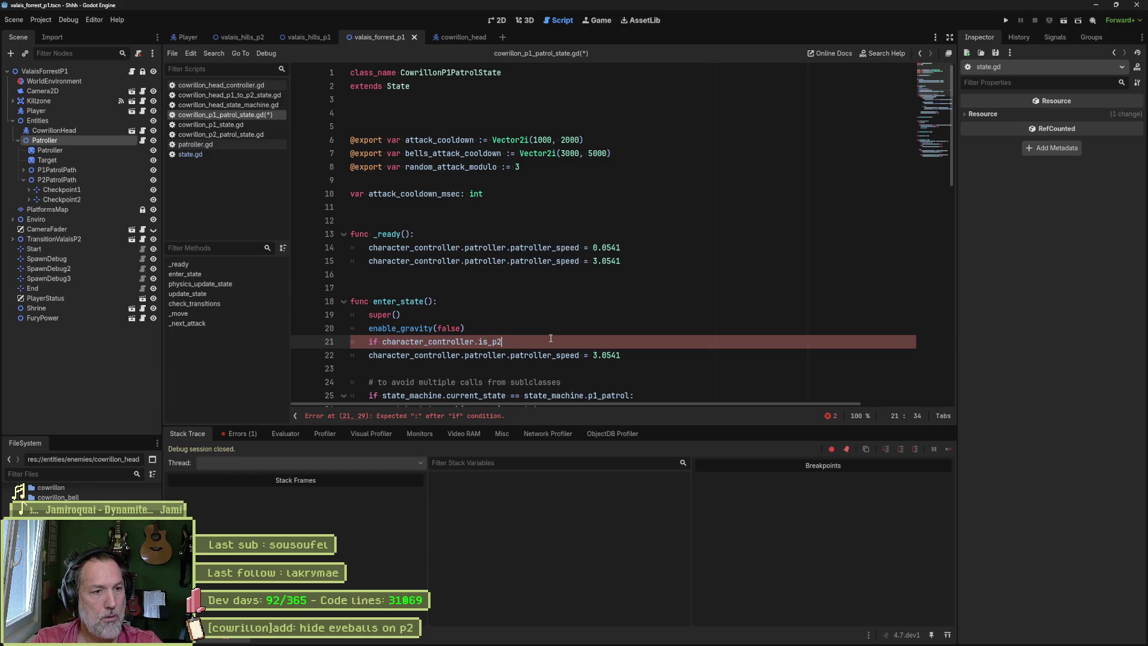
pyautogui.write('not')
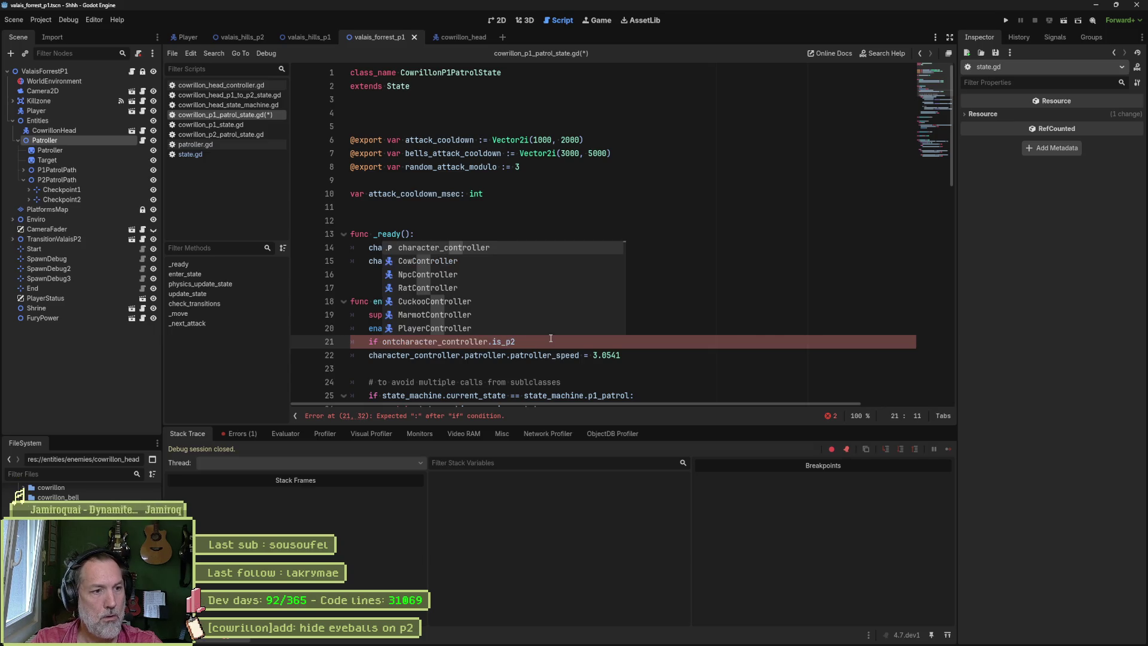
pyautogui.press('End')
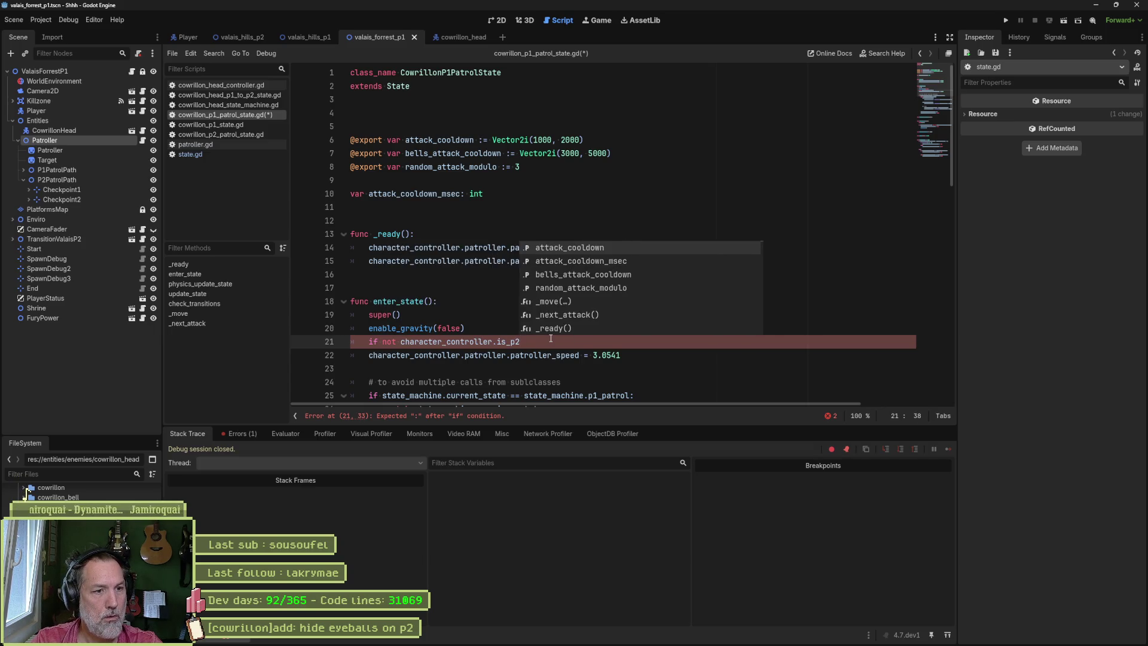
pyautogui.write(':')
pyautogui.press('Down')
pyautogui.press('Home')
pyautogui.press('Tab')
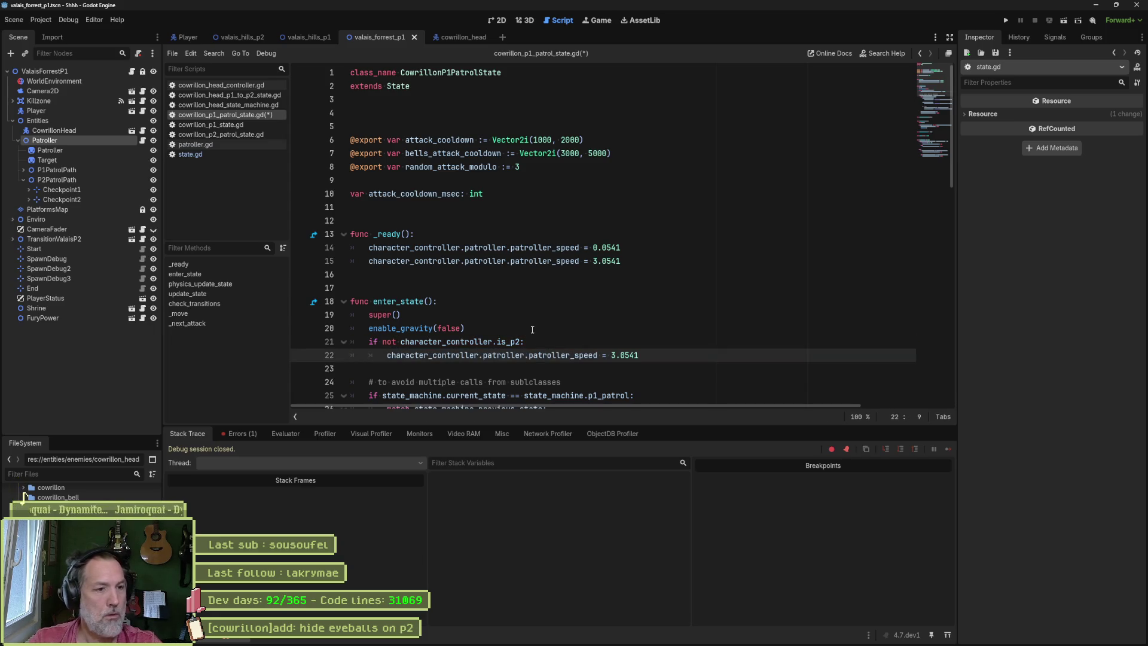
# - Add a blank line after super() in enter_state, then run and stop the game
pyautogui.click(533, 329)
pyautogui.press('Up')
pyautogui.press('Return')
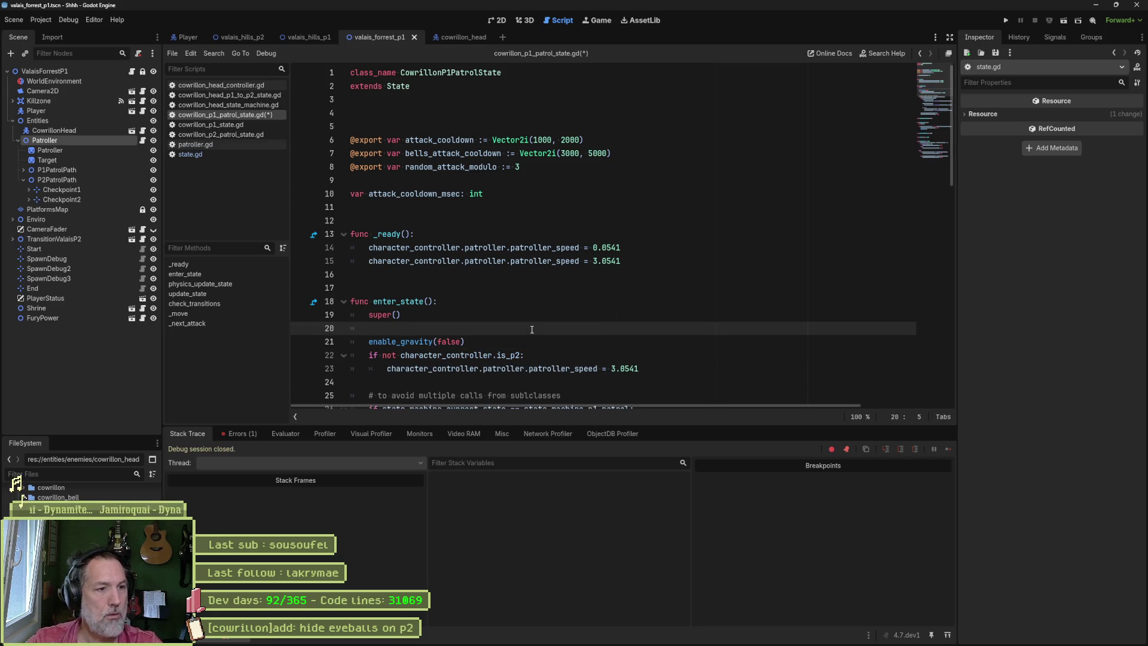
pyautogui.press('F5')
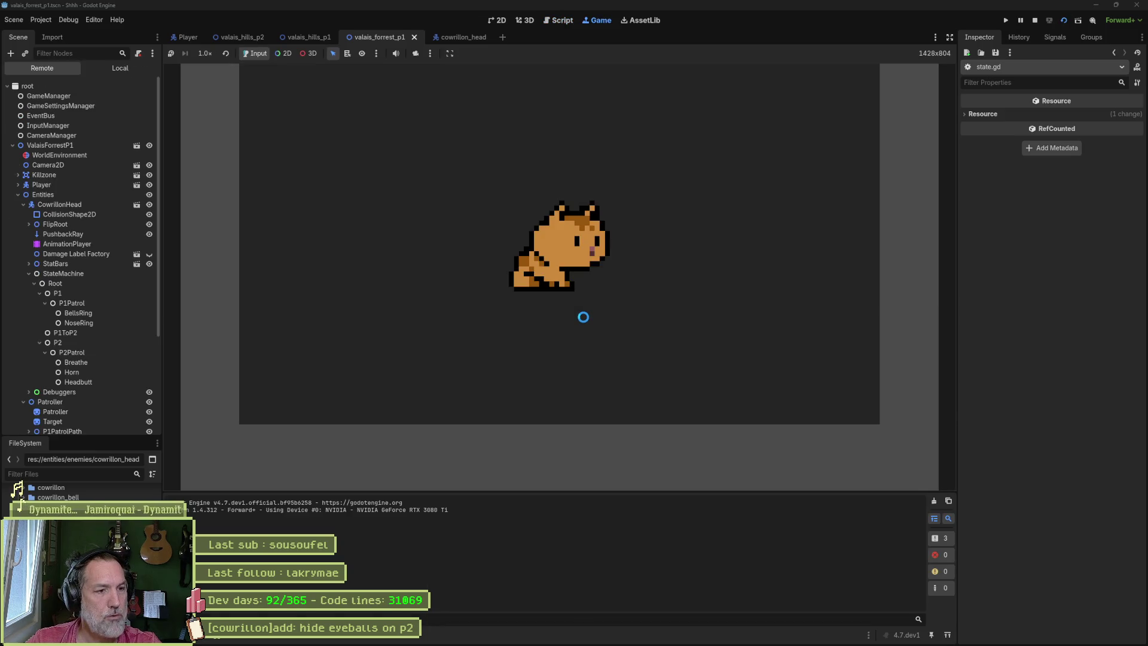
pyautogui.press('F8')
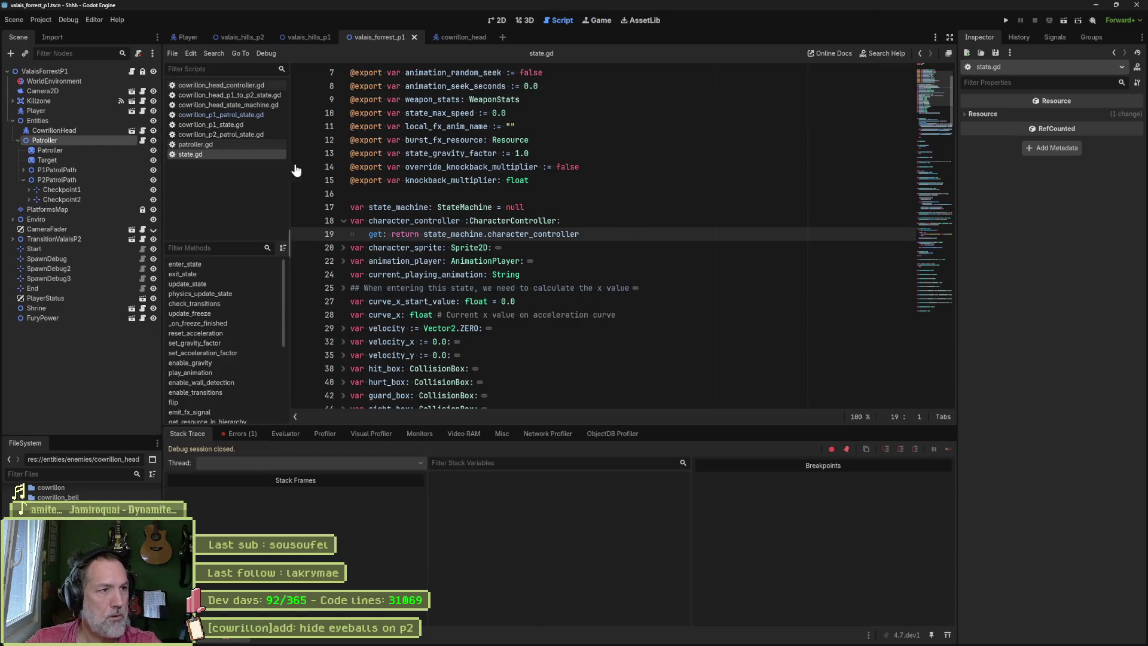
# - Close state.gd, comment out the _ready function with Ctrl+K, and run the scene again
pyautogui.click(463, 155)
pyautogui.hotkey('ctrl', 'w')
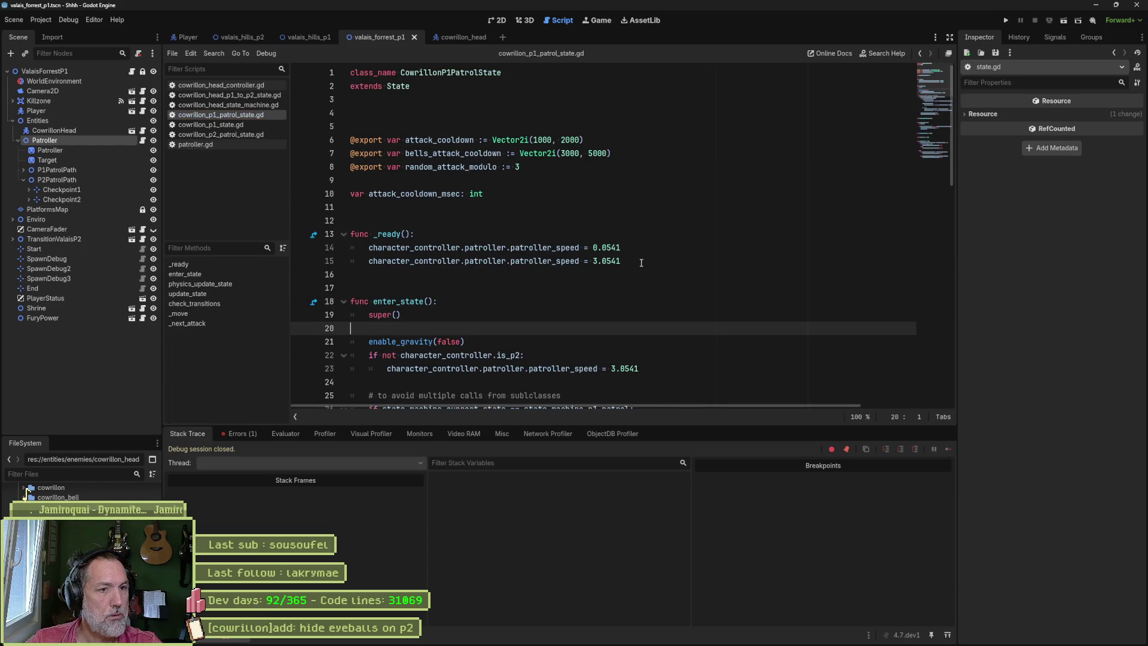
pyautogui.moveTo(633, 234); pyautogui.dragTo(632, 263)
pyautogui.hotkey('ctrl', 'k')
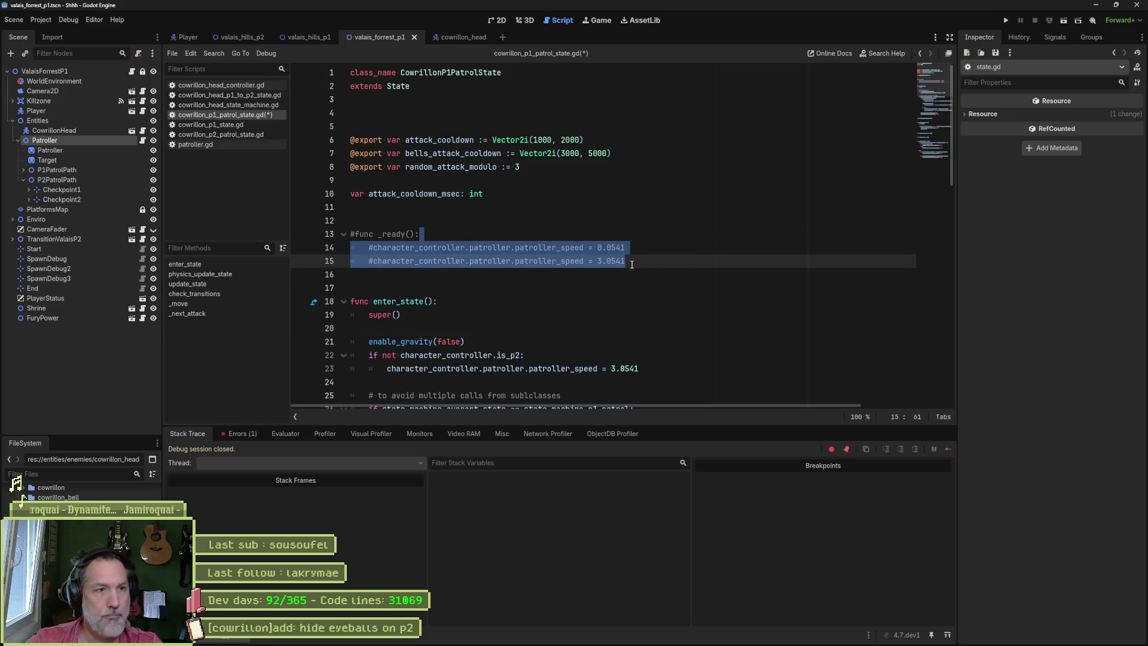
pyautogui.press('F5')
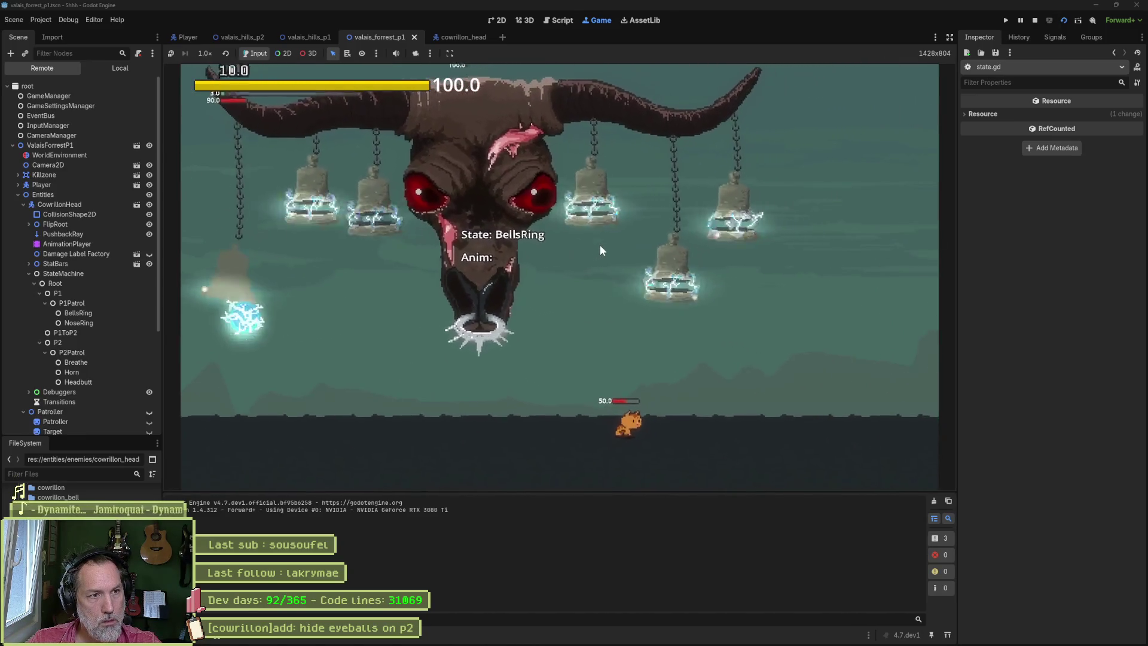
# - Stop the game, enable Show Points on the Patroller node, and rerun the scene
pyautogui.press('F8')
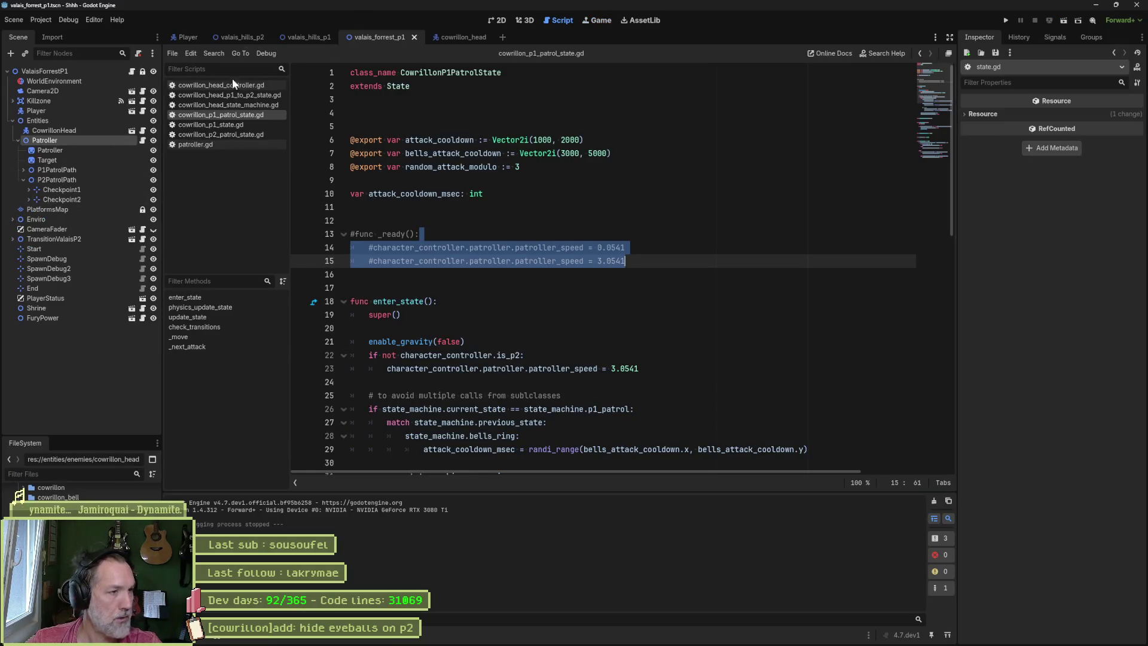
pyautogui.click(58, 143)
pyautogui.click(1059, 273)
pyautogui.press('F6')
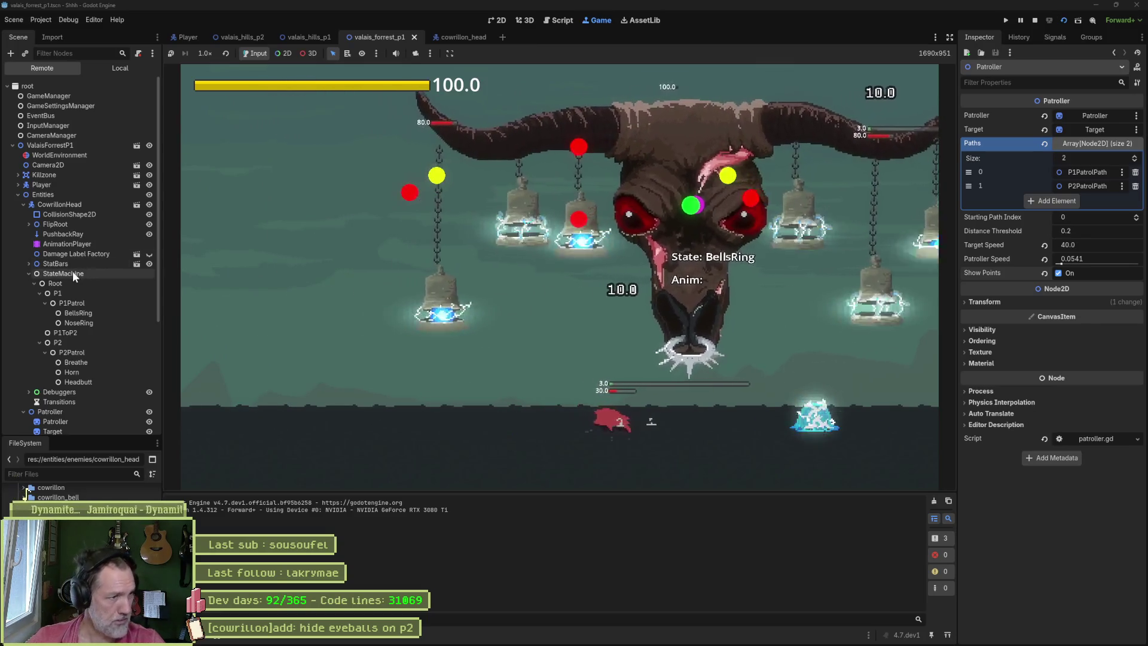
# - Inspect the live Patroller node in the Remote tree, then stop the game
pyautogui.scroll(-2, 86, 396)
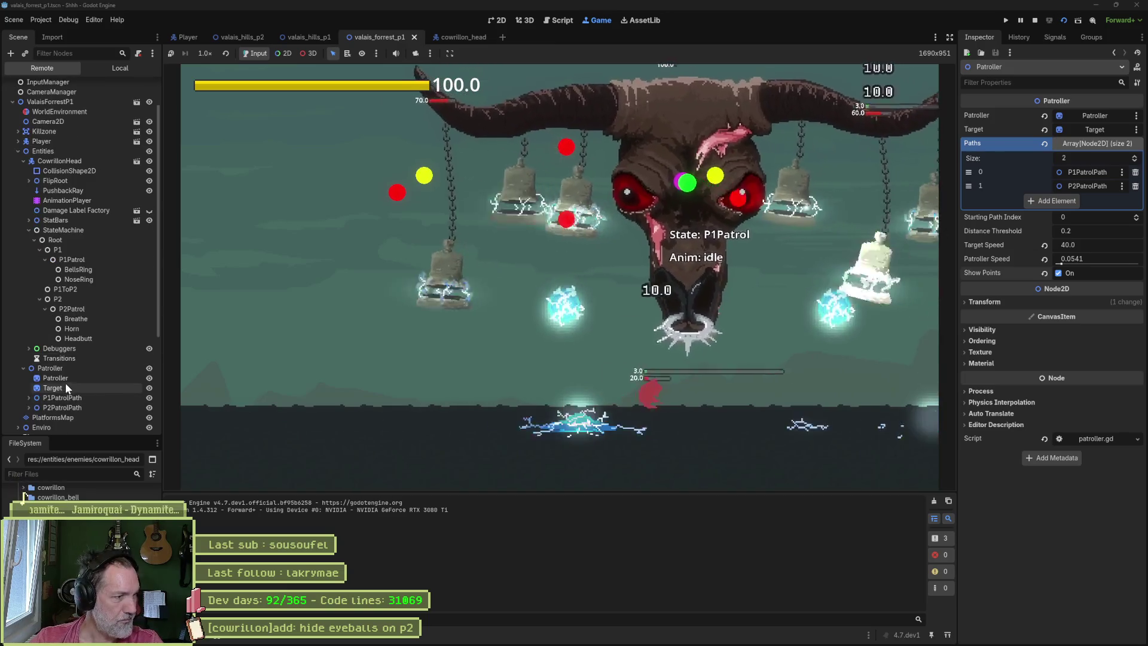
pyautogui.click(64, 379)
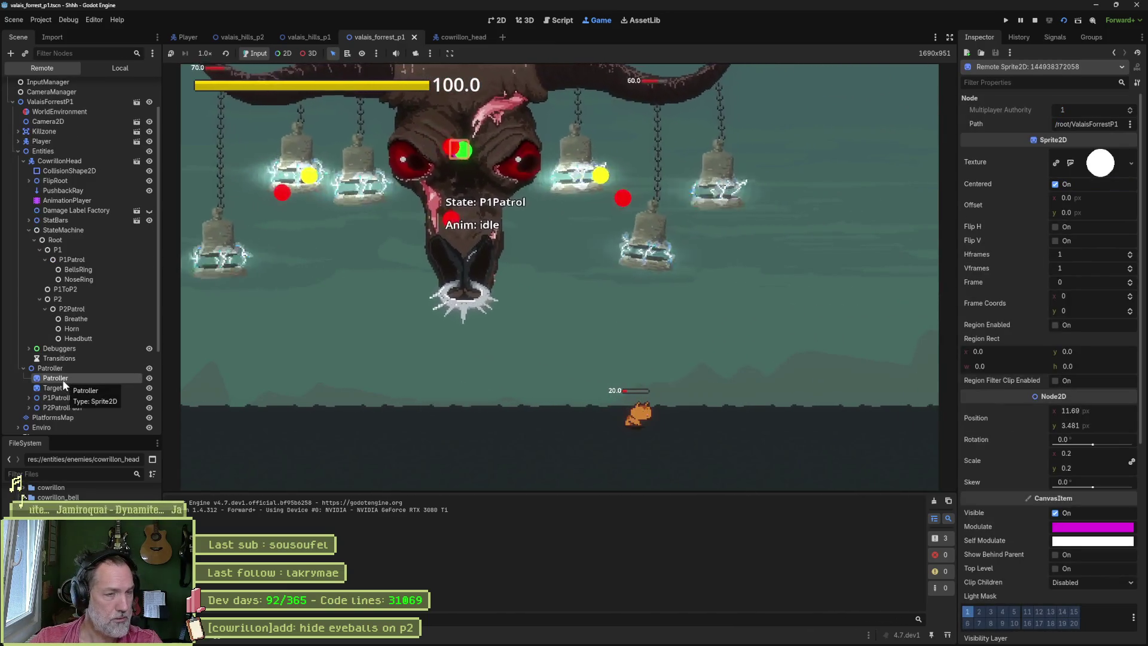
pyautogui.press('F8')
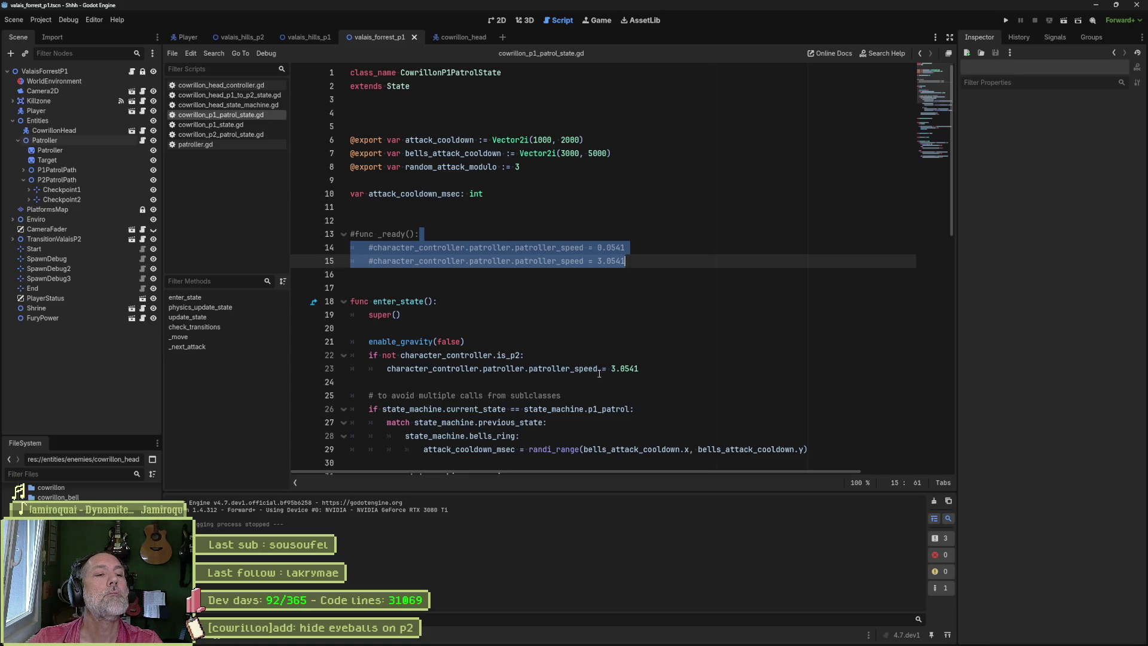
# - Duplicate line 23 as target_speed = 1 under the not-P2 condition, then run and stop the fight
pyautogui.click(647, 368)
pyautogui.tripleClick(649, 368)
pyautogui.click(649, 368)
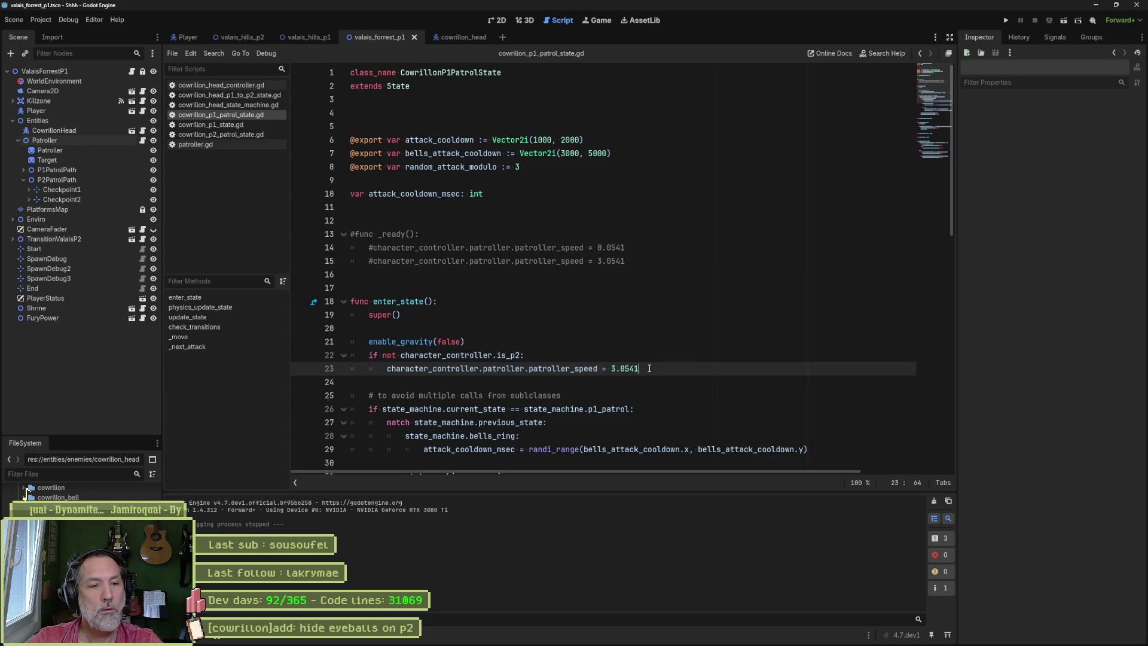
pyautogui.hotkey('ctrl', 'shift', 'd')
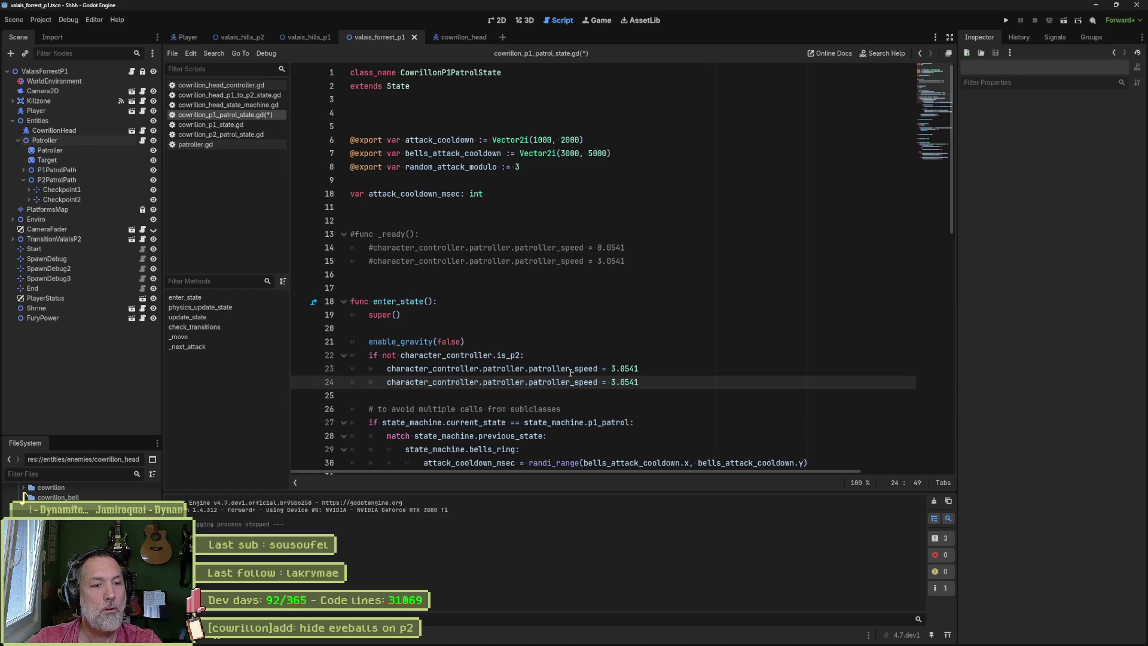
pyautogui.click(571, 371)
pyautogui.moveTo(570, 383); pyautogui.dragTo(527, 386)
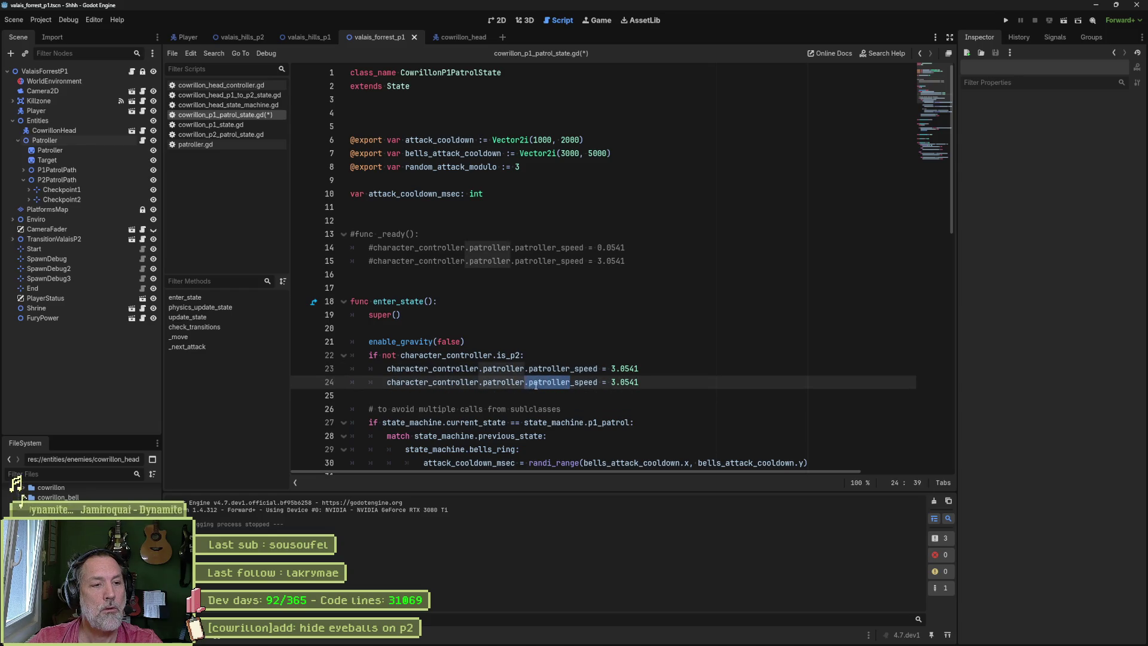
pyautogui.write('target')
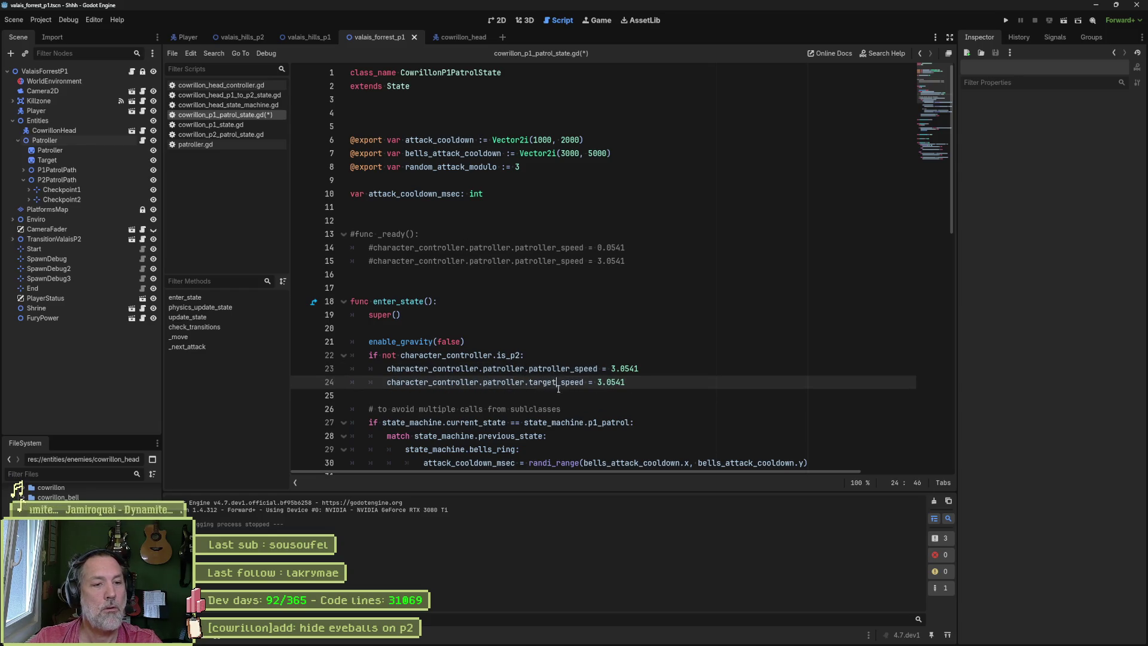
pyautogui.moveTo(598, 382); pyautogui.dragTo(625, 384)
pyautogui.write('1')
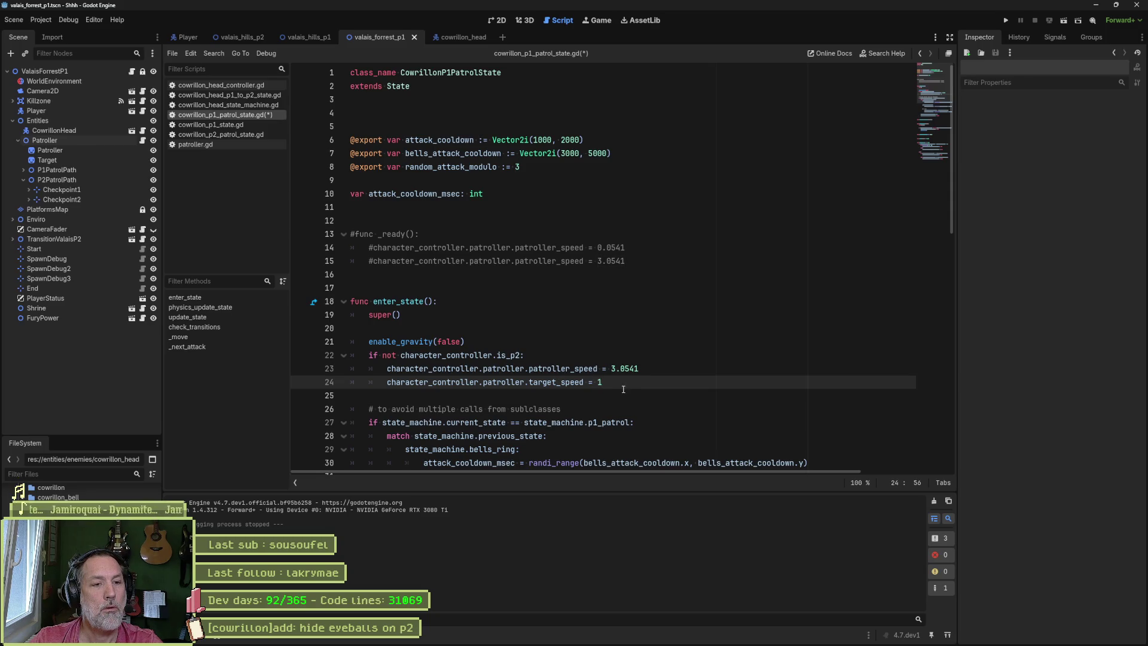
pyautogui.press('F6')
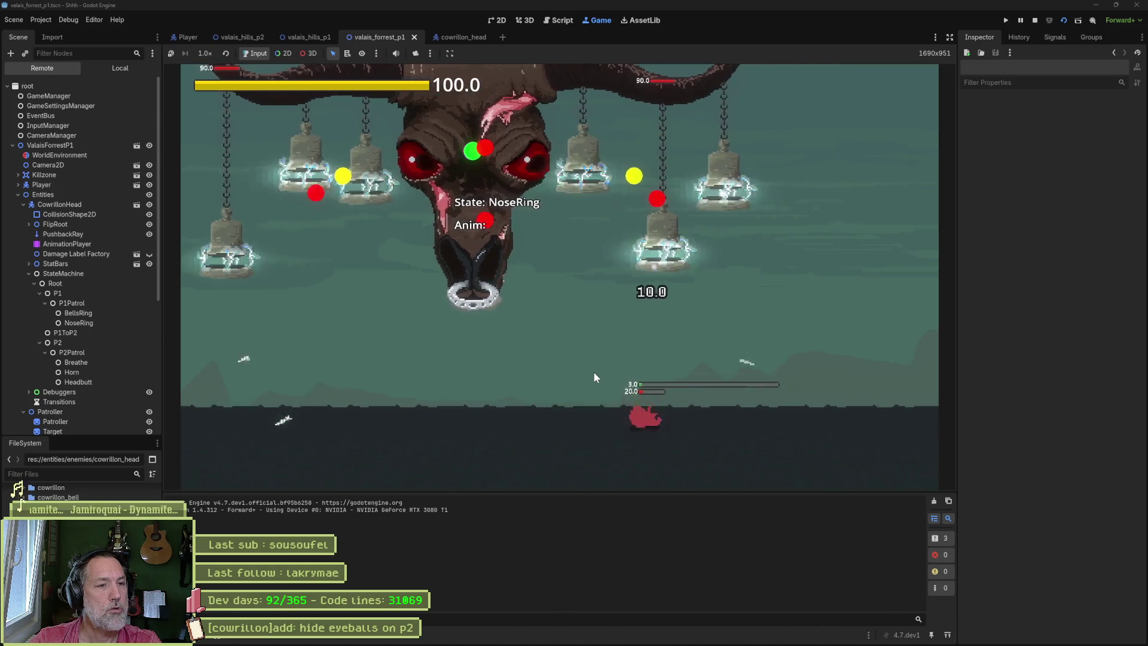
pyautogui.press('F8')
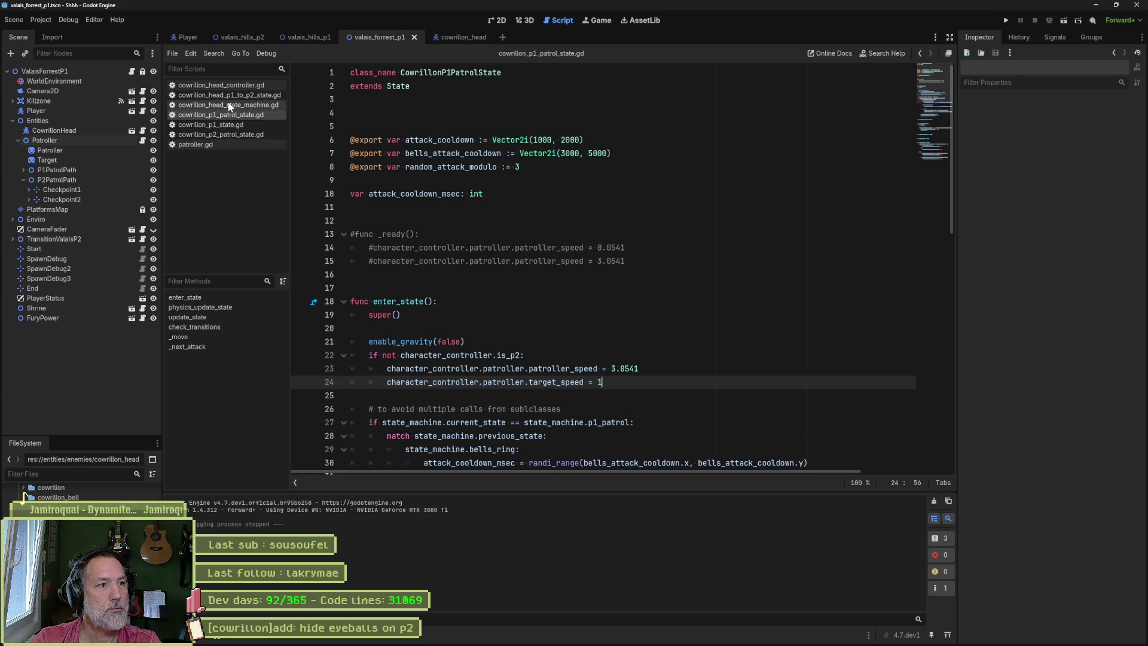
# - Check where is_p2 is used in cowrillon_head_controller.gd, then return to the patrol state script
pyautogui.click(228, 85)
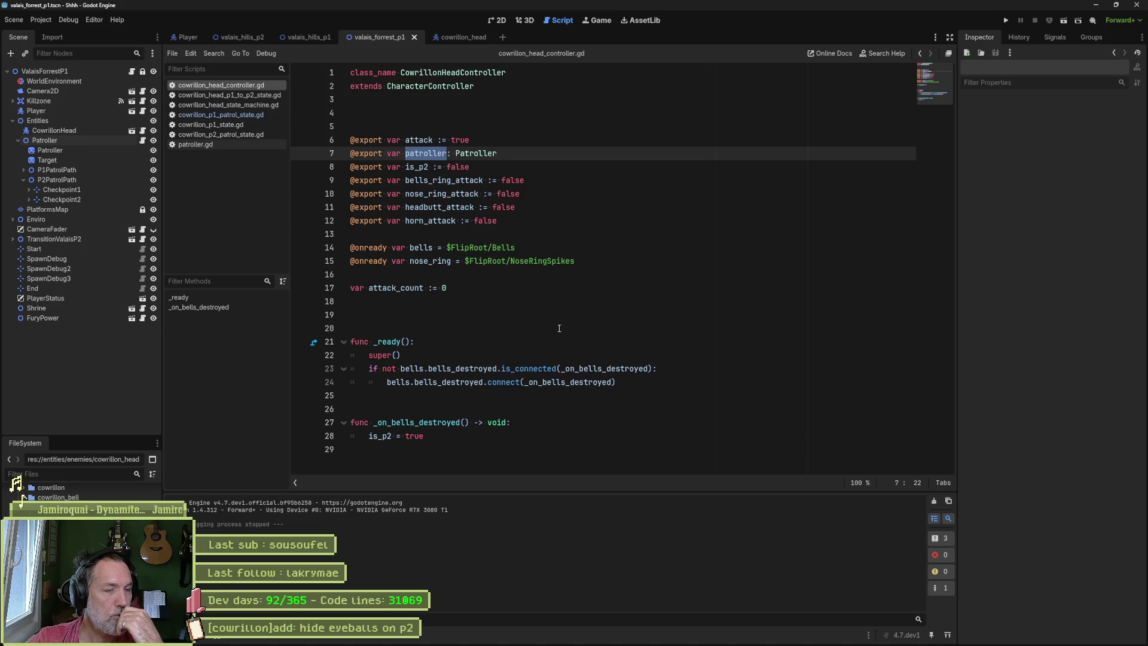
pyautogui.doubleClick(417, 167)
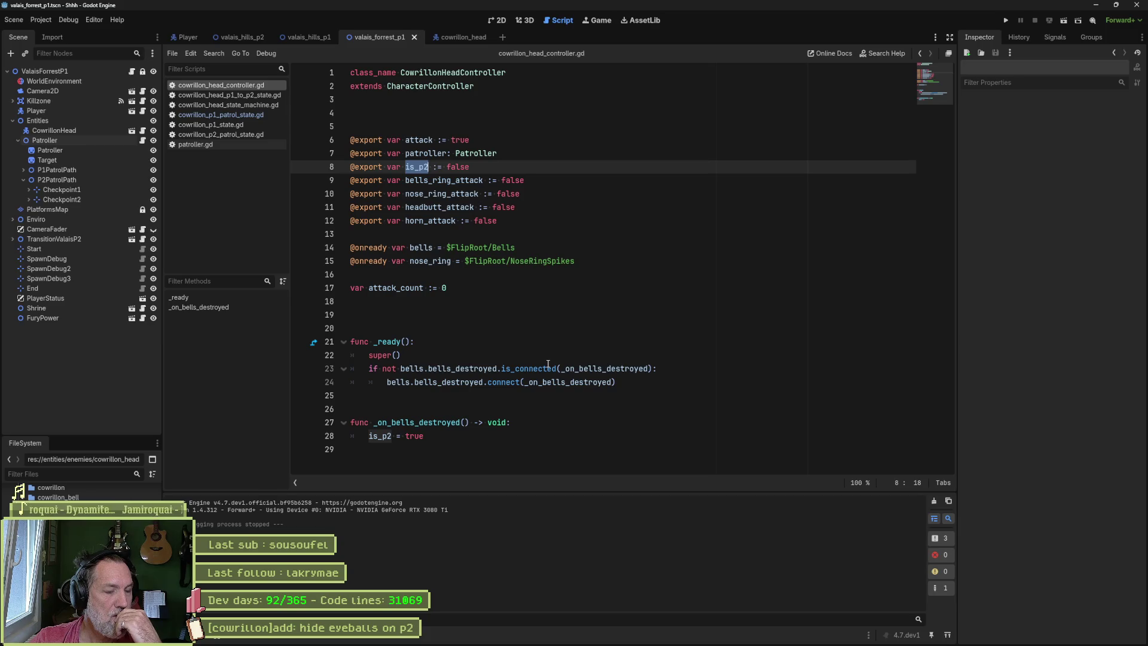
pyautogui.click(237, 117)
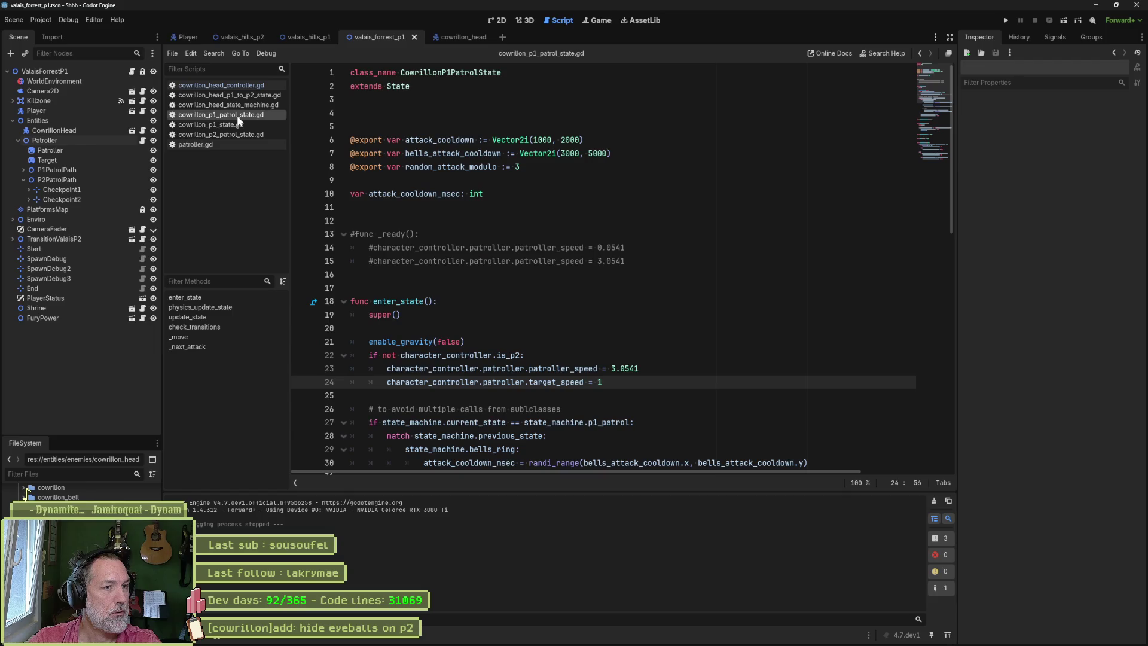
# - Cut the if not is_p2 speed block and delete the commented-out _ready lines
pyautogui.moveTo(616, 383); pyautogui.dragTo(616, 340)
pyautogui.hotkey('ctrl', 'c')
pyautogui.press('Delete')
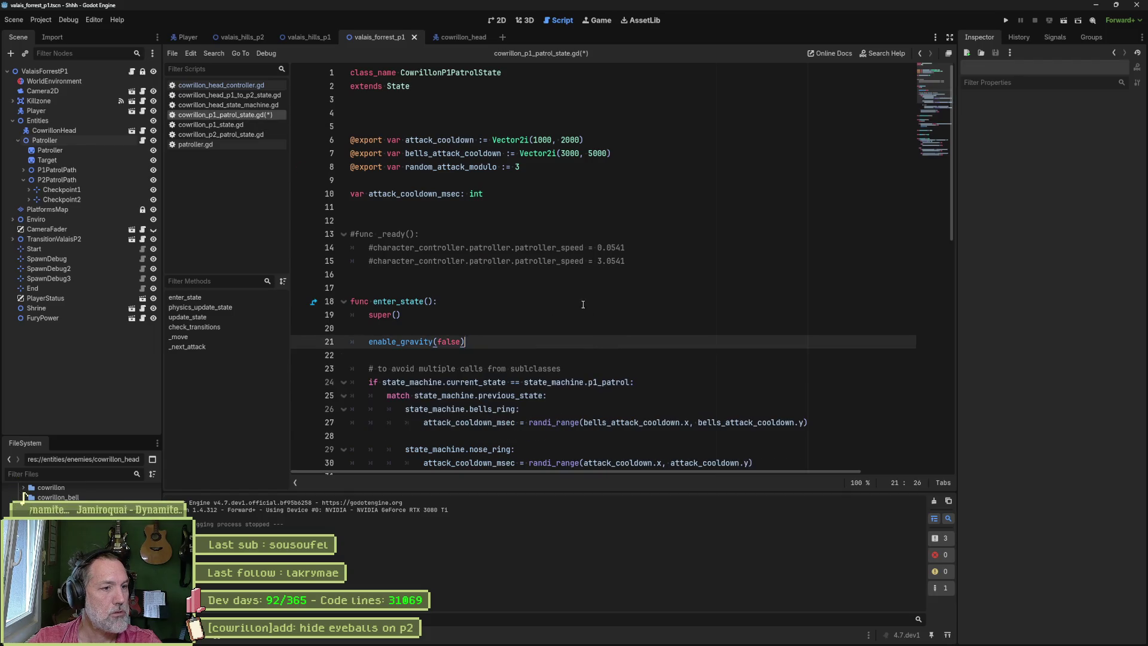
pyautogui.moveTo(643, 265); pyautogui.dragTo(638, 195)
pyautogui.press('Delete')
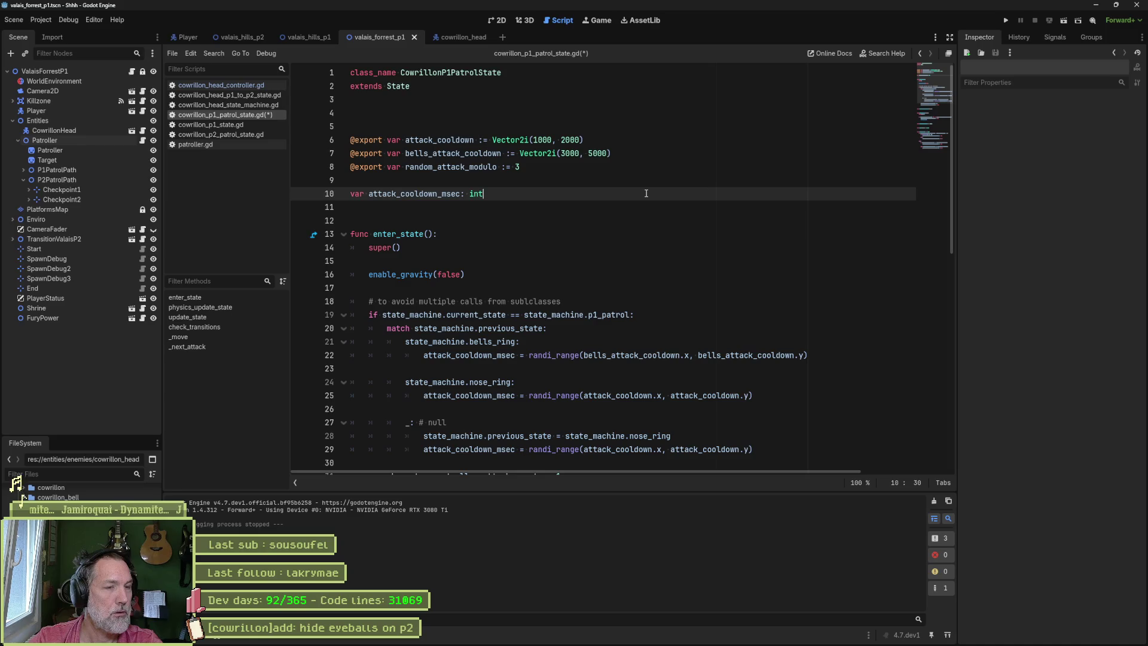
pyautogui.press('Return')
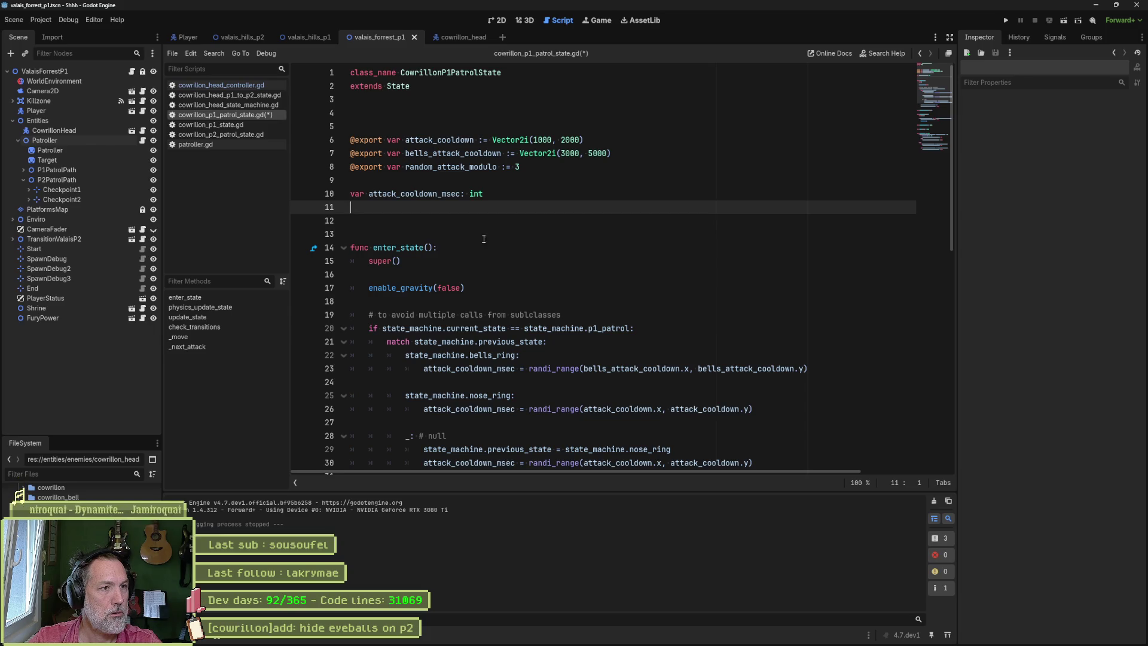
# - Paste the speed block into the head controller's _ready and after is_p2 = true in _on_bells_destroyed
pyautogui.click(254, 95)
pyautogui.click(255, 86)
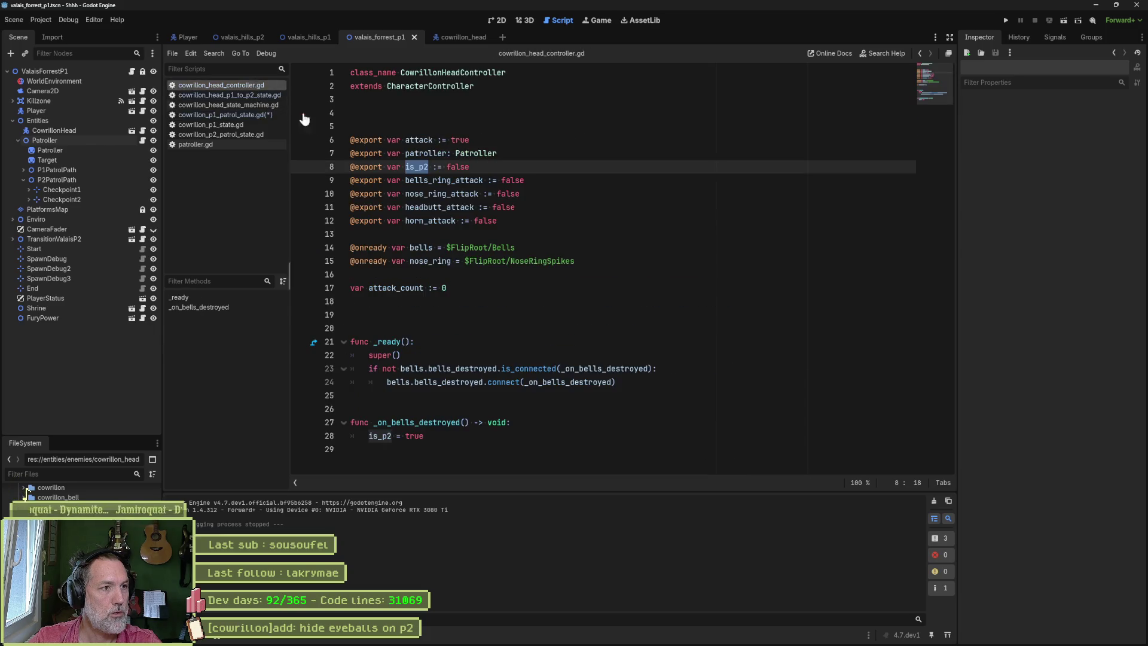
pyautogui.click(636, 385)
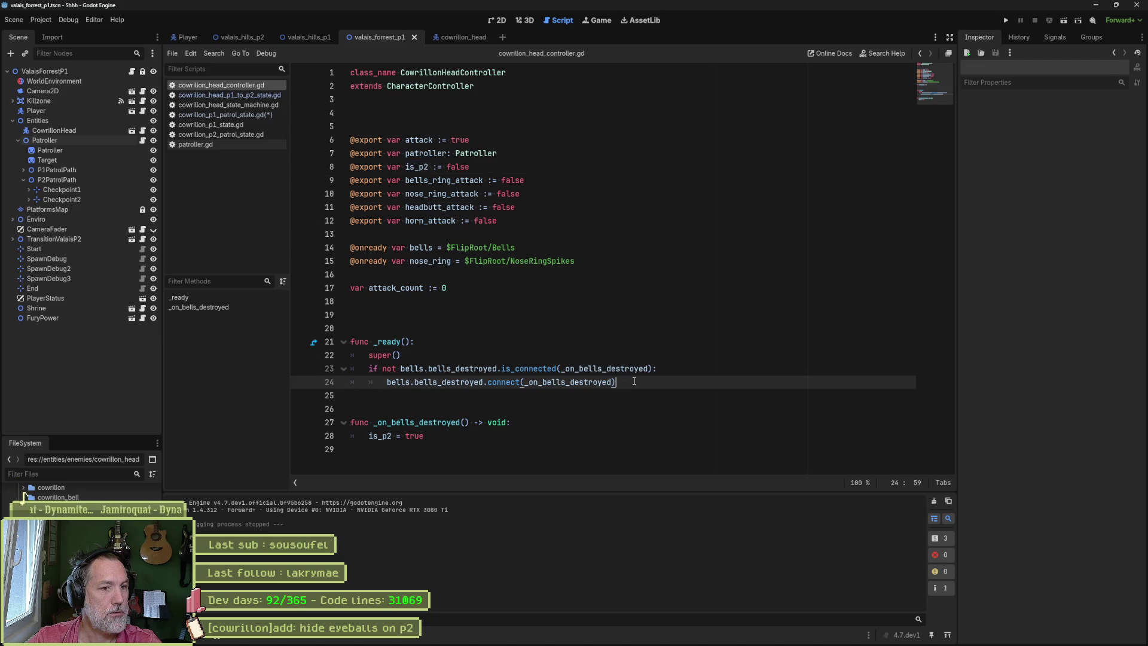
pyautogui.hotkey('ctrl', 'v')
pyautogui.click(653, 383)
pyautogui.press('Return')
pyautogui.scroll(-1, 441, 373)
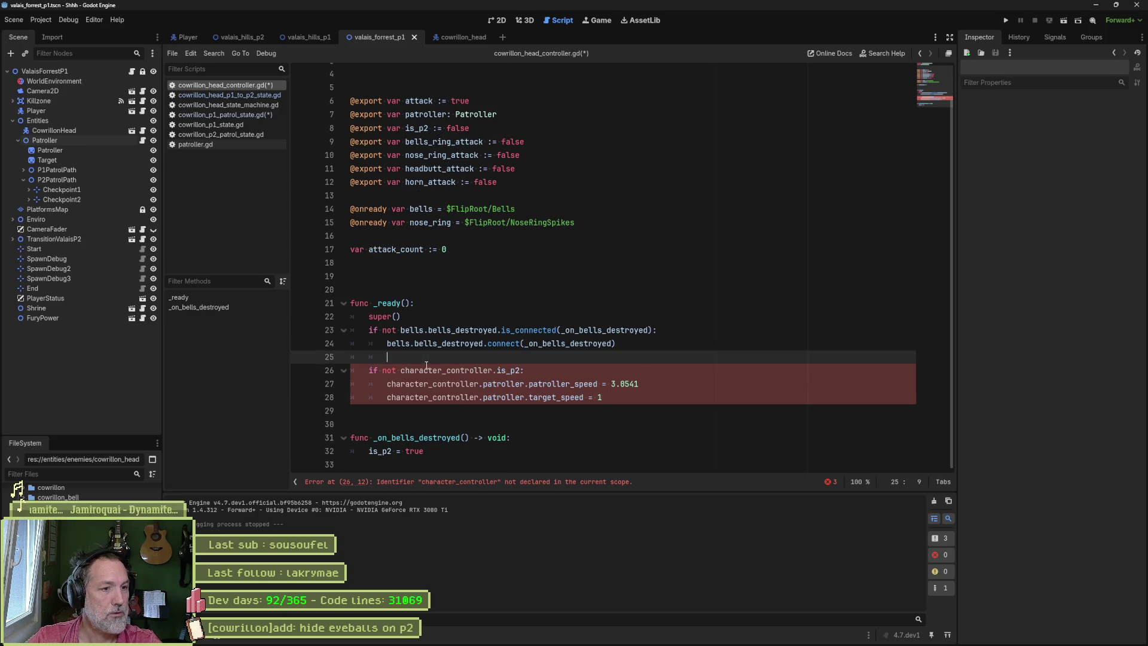
pyautogui.click(613, 393)
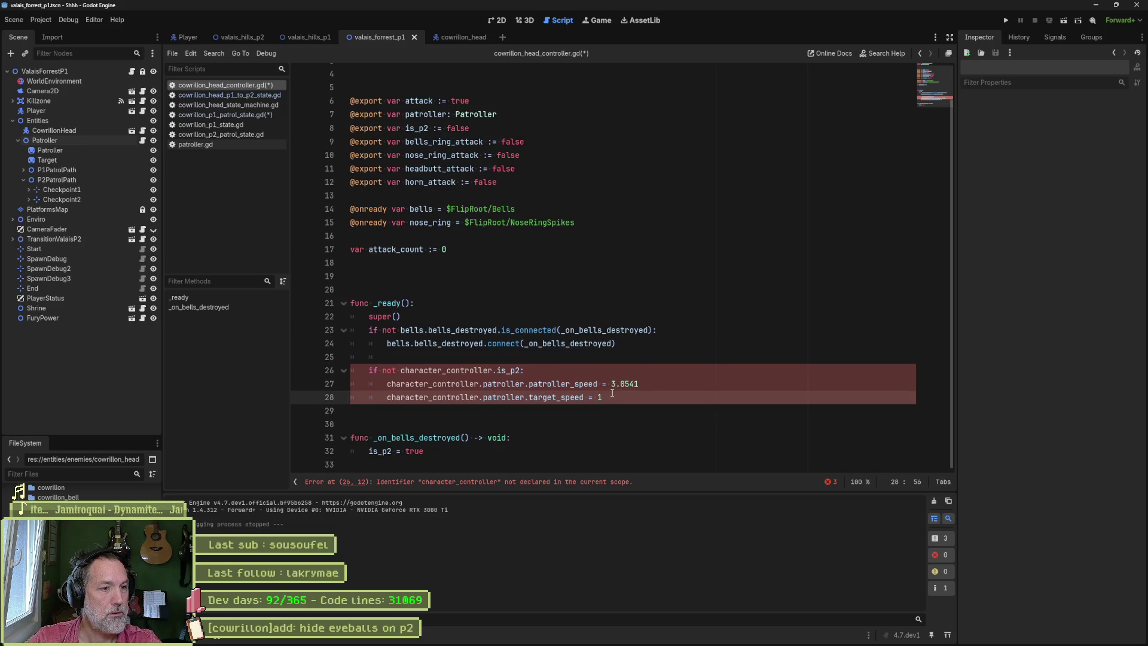
pyautogui.click(548, 448)
pyautogui.write('character_controller.patroller.patroller_speed = 3.0541 \t\tcharacter_controller.patroller.target_speed = 1')
pyautogui.moveTo(521, 451)
pyautogui.mouseDown()
pyautogui.moveTo(562, 465)
pyautogui.moveTo(521, 465)
pyautogui.mouseUp()
# - Delete the if not is_p2 line and strip the 'character_controller.' prefix from all four speed lines
pyautogui.click(392, 359)
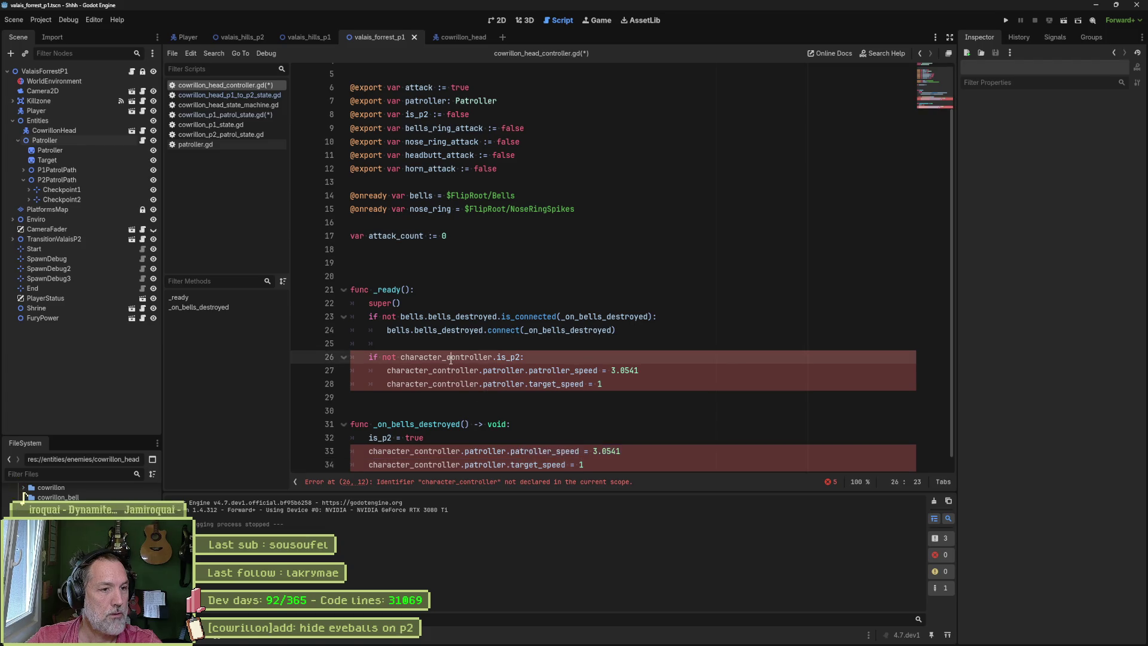
pyautogui.hotkey('ctrl', 'shift', 'k')
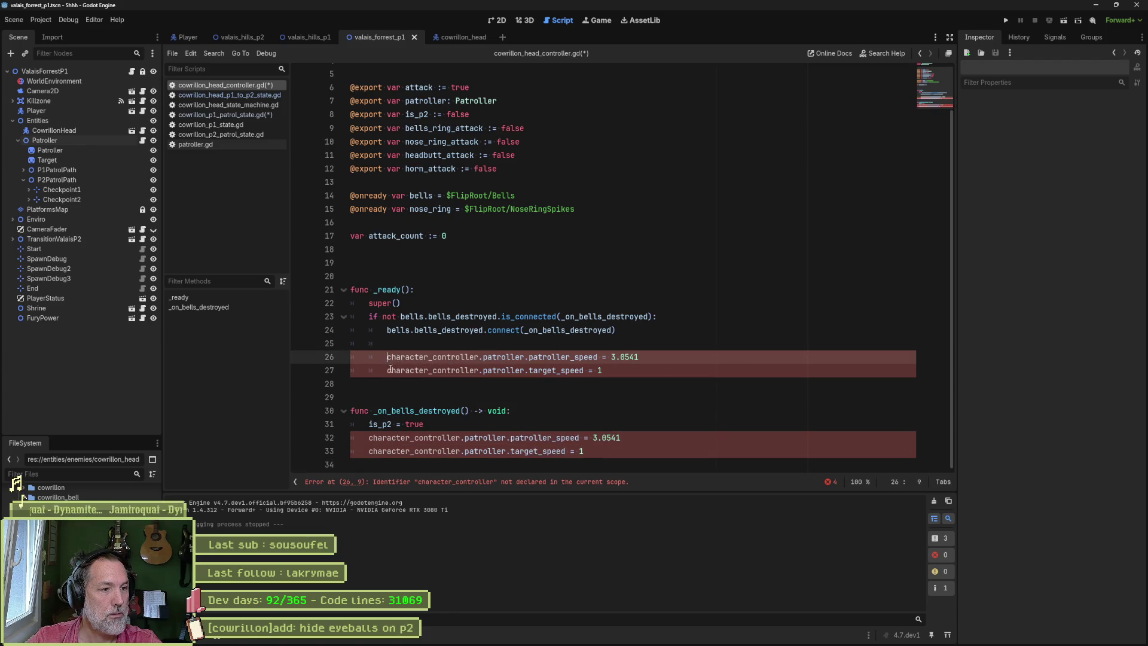
pyautogui.keyDown('alt'); pyautogui.click(389, 370); pyautogui.keyUp('alt')
pyautogui.keyDown('alt'); pyautogui.click(369, 438); pyautogui.keyUp('alt')
pyautogui.keyDown('alt'); pyautogui.click(369, 451); pyautogui.keyUp('alt')
pyautogui.hotkey('ctrl', 'Delete')
pyautogui.hotkey('ctrl', 'Delete')
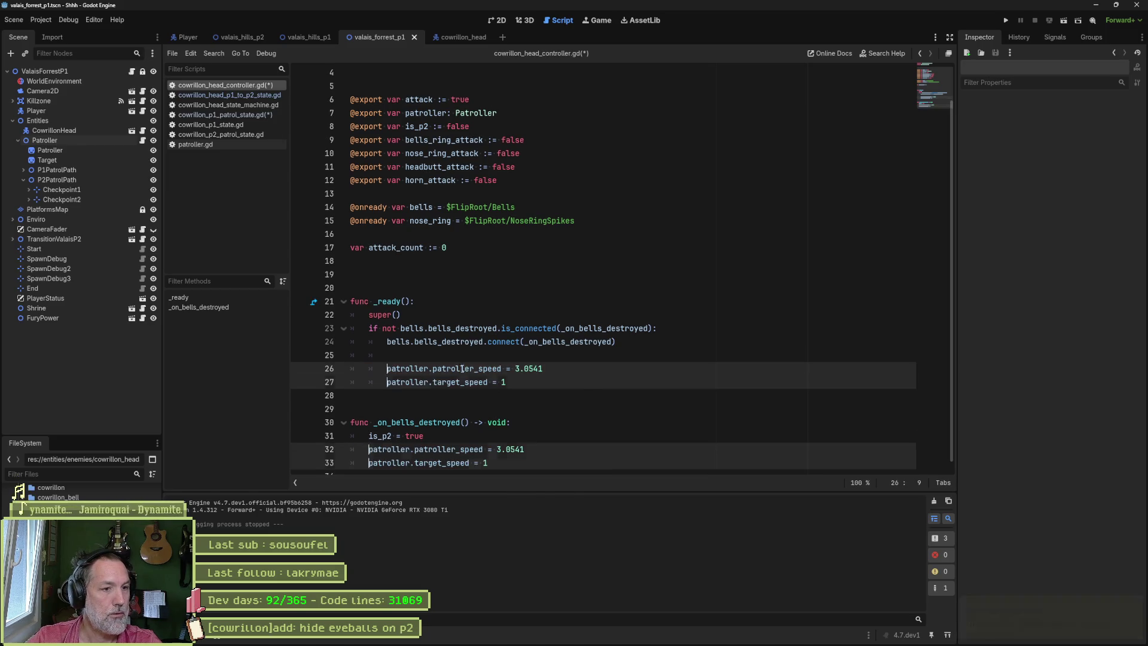
# - Dedent the two speed lines in _ready one level and save cowrillon_head_controller.gd
pyautogui.moveTo(463, 369); pyautogui.dragTo(459, 386)
pyautogui.click(459, 381)
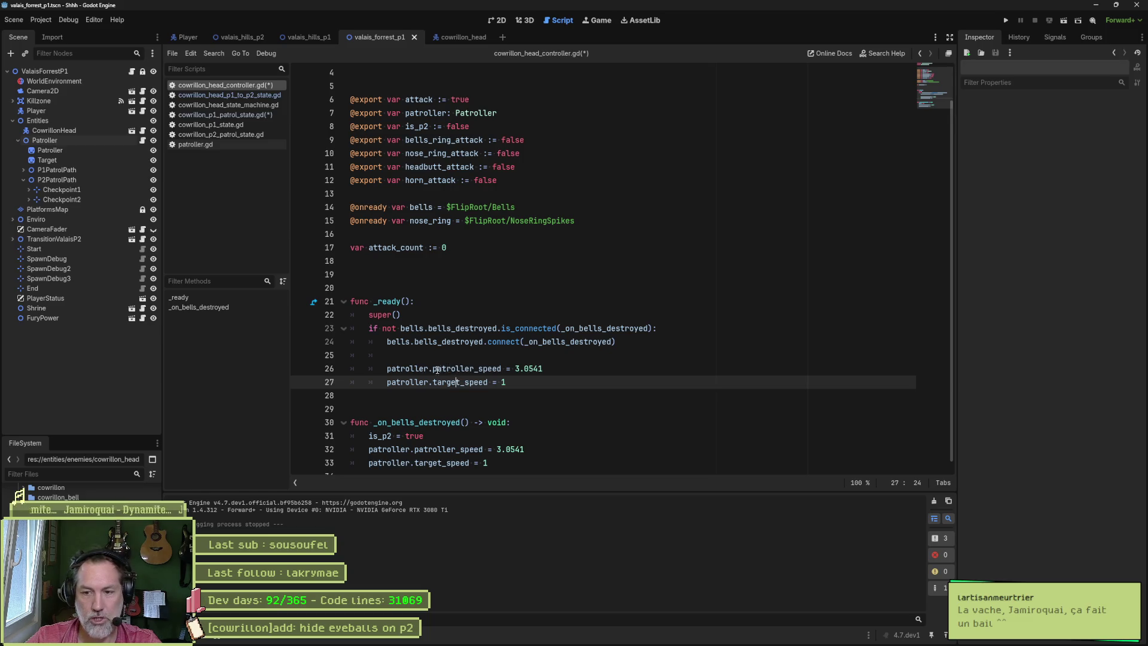
pyautogui.moveTo(440, 369); pyautogui.dragTo(441, 383)
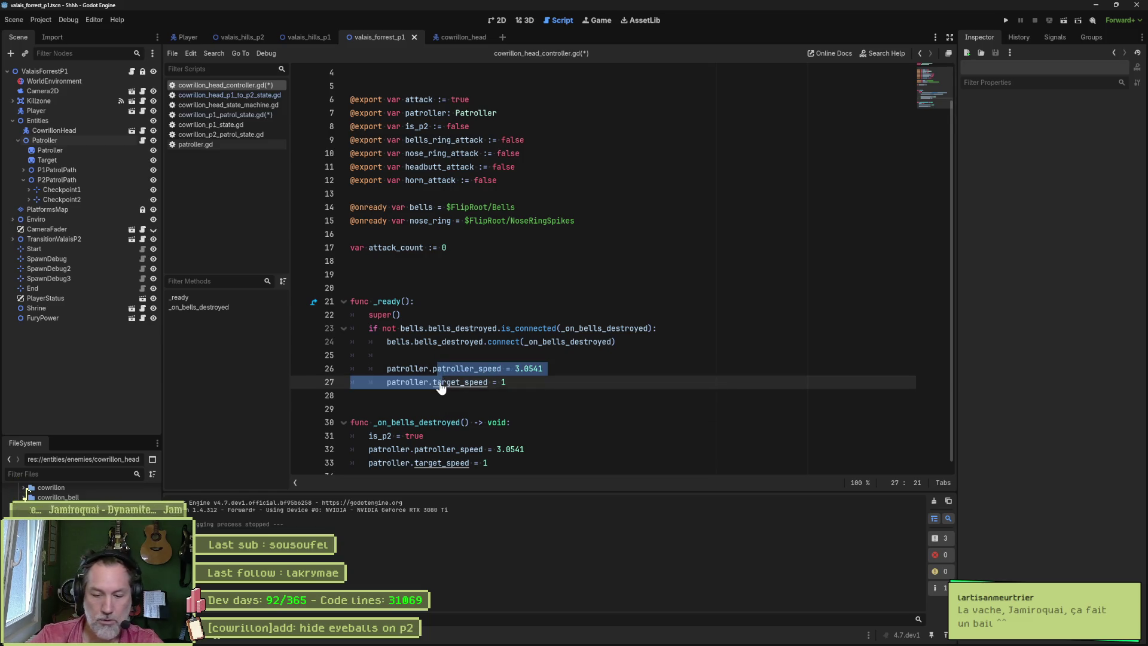
pyautogui.hotkey('shift', 'Tab')
pyautogui.press('Up')
pyautogui.press('Up')
pyautogui.hotkey('ctrl', 's')
pyautogui.scroll(-1, 537, 389)
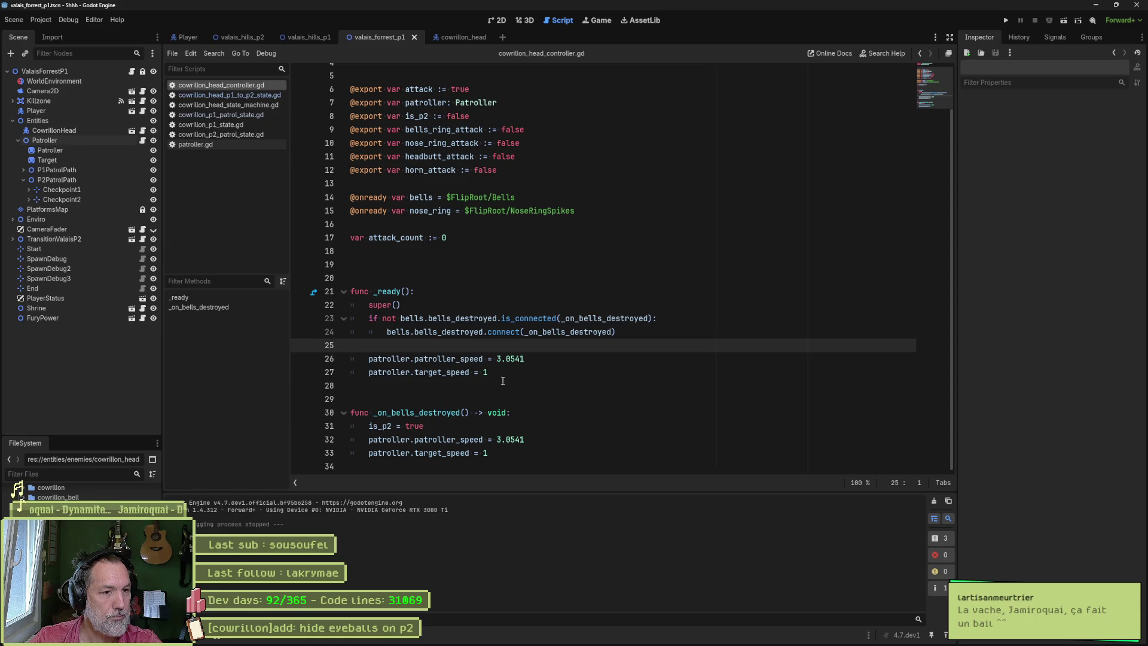
pyautogui.press('super+2')
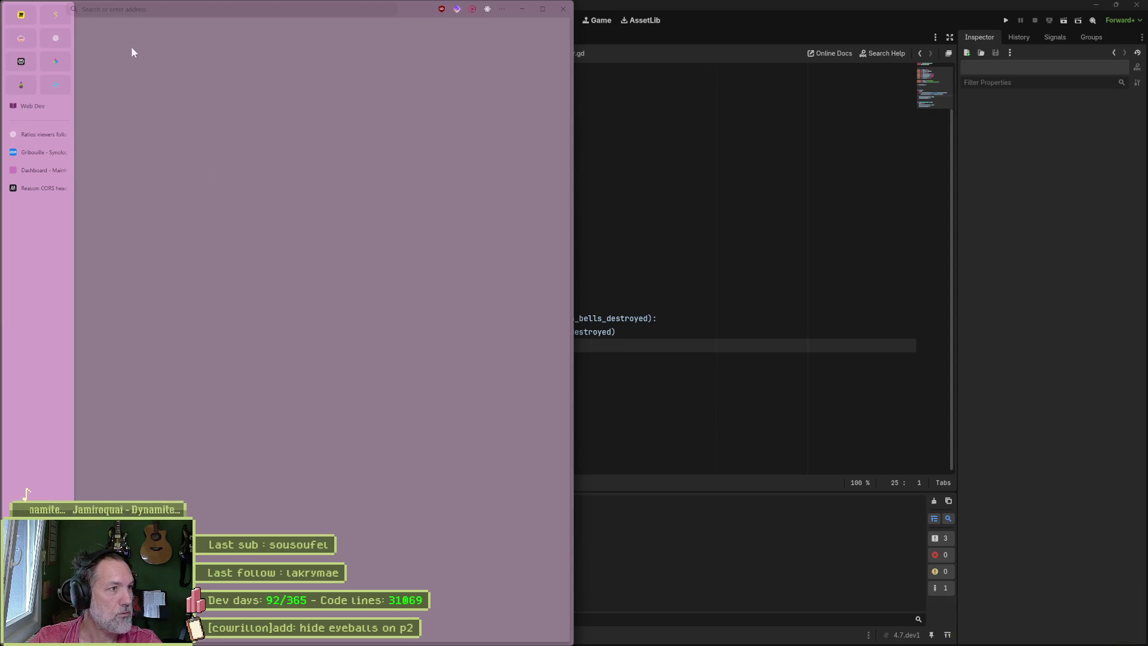
# - Search the web for jamiroquai and open its Wikipedia article
pyautogui.write('jamiroq')
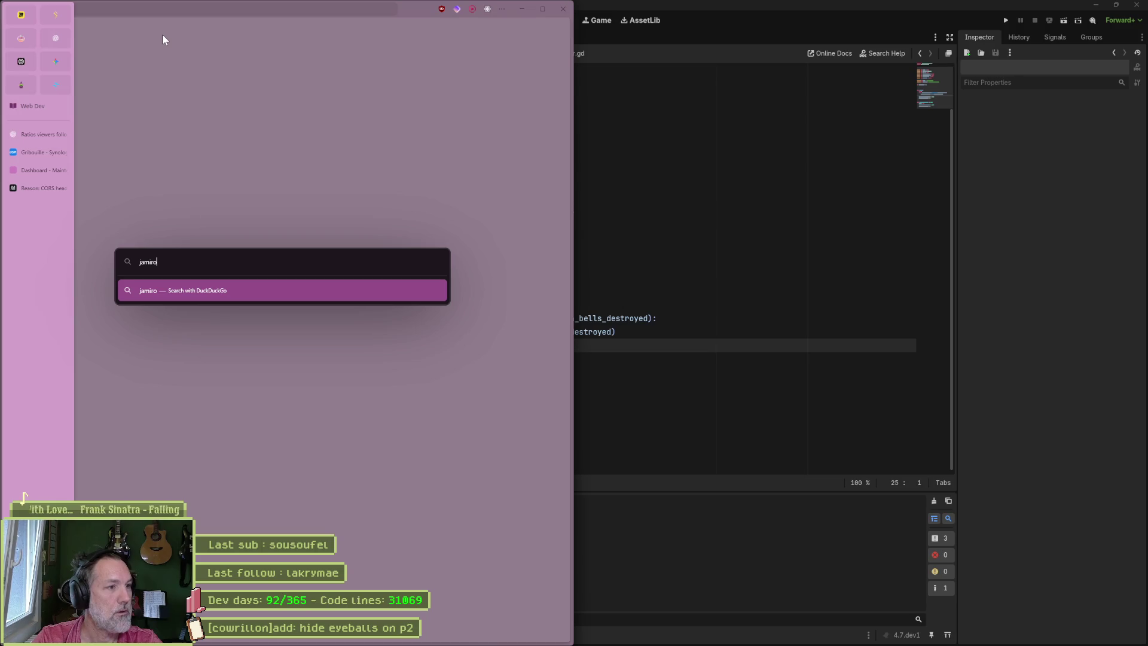
pyautogui.write('uai')
pyautogui.press('Return')
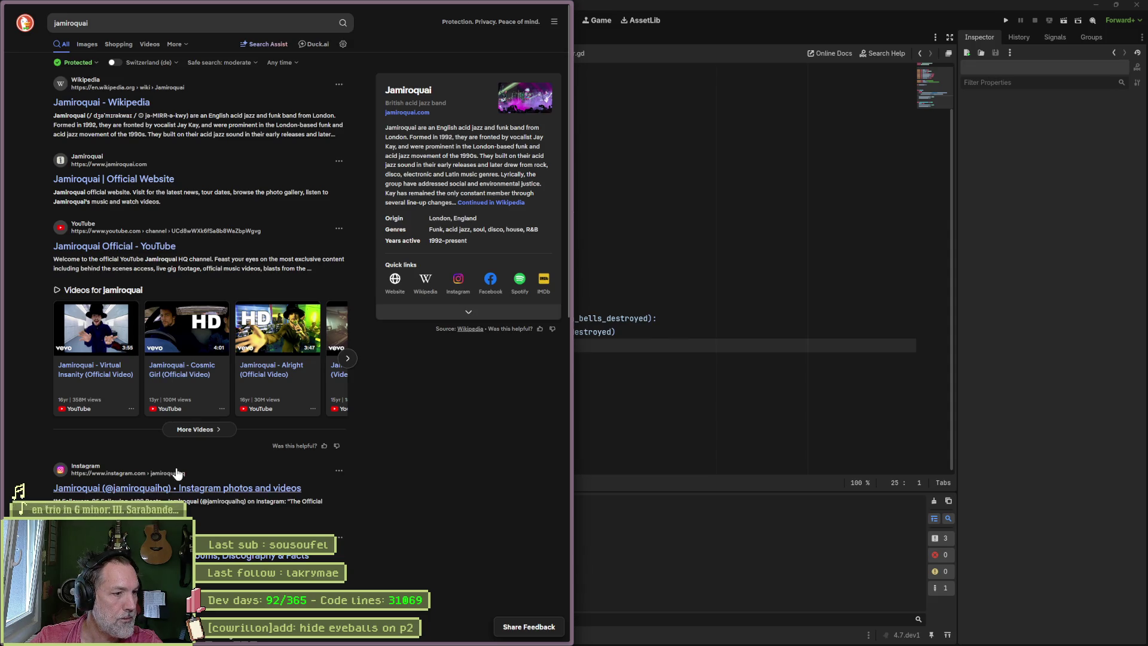
pyautogui.click(103, 109)
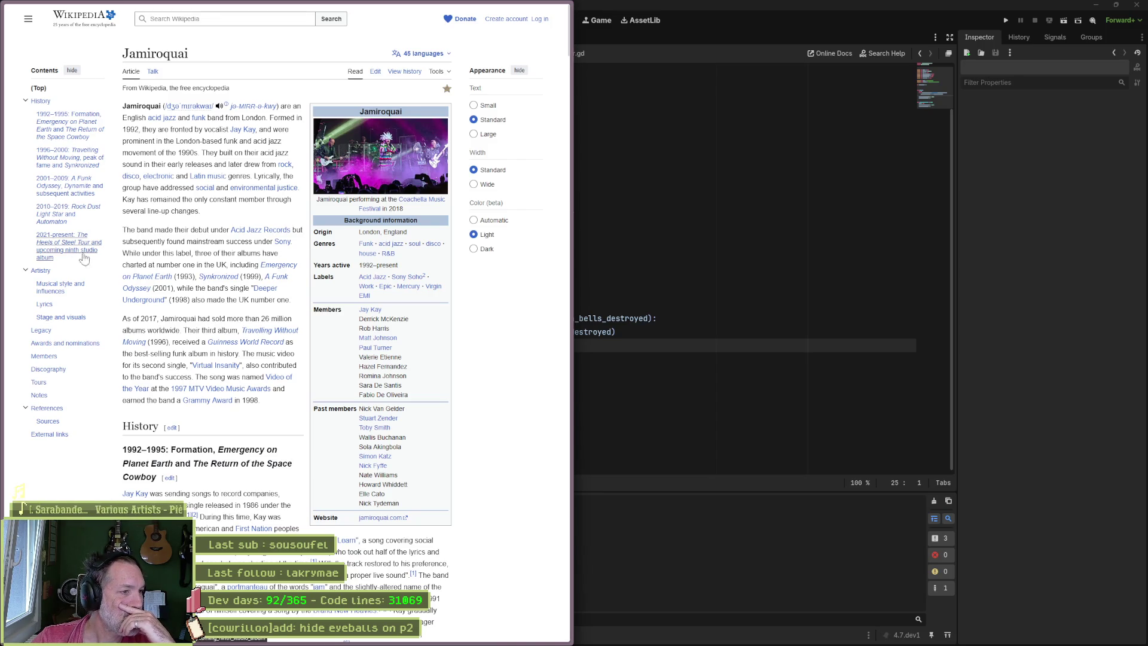
# - Scroll through the Jamiroquai article, then switch to the ChatGPT tab and close the browser
pyautogui.scroll(-8, 174, 312)
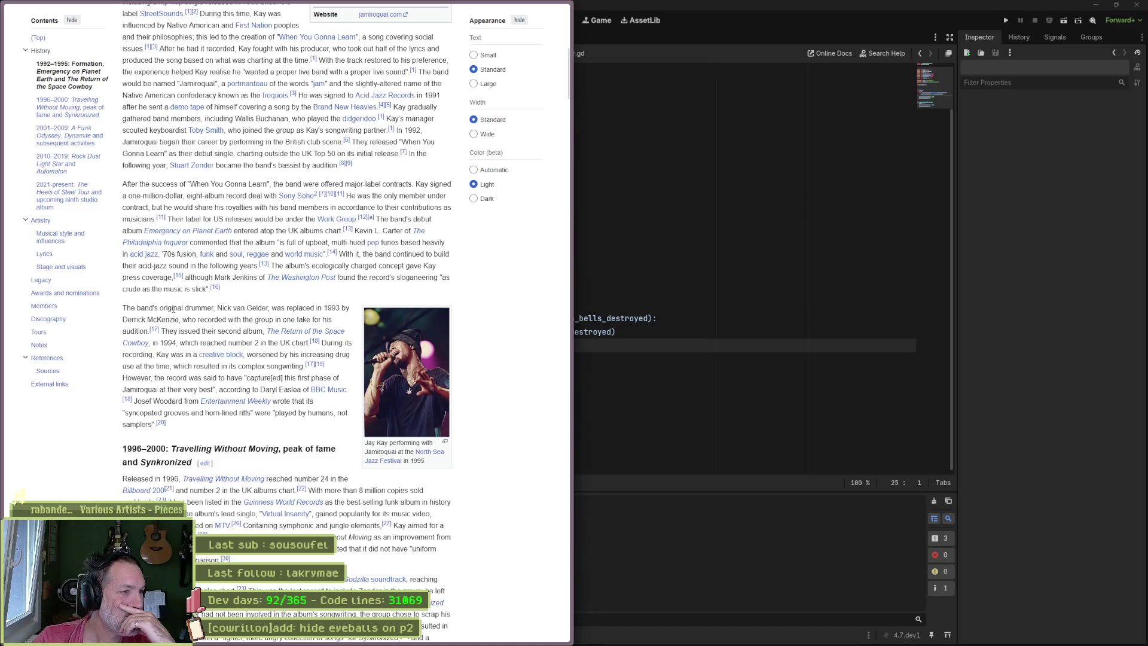
pyautogui.scroll(-8, 174, 309)
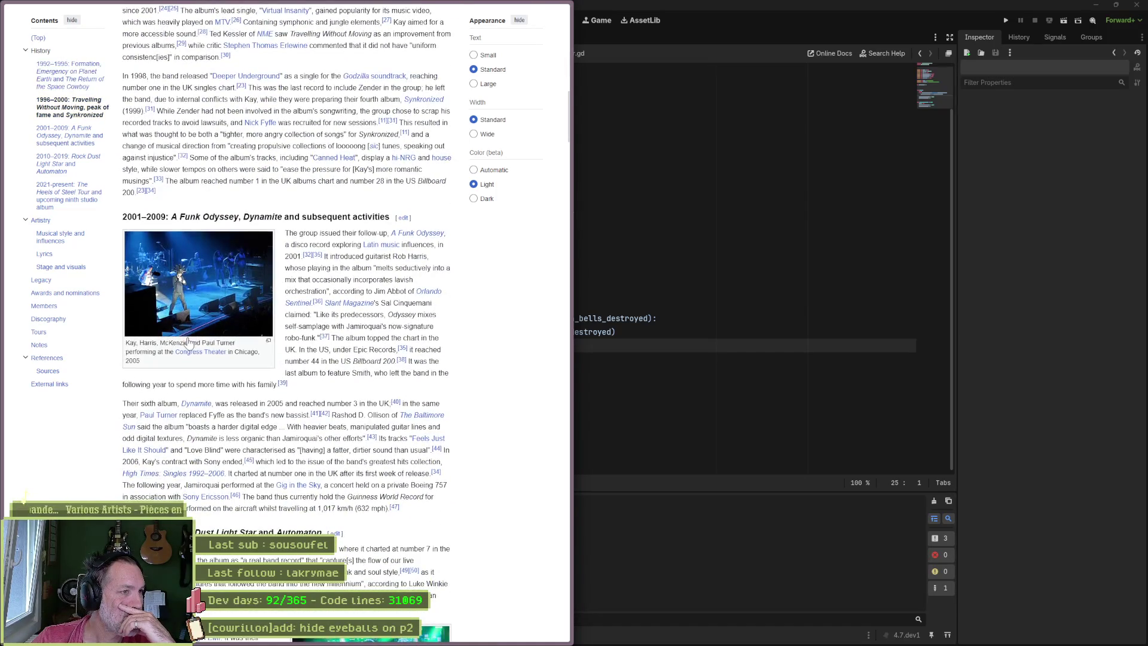
pyautogui.scroll(-4, 386, 406)
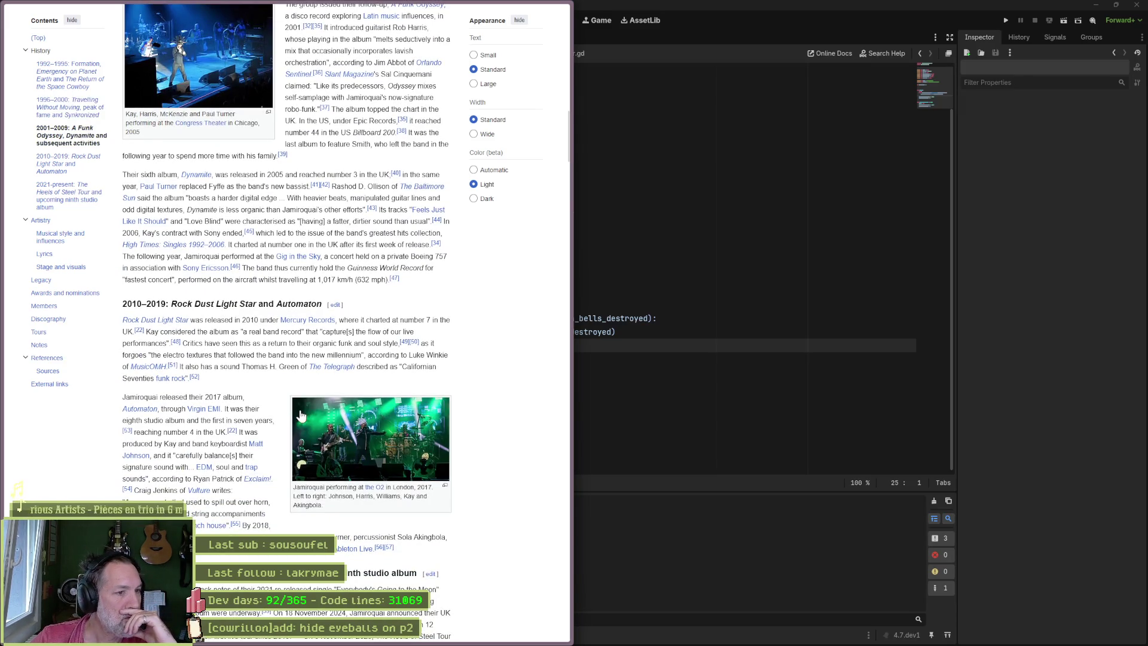
pyautogui.scroll(-2, 269, 413)
pyautogui.scroll(5, 259, 412)
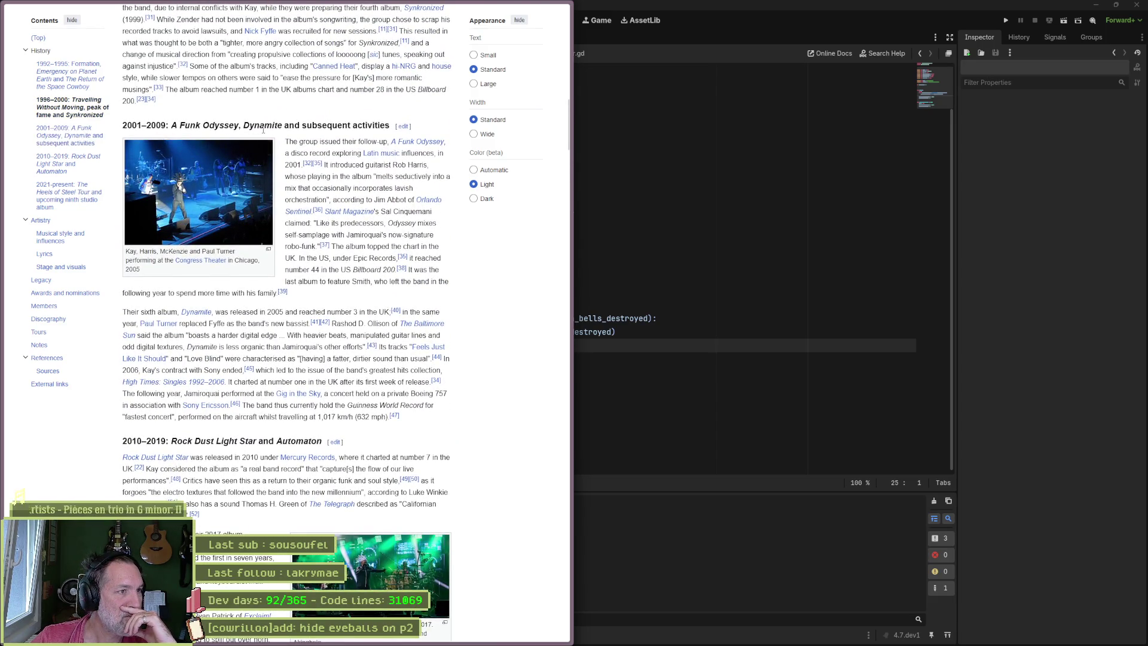
pyautogui.scroll(-5, 240, 452)
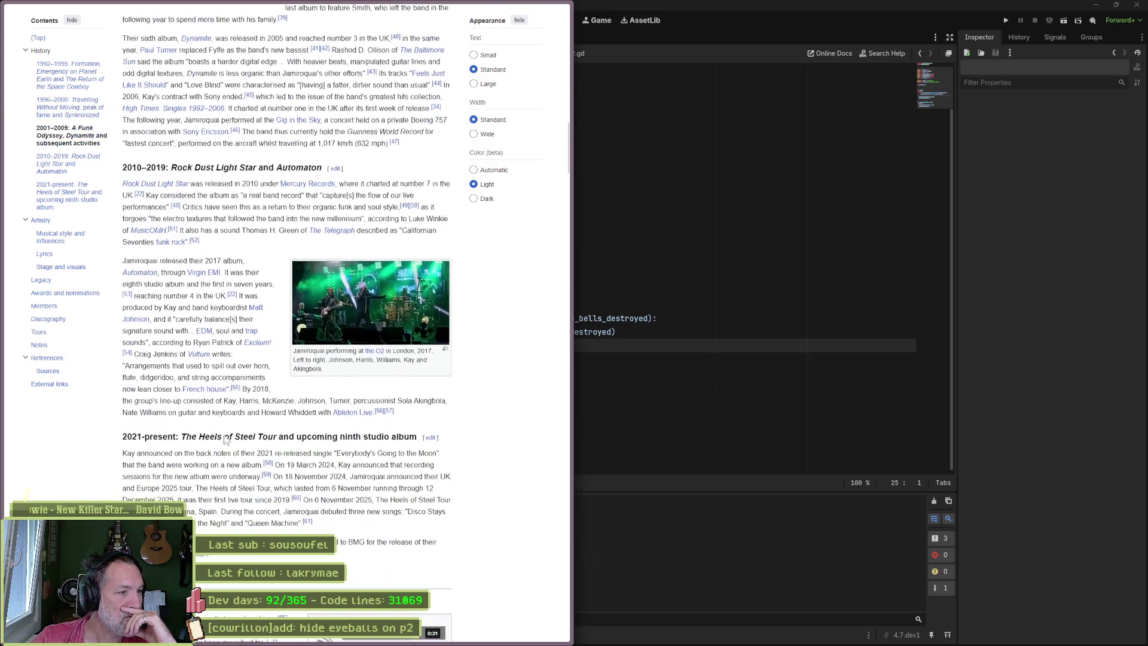
pyautogui.scroll(-1, 275, 426)
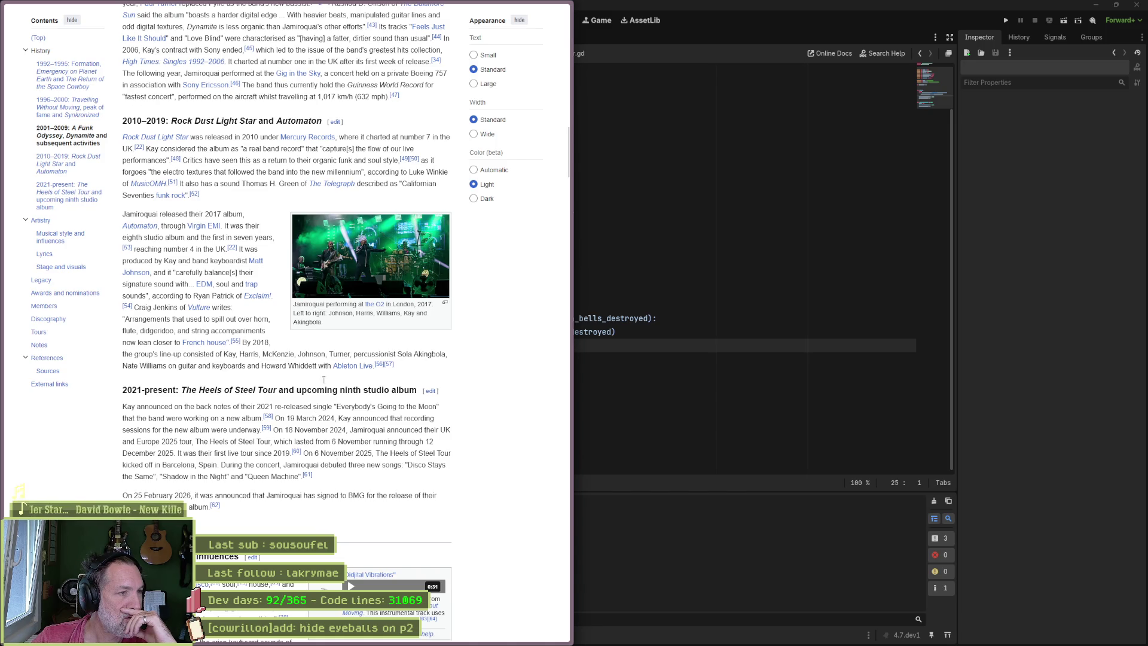
pyautogui.scroll(2, 341, 467)
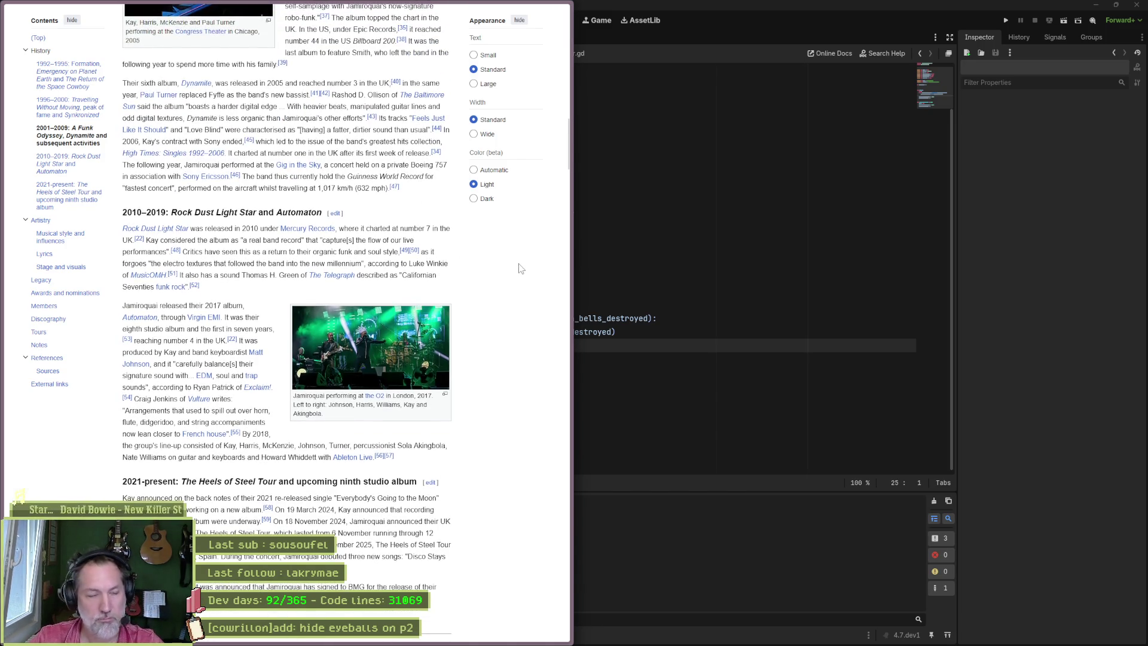
pyautogui.hotkey('ctrl', 'Tab')
pyautogui.click(563, 8)
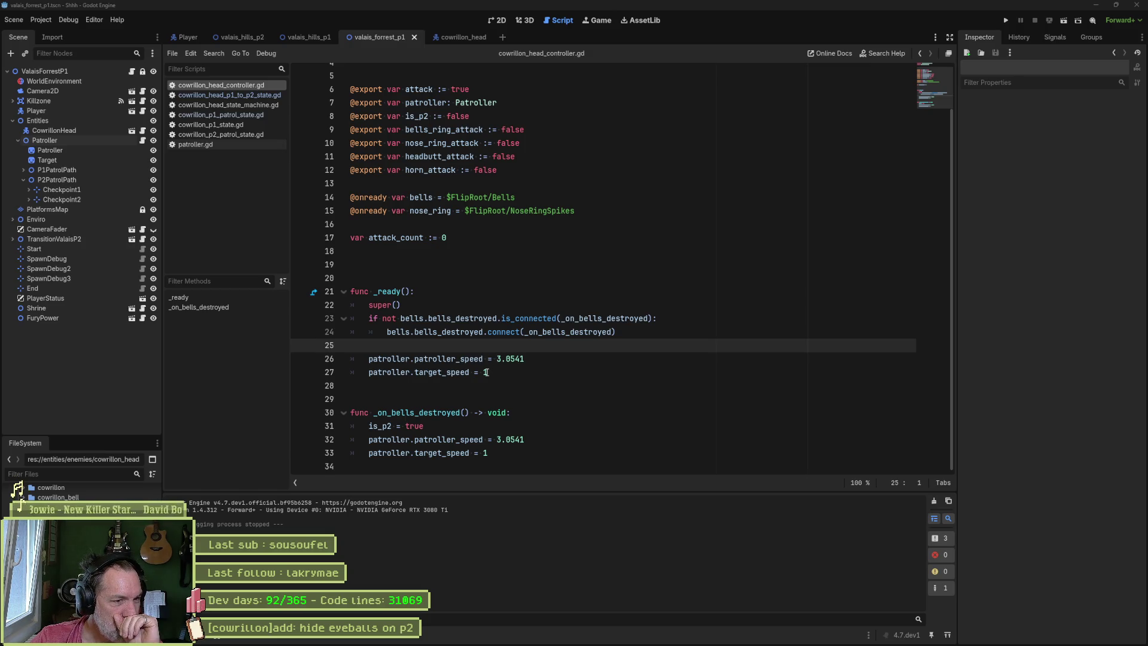
# - Comment out speed lines 26–27 and 32–33 with Ctrl+K, save, and select Patroller
pyautogui.moveTo(460, 358); pyautogui.dragTo(460, 372)
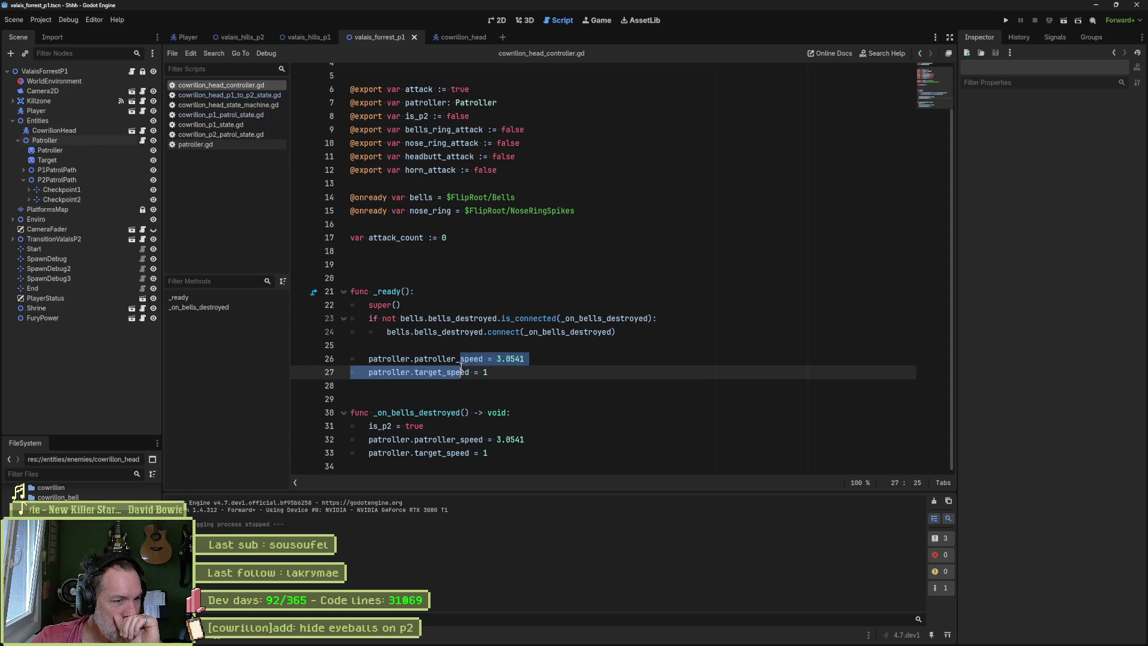
pyautogui.hotkey('ctrl', 'k')
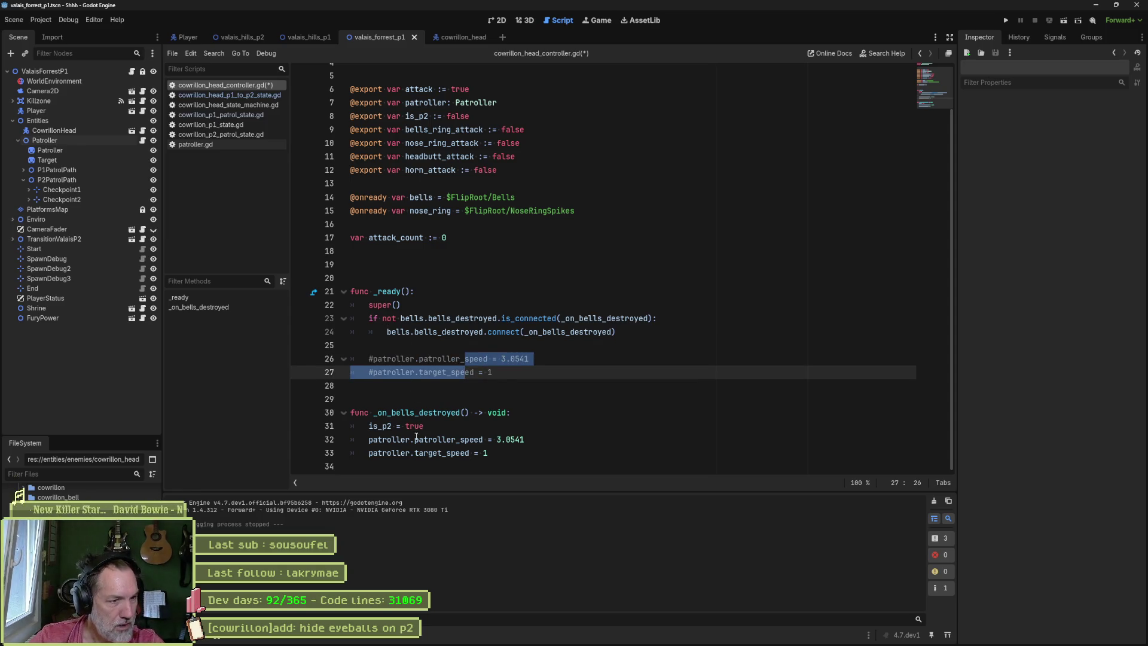
pyautogui.moveTo(416, 439); pyautogui.dragTo(419, 453)
pyautogui.hotkey('ctrl', 'k')
pyautogui.hotkey('ctrl', 's')
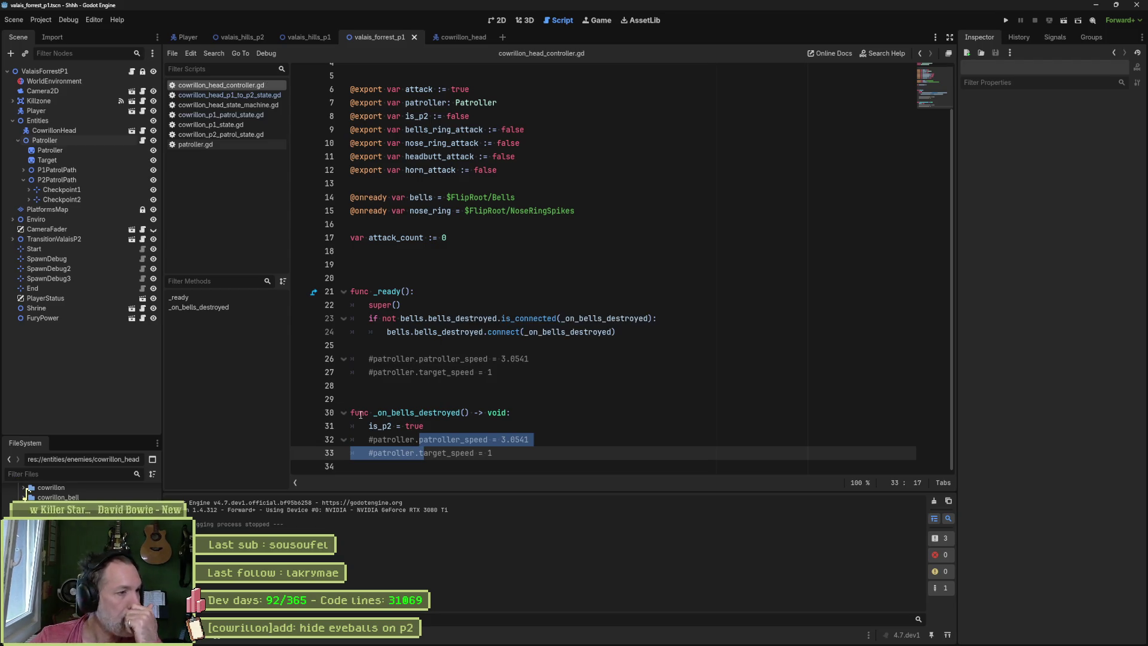
pyautogui.click(80, 138)
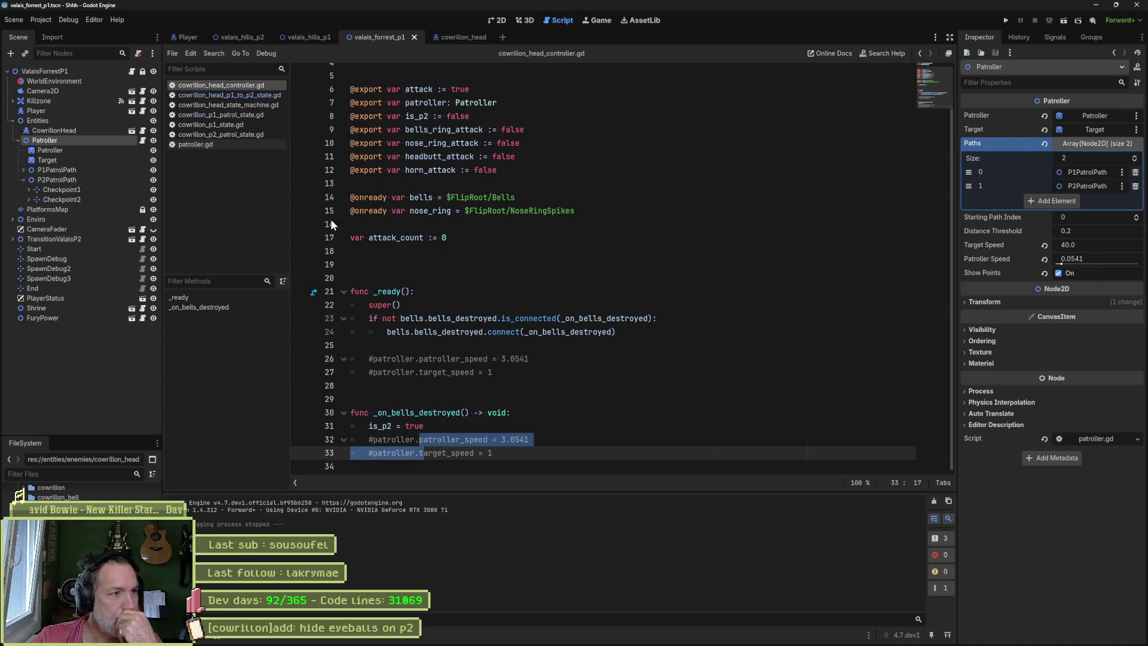
# - Open the Patroller's patroller.gd script, expand _move_patroller, and highlight the patroller_speed variable
pyautogui.click(144, 141)
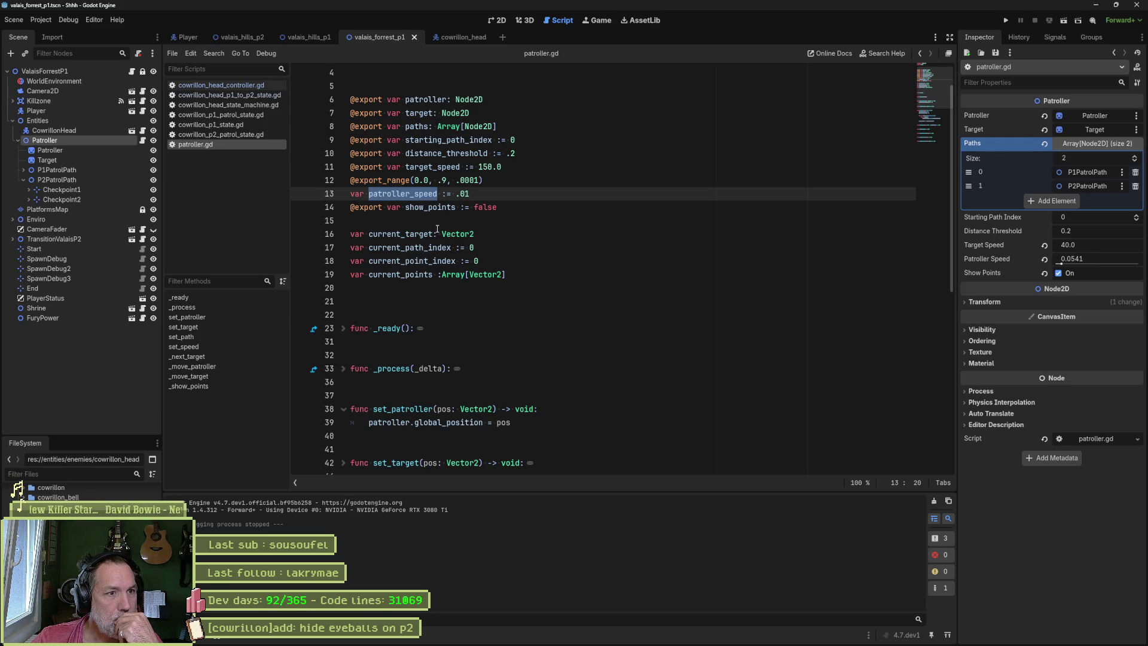
pyautogui.scroll(-9, 438, 230)
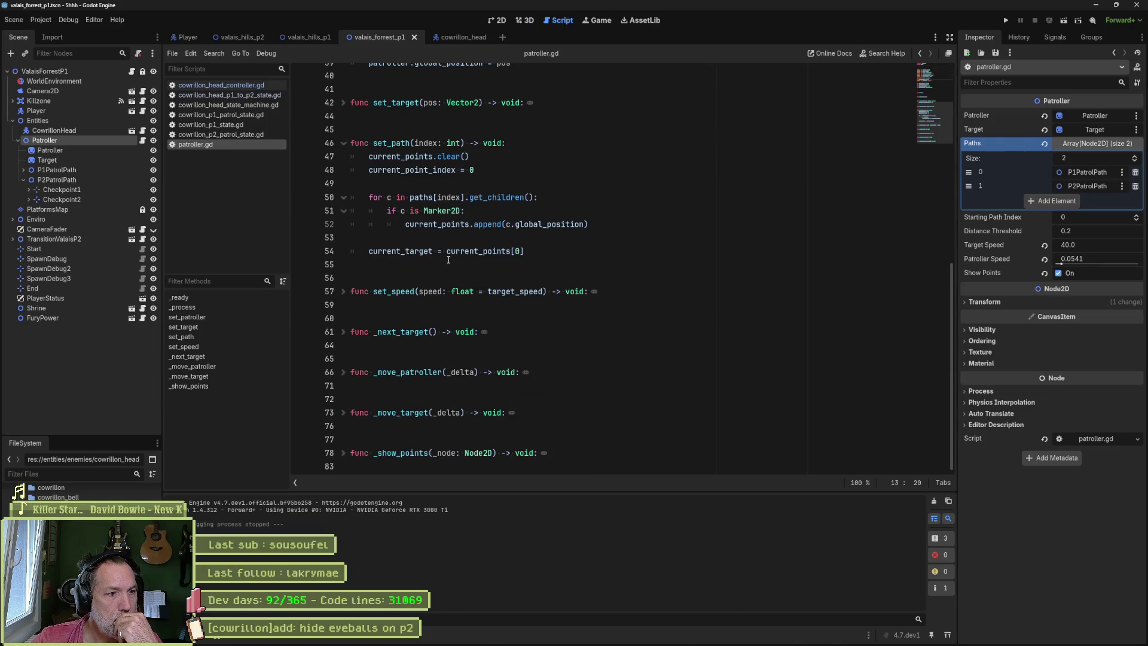
pyautogui.click(343, 372)
pyautogui.scroll(-1, 526, 383)
pyautogui.click(527, 386)
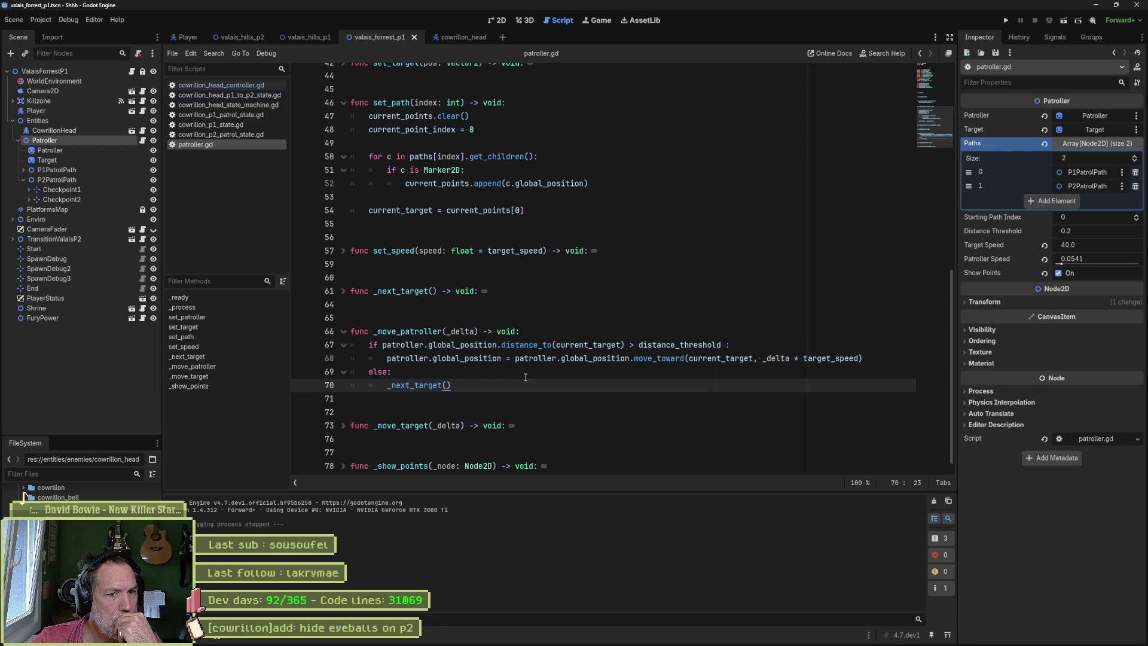
pyautogui.scroll(10, 427, 232)
pyautogui.doubleClick(403, 197)
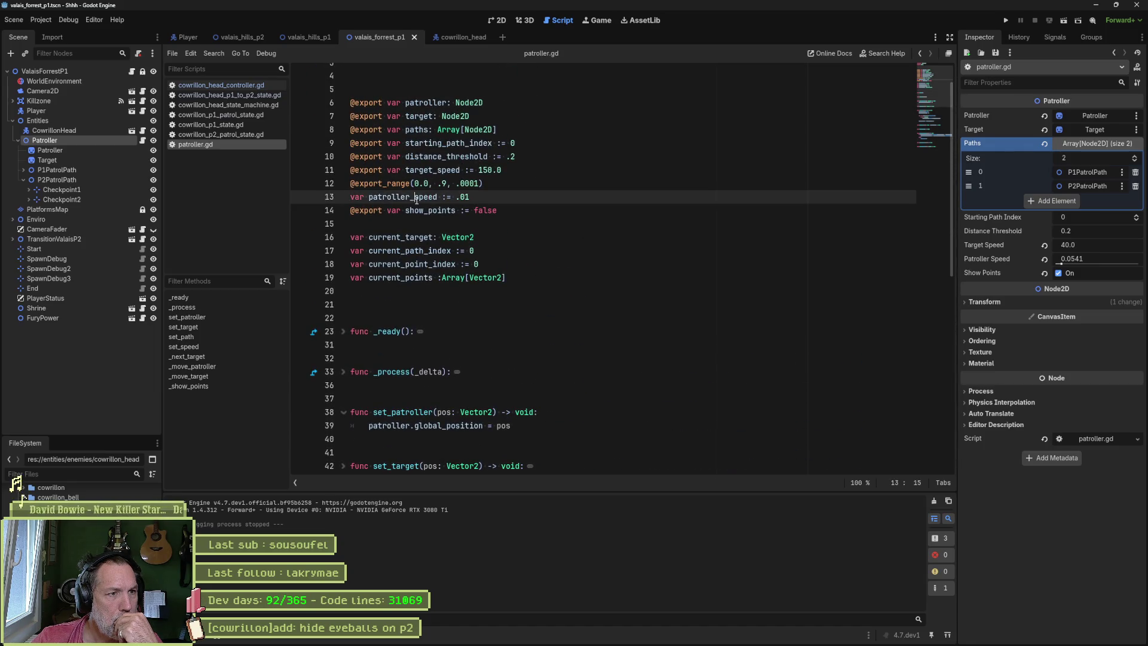
# - Expand _move_target to see it scale the target's movement by patroller_speed
pyautogui.scroll(-13, 419, 240)
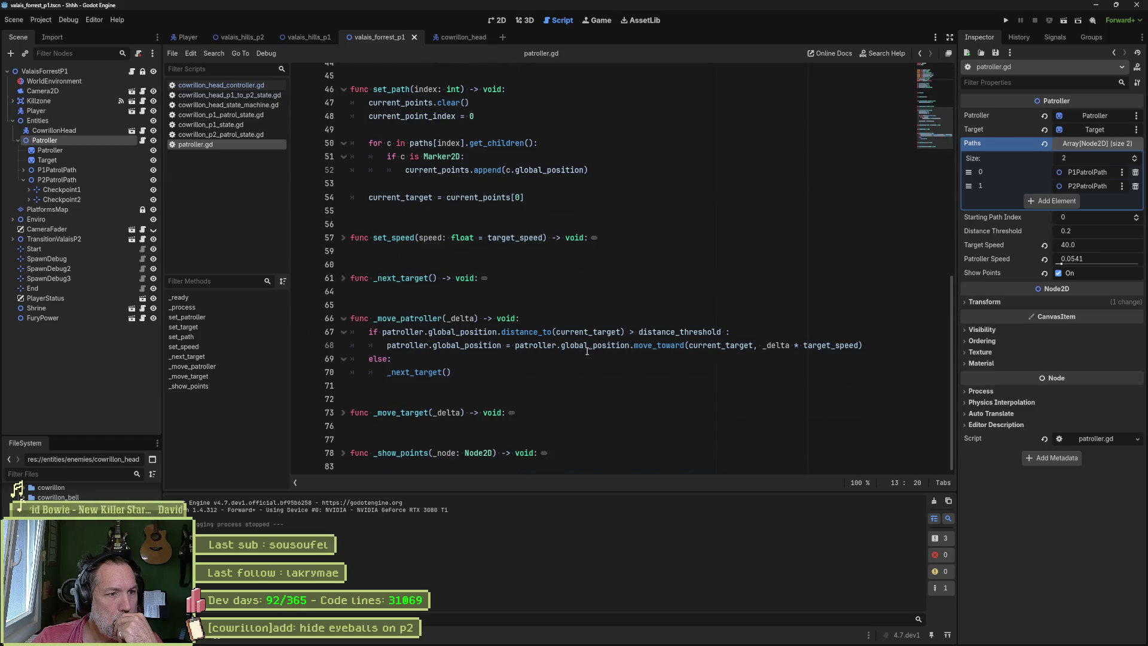
pyautogui.click(342, 413)
pyautogui.scroll(-1, 580, 418)
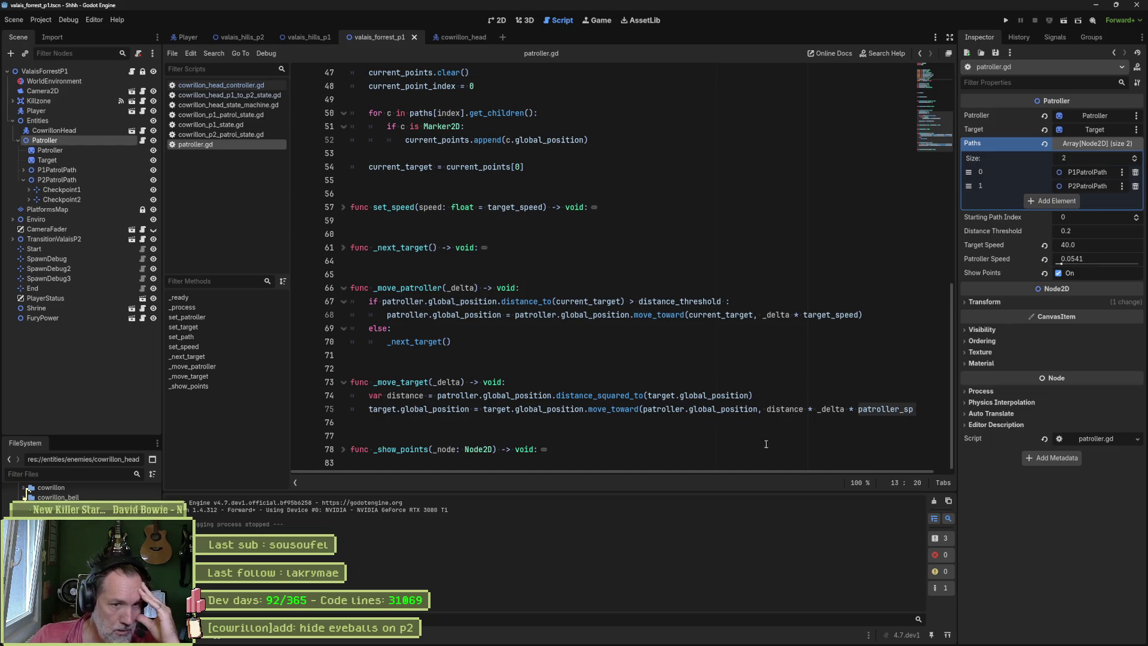
pyautogui.moveTo(763, 469)
pyautogui.mouseDown()
pyautogui.moveTo(822, 471)
pyautogui.moveTo(760, 476)
pyautogui.mouseUp()
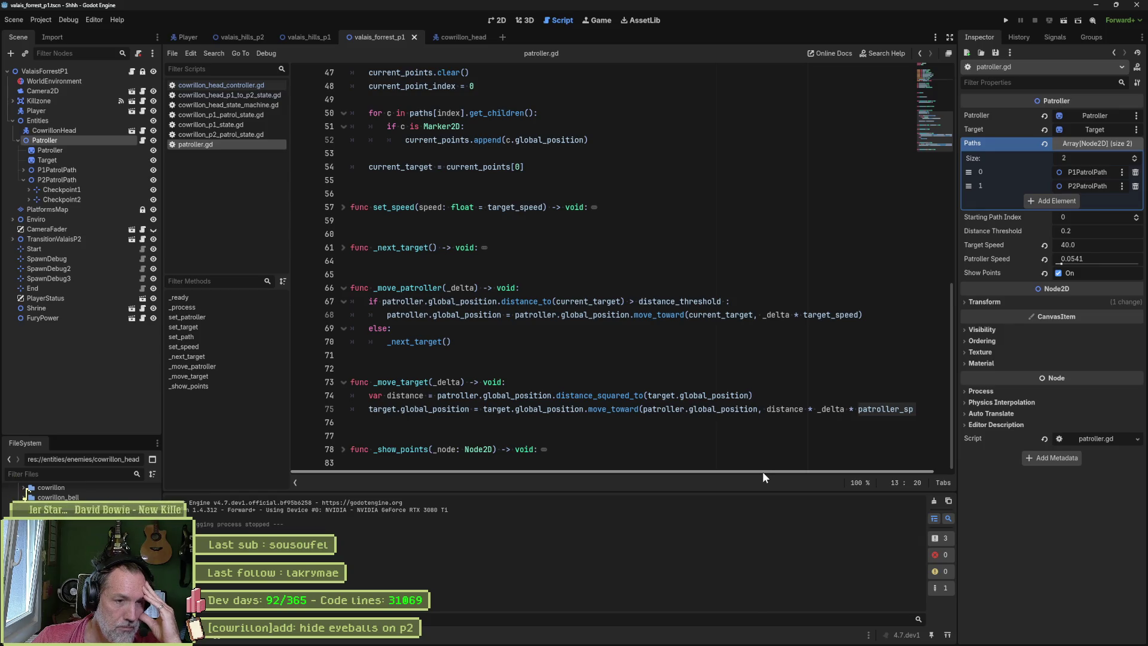
pyautogui.moveTo(765, 469); pyautogui.dragTo(809, 472)
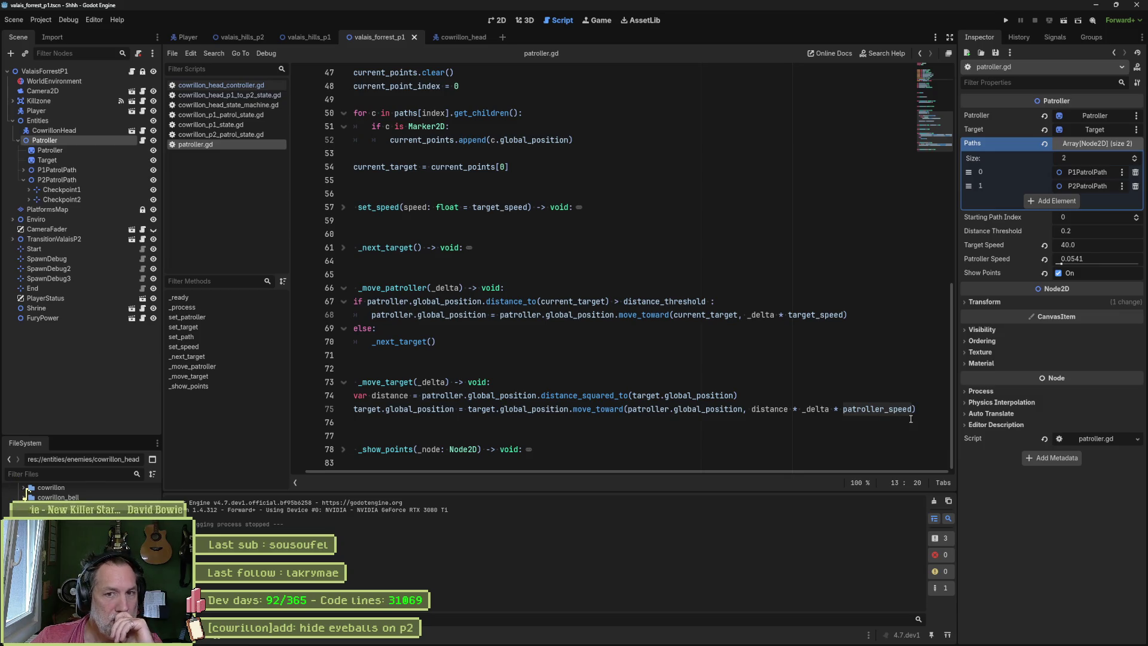
pyautogui.moveTo(871, 409)
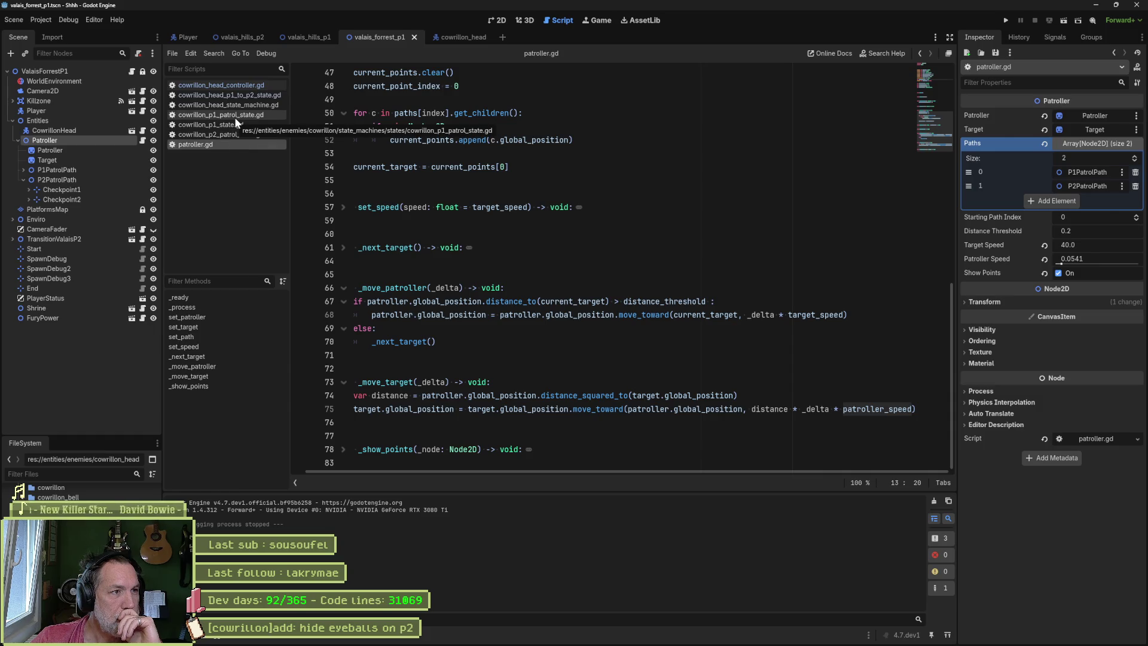
# - Uncomment the target_speed line in cowrillon_head_controller.gd, set it to 80, and test-run the scene
pyautogui.click(252, 87)
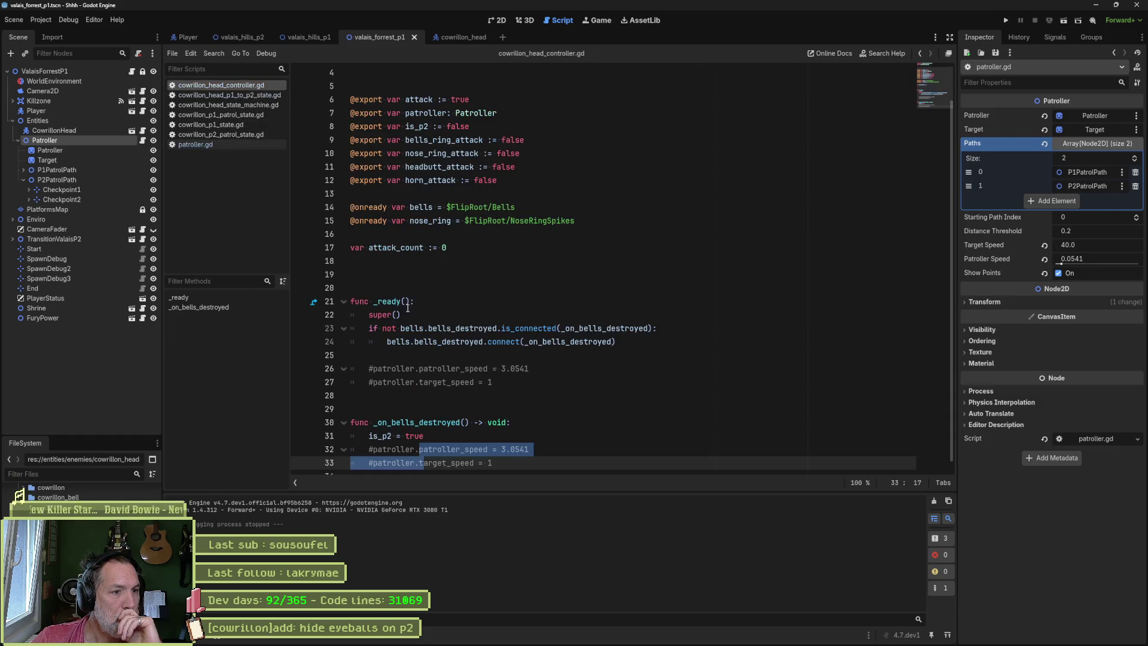
pyautogui.click(374, 383)
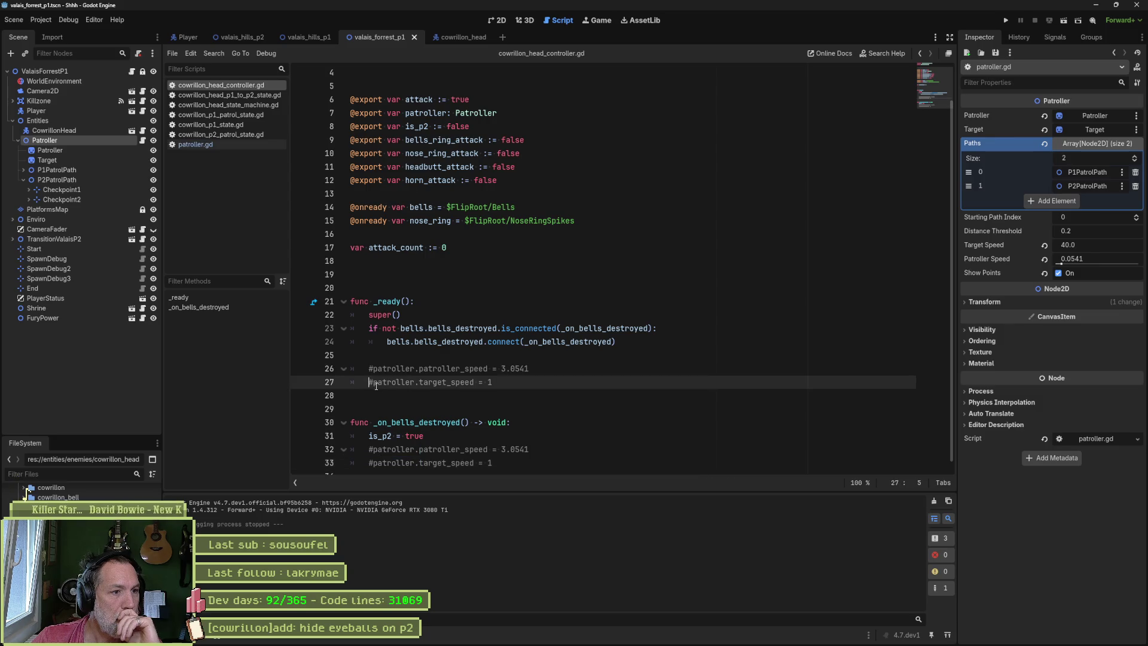
pyautogui.press('BackSpace')
pyautogui.press('End')
pyautogui.press('BackSpace')
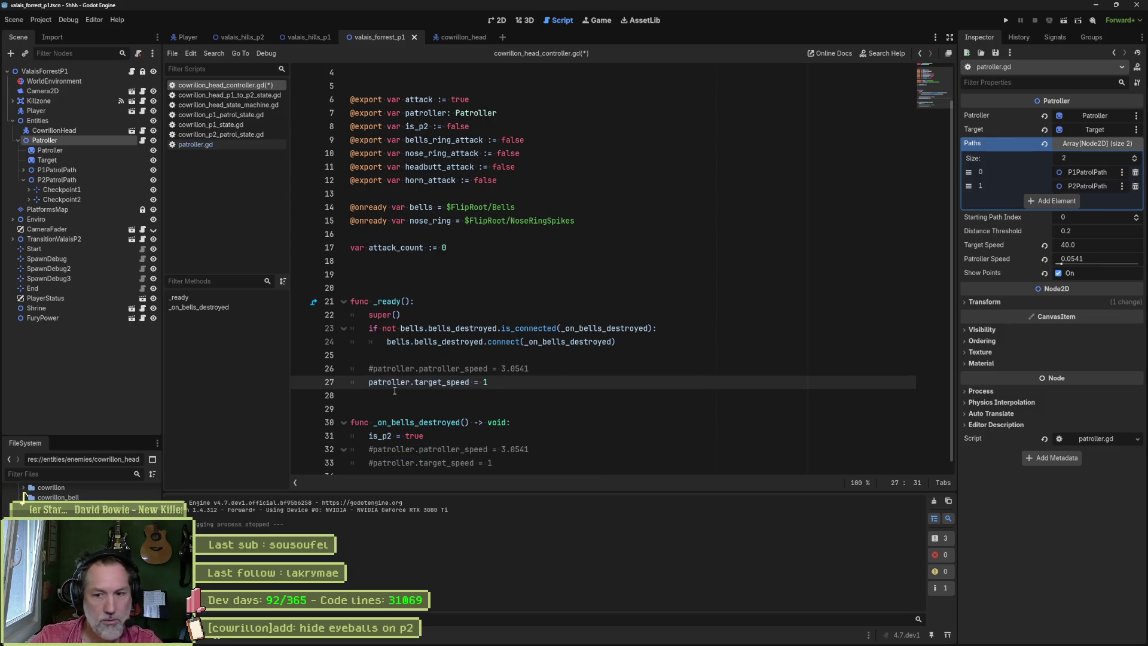
pyautogui.write('80')
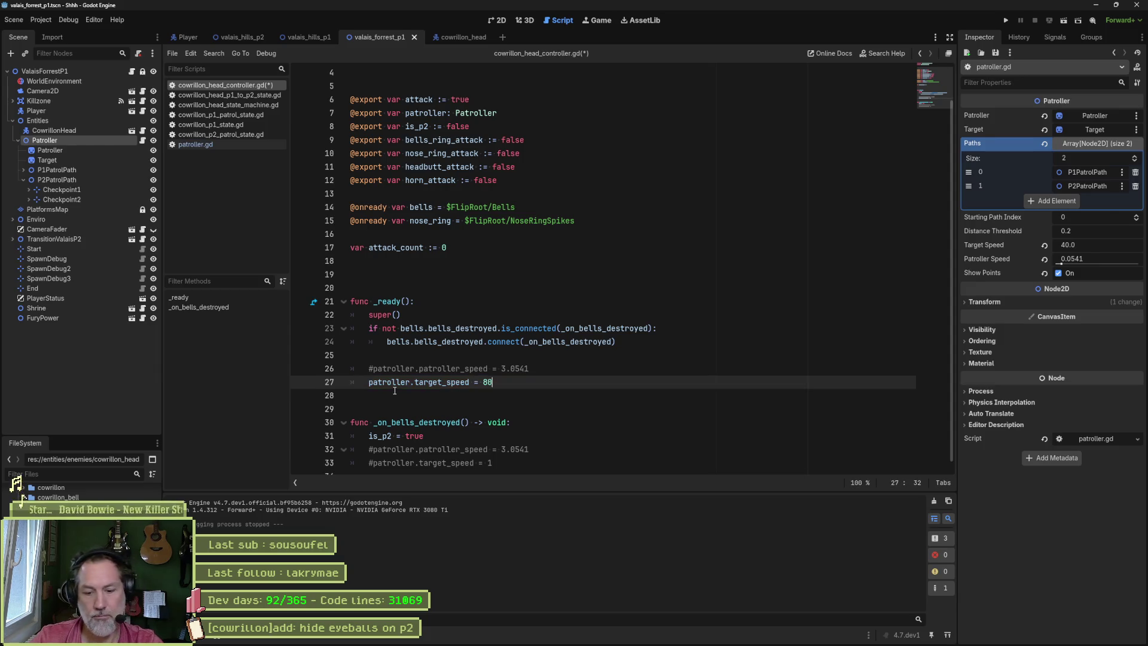
pyautogui.press('F6')
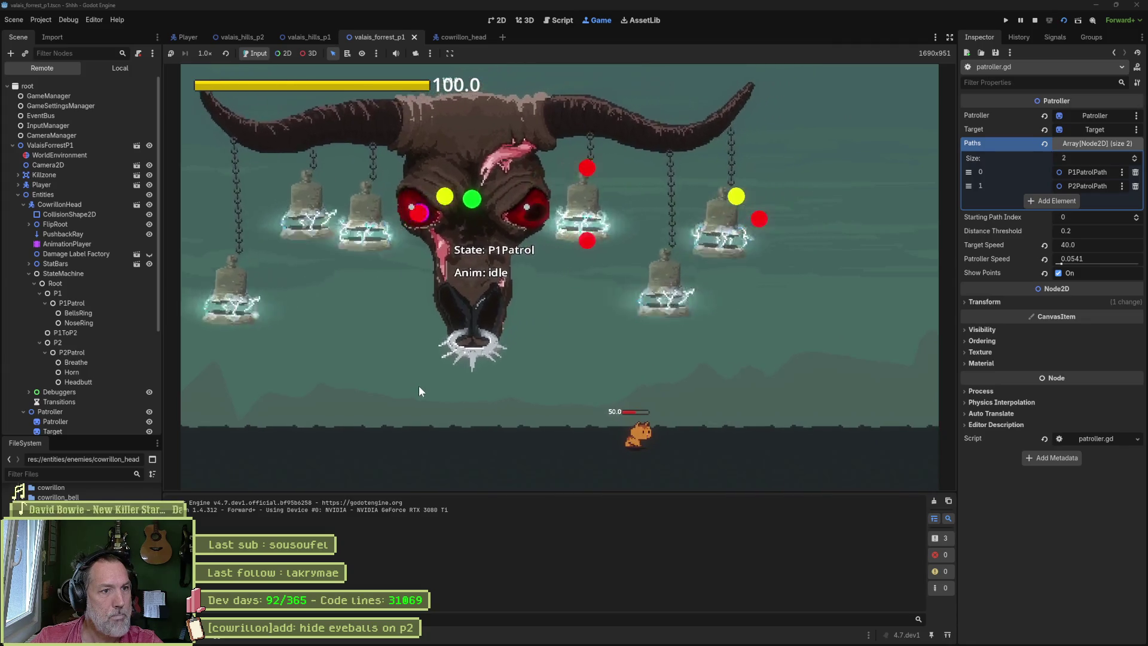
pyautogui.press('F8')
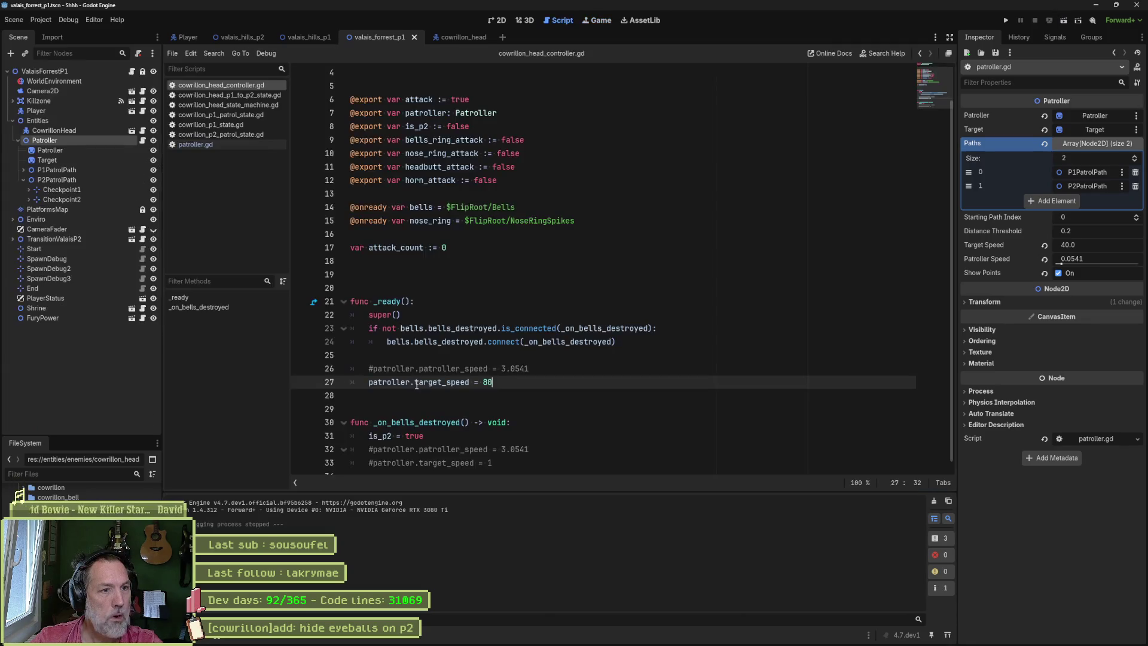
# - Change the target_speed value on line 27 from 80 to 40
pyautogui.doubleClick(486, 382)
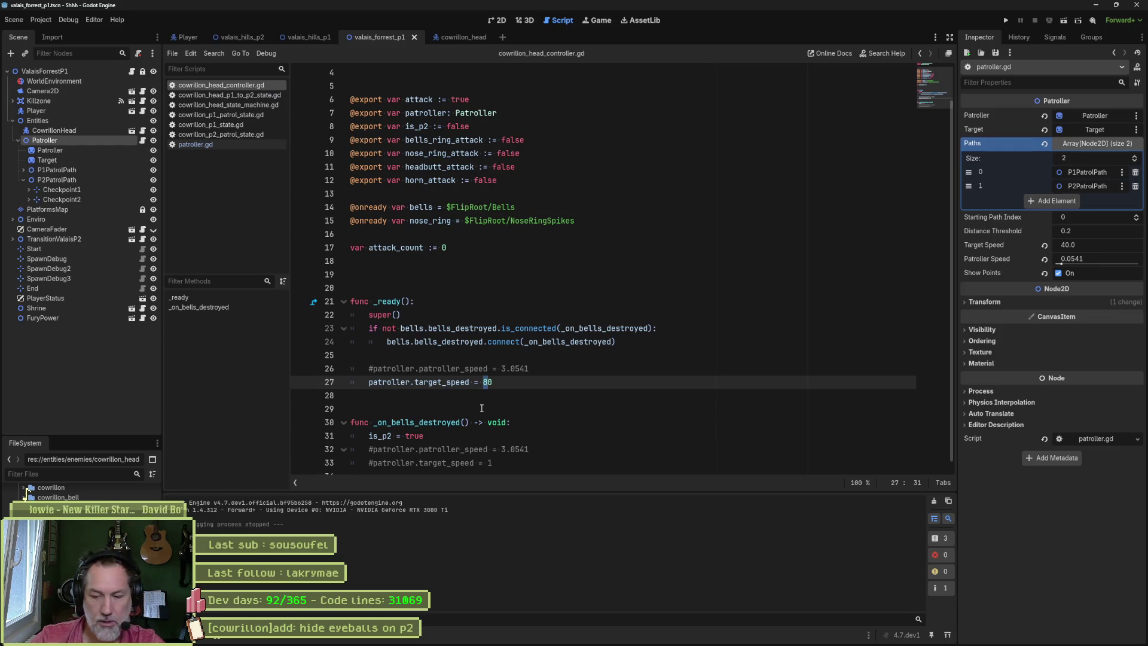
pyautogui.write('4')
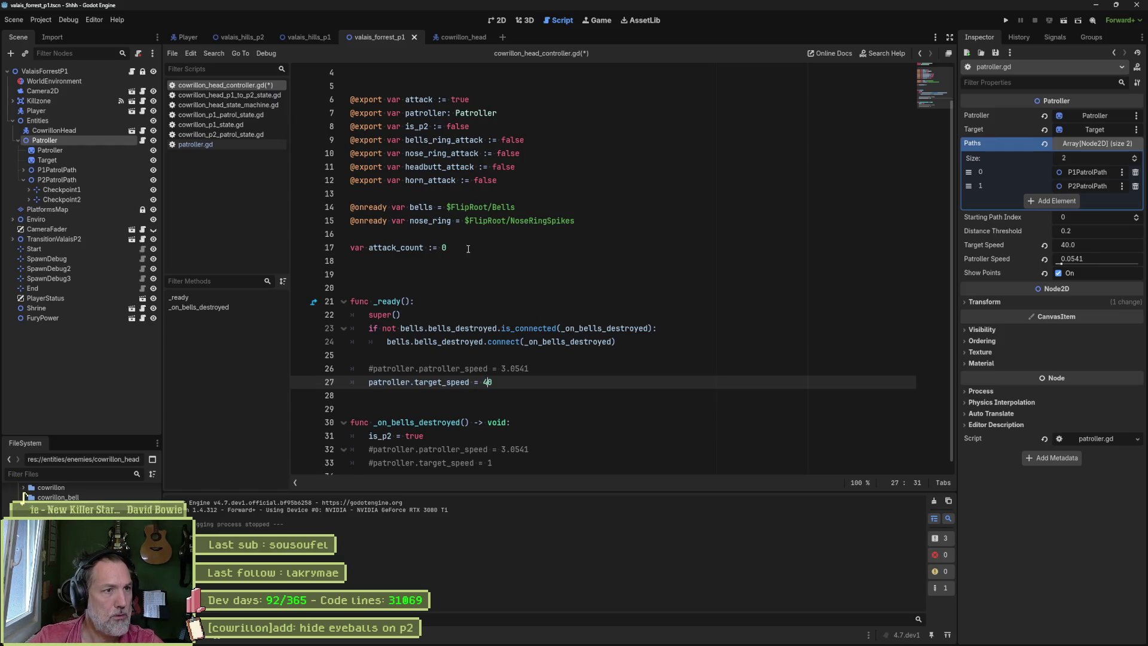
pyautogui.click(515, 115)
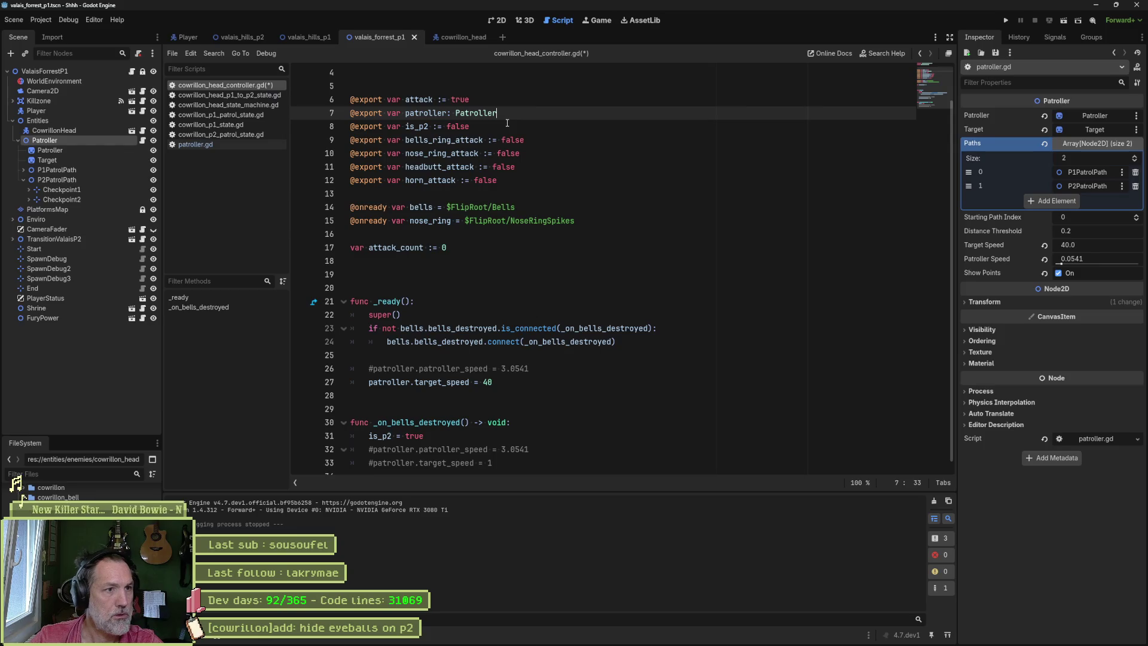
# - Add exported variables patrolle_p1_speed := 40.0 and patrolle_p2_speed := 80.0
pyautogui.press('Return')
pyautogui.write('@export var patrolle_SPE')
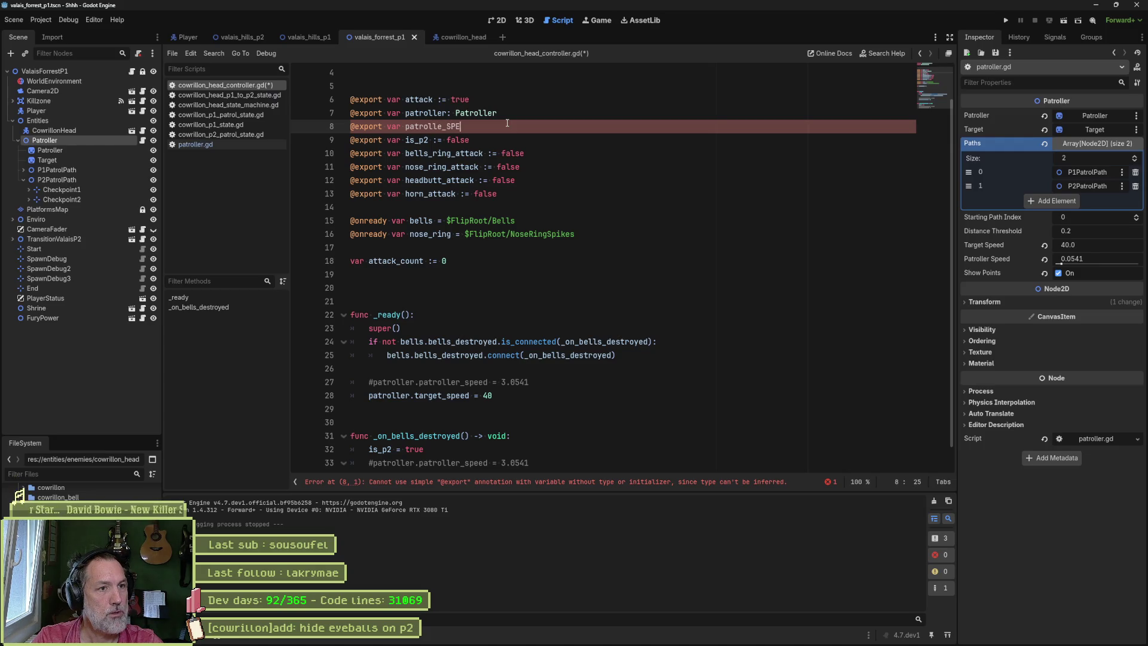
pyautogui.press('BackSpace')
pyautogui.press('BackSpace')
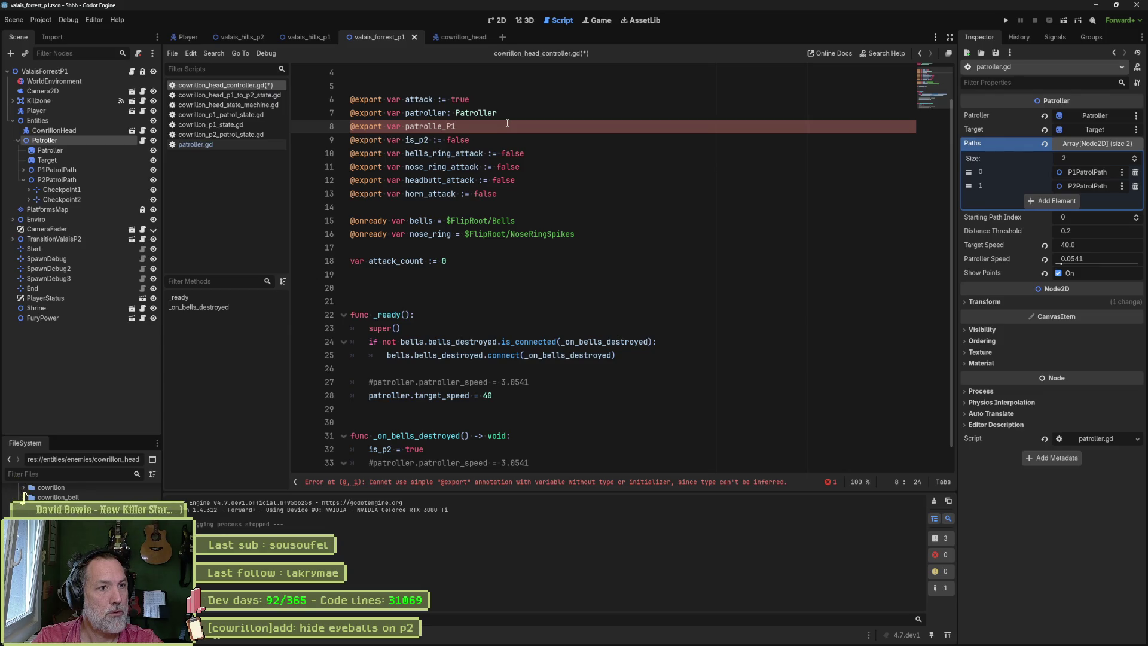
pyautogui.write('p1_speed :')
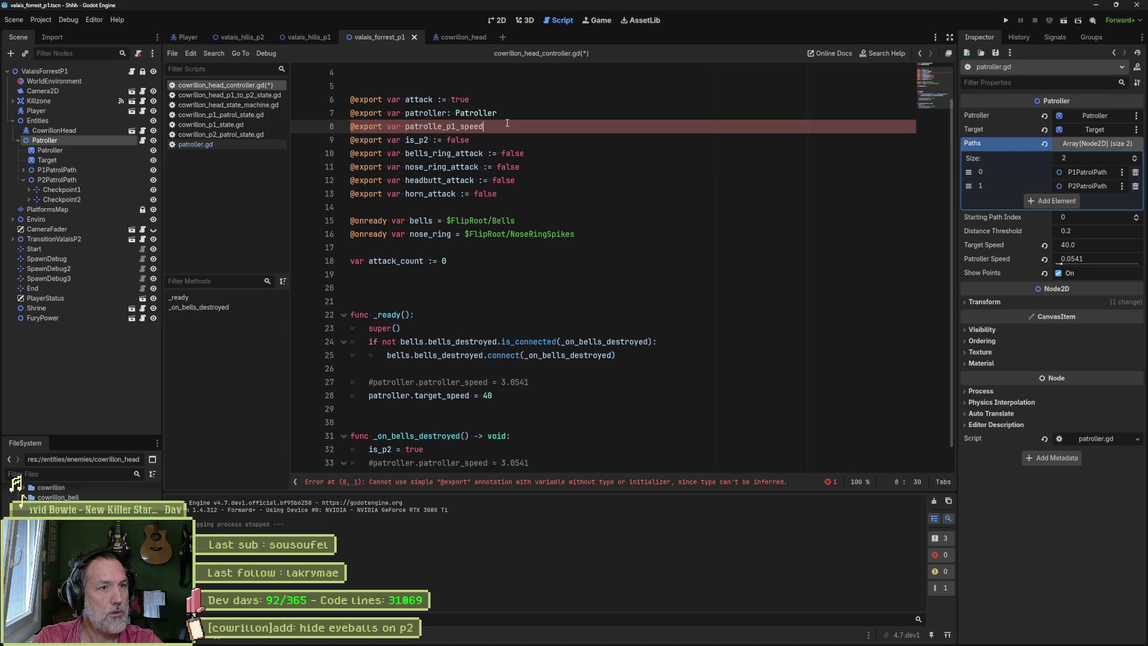
pyautogui.write('= 40.0')
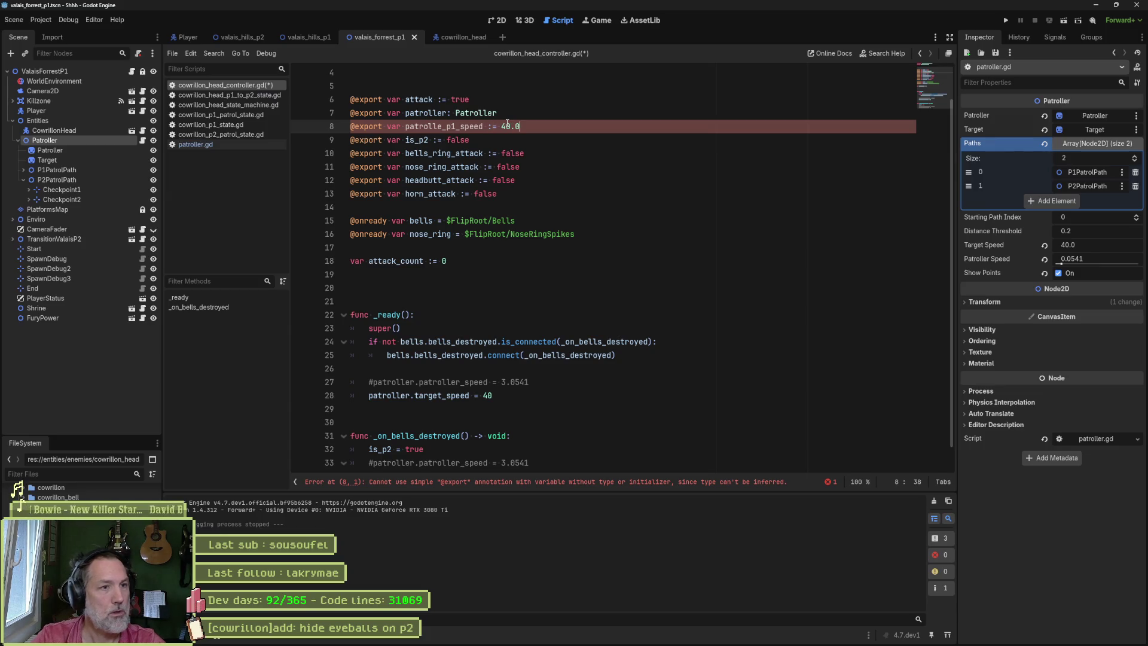
pyautogui.hotkey('shift', 'Up')
pyautogui.hotkey('ctrl', 'shift', 'd')
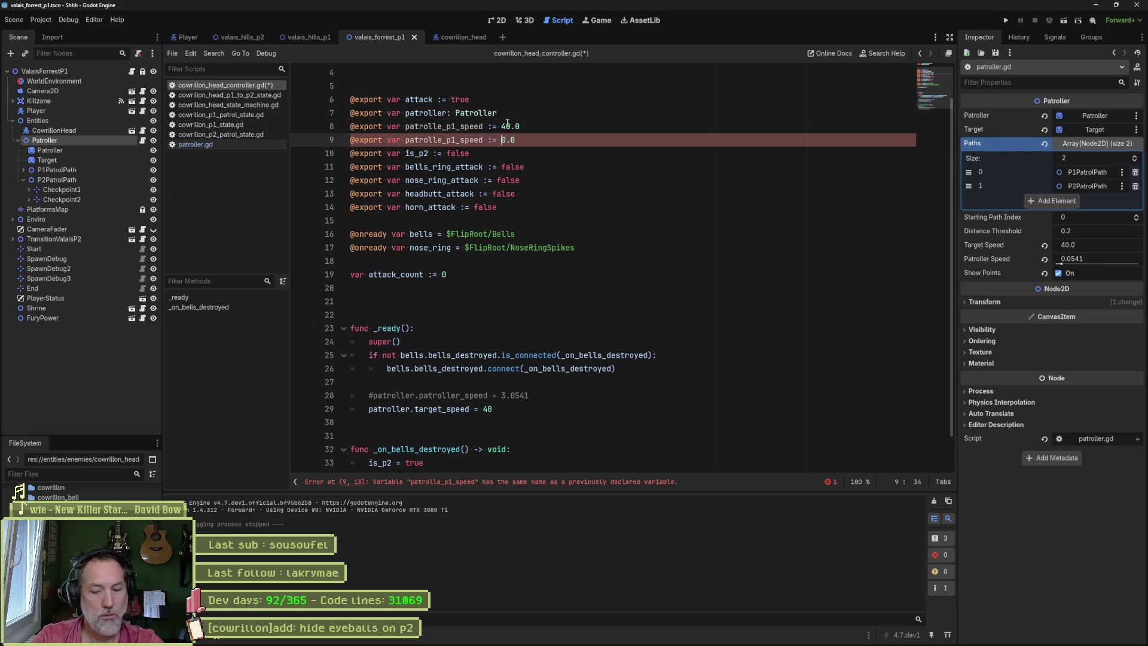
pyautogui.press('BackSpace')
pyautogui.write('8')
pyautogui.hotkey('ctrl', 'Left')
pyautogui.hotkey('ctrl', 'Left')
pyautogui.hotkey('ctrl', 'Left')
pyautogui.press('Left')
pyautogui.hotkey('ctrl', 'Right')
pyautogui.press('Left')
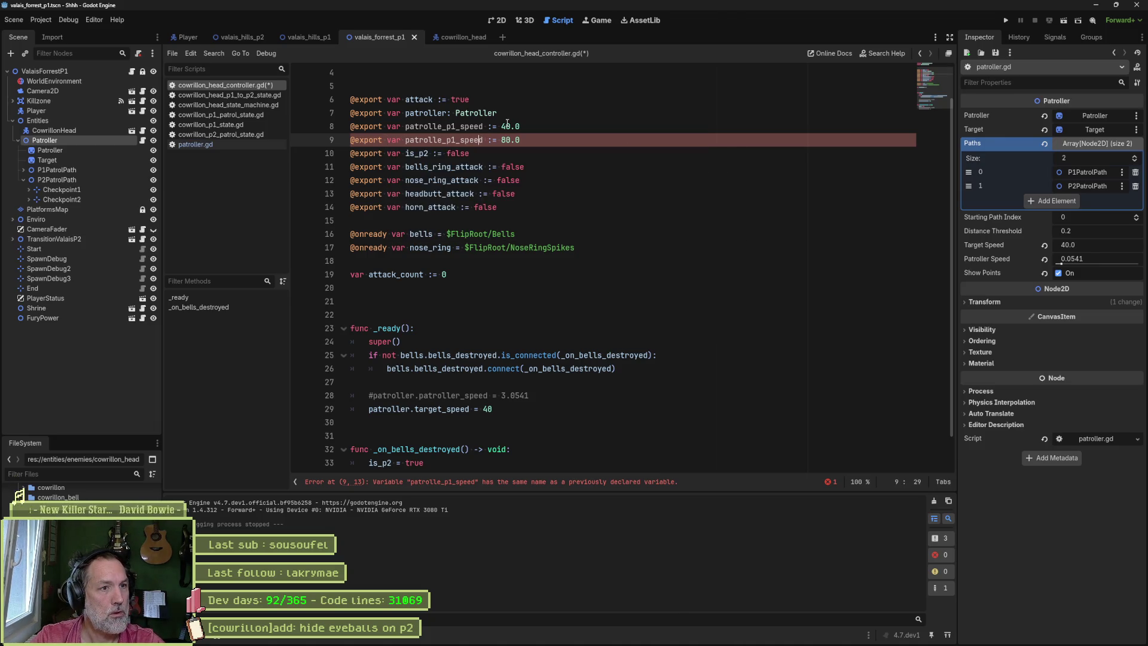
pyautogui.press('BackSpace')
pyautogui.write('2')
# - Replace the hard-coded speeds with patrolle_p1_speed in _ready and patrolle_p2_speed in the bells handler
pyautogui.doubleClick(444, 127)
pyautogui.doubleClick(487, 410)
pyautogui.write('pat')
pyautogui.press('Return')
pyautogui.hotkey('shift', 'Up')
pyautogui.scroll(-1, 571, 418)
pyautogui.hotkey('ctrl', 'c')
pyautogui.moveTo(531, 453); pyautogui.dragTo(530, 426)
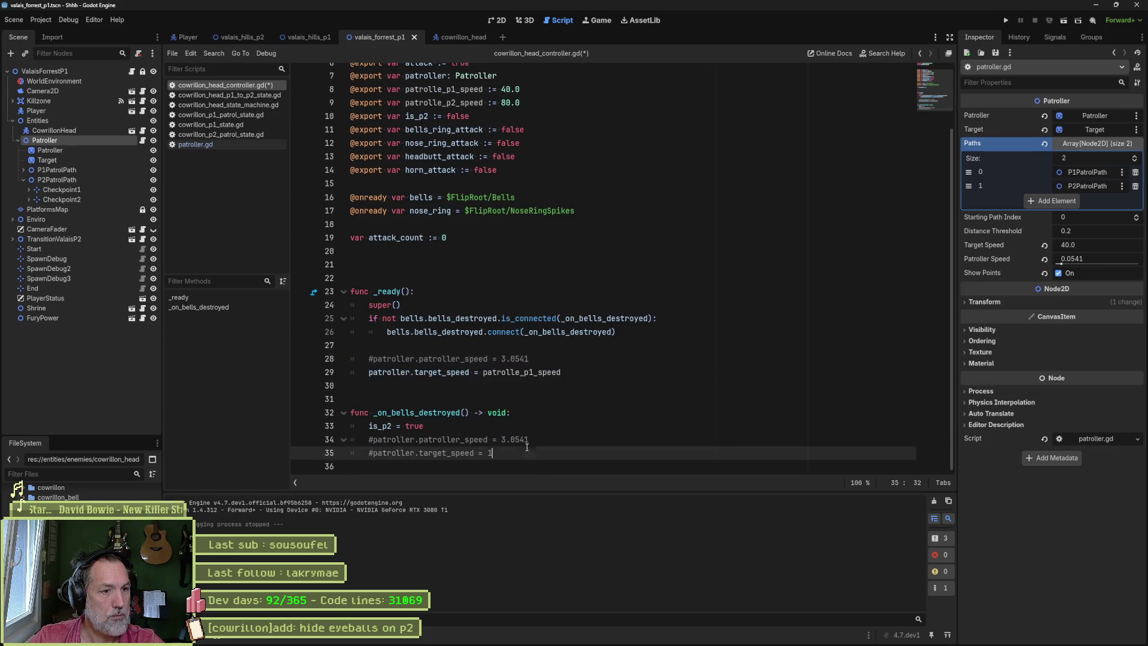
pyautogui.hotkey('ctrl', 'v')
pyautogui.doubleClick(449, 103)
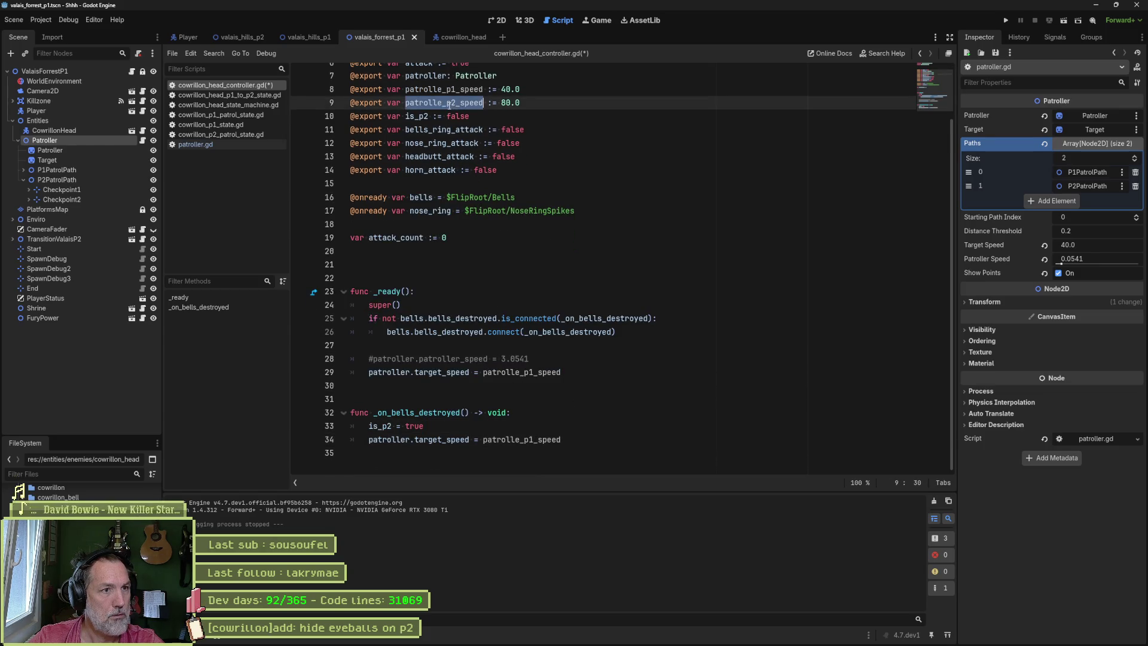
pyautogui.hotkey('ctrl', 'c')
pyautogui.doubleClick(518, 440)
pyautogui.hotkey('ctrl', 'v')
# - Delete the leftover commented speed line, add a blank line after super(), save, and run the level
pyautogui.click(515, 359)
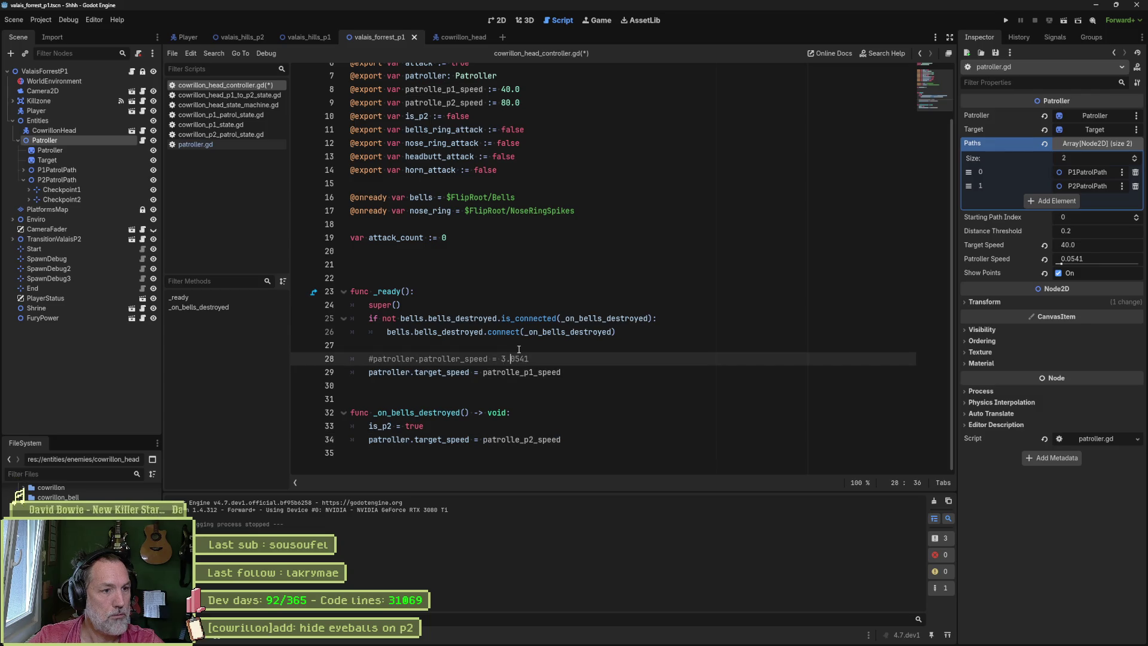
pyautogui.hotkey('ctrl', 'shift', 'k')
pyautogui.press('Up')
pyautogui.press('Up')
pyautogui.press('Up')
pyautogui.press('Return')
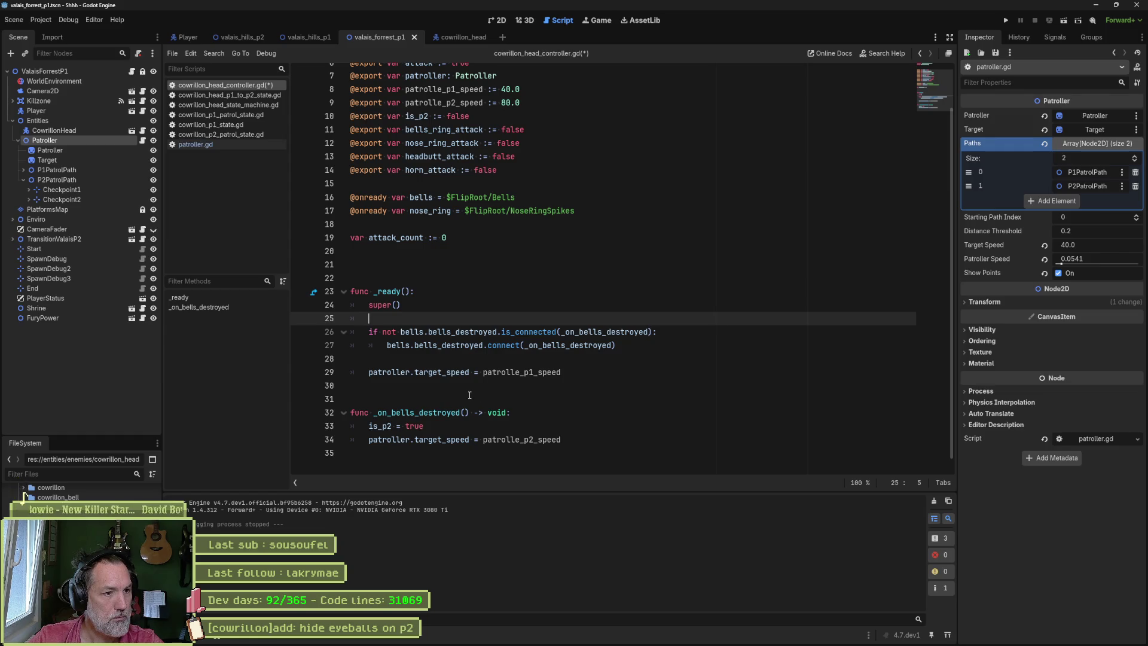
pyautogui.hotkey('ctrl', 's')
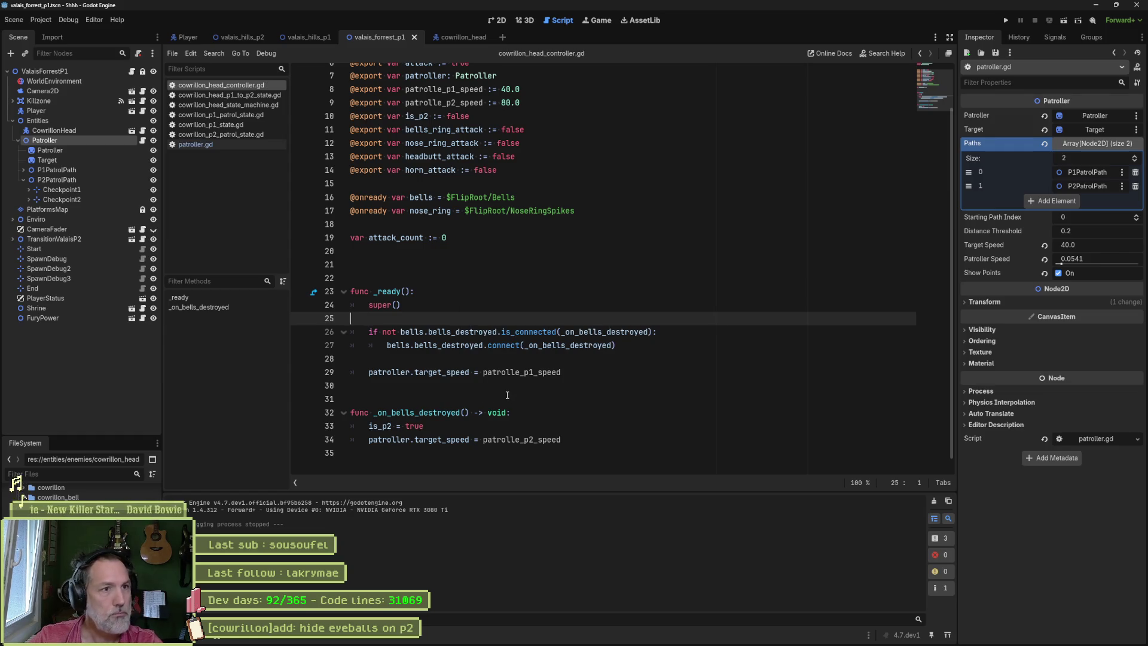
pyautogui.press('F6')
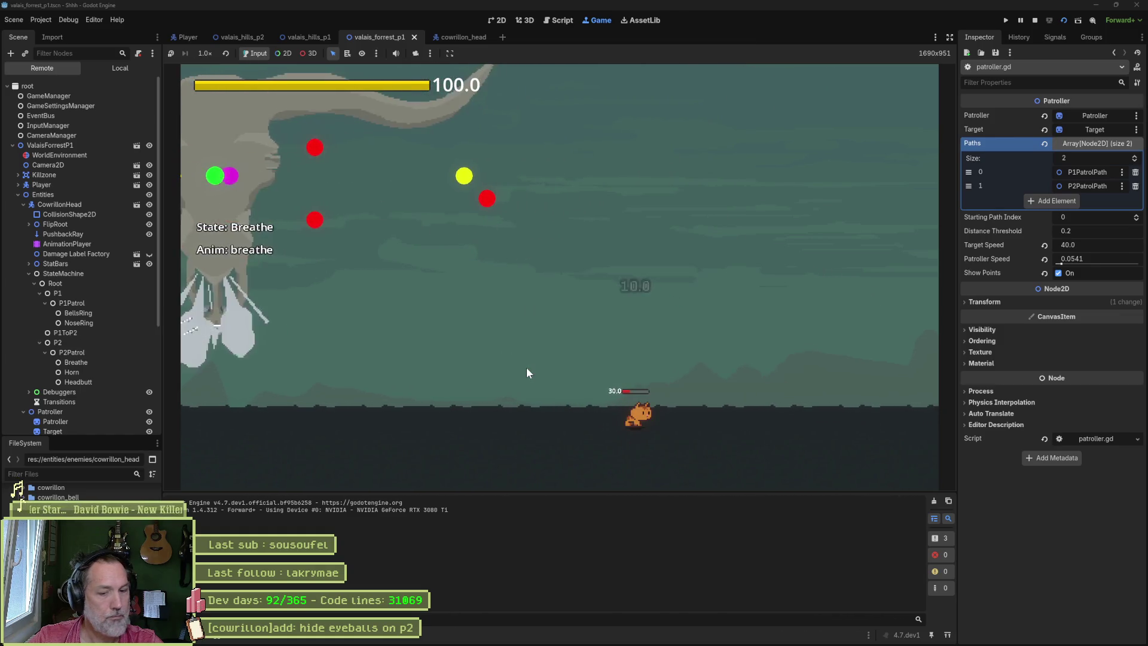
# - Stop the test run, run the level again to watch the boss, then stop it
pyautogui.press('F8')
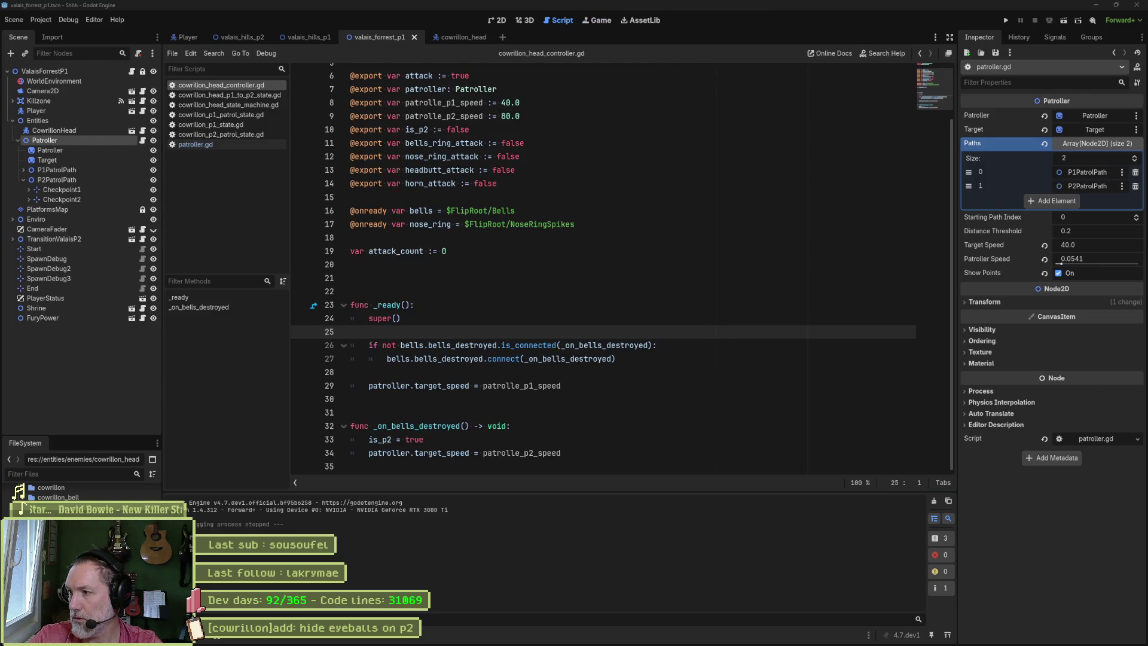
pyautogui.press('F6')
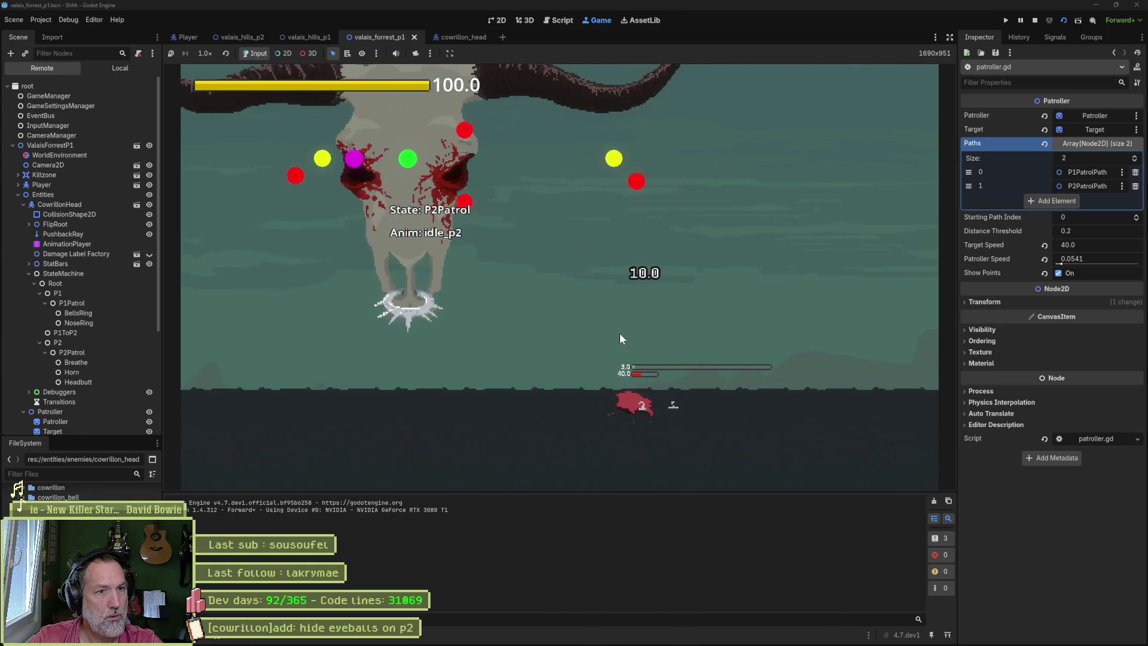
pyautogui.press('F8')
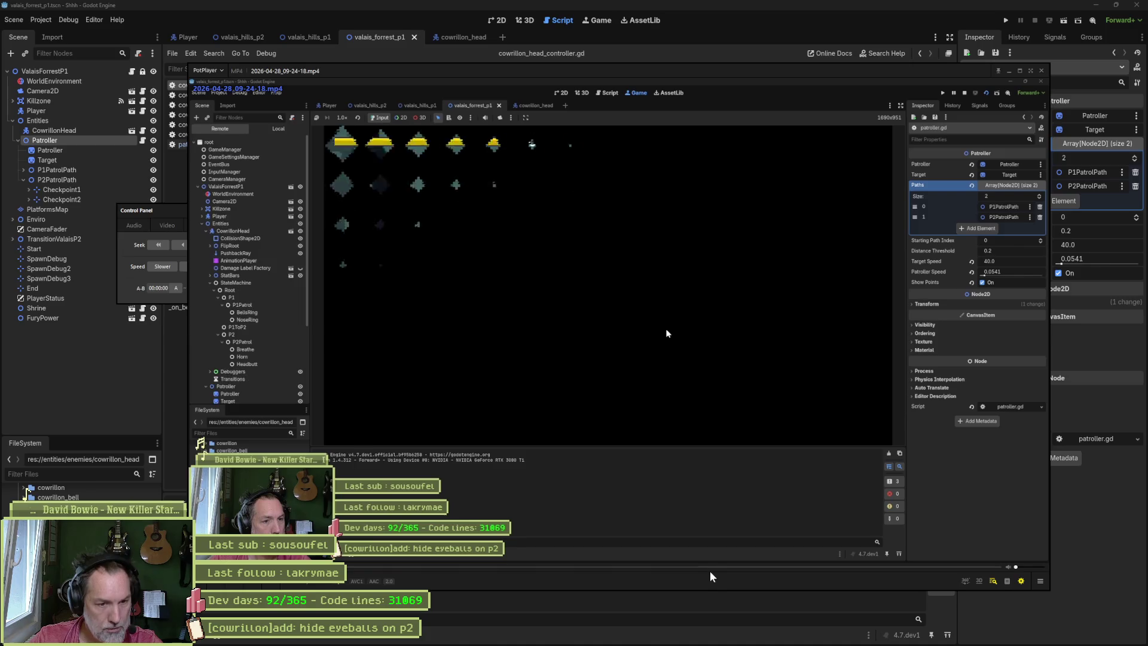
# - Scrub and pause the recording around the Horn attack, then start a new In progress task in Asana
pyautogui.click(715, 567)
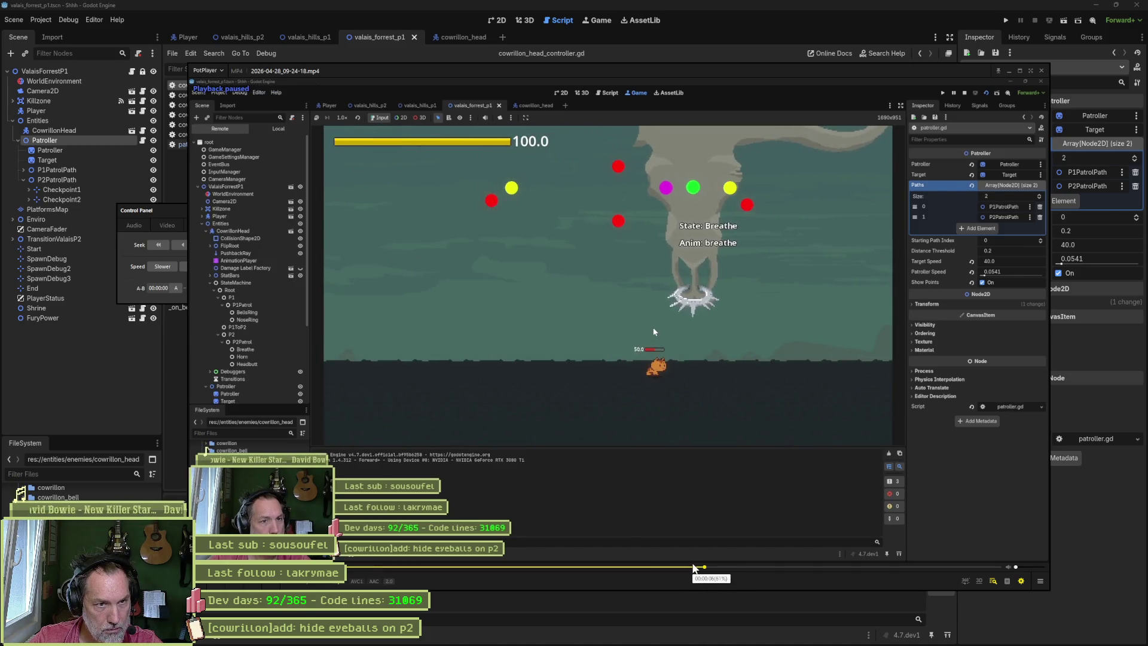
pyautogui.press('space')
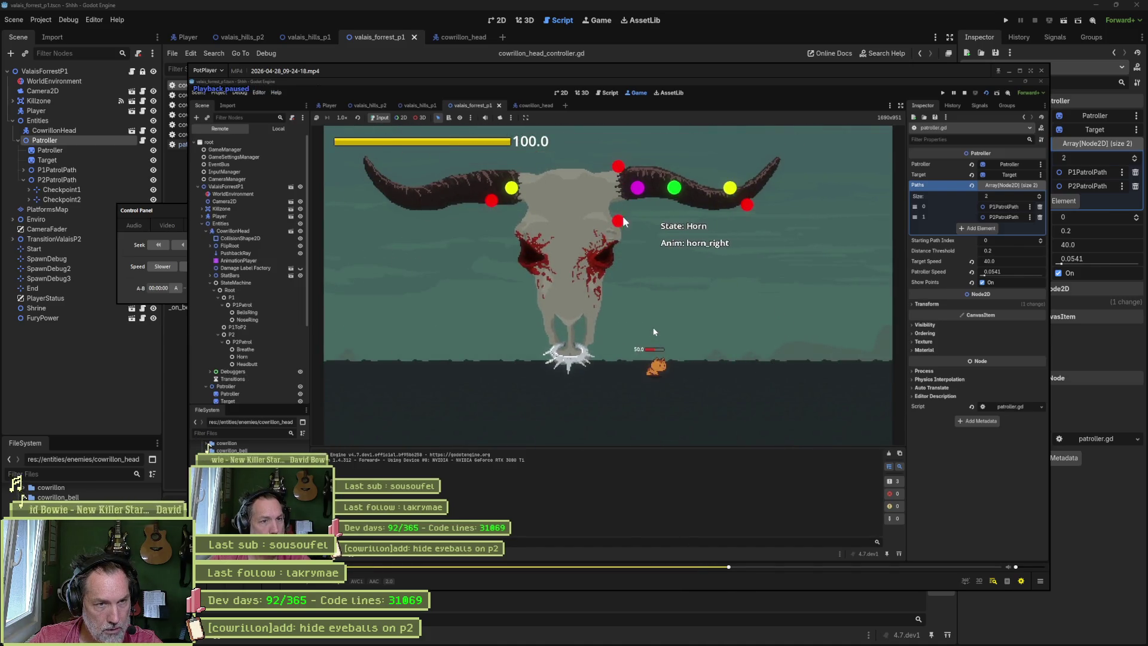
pyautogui.press('space')
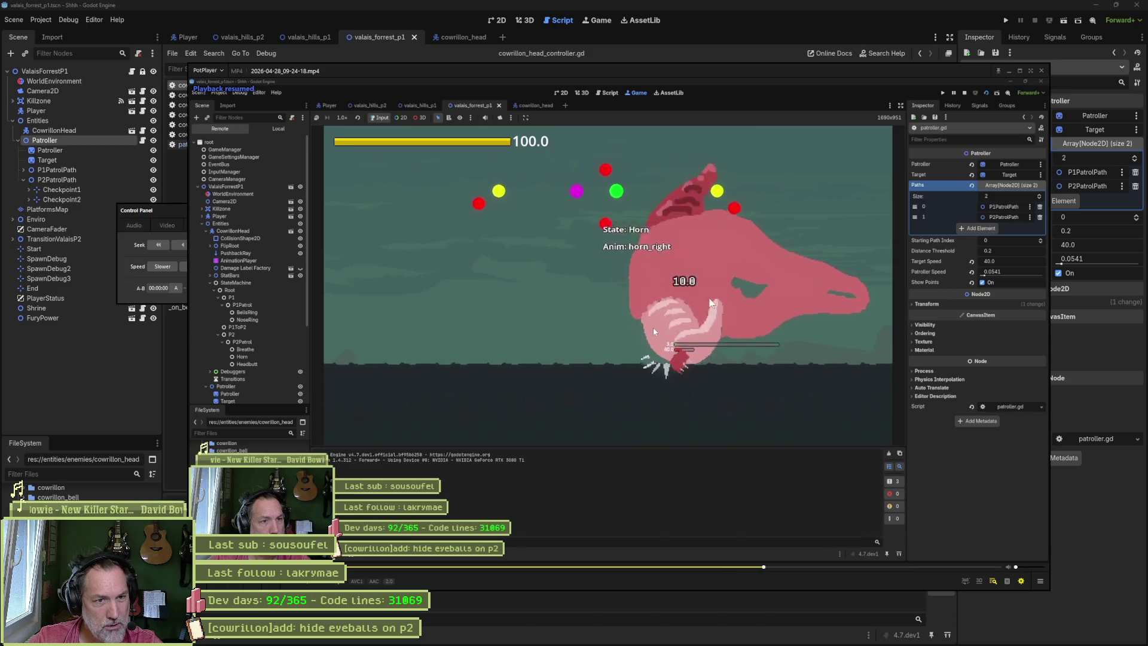
pyautogui.press('space')
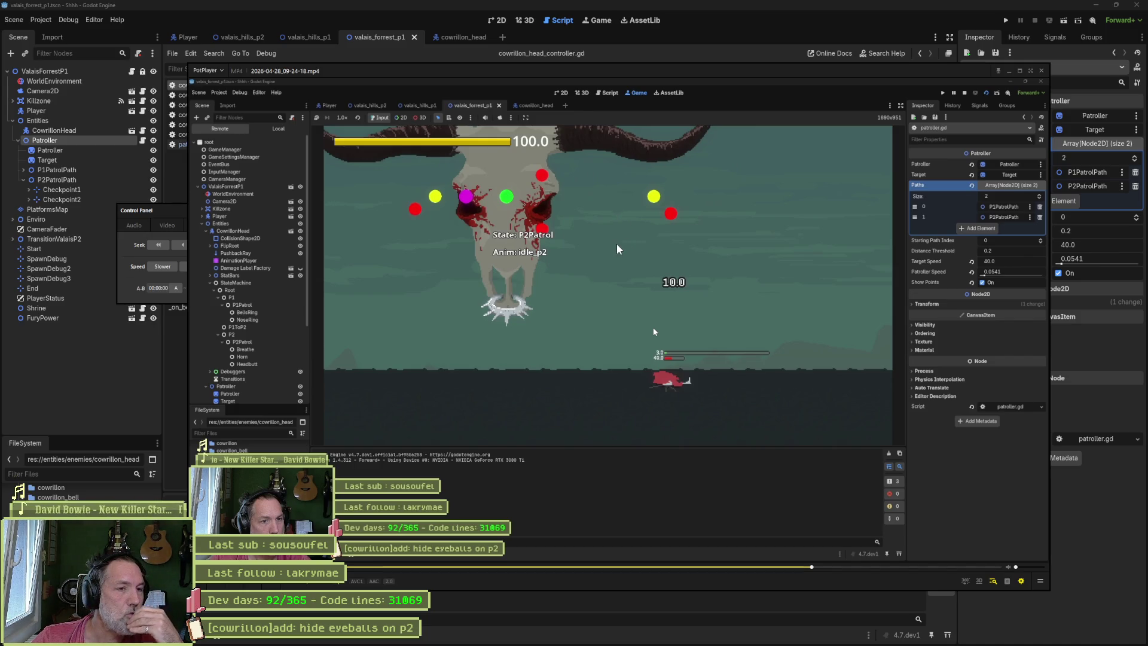
pyautogui.click(800, 567)
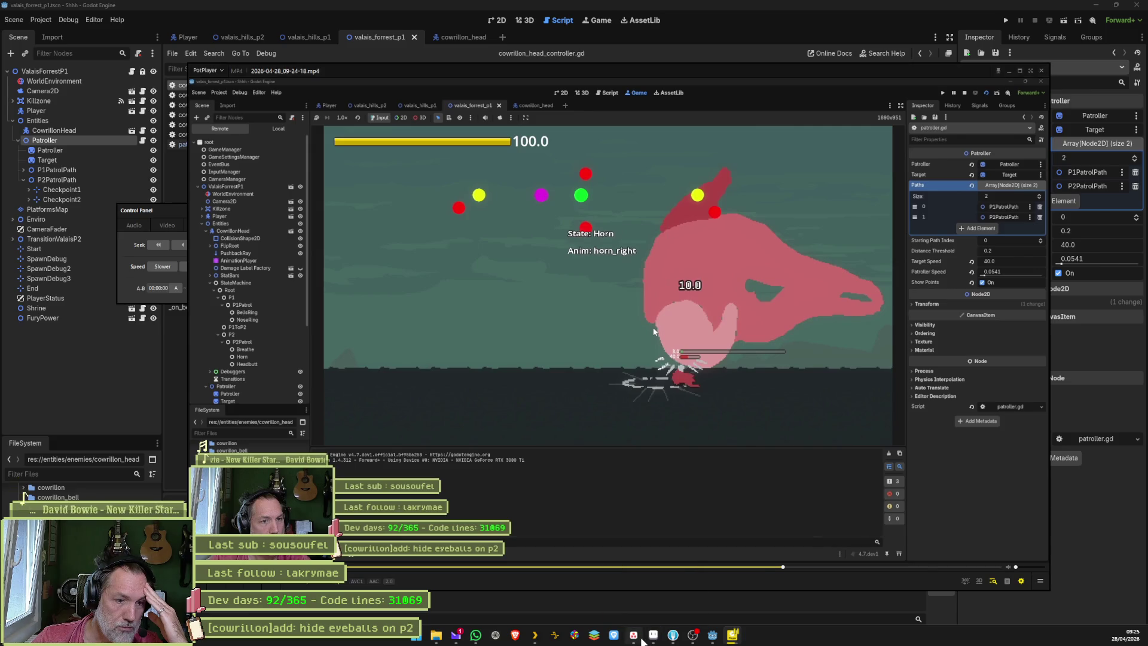
pyautogui.hotkey('alt', 'Tab')
pyautogui.click(659, 120)
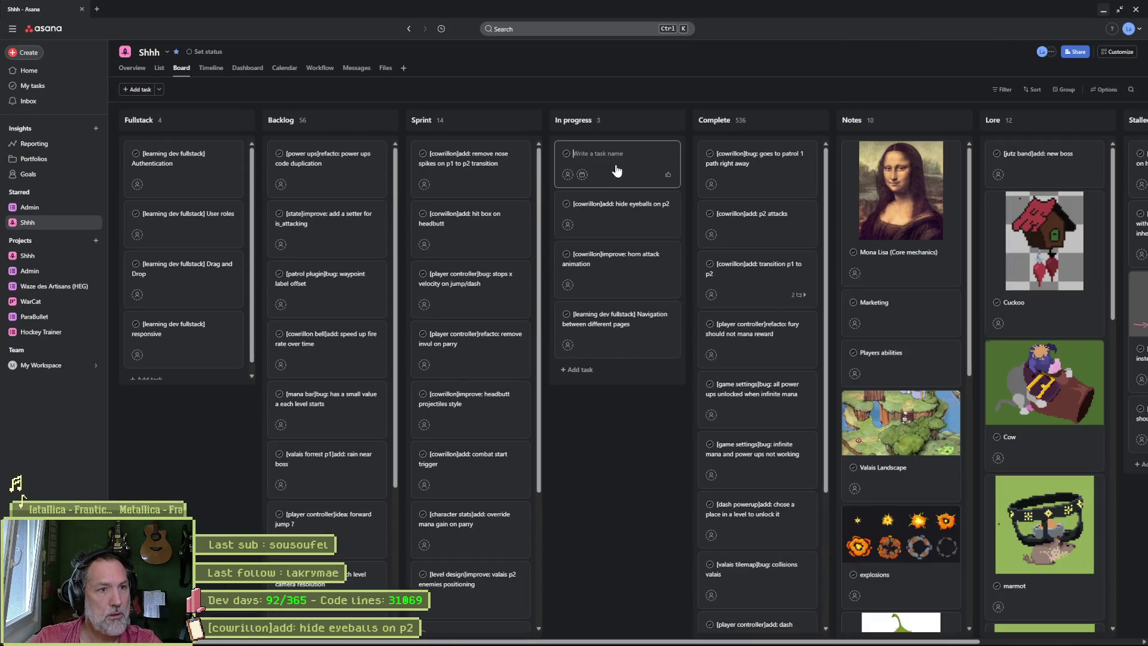
# - Name the new task '[cowrillon]refacto: horn attack to patrol transition' and open its details
pyautogui.write('[cowrillon')
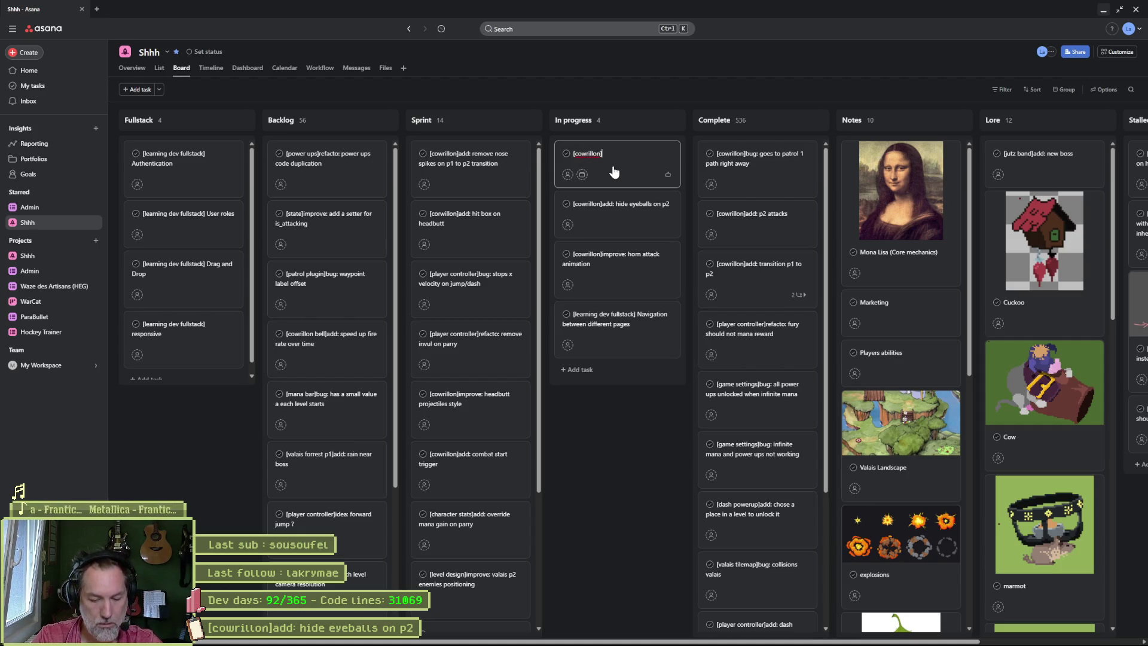
pyautogui.write('refacto: horn a')
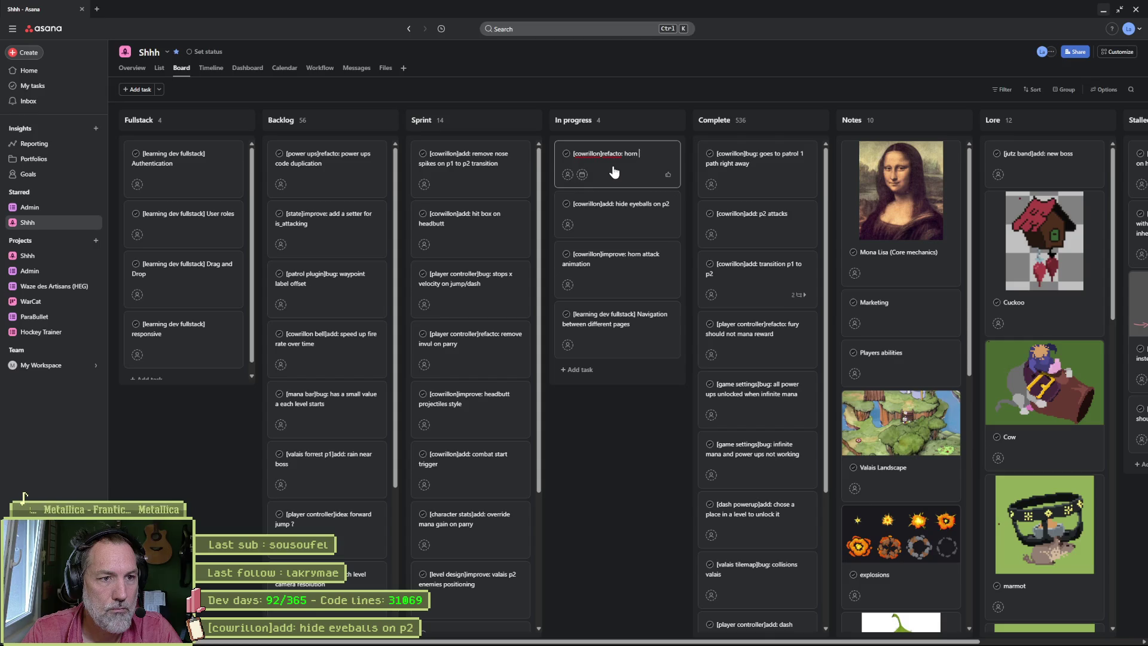
pyautogui.write('ttack to ')
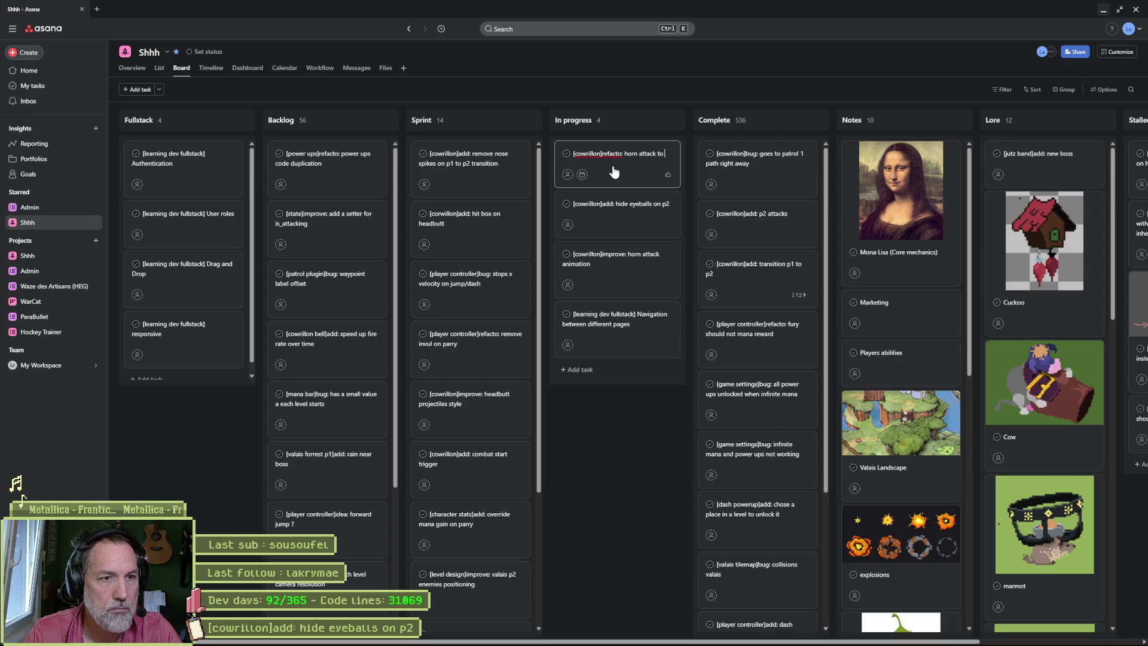
pyautogui.write('patrol')
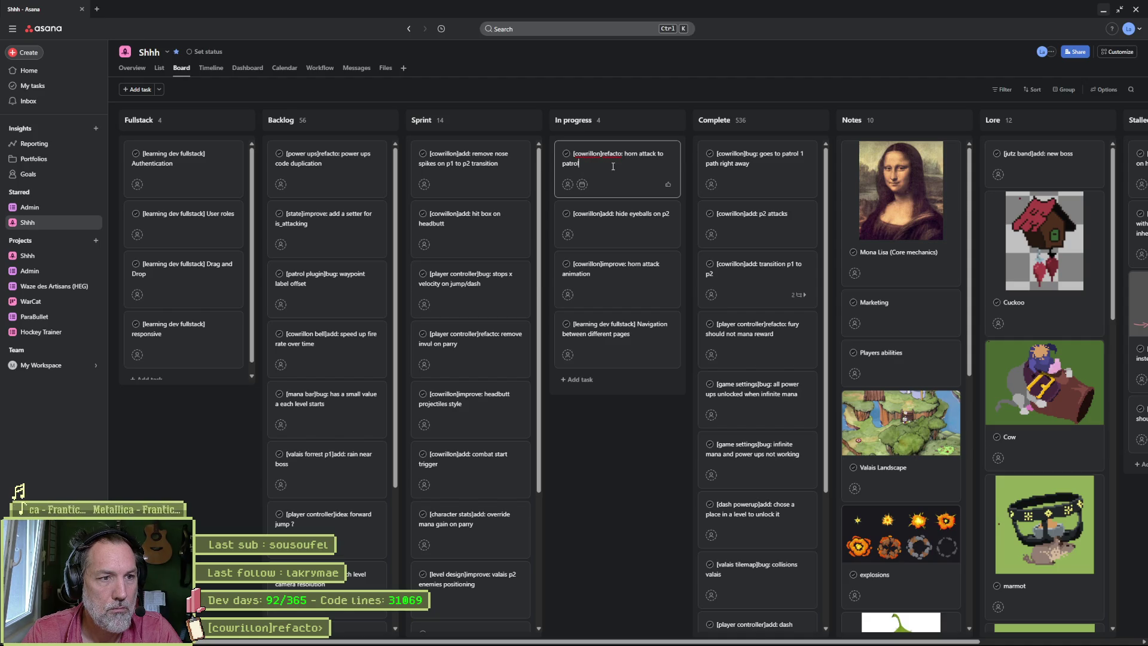
pyautogui.write(' transition')
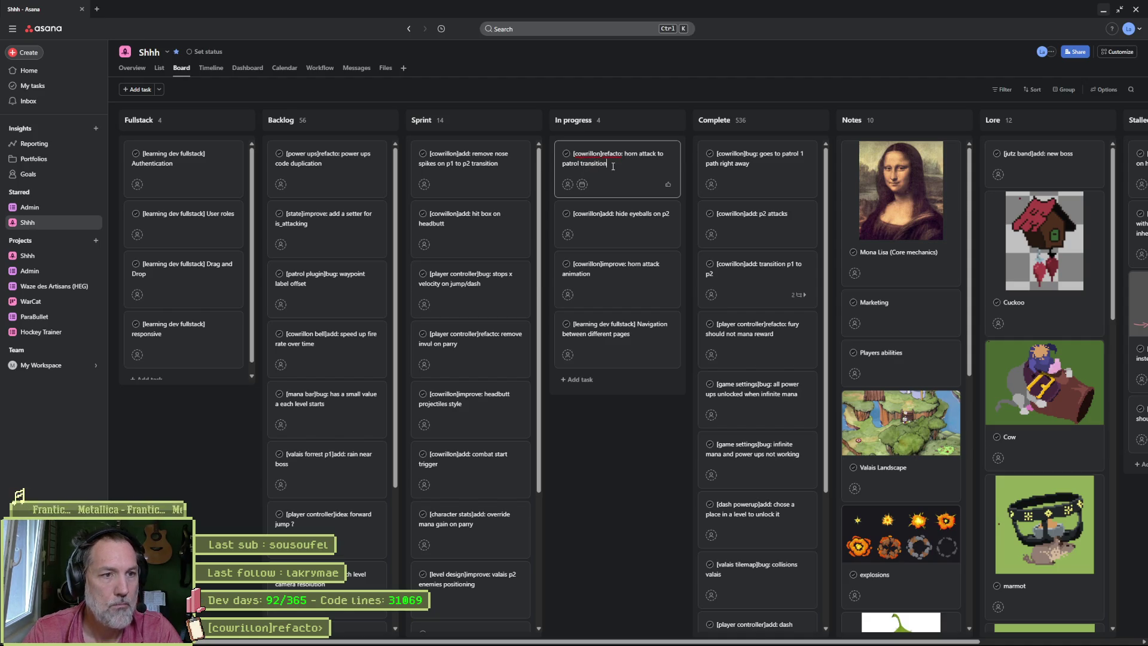
pyautogui.click(616, 435)
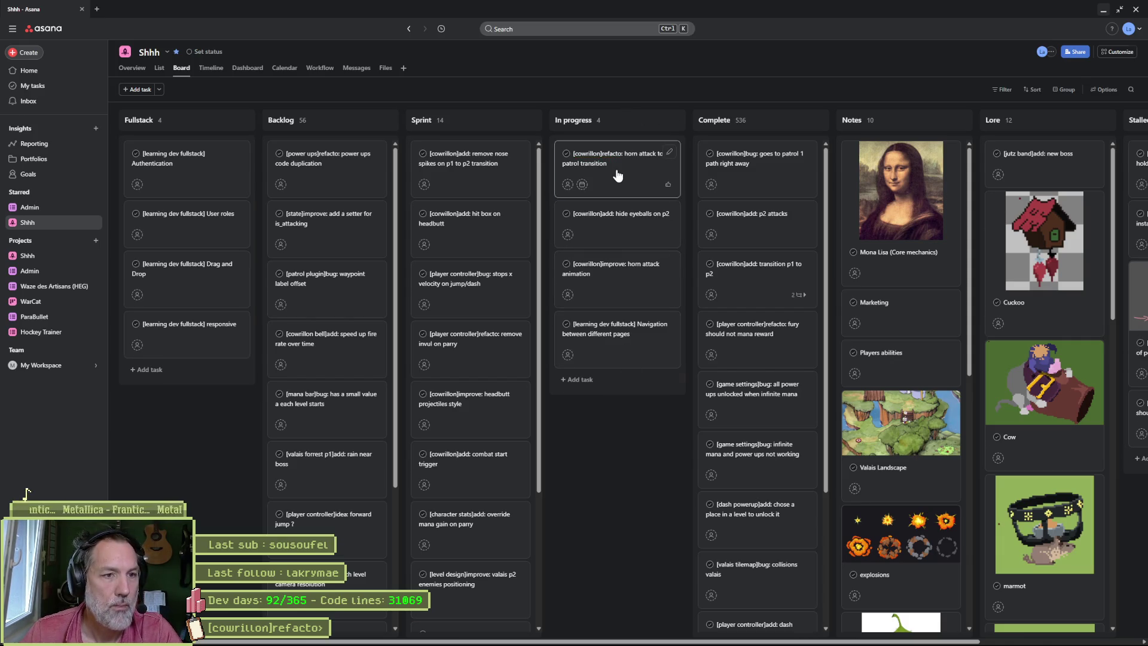
pyautogui.click(614, 174)
# - Describe setting patroller and target on horn-attack animation frames for a smooth patrol transition
pyautogui.click(909, 242)
pyautogui.write('set patro')
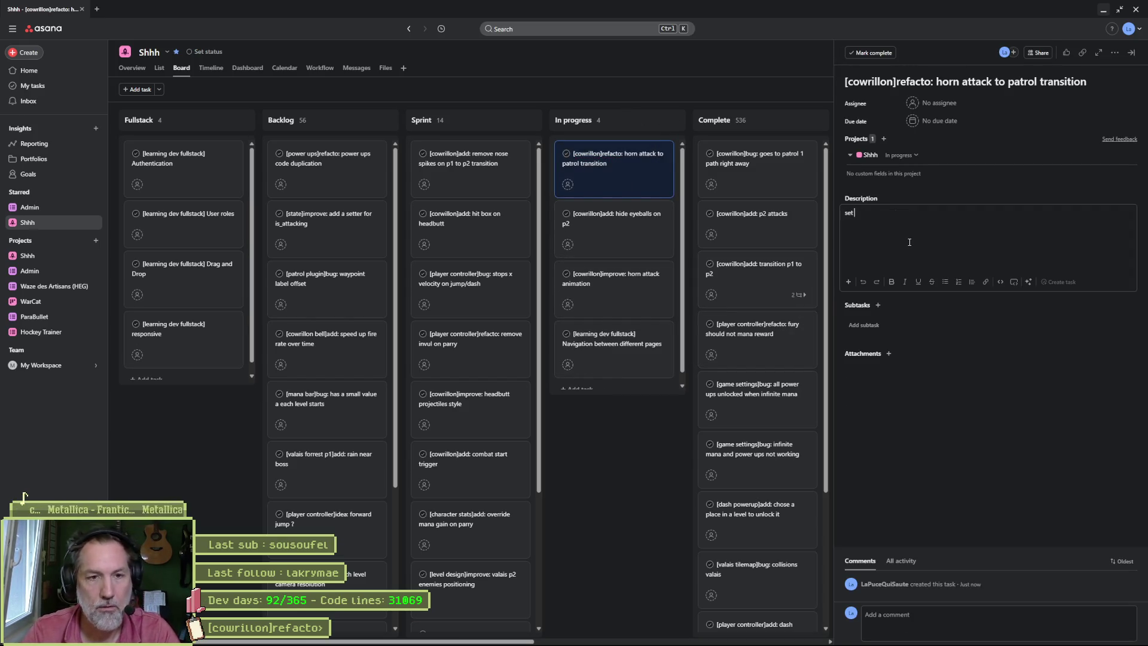
pyautogui.write('ller and target to')
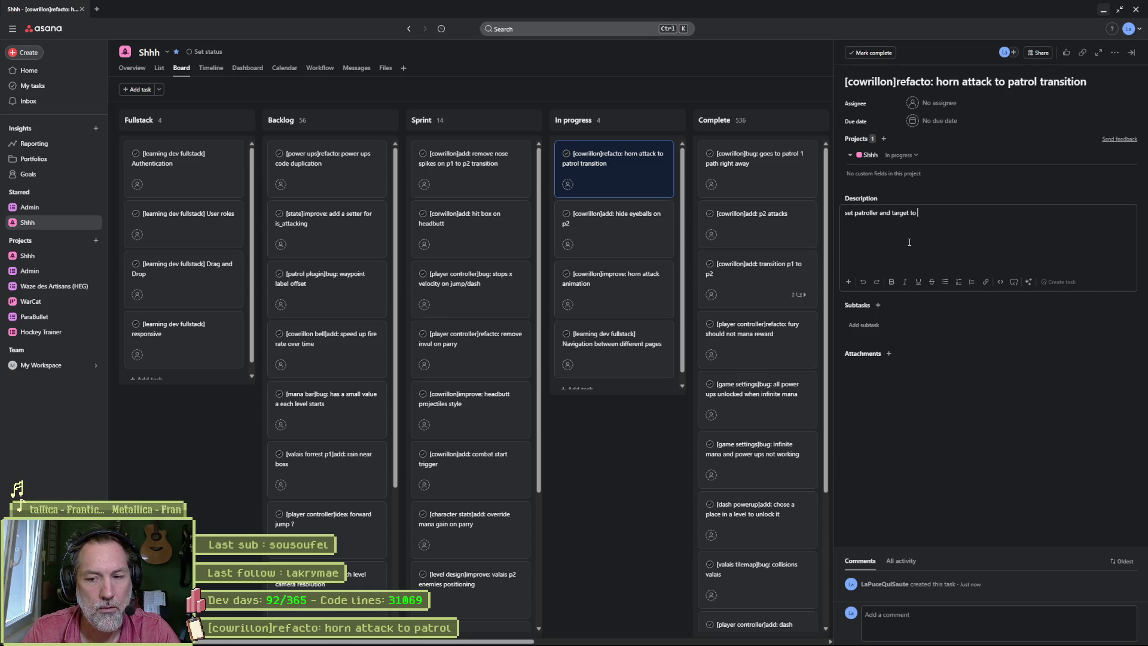
pyautogui.write(' fa')
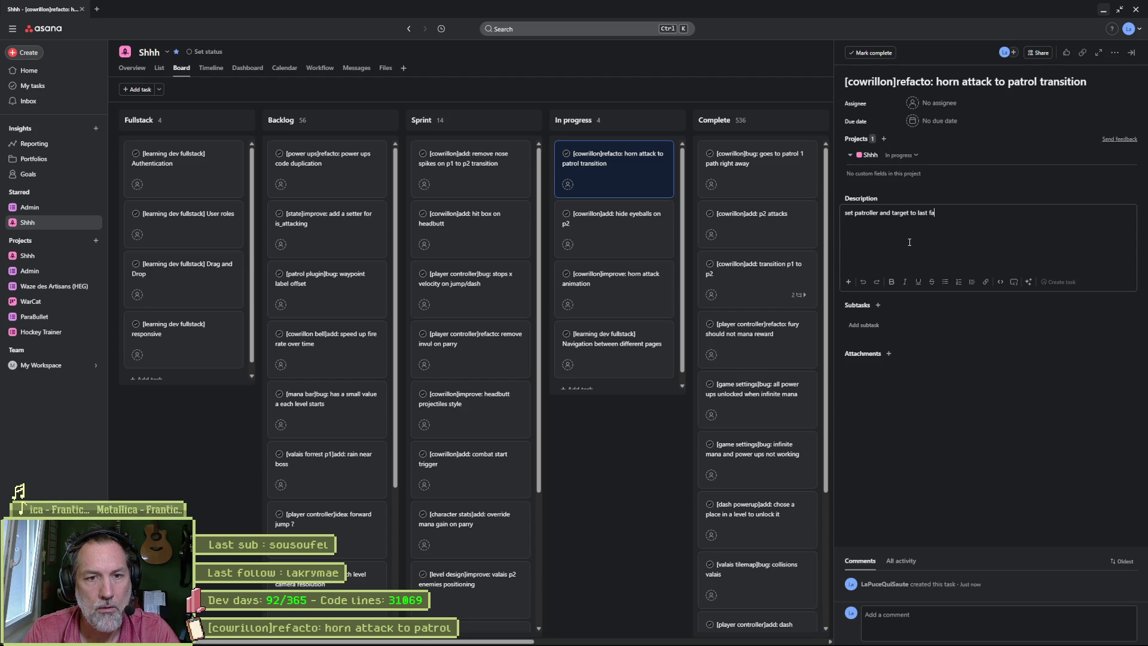
pyautogui.write('nimation frame')
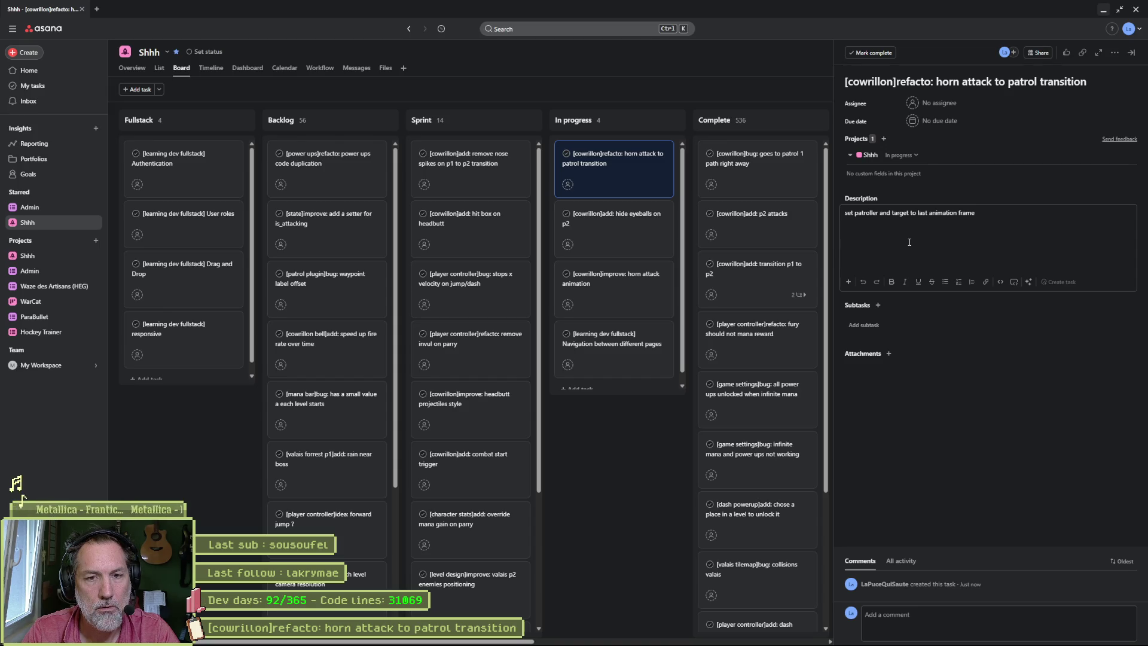
pyautogui.write('of horn attack')
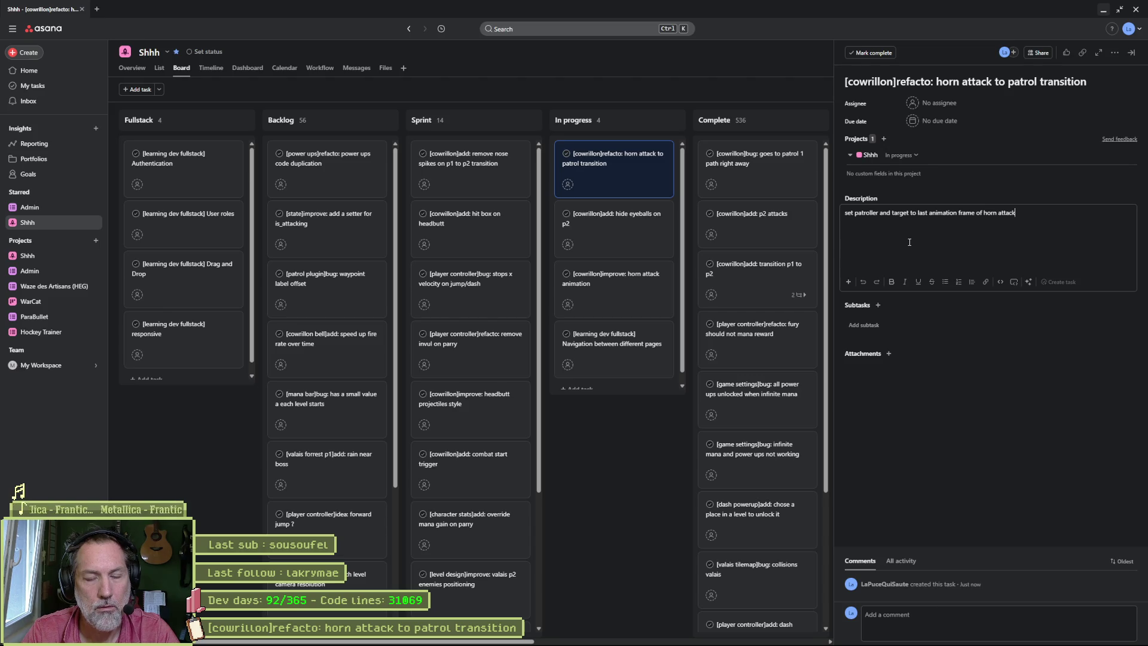
pyautogui.write(' to sm')
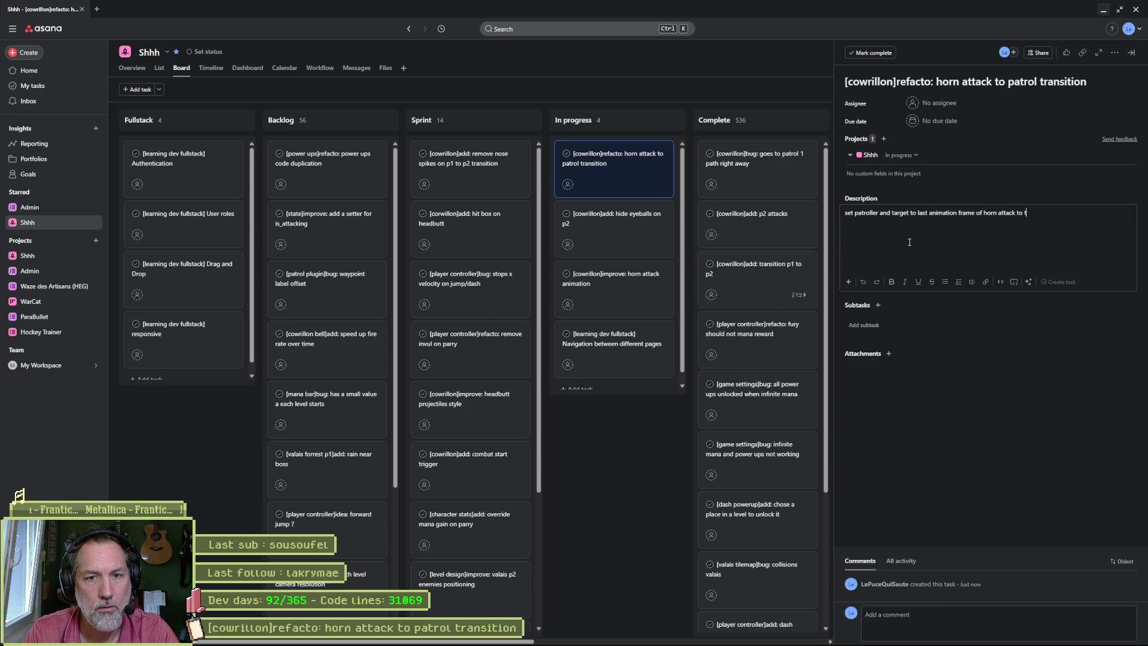
pyautogui.write('oothly tr')
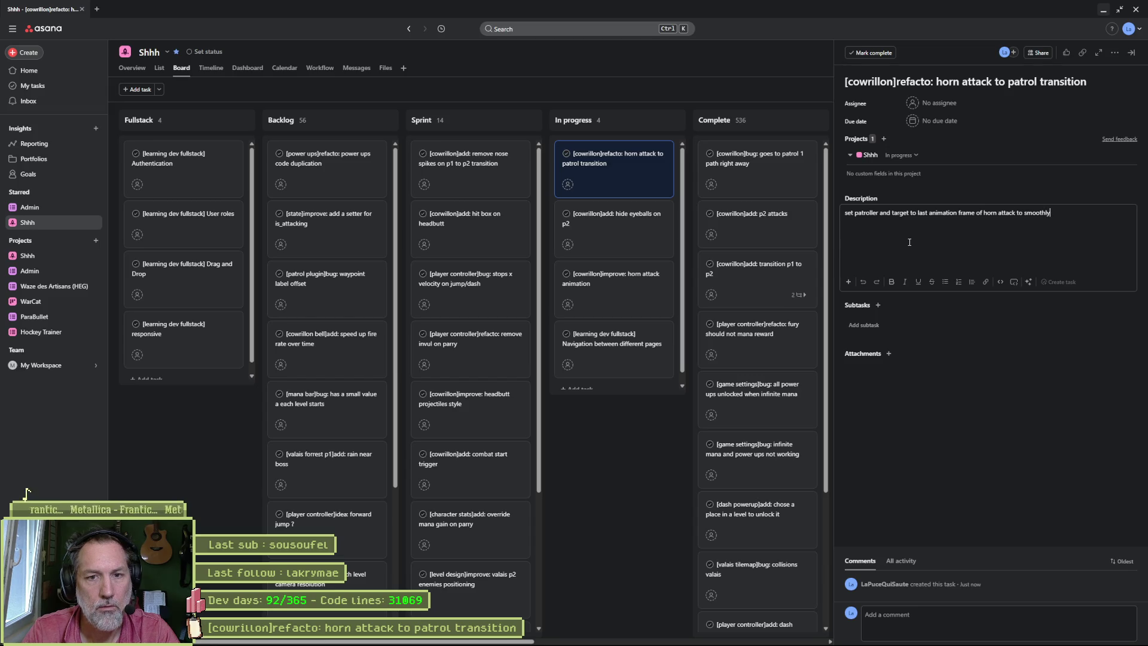
pyautogui.write('ansition to pat')
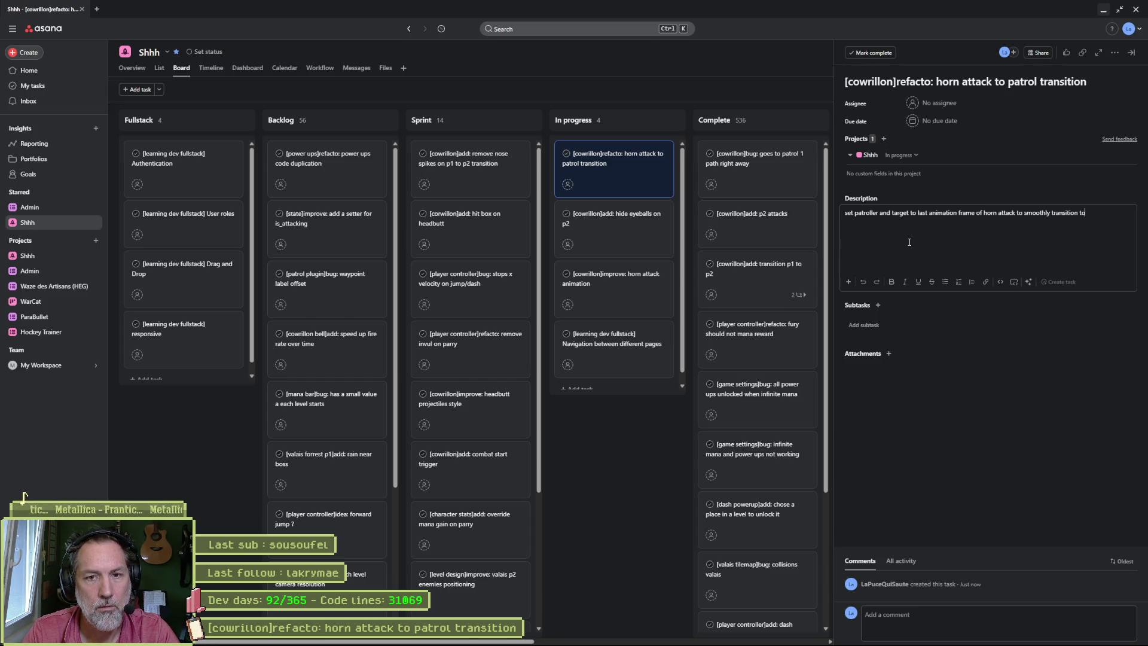
pyautogui.write('roller pa')
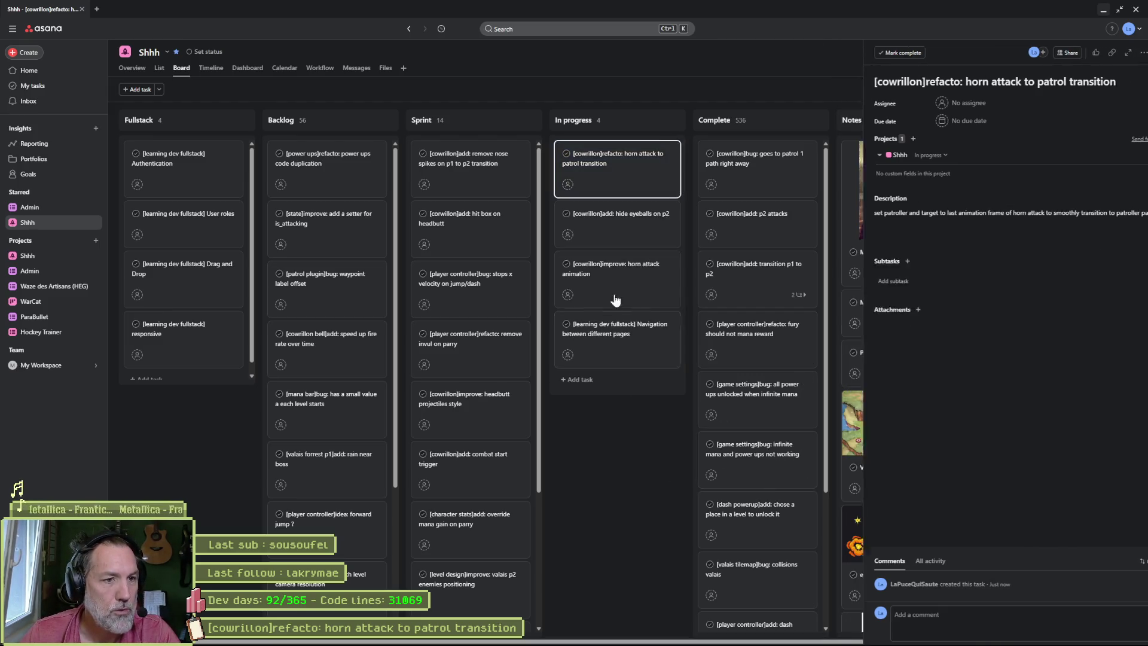
# - Move 'hide eyeballs on p2' above the horn attack task, open it, and switch to Fork
pyautogui.press('Escape')
pyautogui.moveTo(622, 226); pyautogui.dragTo(616, 171)
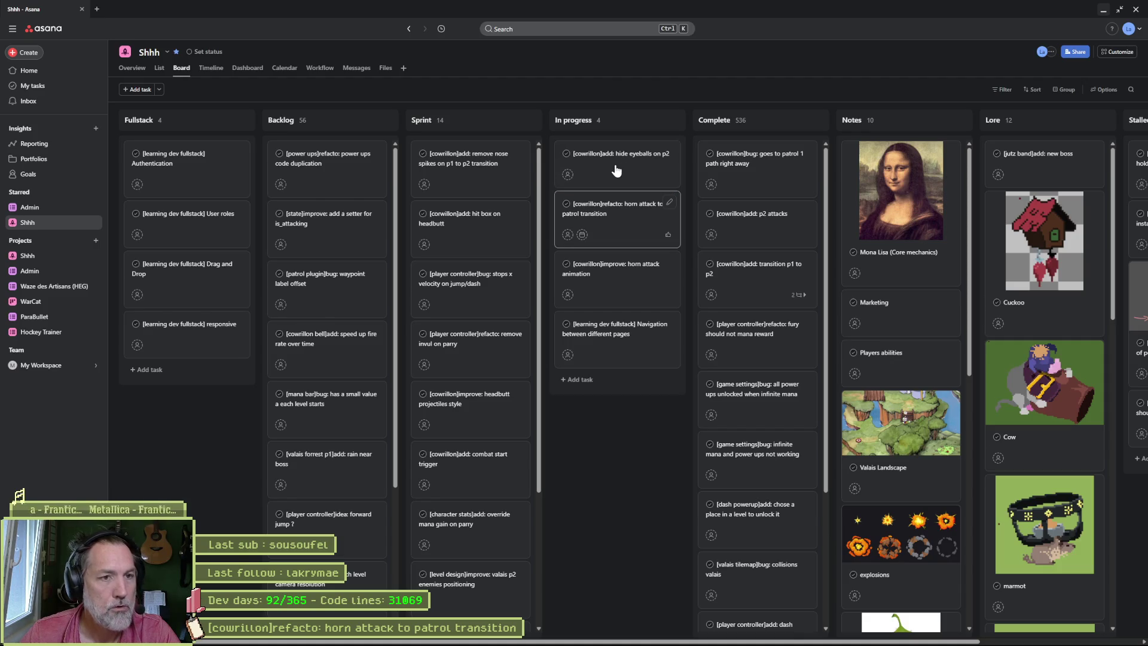
pyautogui.click(617, 171)
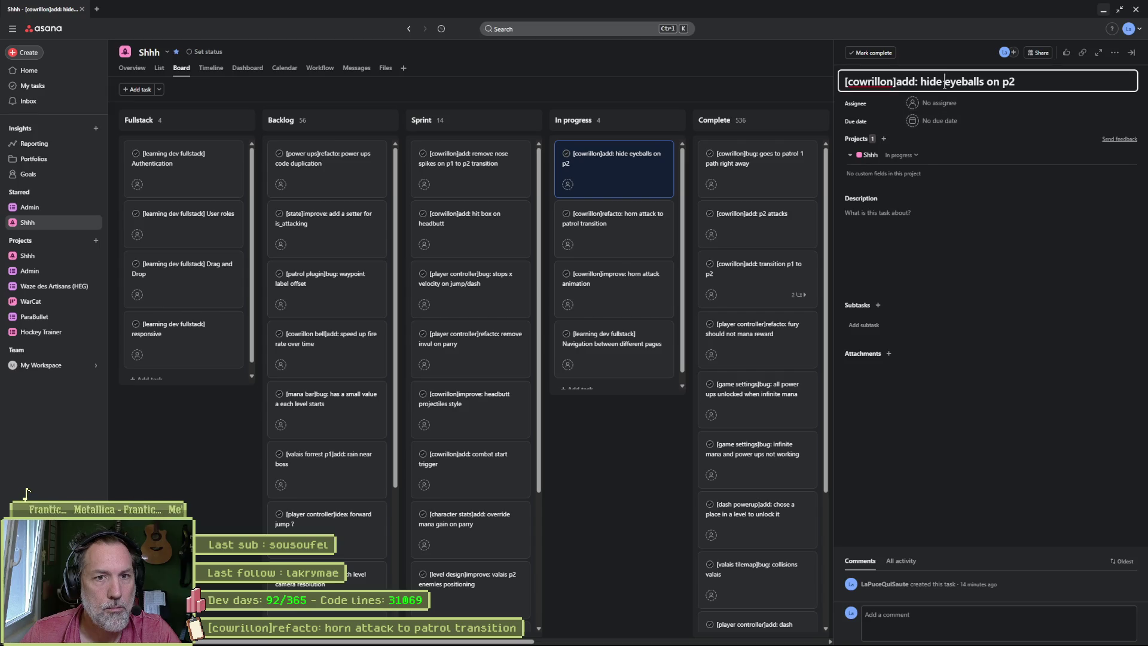
pyautogui.click(741, 635)
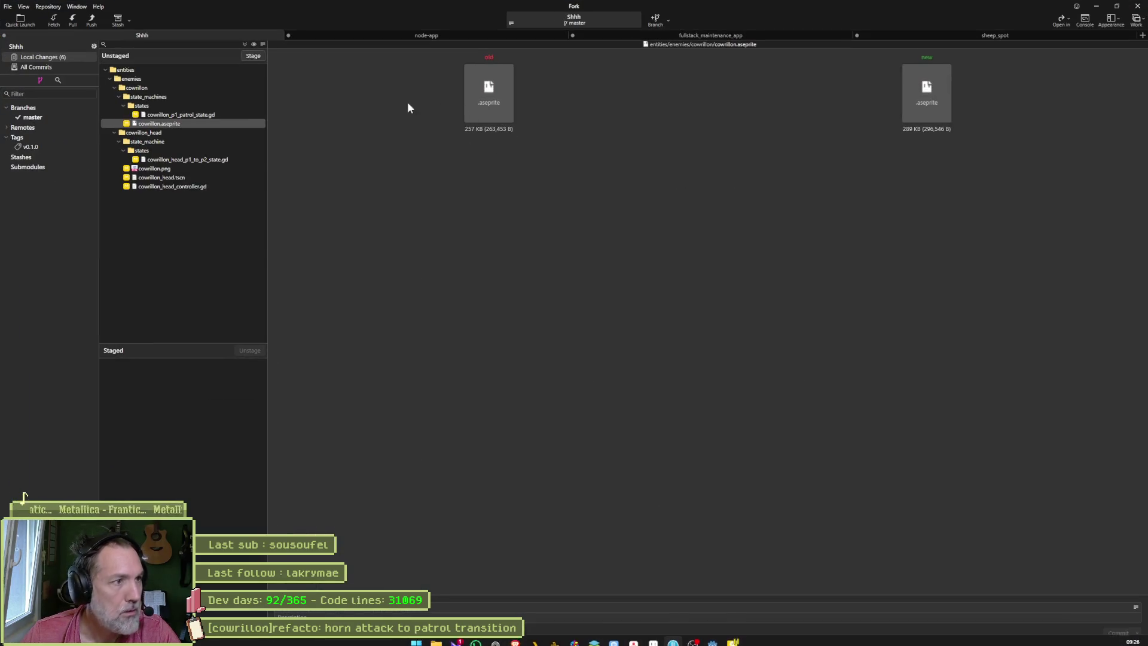
# - Check the diffs from cowrillon_p1_patrol_state.gd through cowrillon_head_controller.gd, then stage all six files
pyautogui.click(206, 114)
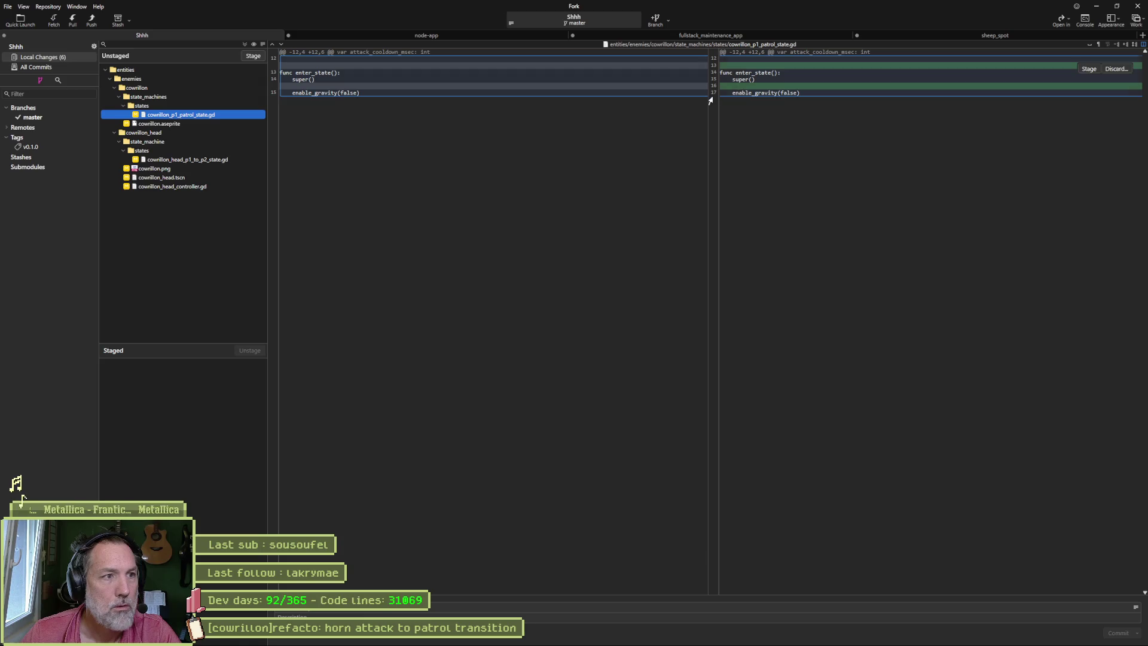
pyautogui.click(203, 159)
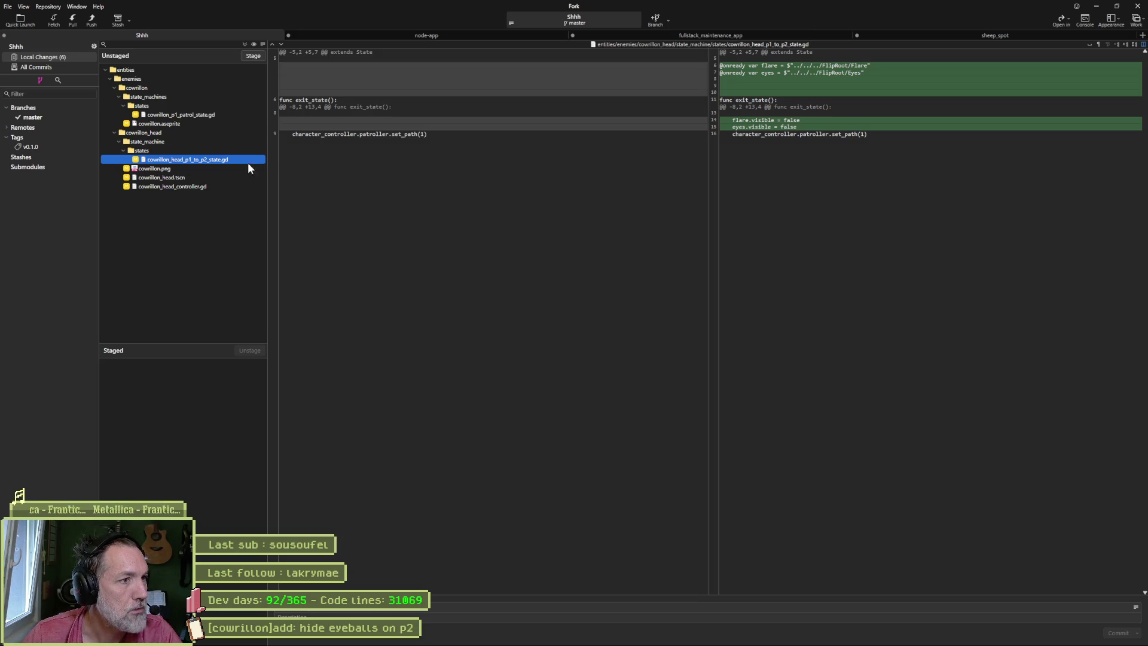
pyautogui.moveTo(849, 88)
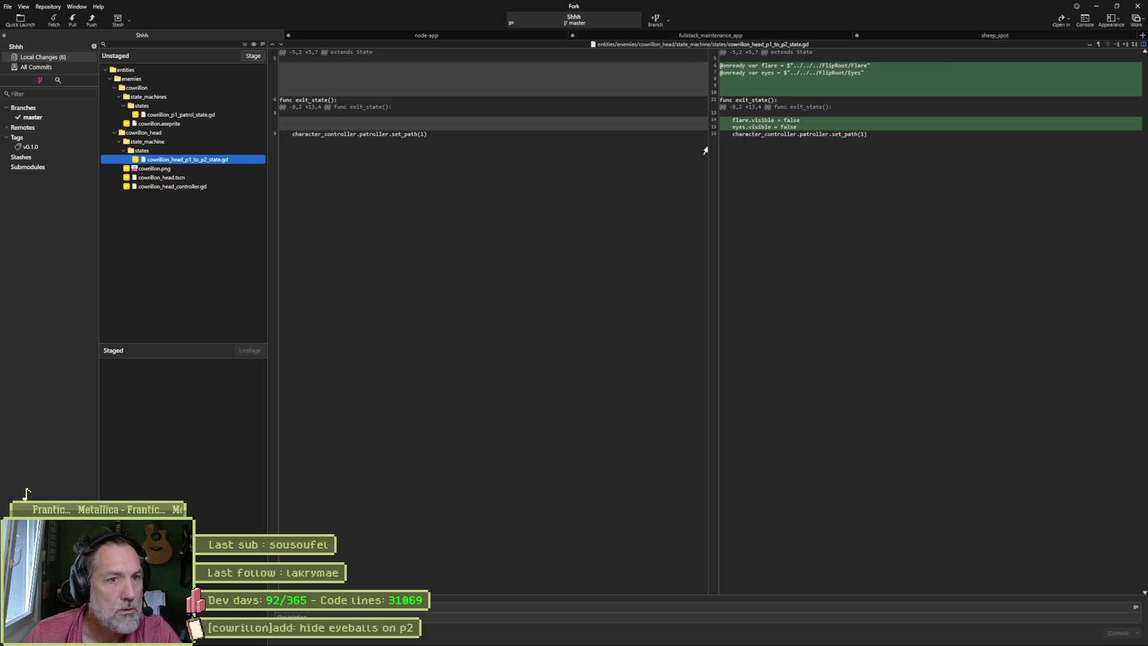
pyautogui.click(202, 171)
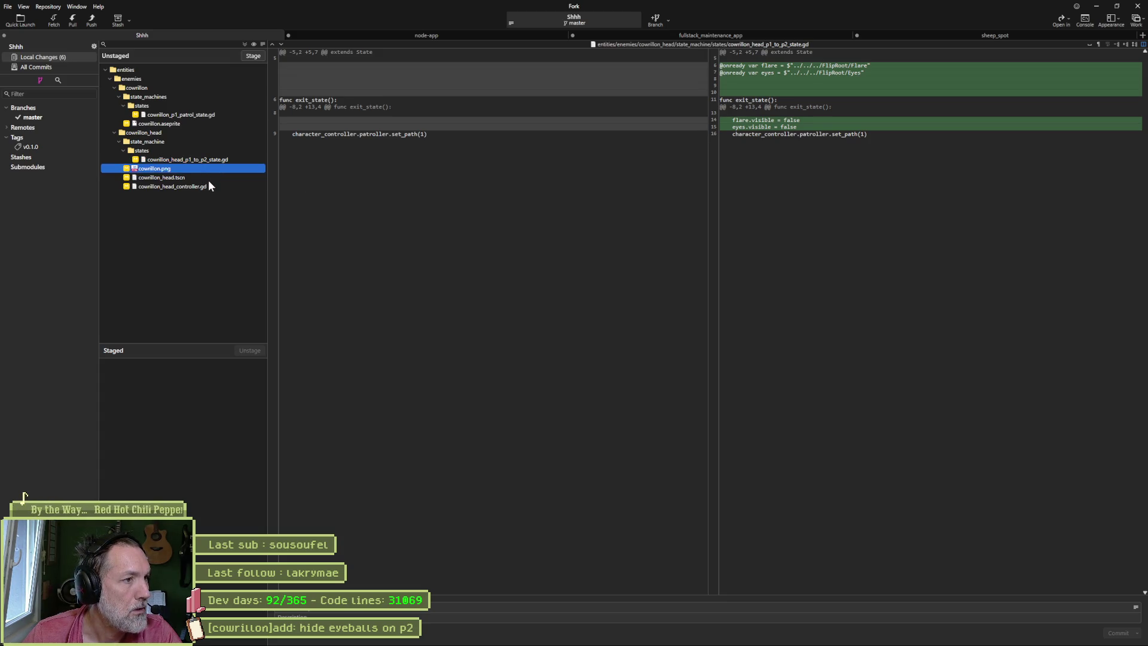
pyautogui.click(208, 179)
pyautogui.click(213, 188)
pyautogui.moveTo(694, 135)
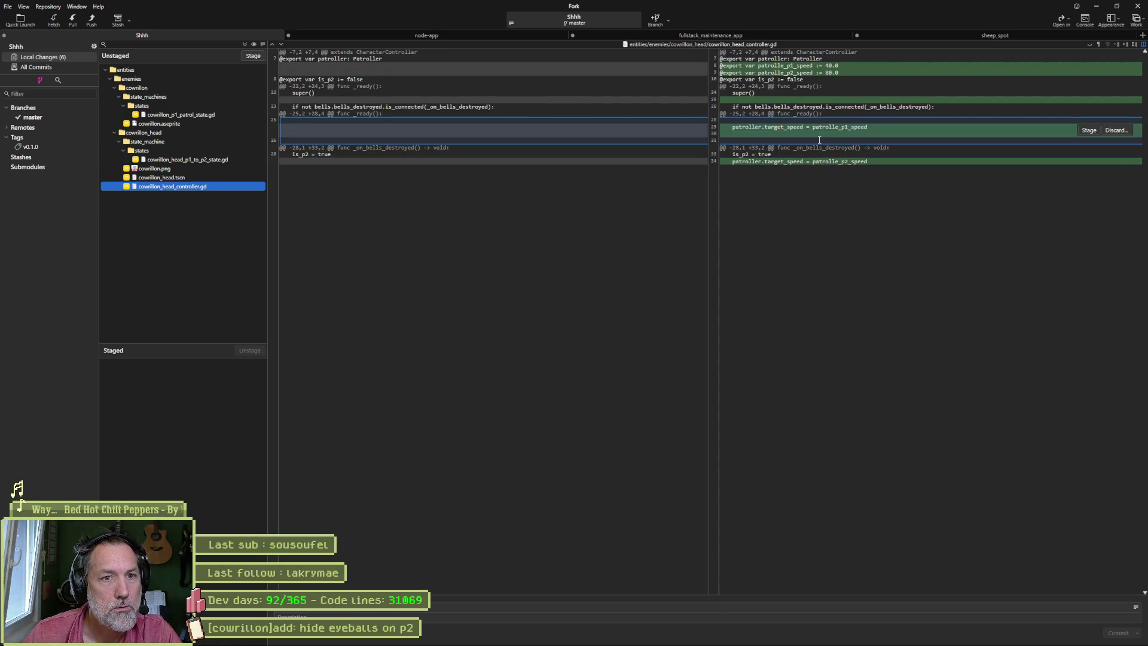
pyautogui.click(257, 56)
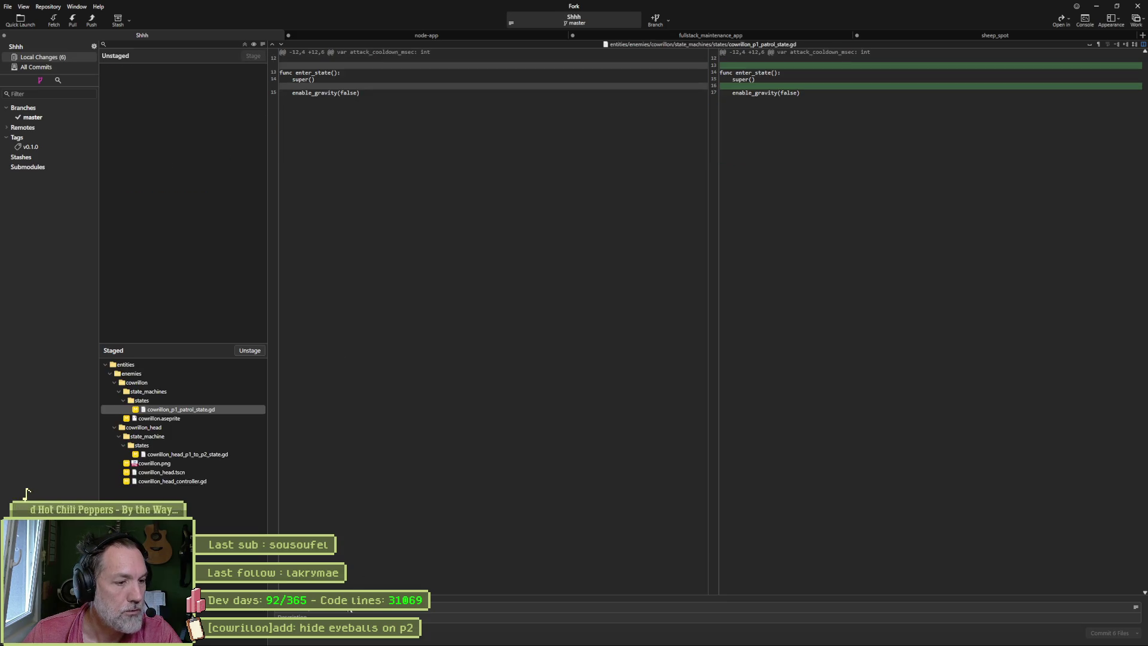
# - Commit the six files with a patroller-speed-by-boss-phase message and push master to origin
pyautogui.hotkey('ctrl', 'v')
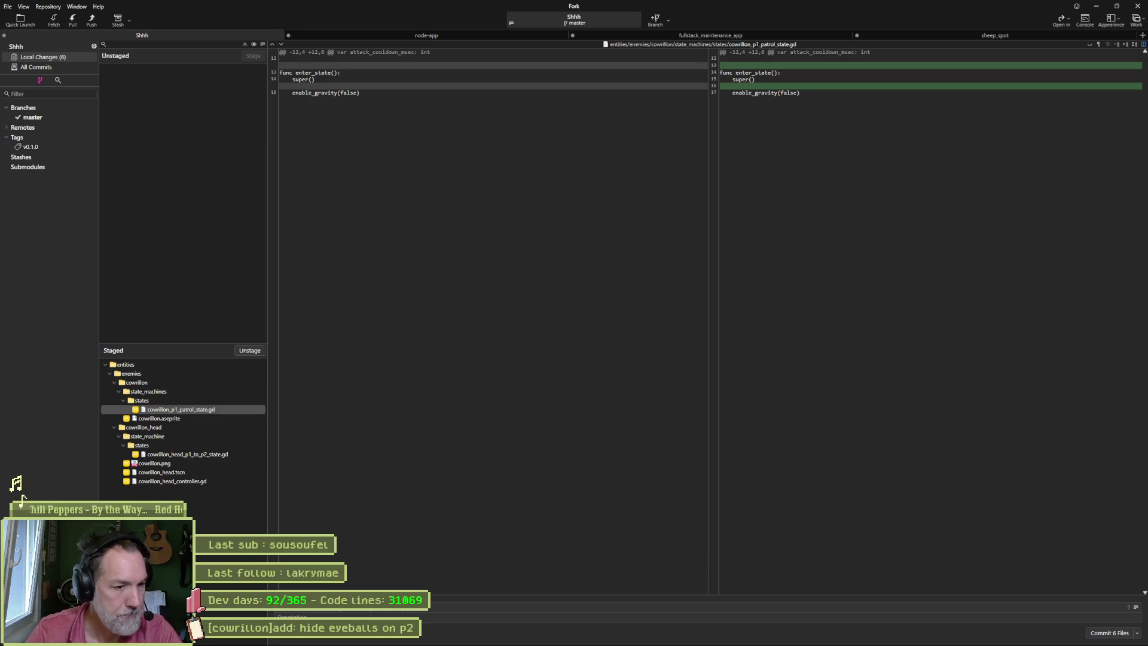
pyautogui.write('add:')
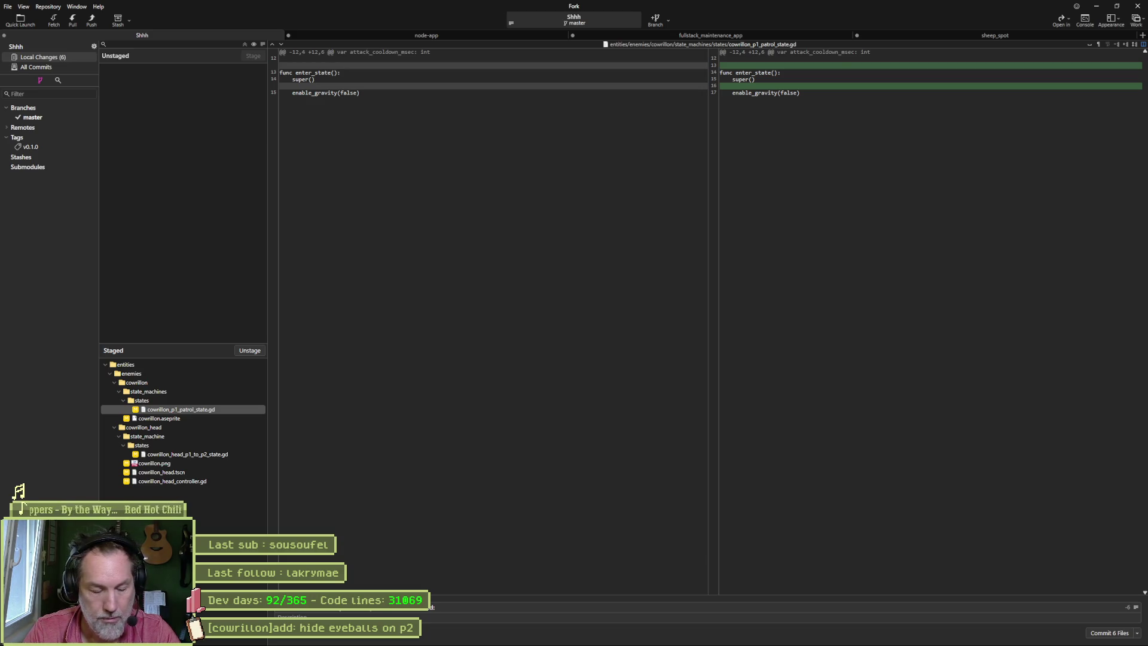
pyautogui.write('ed va')
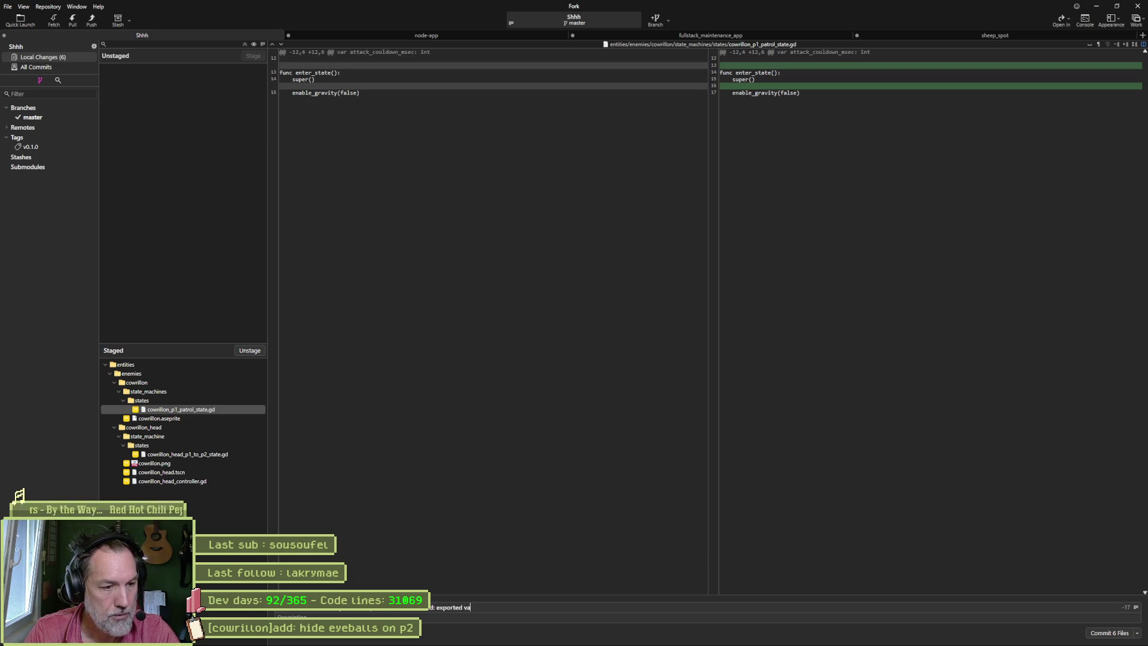
pyautogui.write('ntrol')
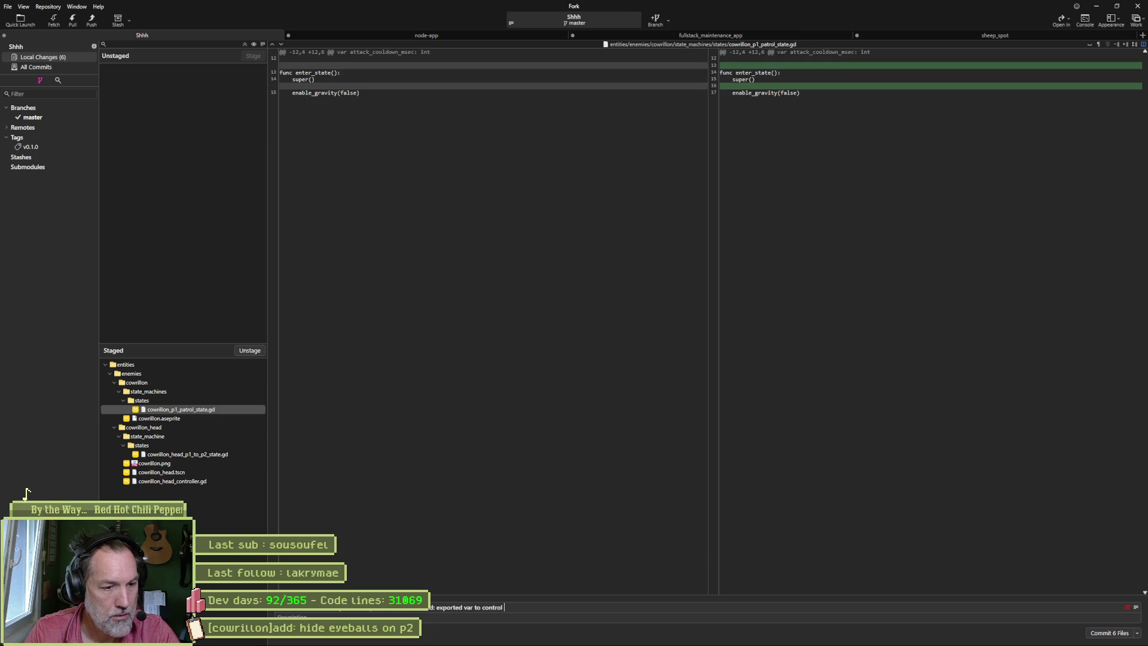
pyautogui.write('roller spe')
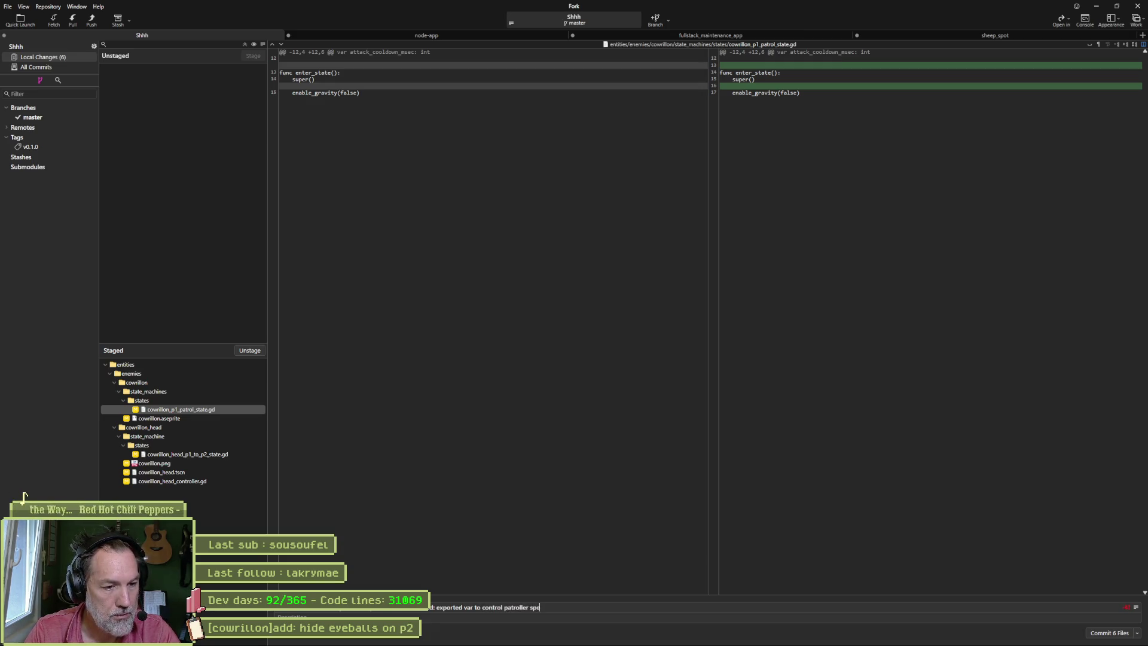
pyautogui.write('d ba')
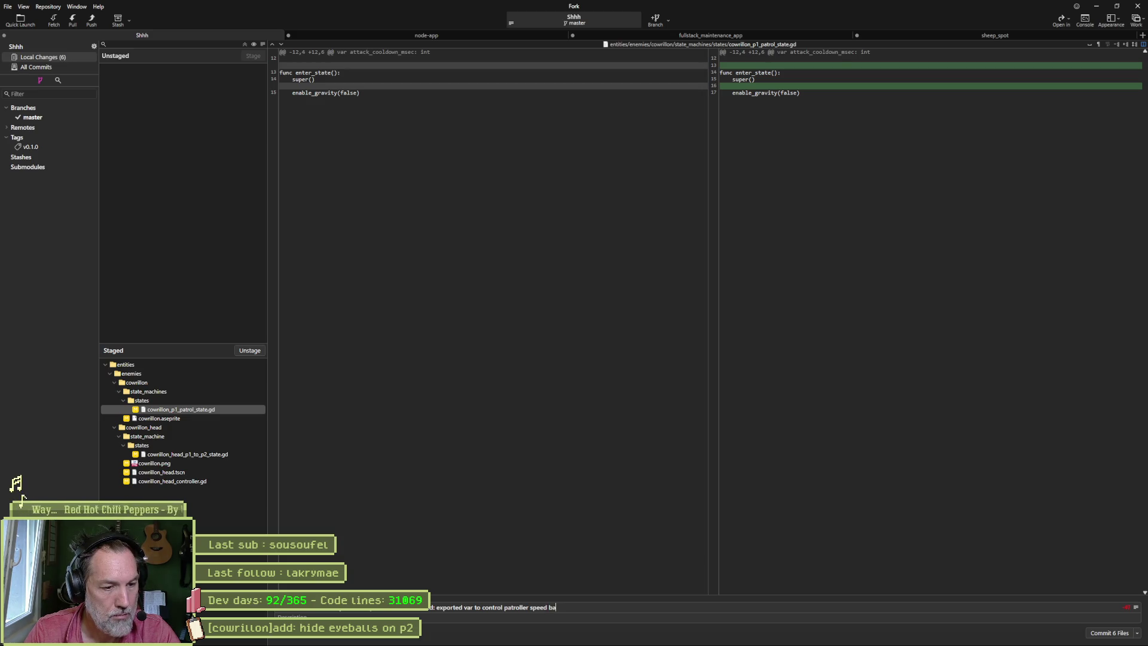
pyautogui.write('onboss phase')
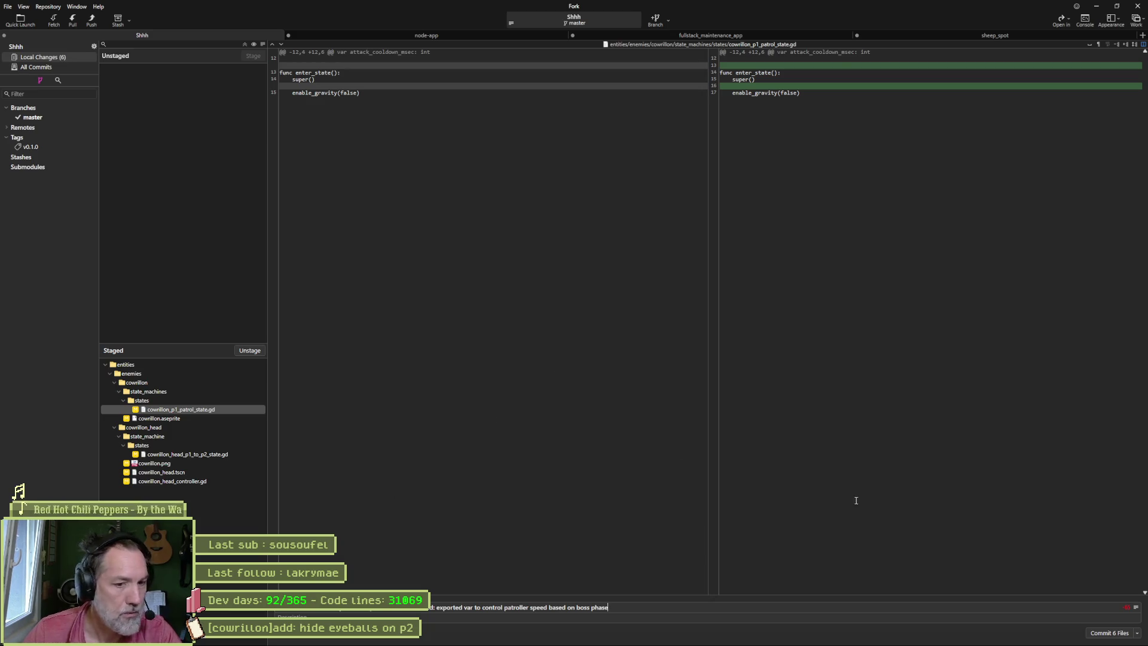
pyautogui.click(1111, 634)
pyautogui.click(91, 20)
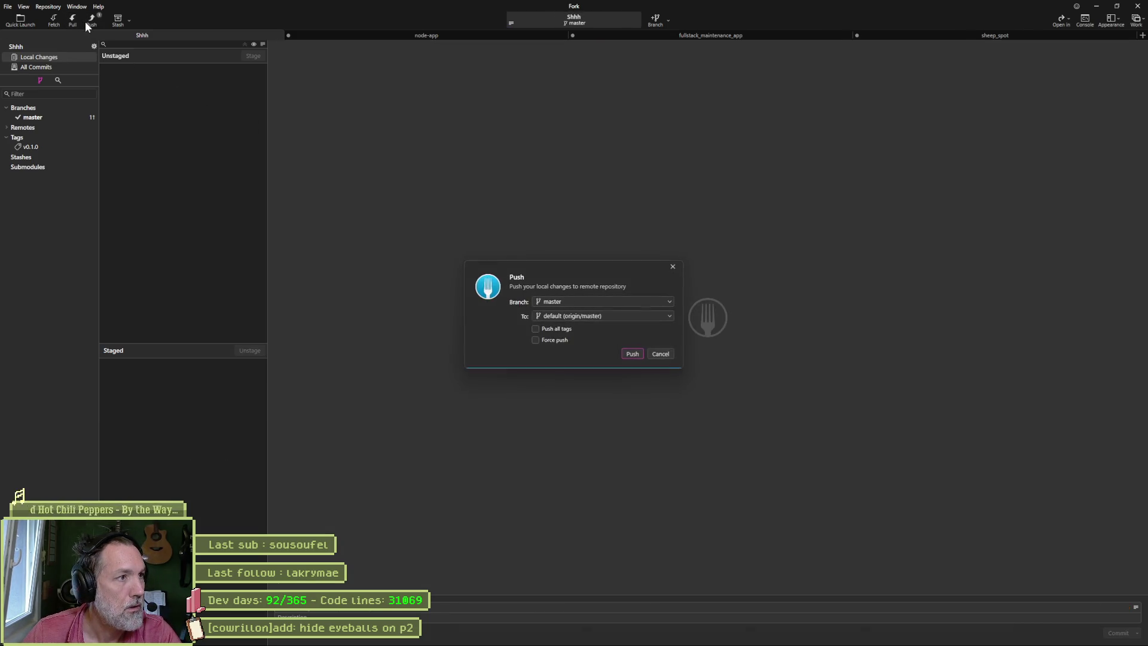
pyautogui.click(632, 354)
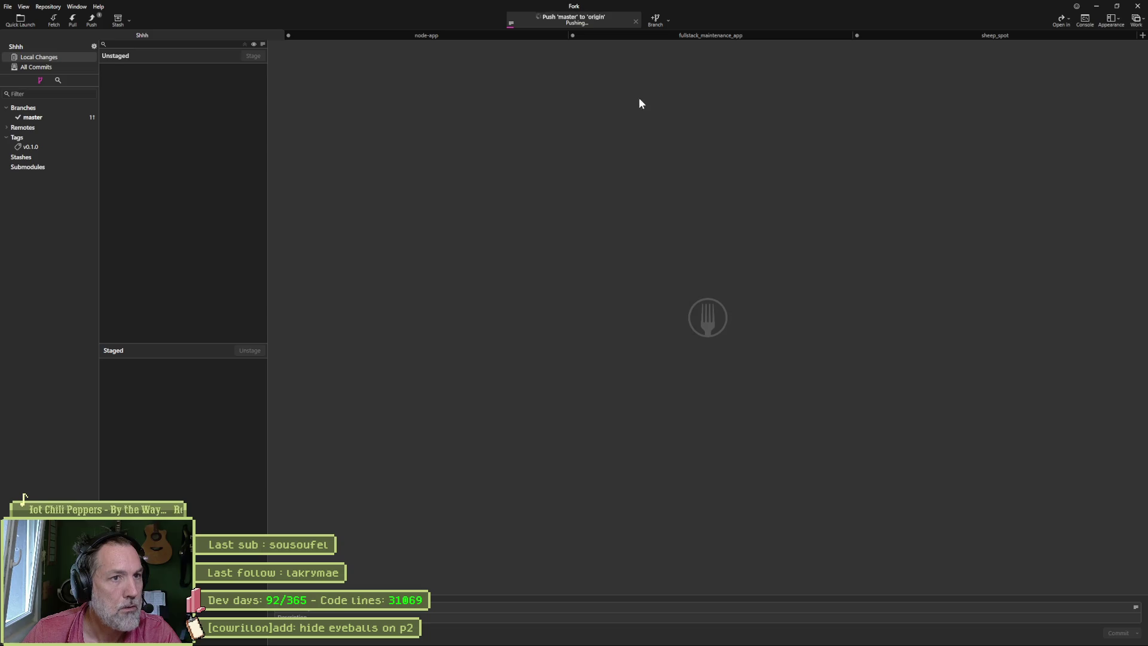
pyautogui.click(1099, 12)
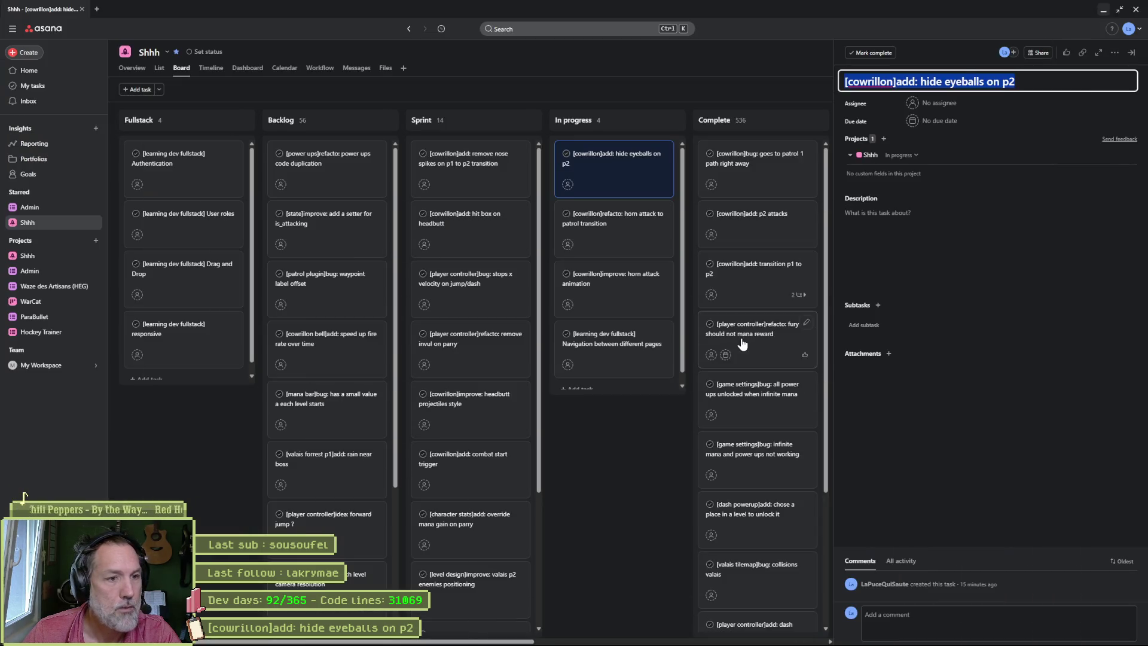
# - Move 'hide eyeballs on p2' into Complete and open the horn attack to patrol transition task
pyautogui.moveTo(756, 156); pyautogui.dragTo(706, 153)
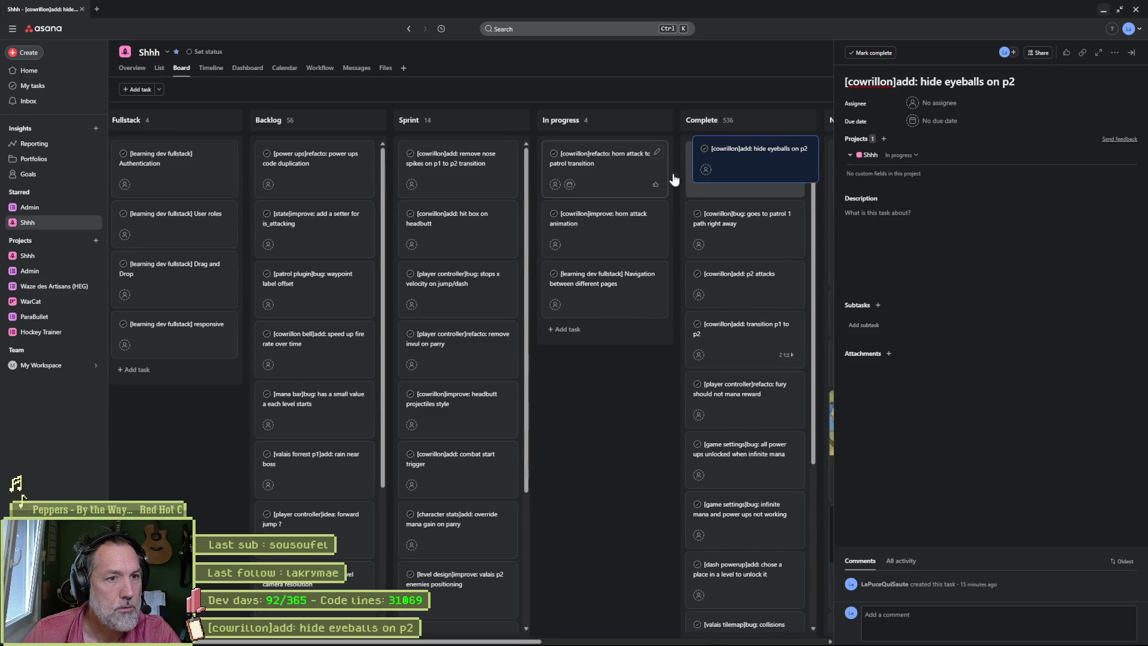
pyautogui.click(604, 168)
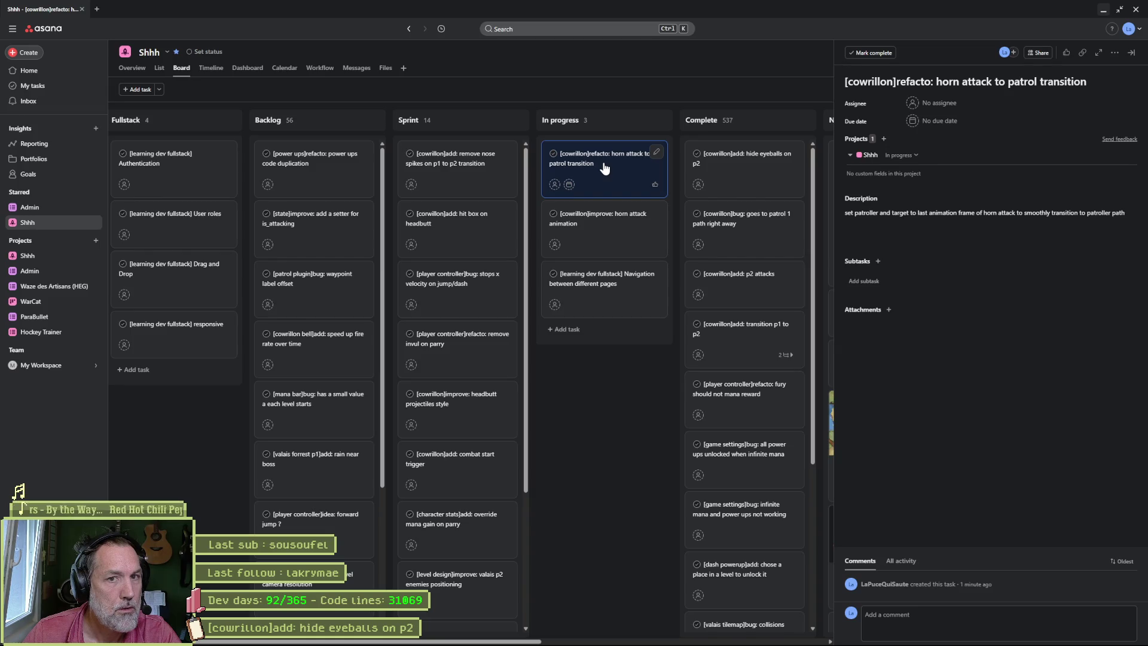
pyautogui.click(1101, 11)
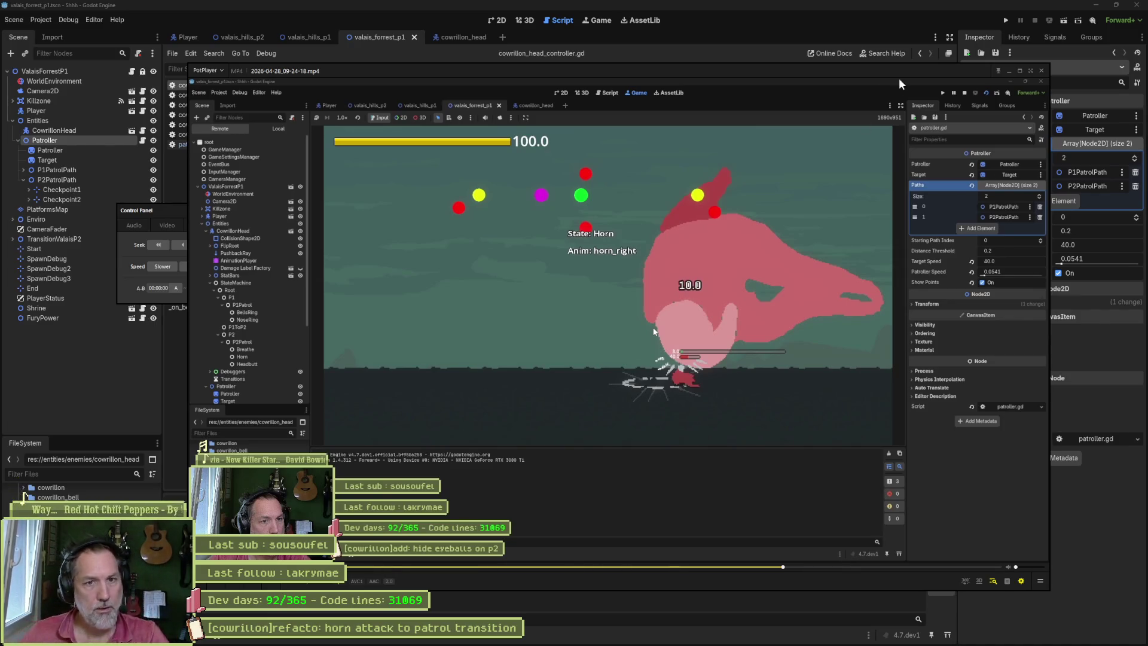
# - Close the video window and list the animations of cowrillon_head's AnimationPlayer
pyautogui.click(1042, 70)
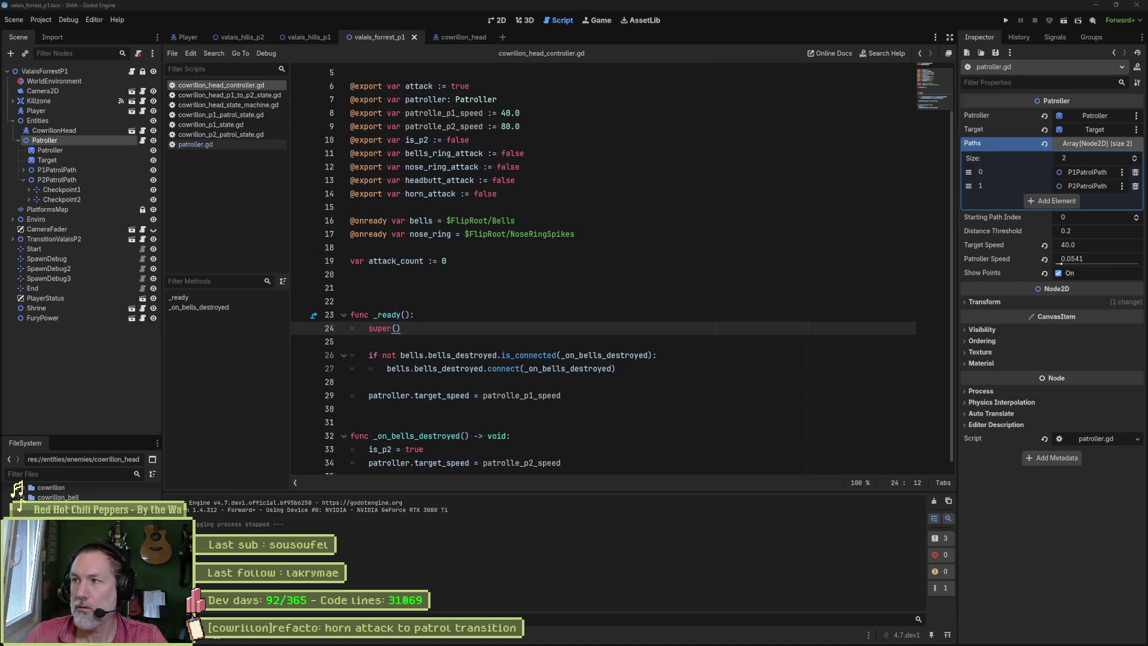
pyautogui.click(499, 288)
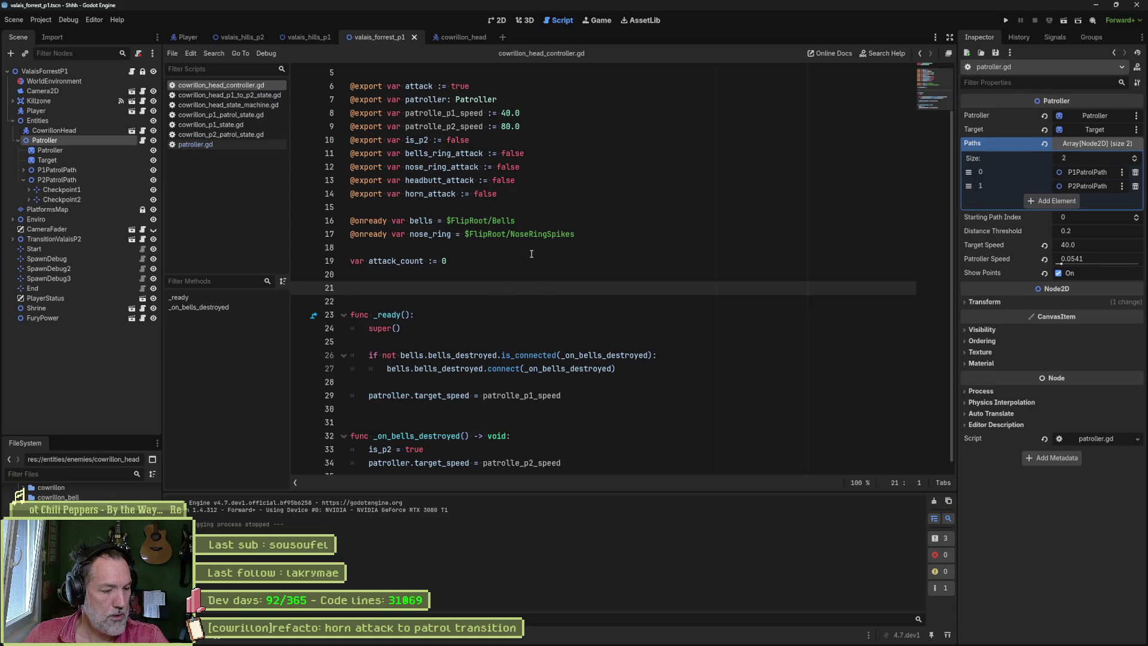
pyautogui.click(443, 37)
pyautogui.click(90, 160)
pyautogui.click(591, 390)
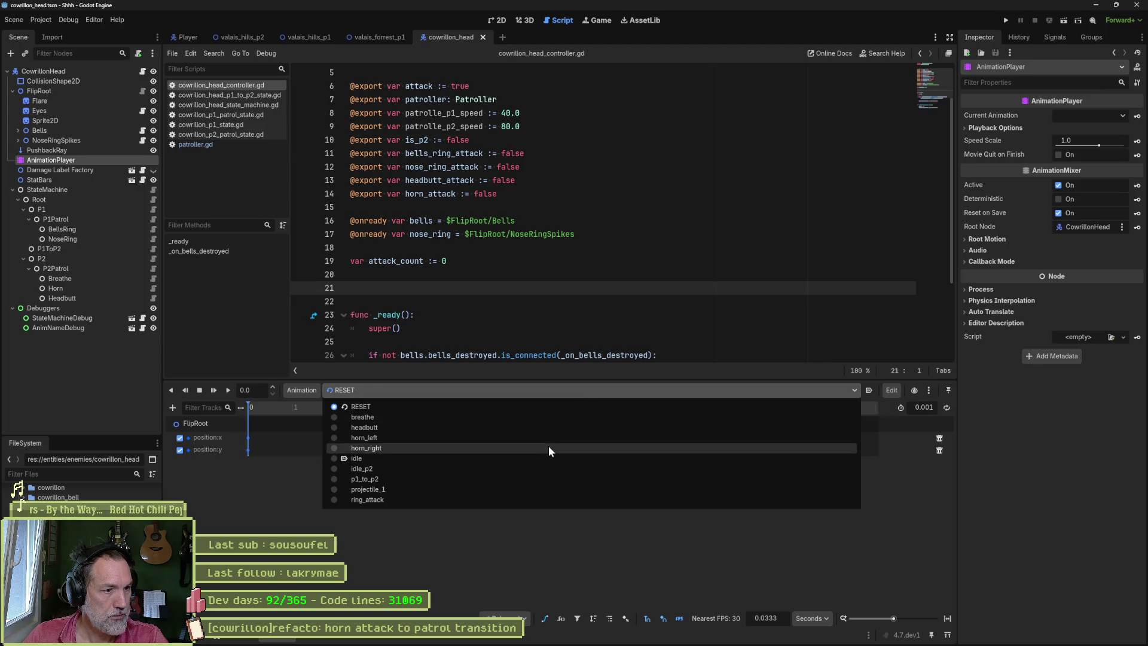
# - Load horn_right, fit it to the timeline and preview the pose at 1.2 s
pyautogui.click(548, 446)
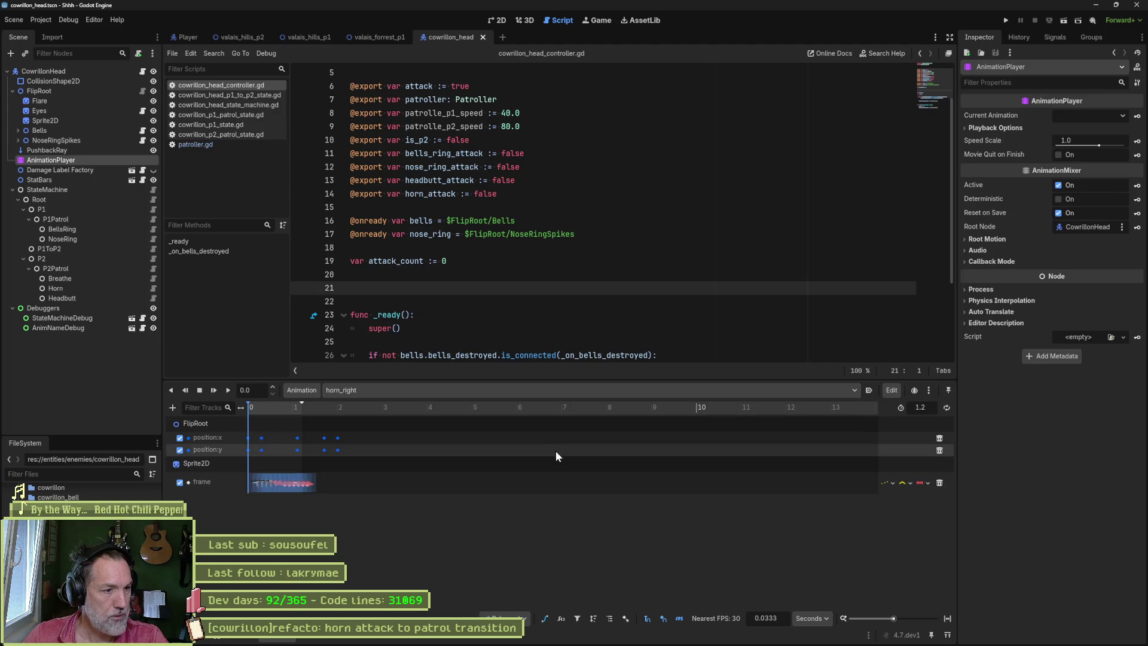
pyautogui.click(947, 618)
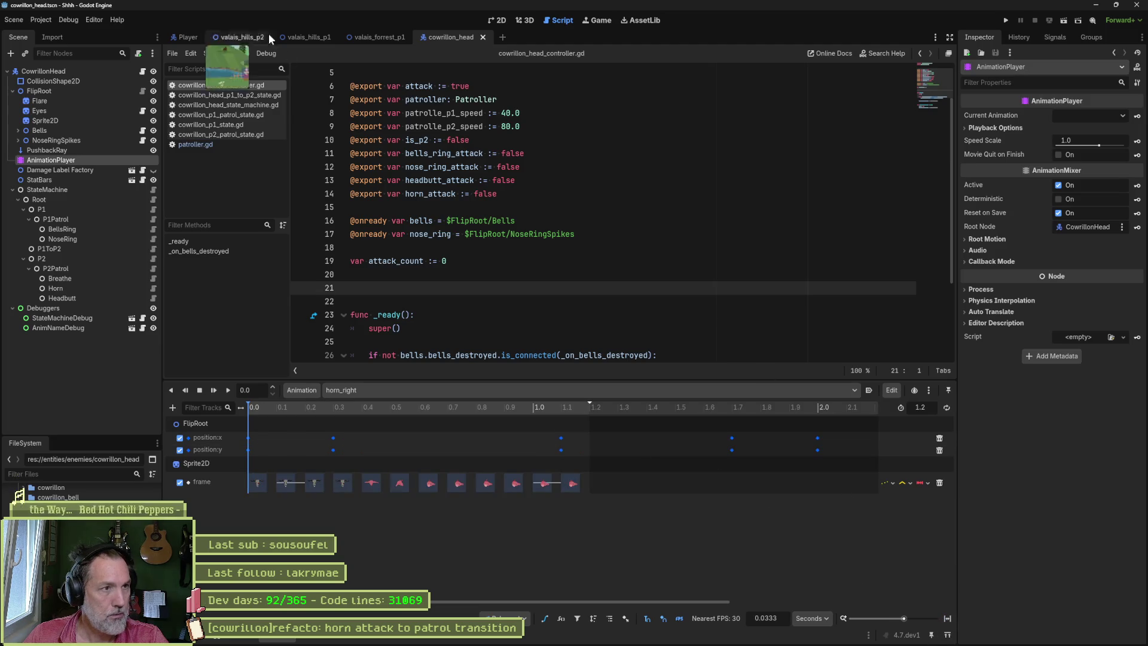
pyautogui.click(502, 20)
pyautogui.moveTo(288, 406); pyautogui.dragTo(618, 422)
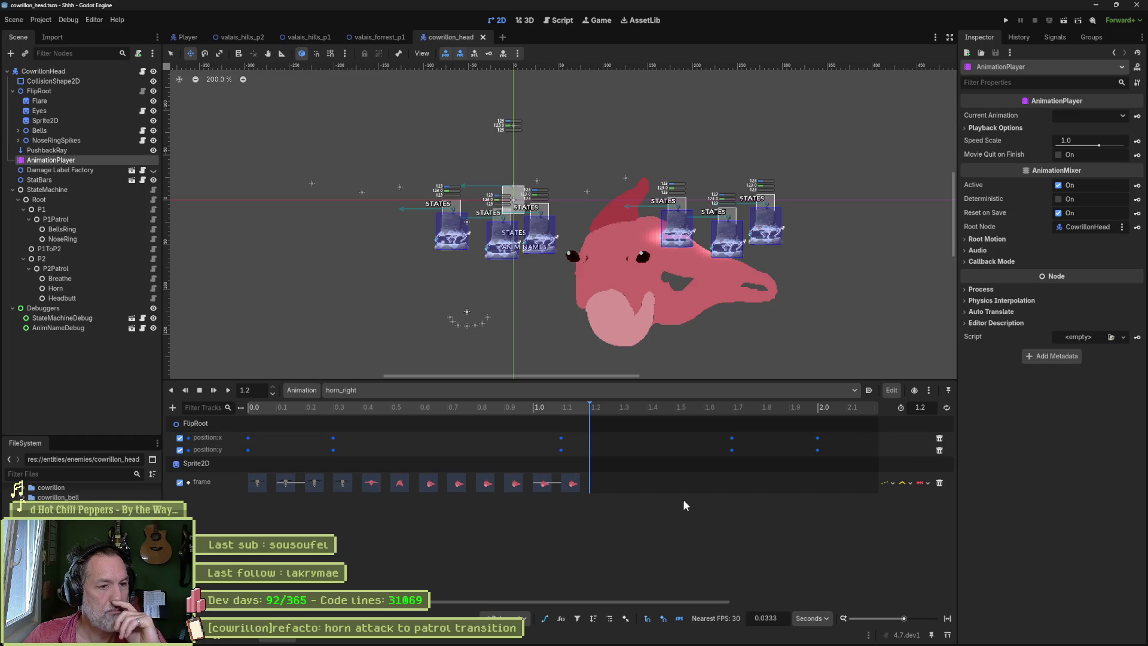
# - Lengthen horn_right to about 2 s and place the last sprite-frame keyframe at 1.9333 s
pyautogui.click(573, 483)
pyautogui.moveTo(573, 484); pyautogui.dragTo(870, 493)
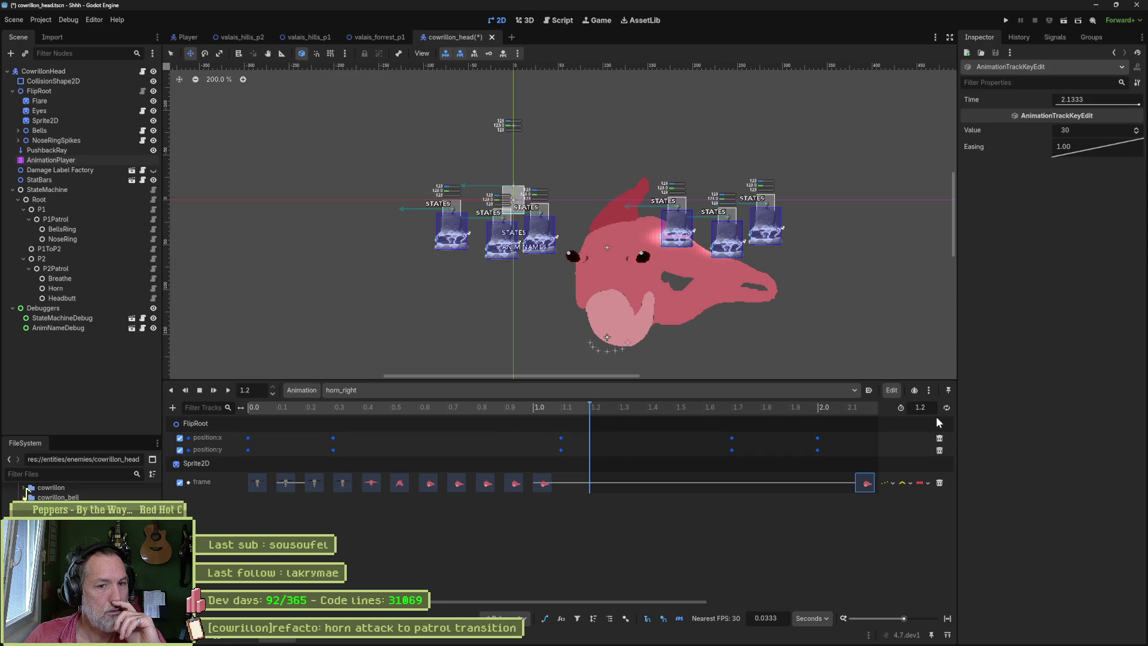
pyautogui.moveTo(921, 408); pyautogui.dragTo(963, 407)
pyautogui.moveTo(872, 488); pyautogui.dragTo(813, 483)
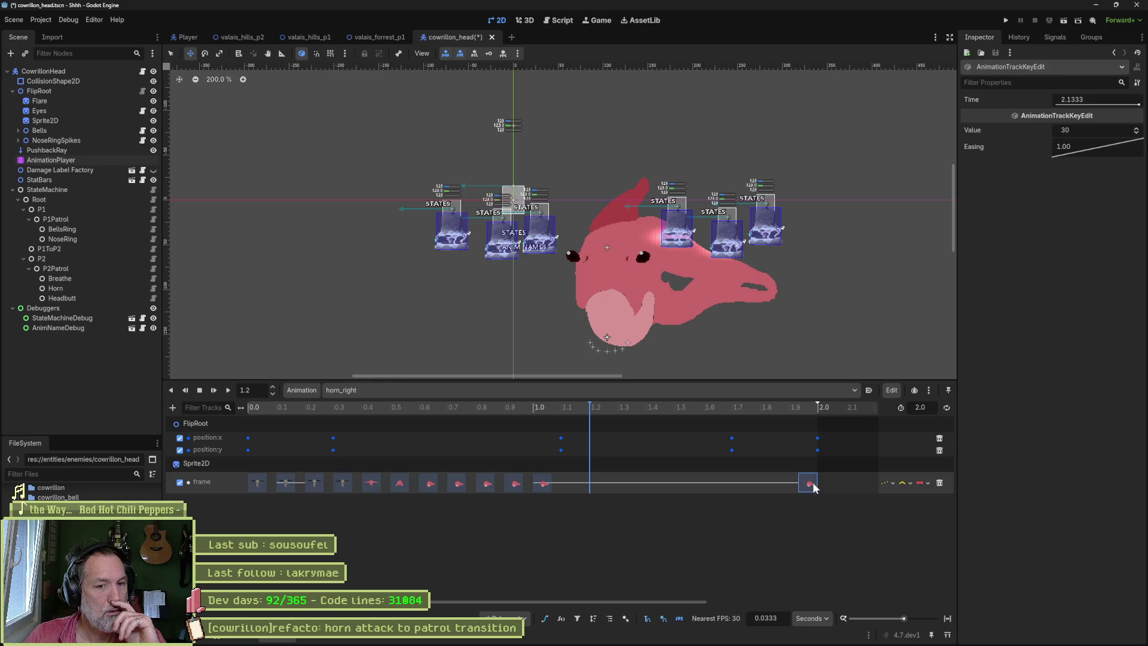
pyautogui.click(666, 407)
# - Preview horn_right's ending and show its FlipRoot position tracks as bezier curves
pyautogui.moveTo(666, 408)
pyautogui.mouseDown()
pyautogui.moveTo(802, 408)
pyautogui.moveTo(254, 391)
pyautogui.moveTo(732, 421)
pyautogui.mouseUp()
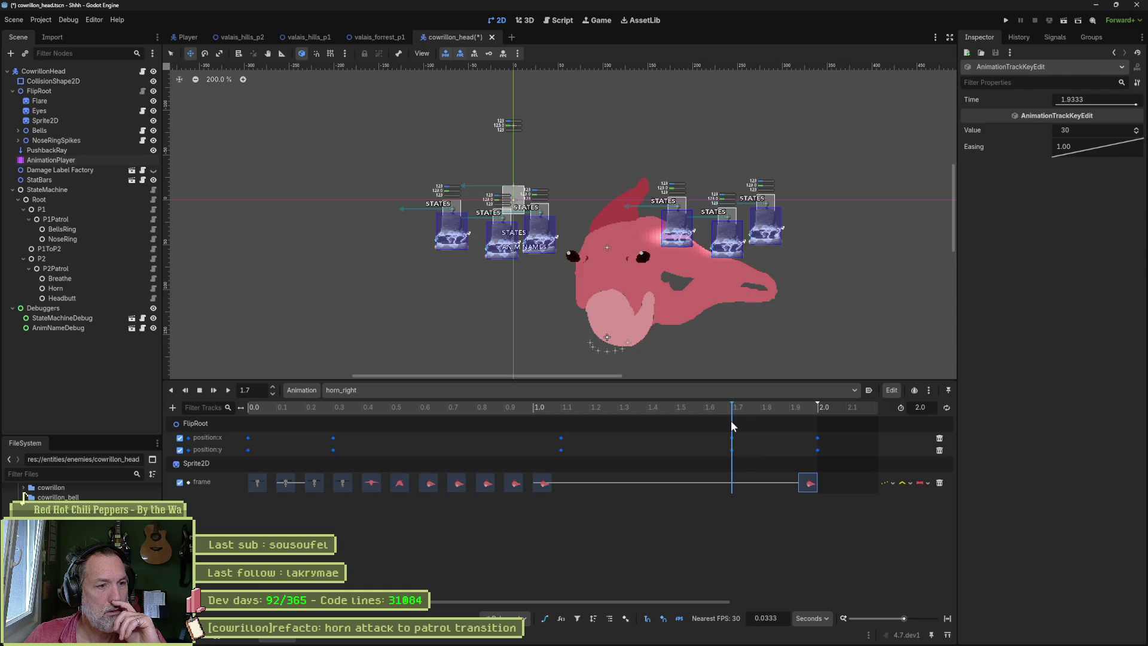
pyautogui.moveTo(721, 425)
pyautogui.mouseDown()
pyautogui.moveTo(556, 428)
pyautogui.moveTo(640, 422)
pyautogui.moveTo(569, 429)
pyautogui.mouseUp()
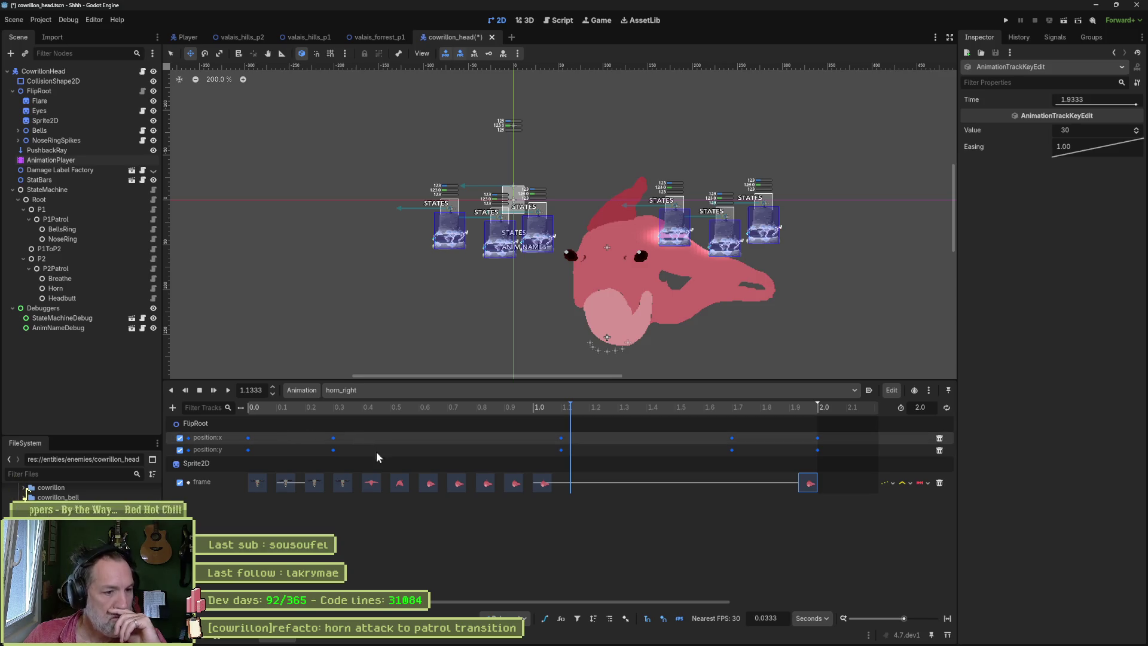
pyautogui.click(546, 619)
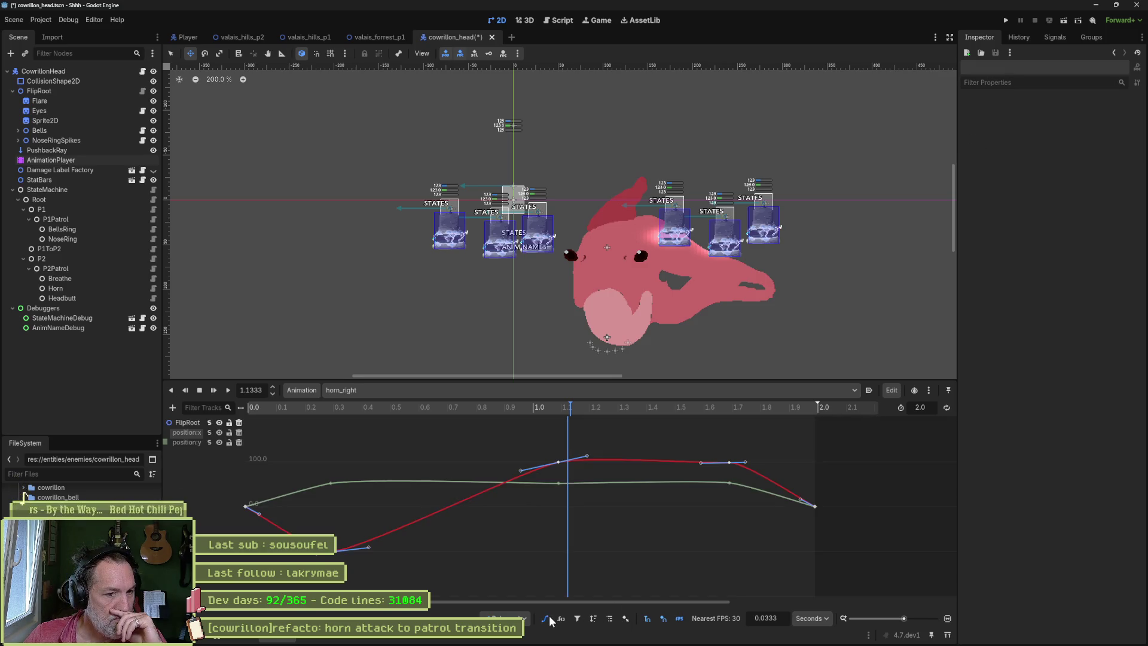
# - Select FlipRoot and scrub horn_right from the start to about 1.7 s to review its position
pyautogui.moveTo(757, 408)
pyautogui.mouseDown()
pyautogui.moveTo(781, 408)
pyautogui.moveTo(739, 408)
pyautogui.moveTo(809, 409)
pyautogui.moveTo(732, 415)
pyautogui.moveTo(750, 413)
pyautogui.mouseUp()
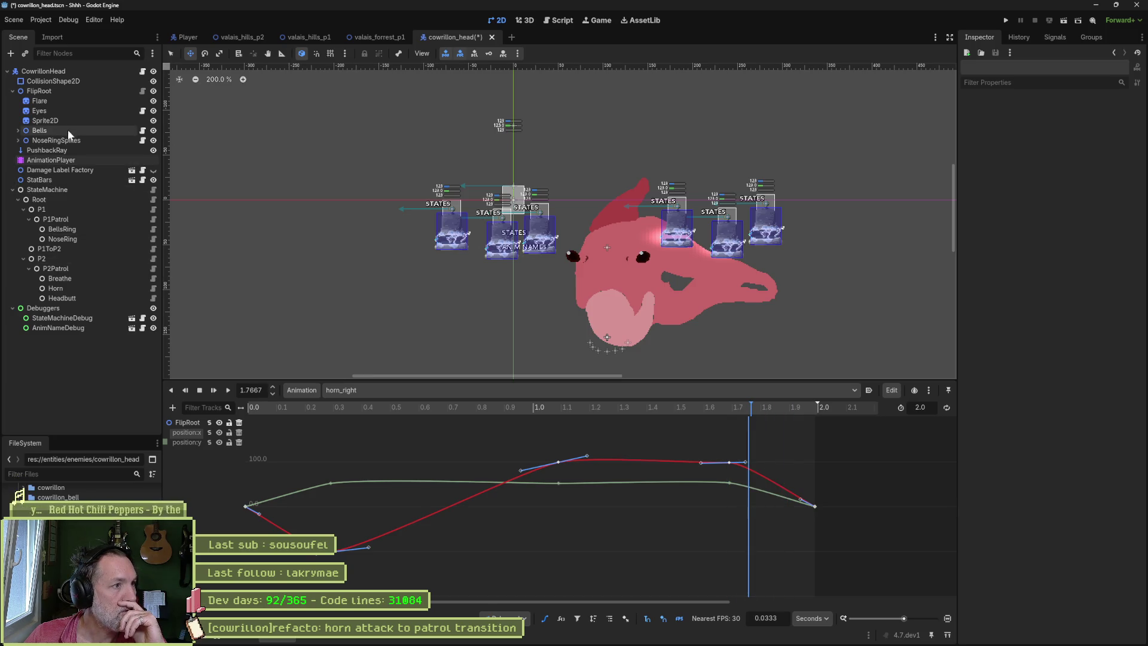
pyautogui.click(72, 93)
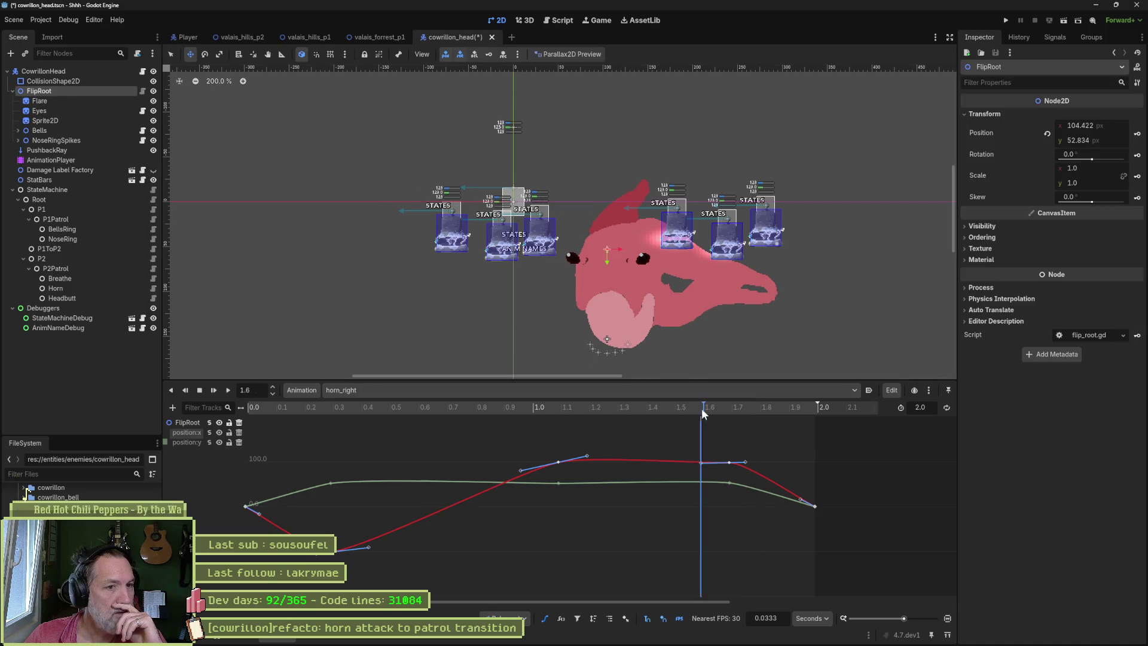
pyautogui.moveTo(756, 414)
pyautogui.mouseDown()
pyautogui.moveTo(809, 422)
pyautogui.moveTo(469, 417)
pyautogui.moveTo(502, 413)
pyautogui.mouseUp()
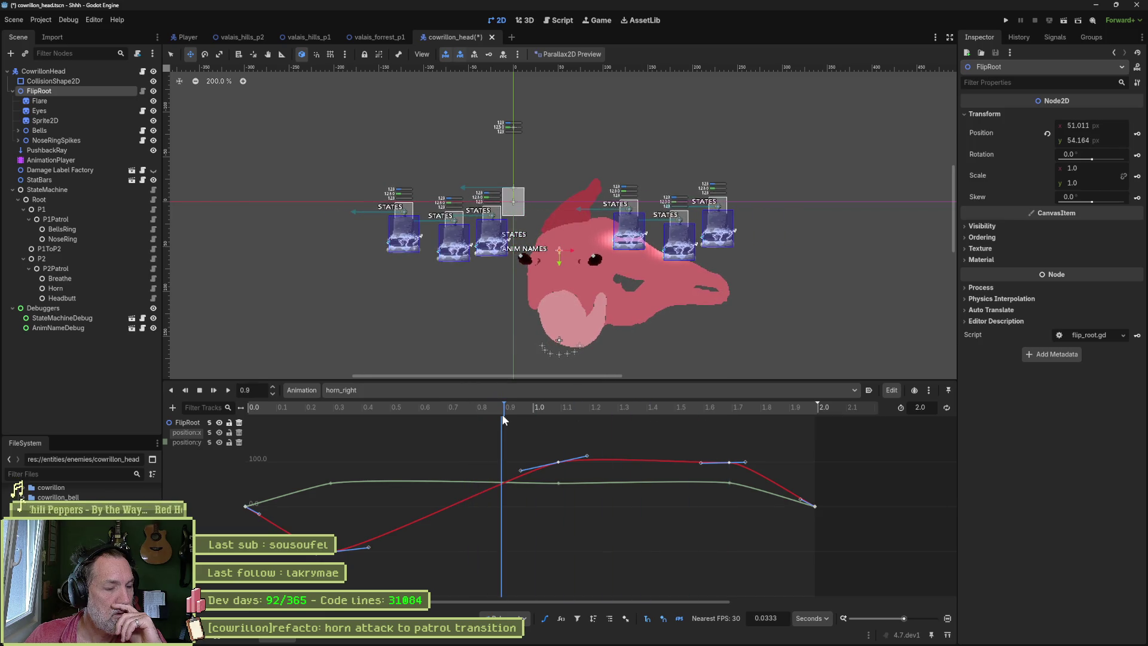
pyautogui.moveTo(501, 415); pyautogui.dragTo(801, 433)
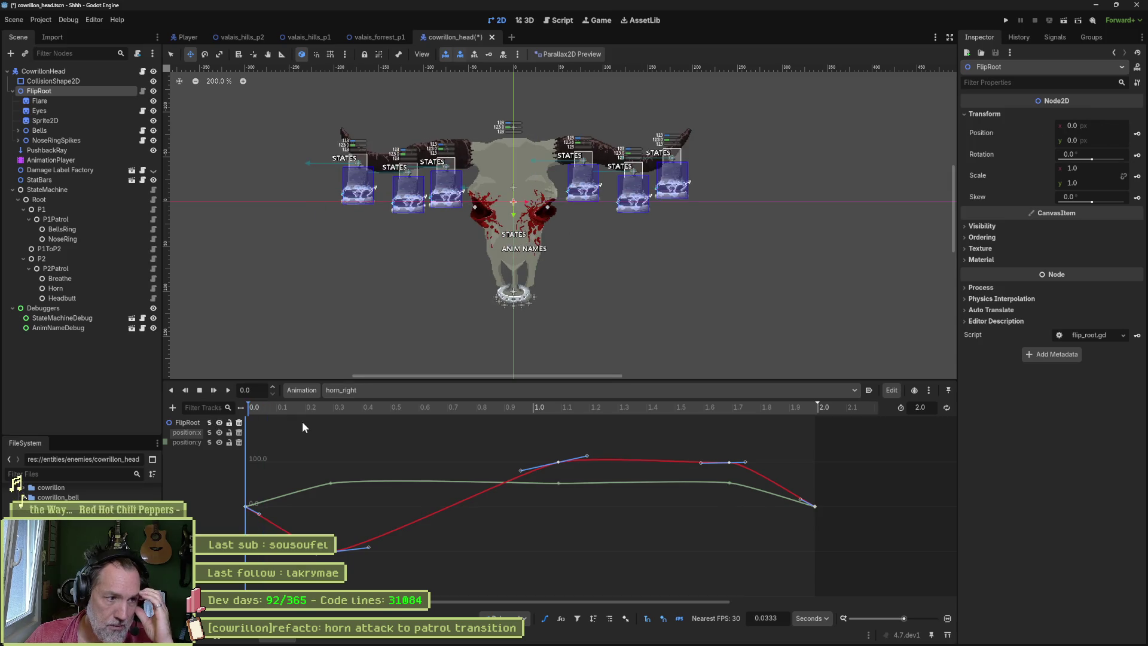
pyautogui.moveTo(262, 408)
pyautogui.mouseDown()
pyautogui.moveTo(866, 436)
pyautogui.moveTo(689, 436)
pyautogui.mouseUp()
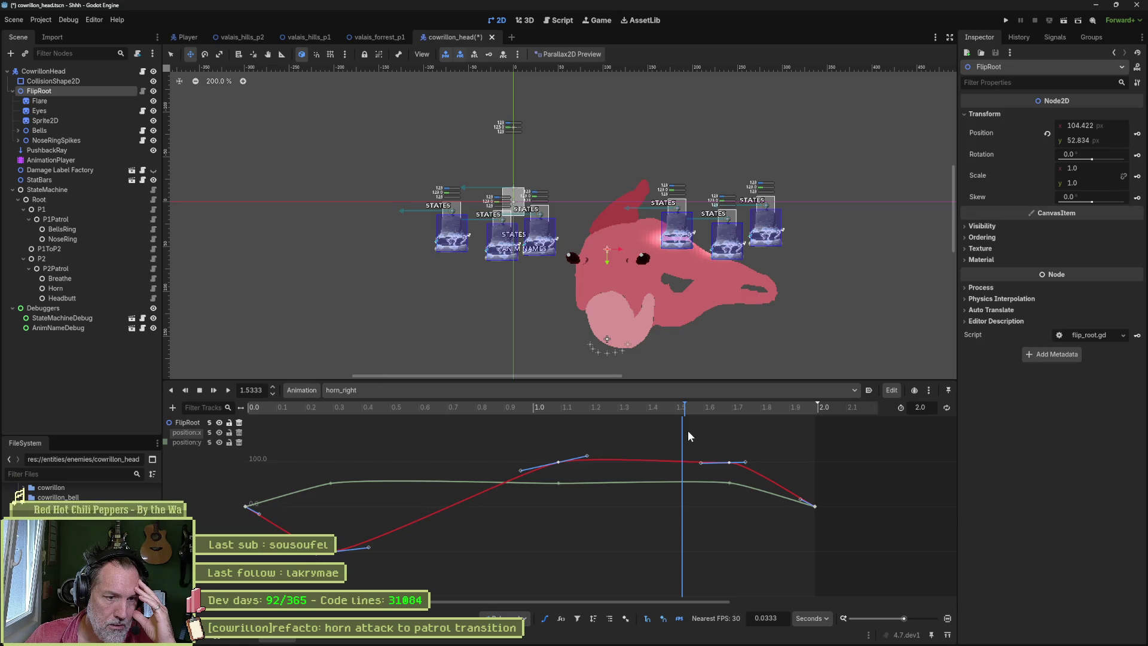
# - Fit FlipRoot's position curves vertically into the graph and preview frames around 1.27 s
pyautogui.click(948, 619)
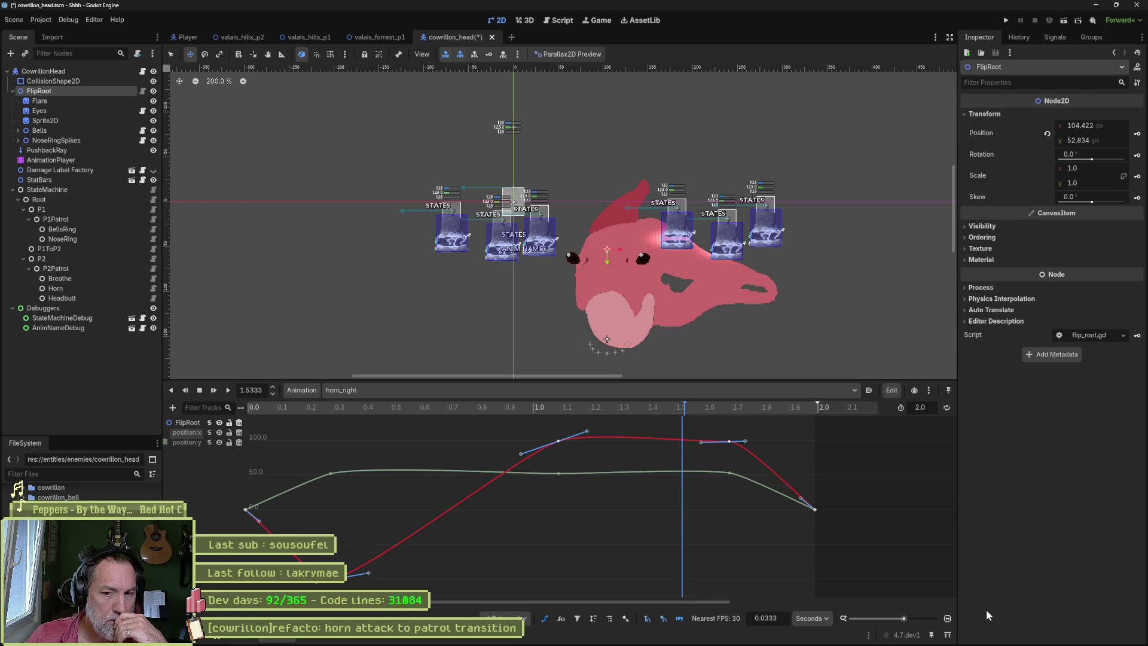
pyautogui.moveTo(673, 409)
pyautogui.mouseDown()
pyautogui.moveTo(777, 411)
pyautogui.moveTo(626, 408)
pyautogui.mouseUp()
pyautogui.moveTo(546, 407)
pyautogui.mouseDown()
pyautogui.moveTo(256, 422)
pyautogui.moveTo(606, 422)
pyautogui.moveTo(725, 450)
pyautogui.moveTo(685, 452)
pyautogui.mouseUp()
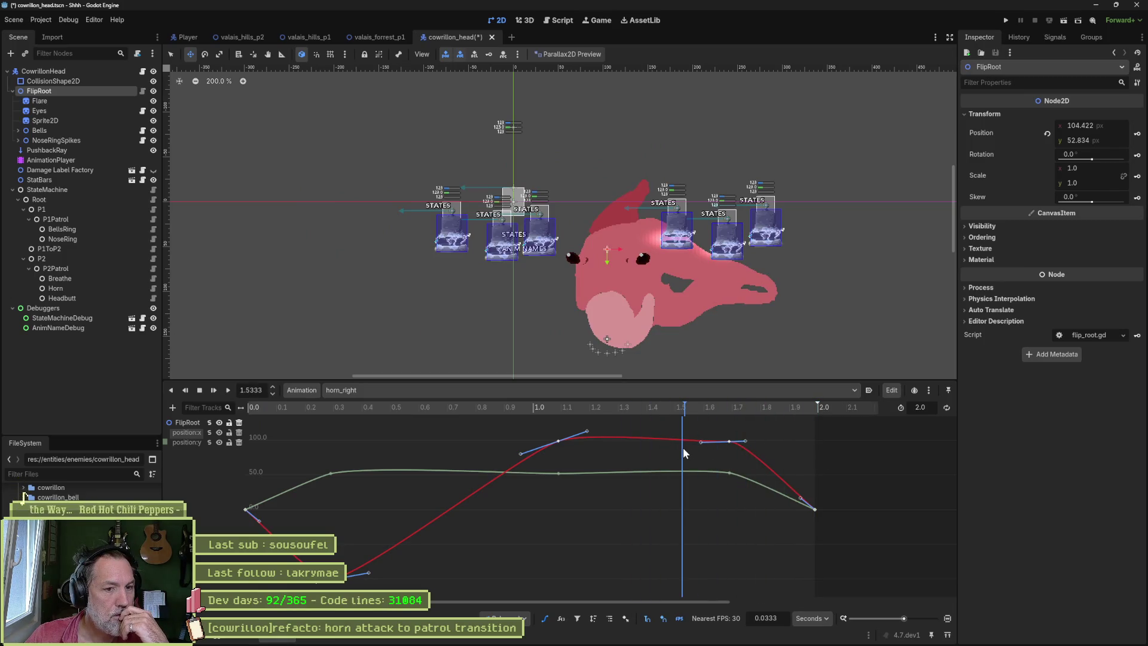
# - Inspect the x key at 1.7 s (98.146) and scrub the charge poses between 0.33 and 1.97 s
pyautogui.click(729, 441)
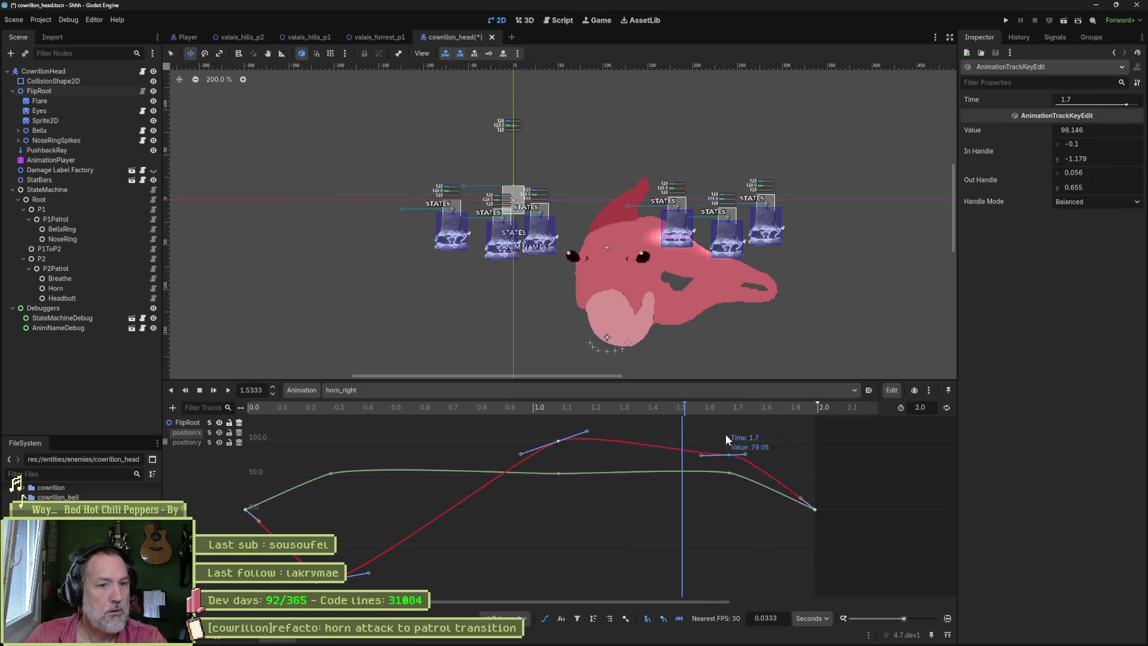
pyautogui.moveTo(683, 410)
pyautogui.mouseDown()
pyautogui.moveTo(806, 407)
pyautogui.moveTo(817, 424)
pyautogui.moveTo(559, 422)
pyautogui.mouseUp()
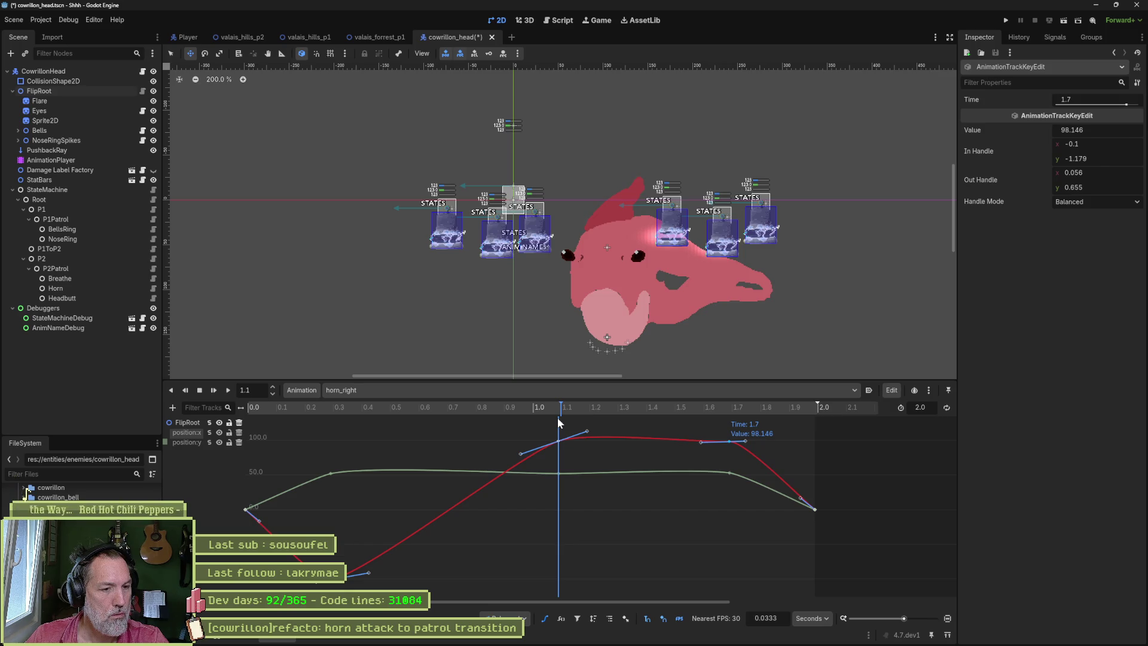
pyautogui.moveTo(558, 417)
pyautogui.mouseDown()
pyautogui.moveTo(243, 418)
pyautogui.moveTo(404, 418)
pyautogui.mouseUp()
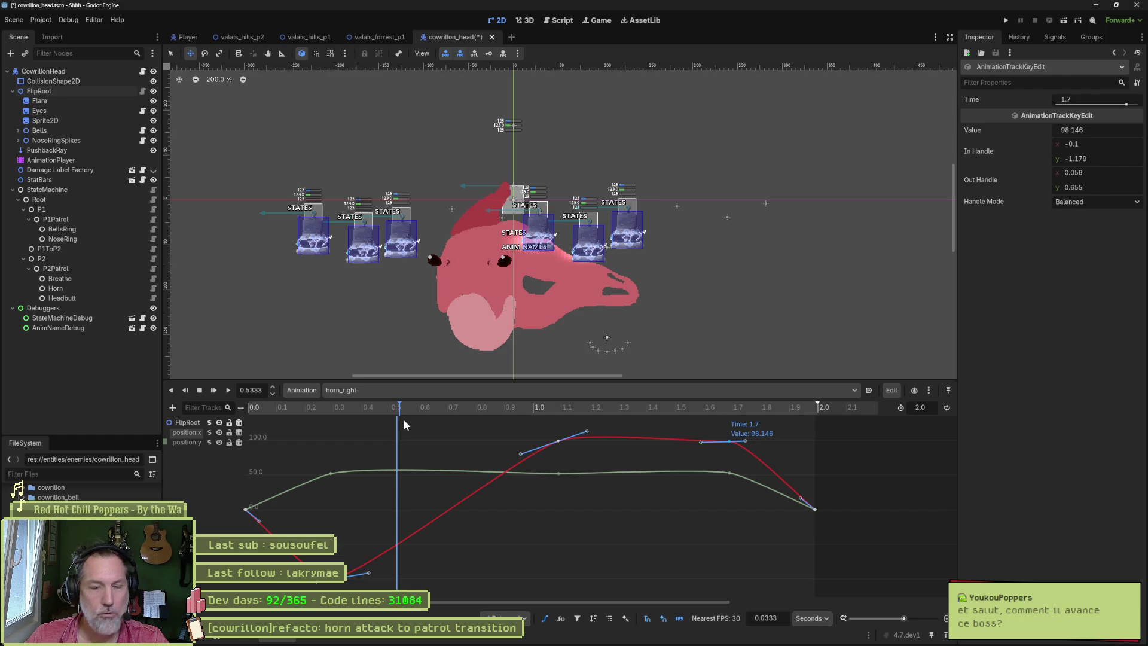
pyautogui.moveTo(404, 419)
pyautogui.mouseDown()
pyautogui.moveTo(553, 417)
pyautogui.moveTo(298, 427)
pyautogui.moveTo(497, 431)
pyautogui.moveTo(317, 447)
pyautogui.moveTo(282, 434)
pyautogui.moveTo(324, 409)
pyautogui.moveTo(280, 412)
pyautogui.moveTo(307, 402)
pyautogui.moveTo(407, 407)
pyautogui.moveTo(474, 418)
pyautogui.moveTo(488, 436)
pyautogui.moveTo(520, 410)
pyautogui.moveTo(550, 407)
pyautogui.moveTo(687, 415)
pyautogui.moveTo(256, 399)
pyautogui.mouseUp()
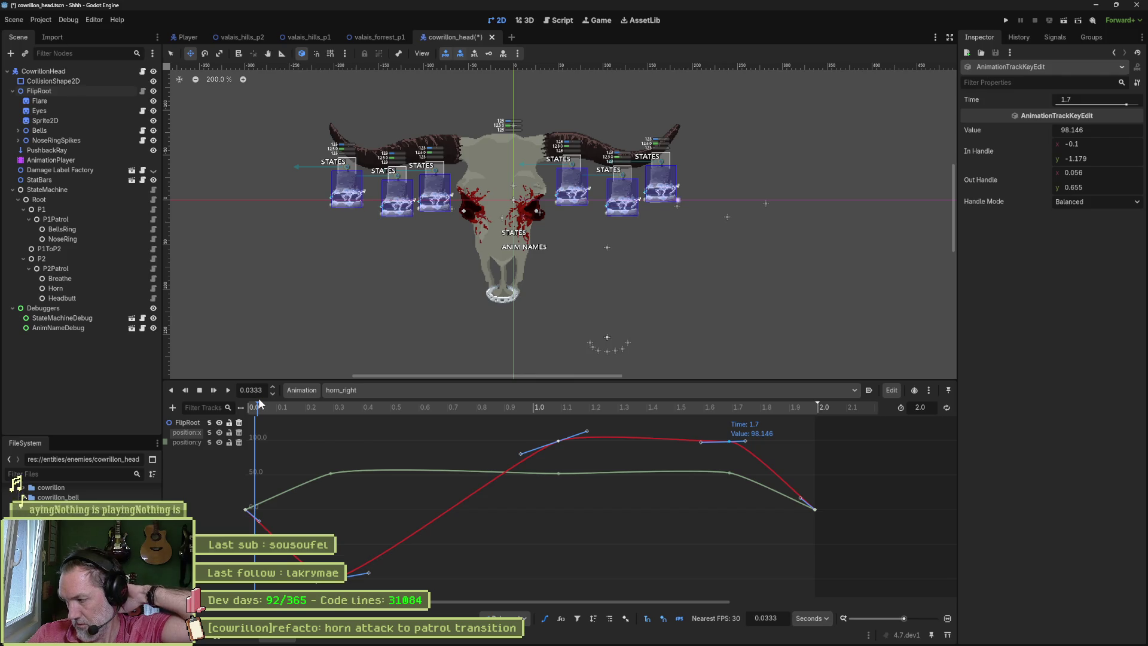
# - Preview the opening skull poses again, then select Sprite2D to view its properties
pyautogui.moveTo(259, 405)
pyautogui.mouseDown()
pyautogui.moveTo(310, 396)
pyautogui.moveTo(350, 414)
pyautogui.moveTo(809, 425)
pyautogui.moveTo(718, 416)
pyautogui.moveTo(769, 418)
pyautogui.moveTo(810, 425)
pyautogui.moveTo(431, 428)
pyautogui.moveTo(824, 448)
pyautogui.moveTo(749, 440)
pyautogui.moveTo(769, 443)
pyautogui.mouseUp()
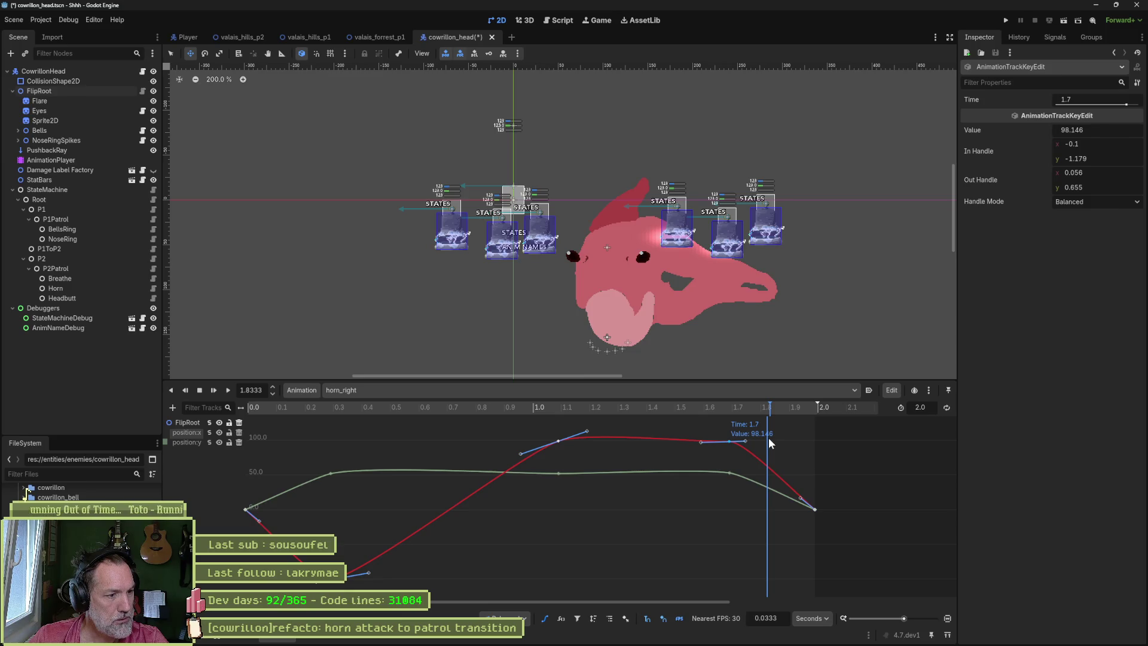
pyautogui.moveTo(769, 441)
pyautogui.mouseDown()
pyautogui.moveTo(551, 435)
pyautogui.moveTo(569, 435)
pyautogui.moveTo(560, 431)
pyautogui.mouseUp()
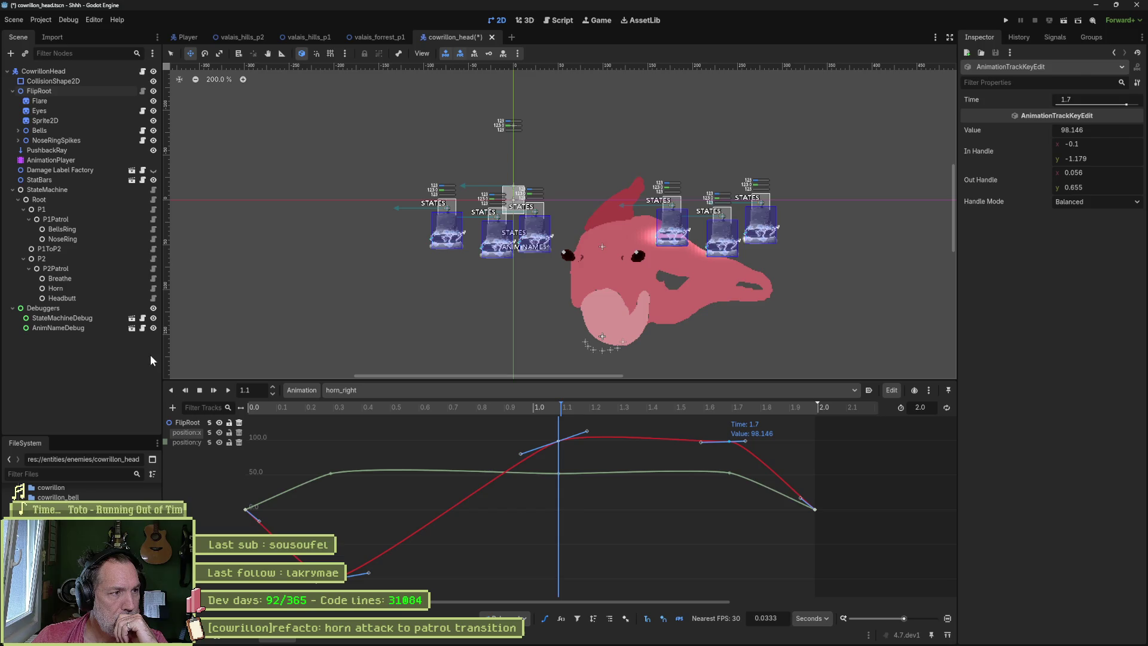
pyautogui.click(69, 121)
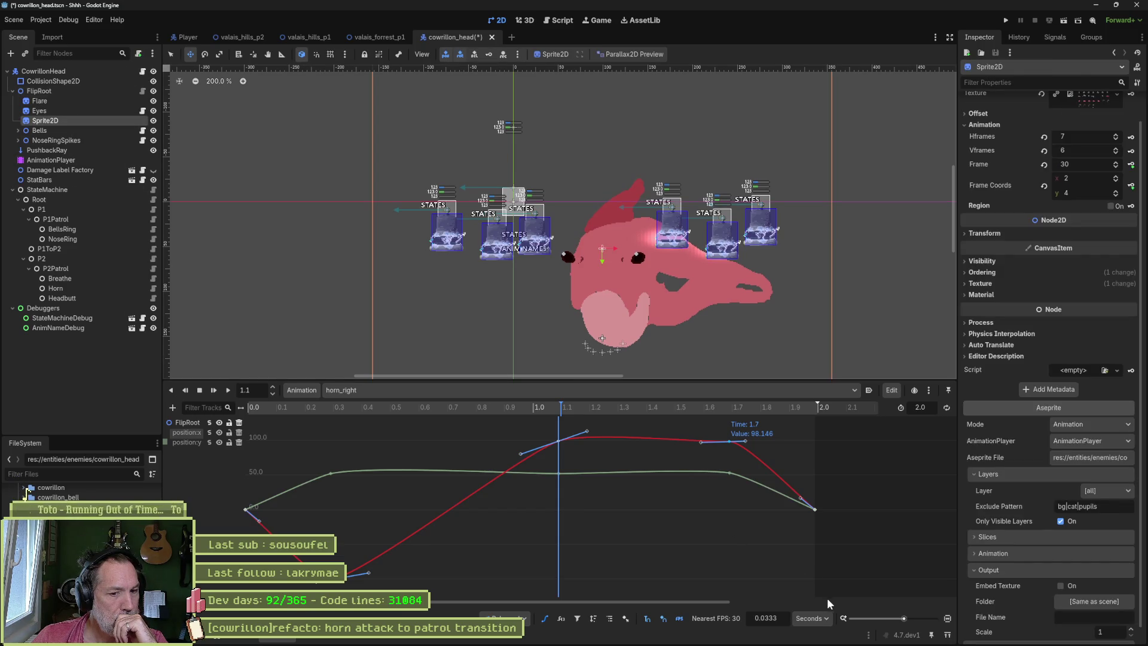
# - Return to the keyframe track view, save and run the game with F5, then stop it with F8
pyautogui.click(546, 620)
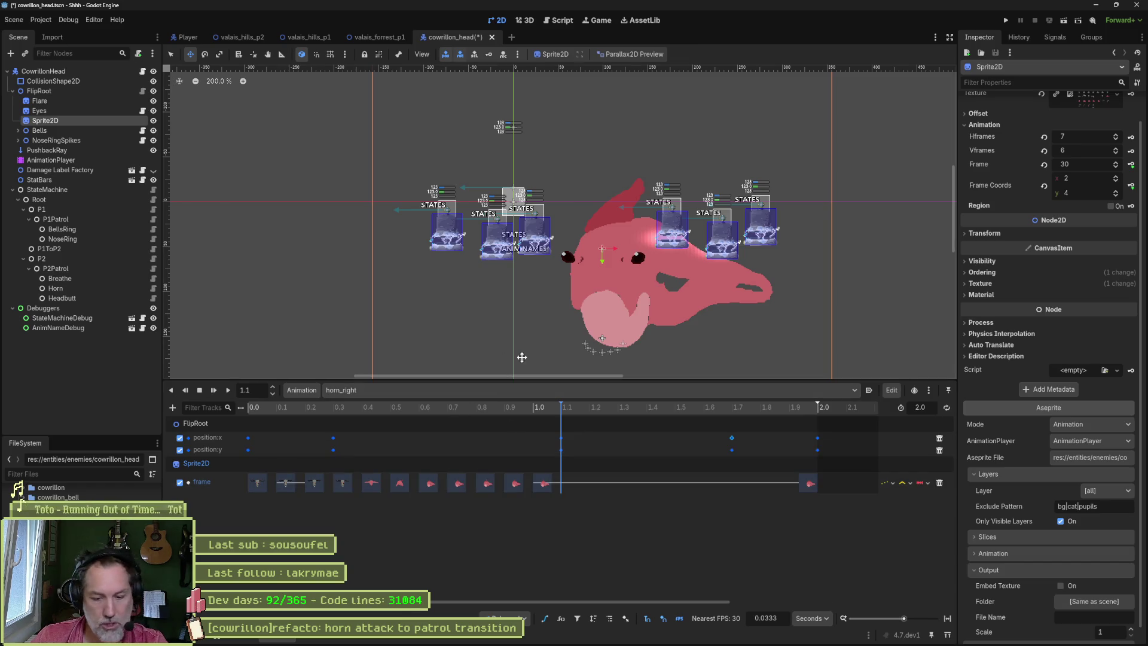
pyautogui.press('F5')
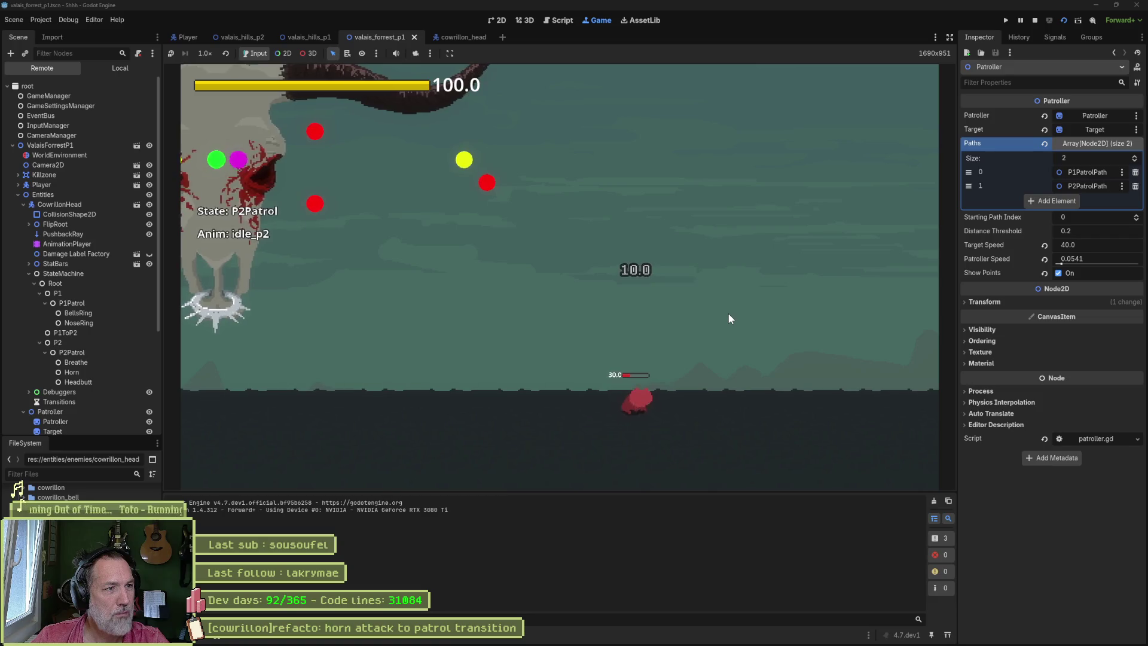
pyautogui.press('F8')
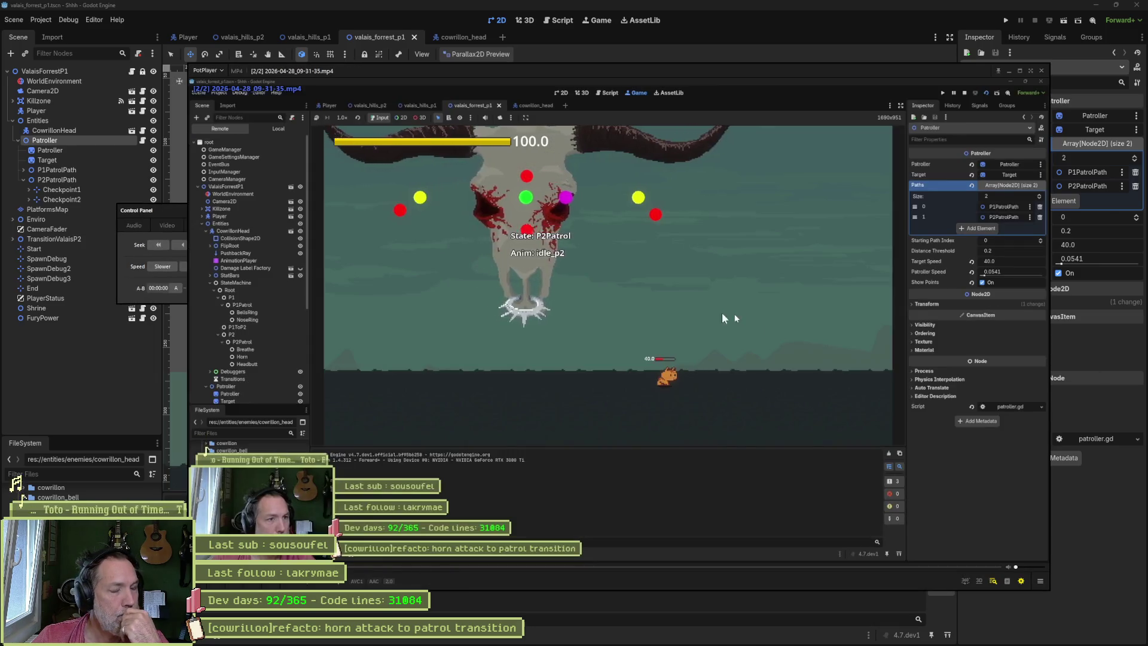
# - Frame-step the fight recording to where the boss switches from Horn to P2Patrol, then go to Aseprite
pyautogui.click(711, 340)
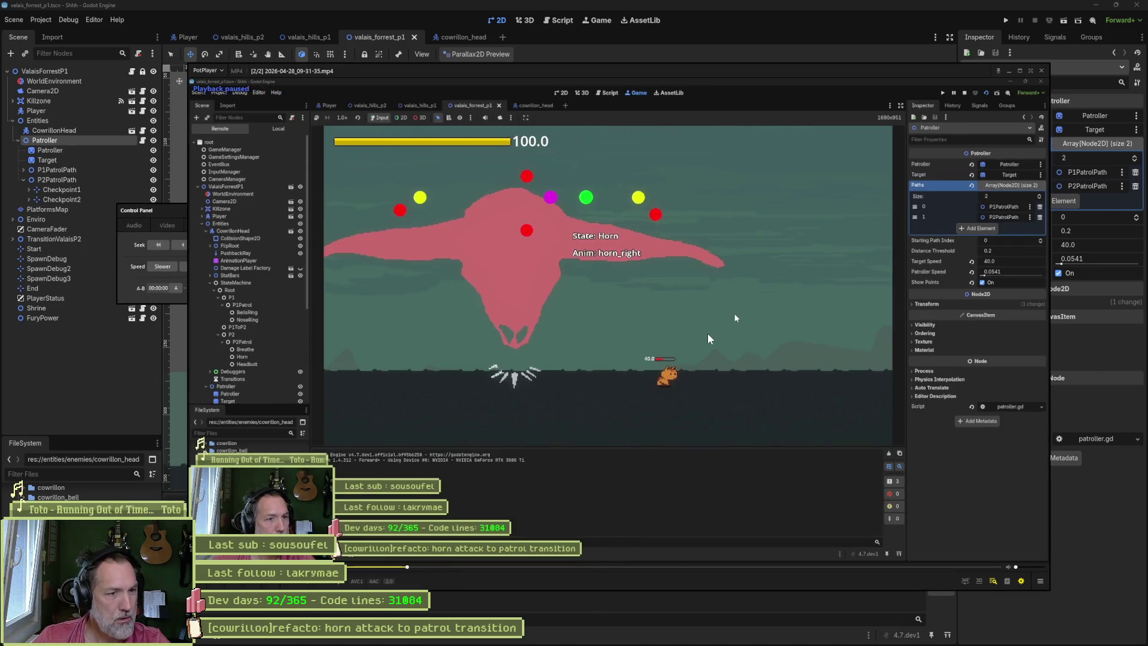
pyautogui.click(735, 317)
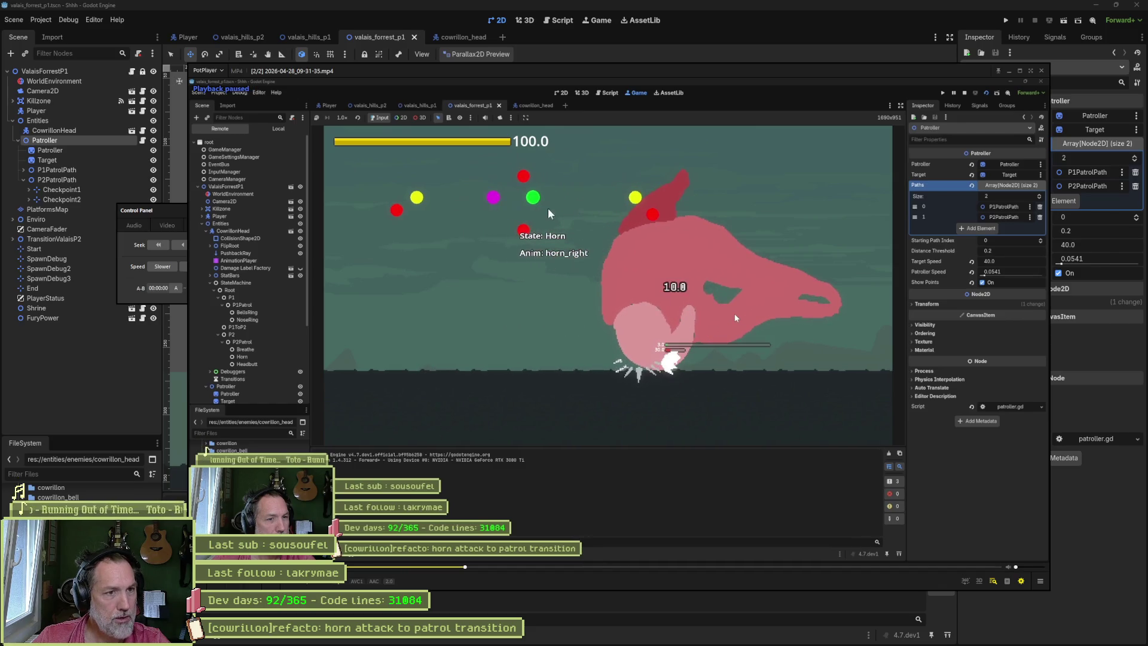
pyautogui.press('f')
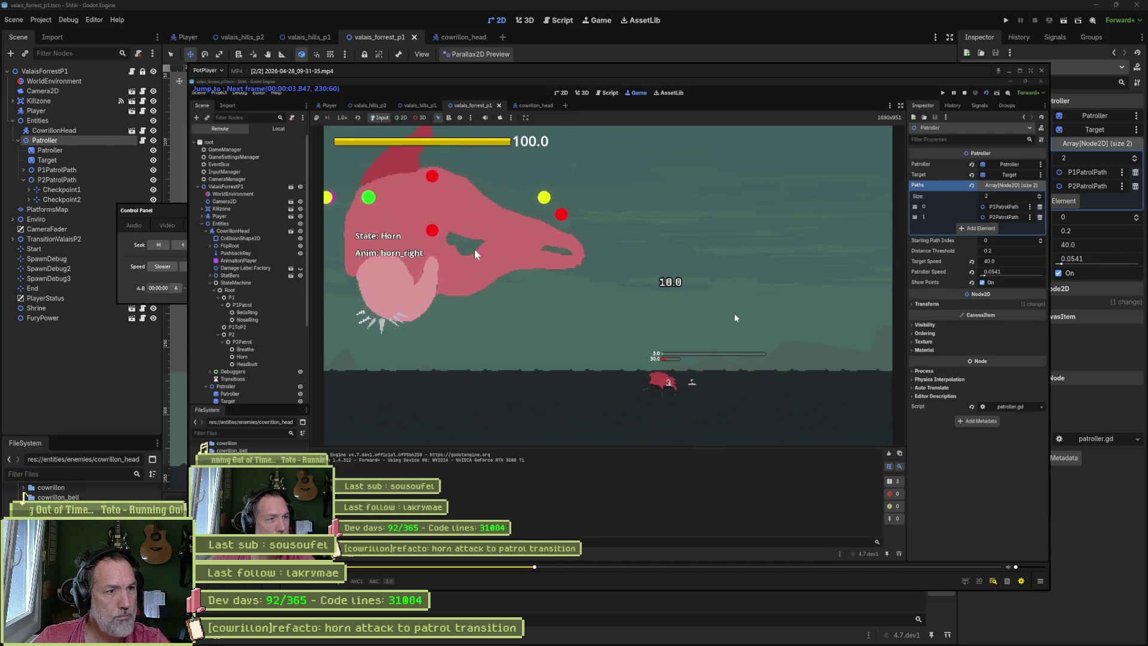
pyautogui.press('d')
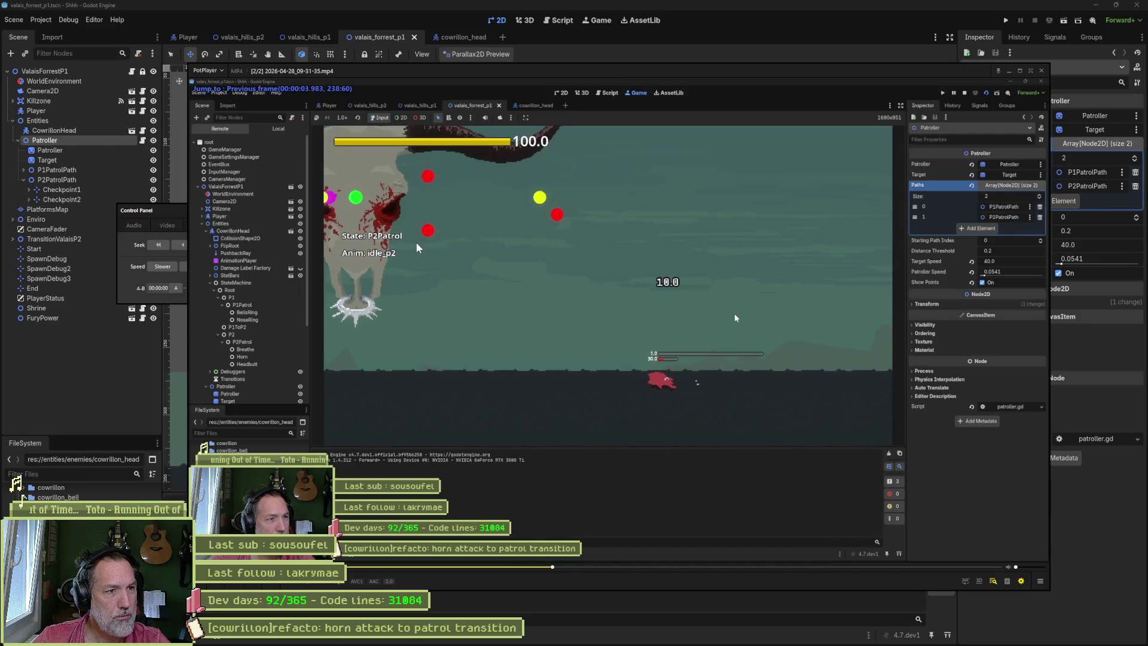
pyautogui.press('d')
pyautogui.press('d')
pyautogui.press('d')
pyautogui.press('f')
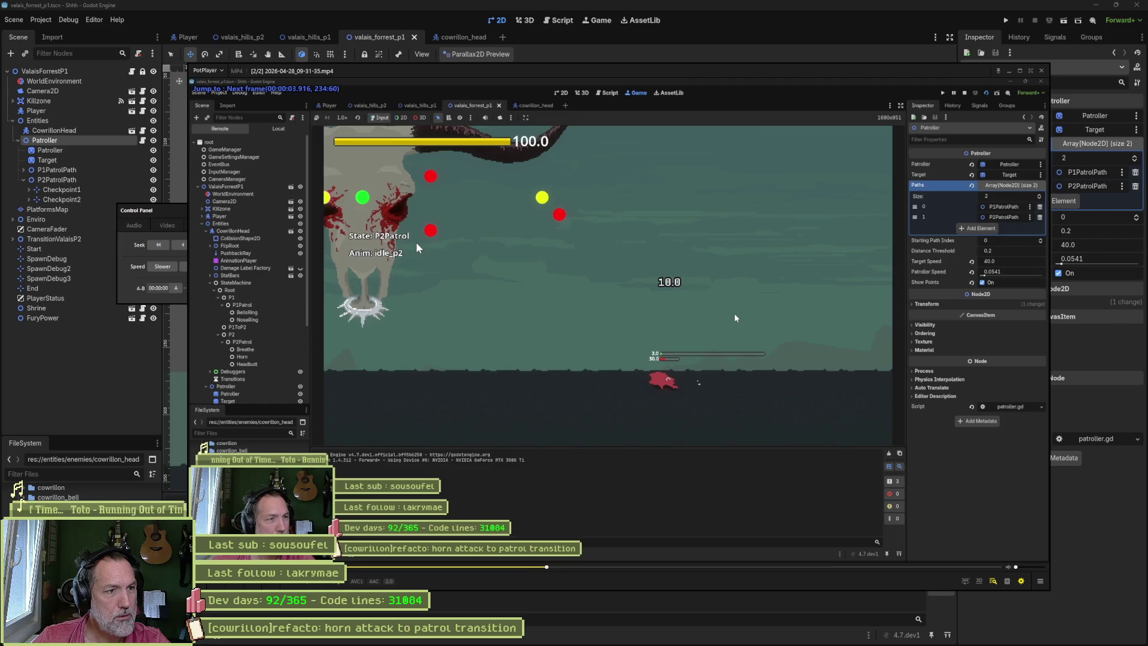
pyautogui.press('d')
pyautogui.press('d')
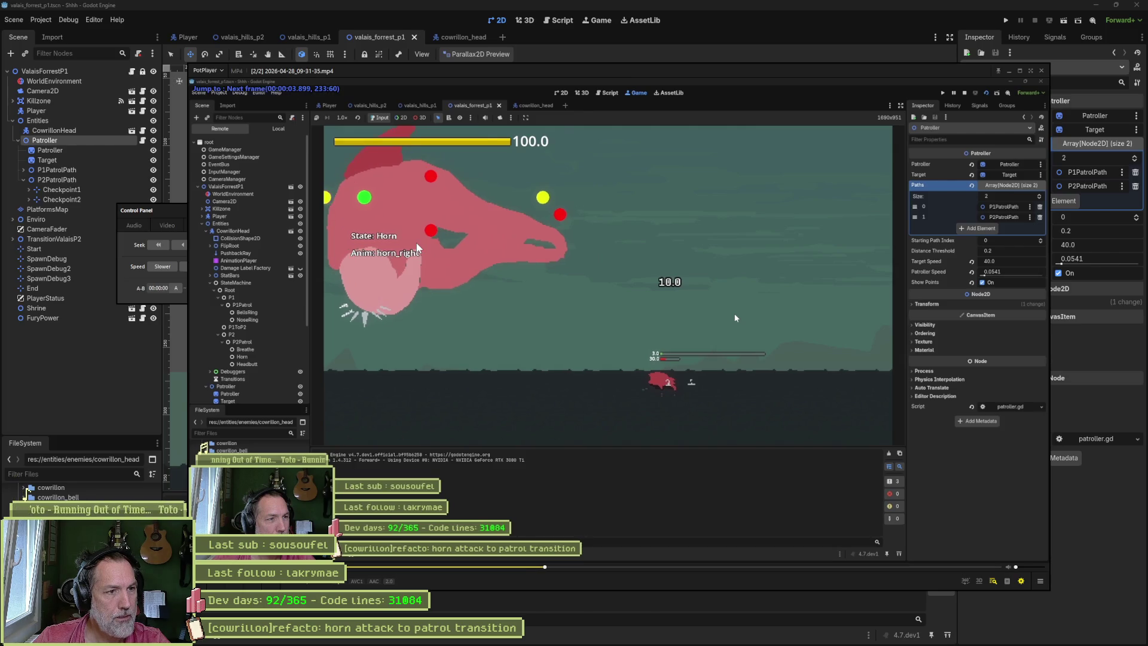
pyautogui.press('f')
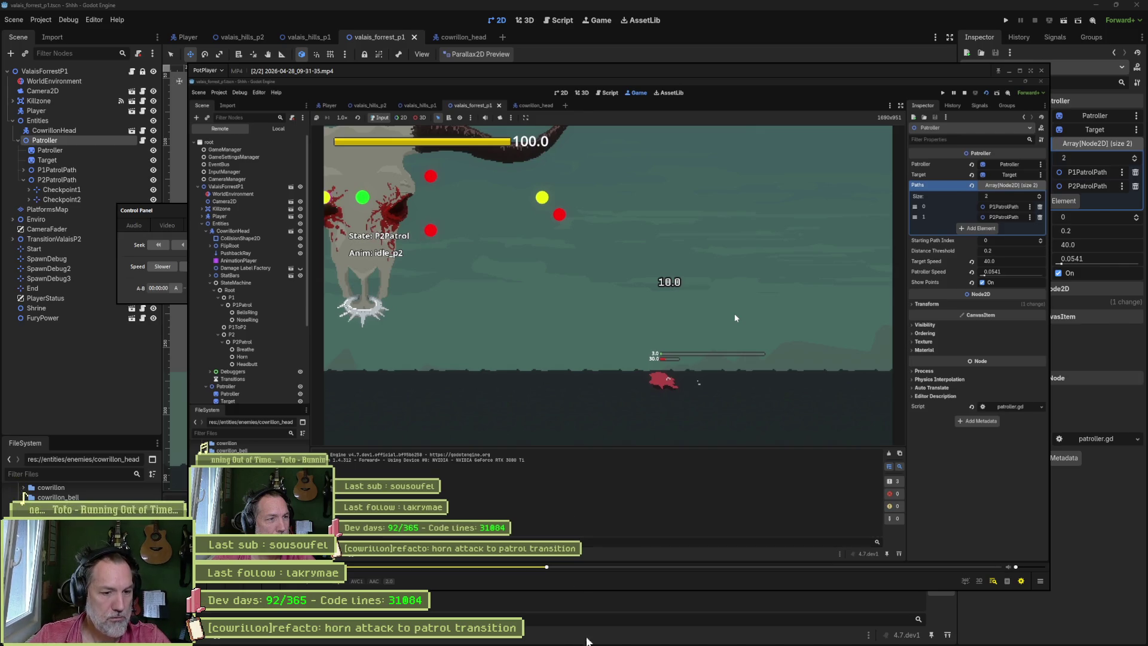
pyautogui.click(652, 638)
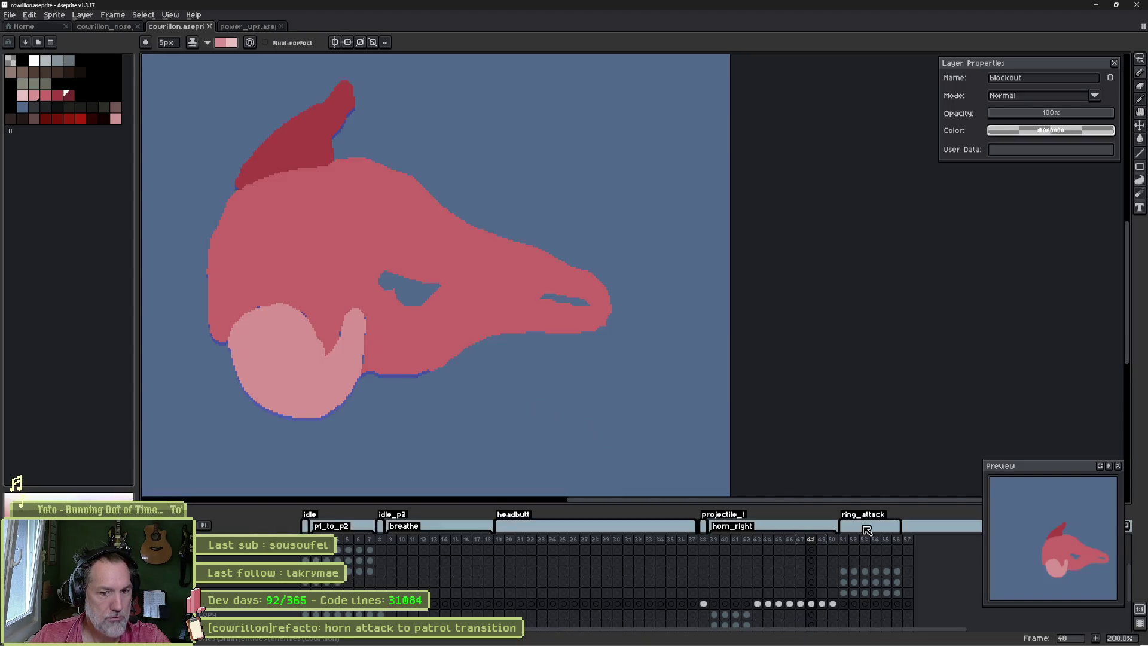
# - Rename the horn_right tag to horn and save cowrillon.aseprite
pyautogui.click(836, 540)
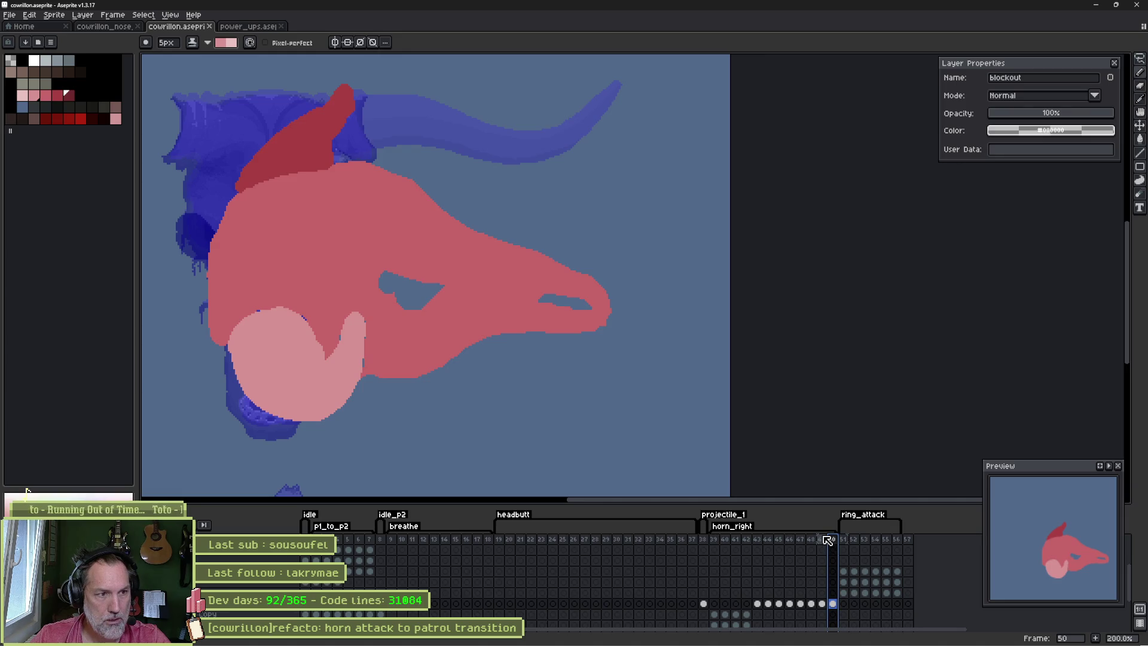
pyautogui.doubleClick(743, 532)
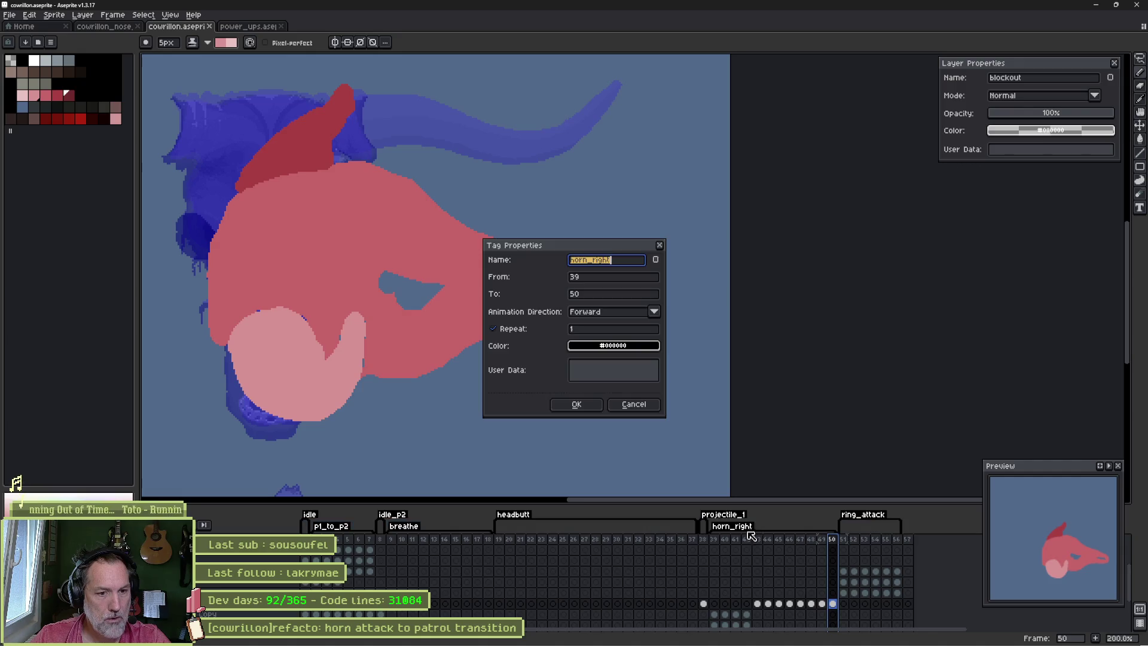
pyautogui.press('End')
pyautogui.press('BackSpace')
pyautogui.press('BackSpace')
pyautogui.press('BackSpace')
pyautogui.press('BackSpace')
pyautogui.press('Return')
pyautogui.hotkey('ctrl', 's')
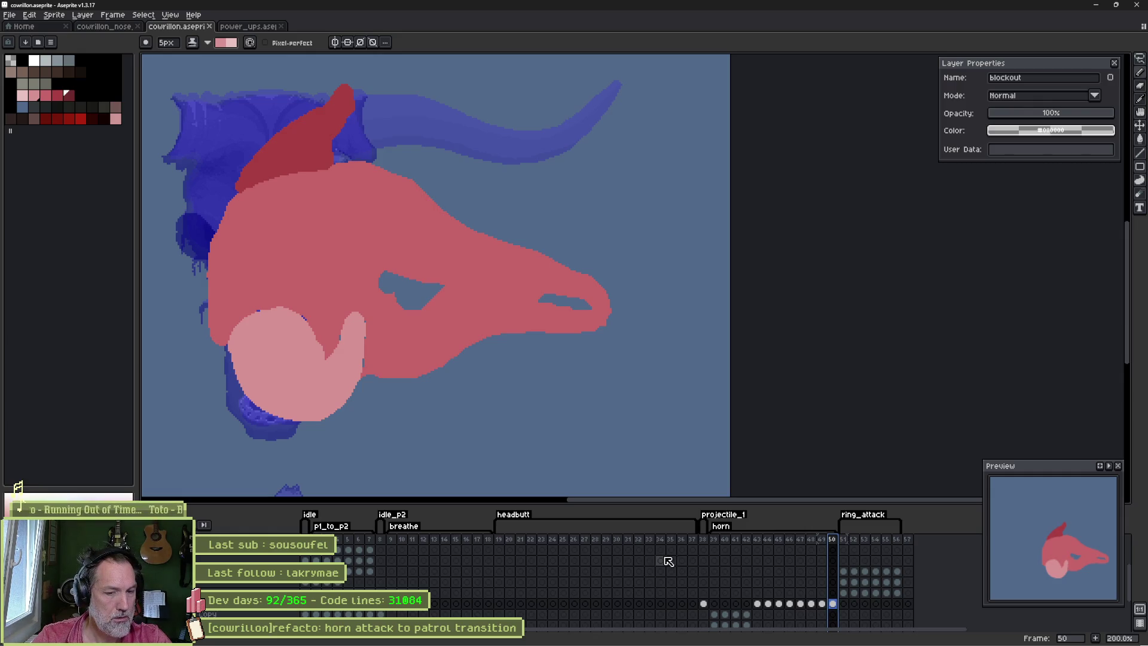
# - Preview frames 39–50 and review the skull and horn frames, ending on frame 45
pyautogui.moveTo(714, 543); pyautogui.dragTo(783, 546)
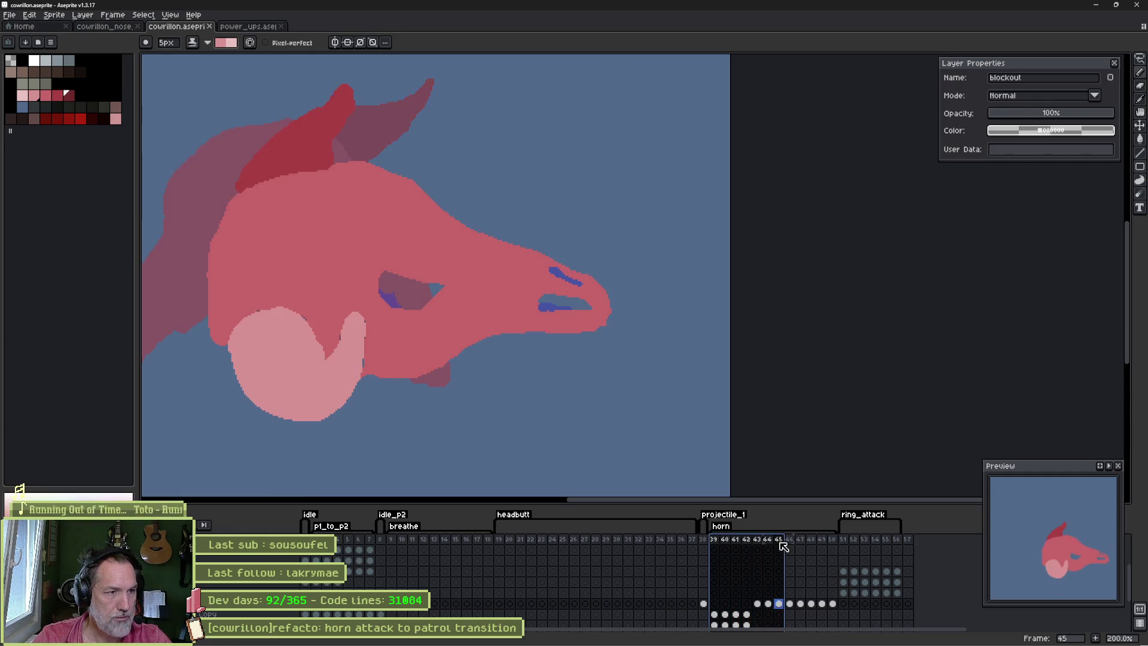
pyautogui.press('Return')
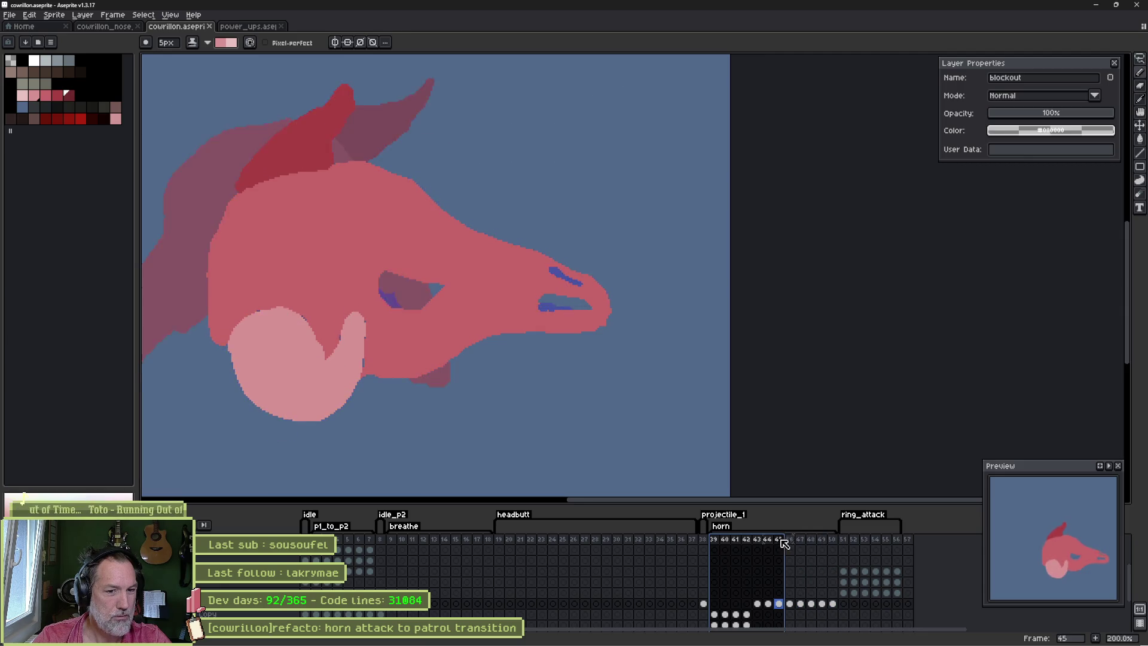
pyautogui.keyDown('shift'); pyautogui.click(807, 543); pyautogui.keyUp('shift')
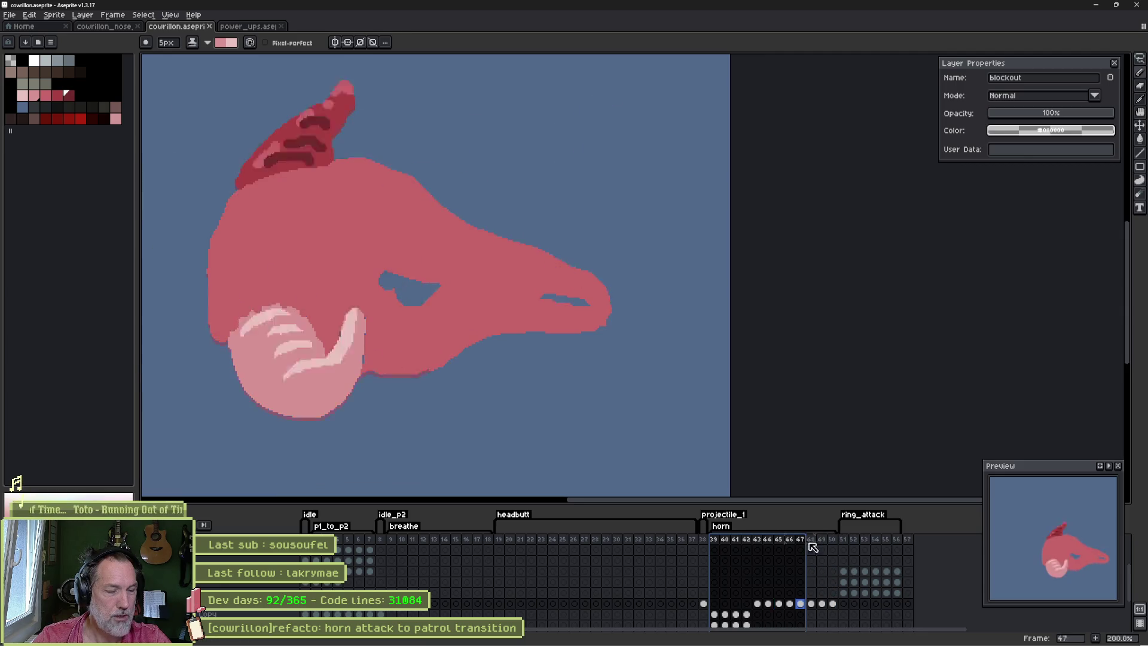
pyautogui.keyDown('shift'); pyautogui.click(834, 545); pyautogui.keyUp('shift')
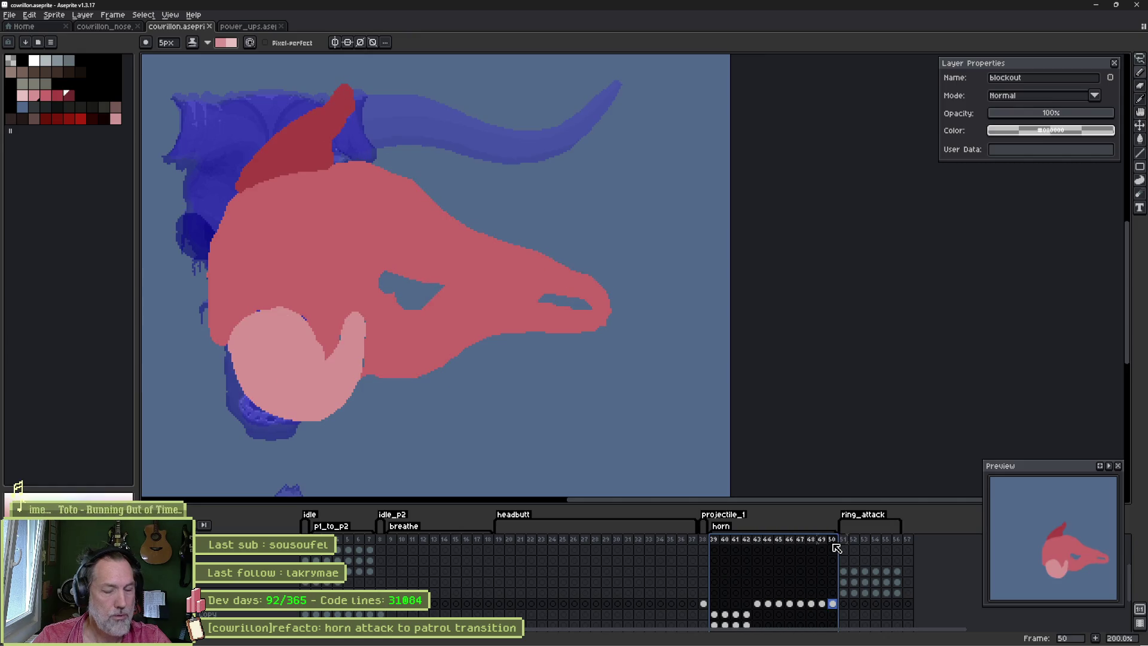
pyautogui.keyDown('shift'); pyautogui.click(726, 540); pyautogui.keyUp('shift')
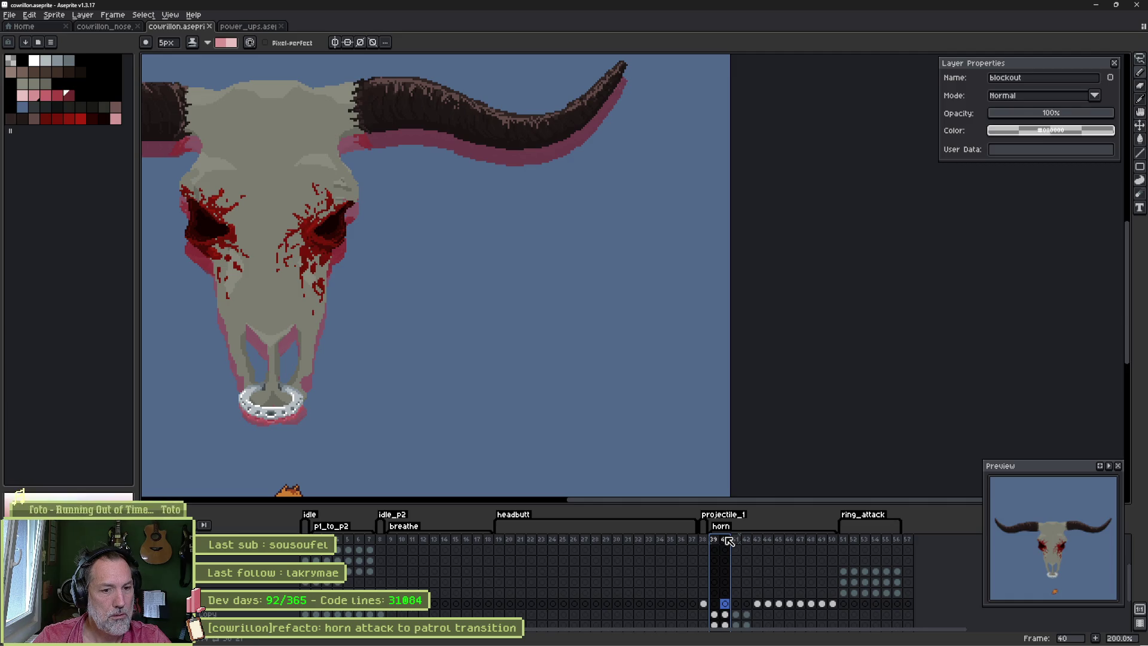
pyautogui.click(747, 542)
pyautogui.keyDown('shift'); pyautogui.click(758, 543); pyautogui.keyUp('shift')
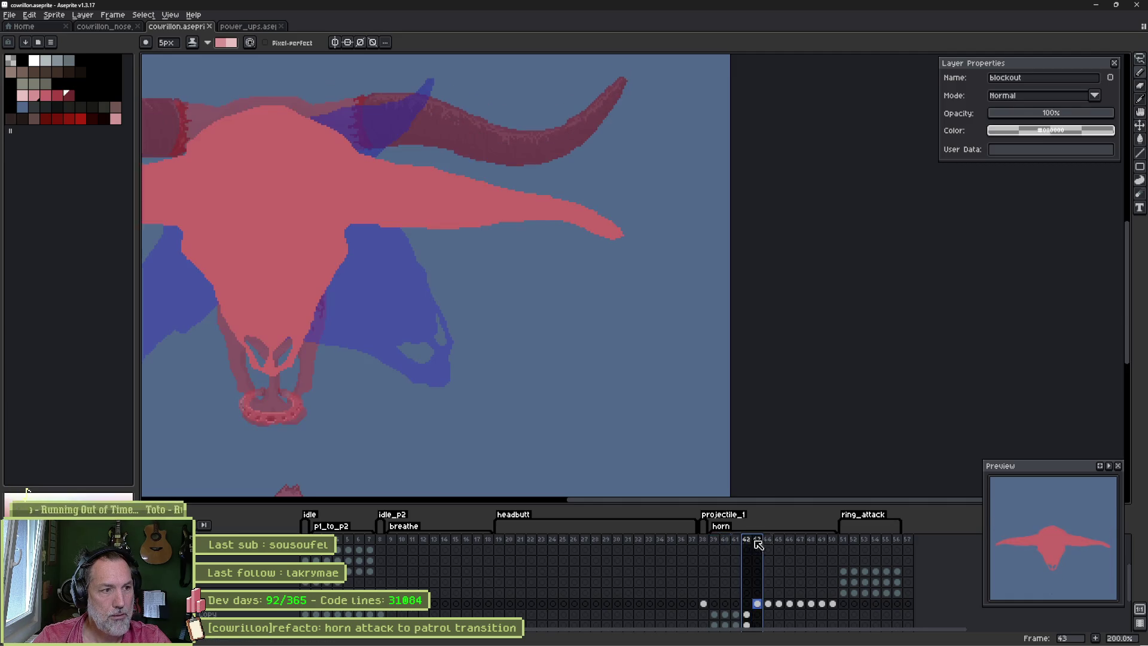
pyautogui.moveTo(760, 545); pyautogui.dragTo(779, 547)
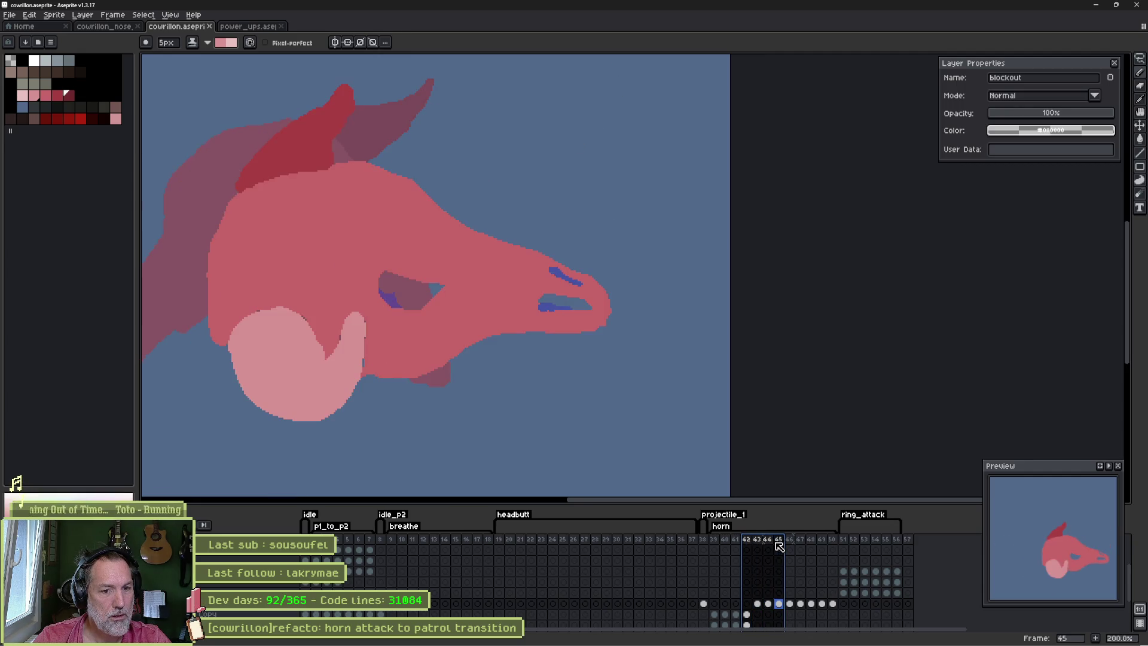
pyautogui.click(779, 544)
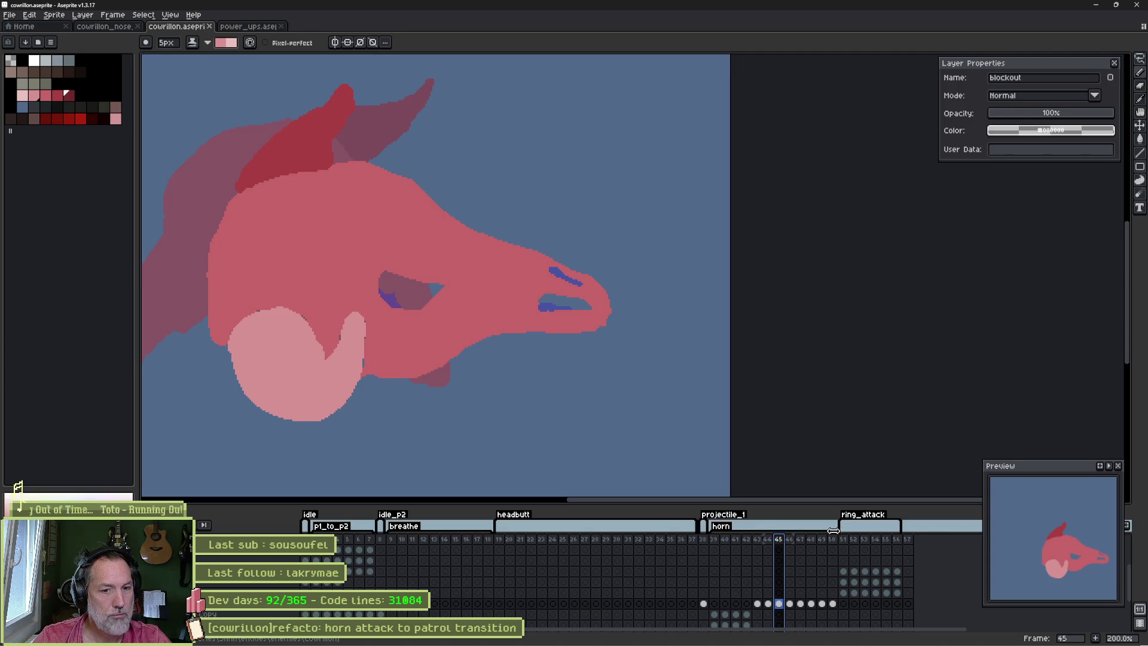
# - Rename the horn tag to horn_startup and select frames 46–50 for the loop
pyautogui.doubleClick(735, 526)
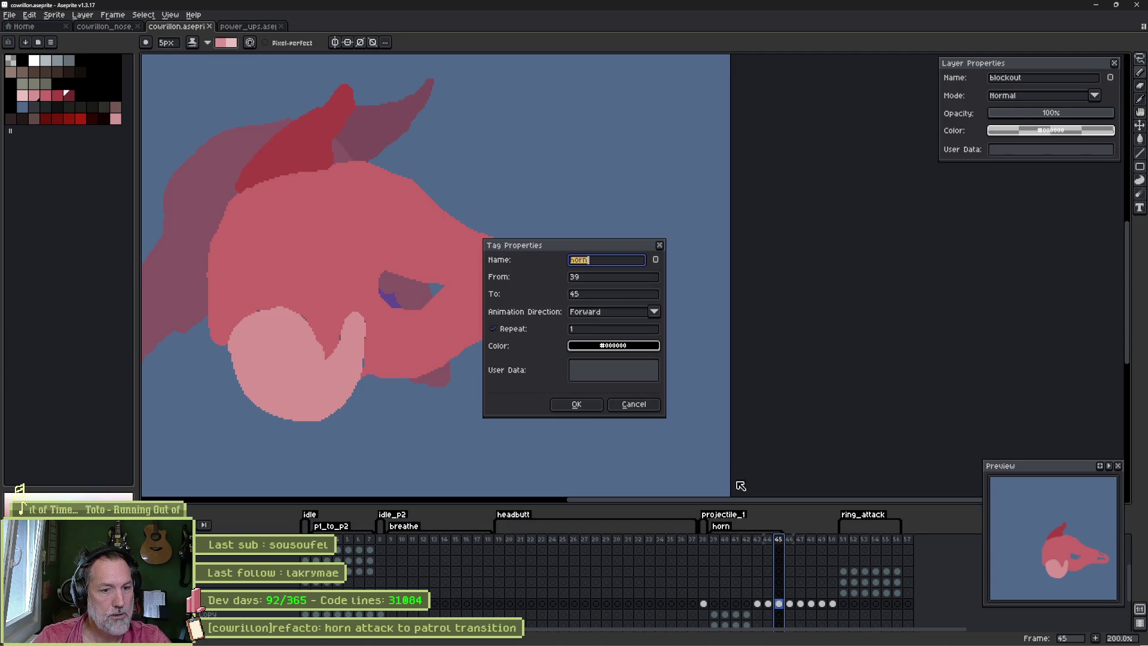
pyautogui.press('Right')
pyautogui.write('_s')
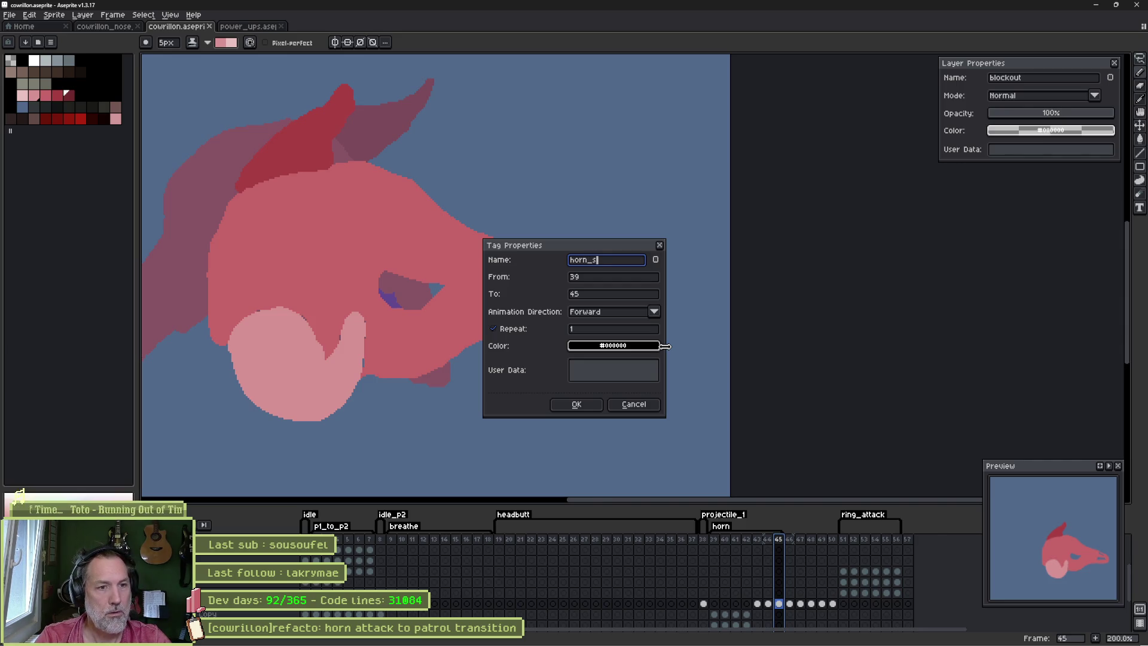
pyautogui.write('p')
pyautogui.press('Return')
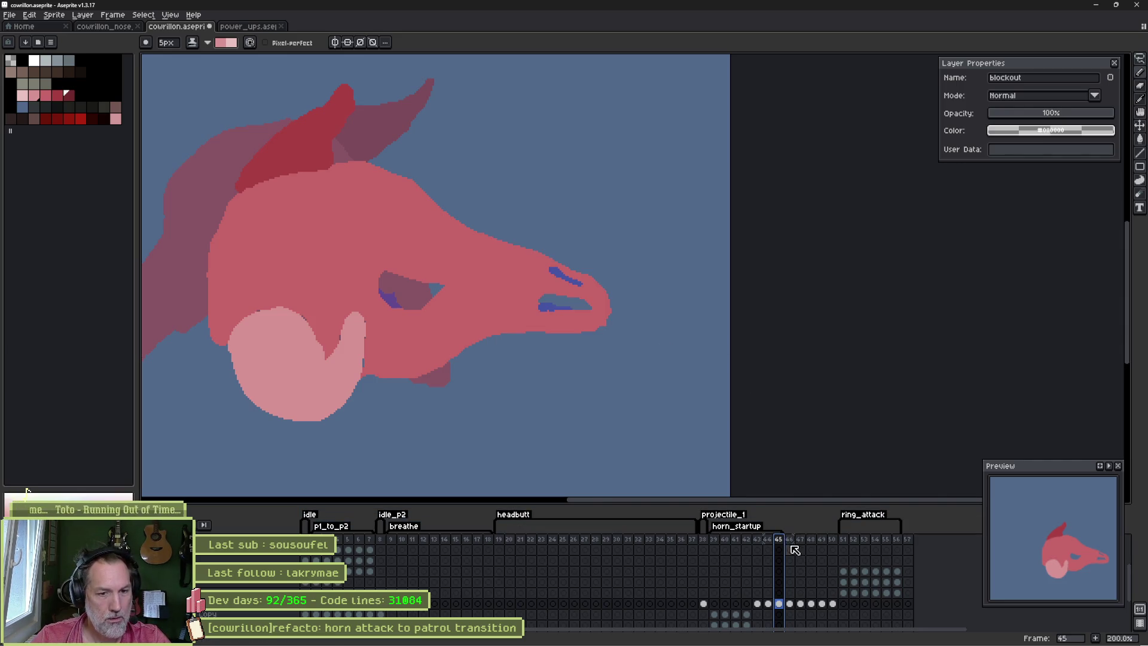
pyautogui.click(791, 543)
pyautogui.moveTo(796, 546); pyautogui.dragTo(837, 549)
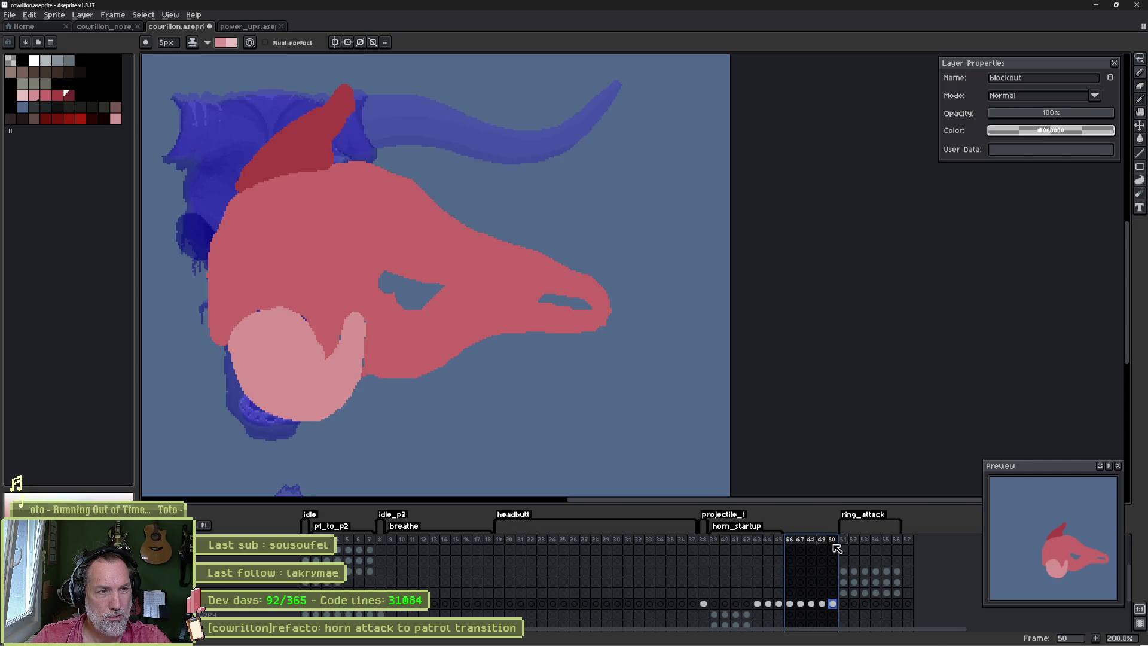
pyautogui.rightClick(837, 548)
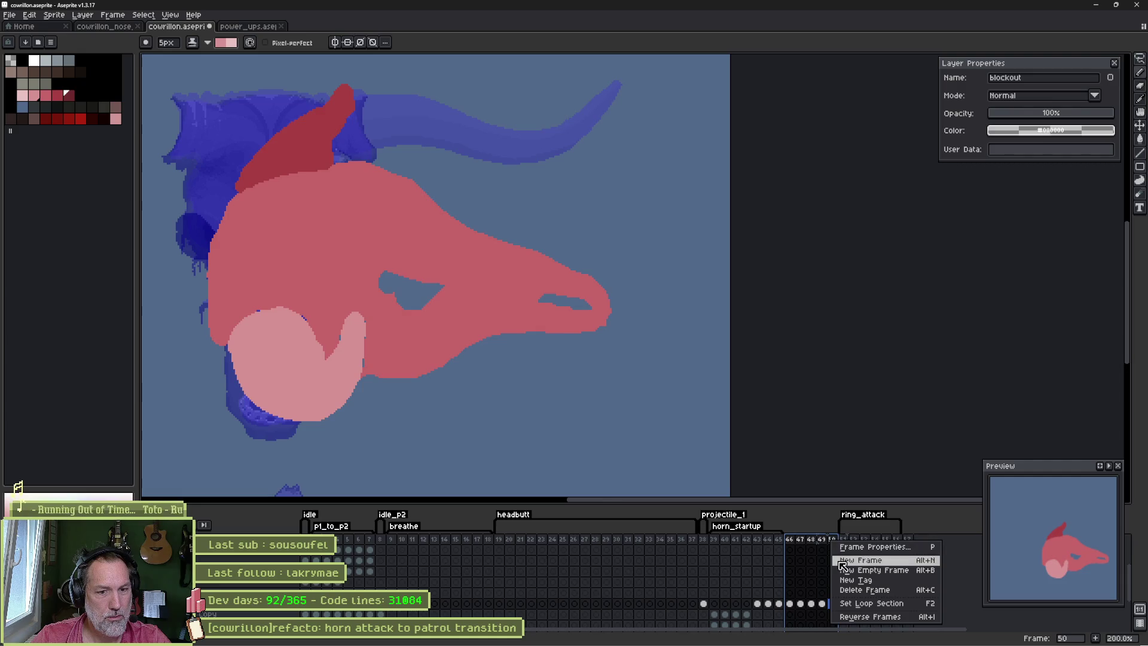
# - Create the horn_loop tag over frames 46–50 and review the startup frames 39–45
pyautogui.click(838, 586)
pyautogui.write('hr')
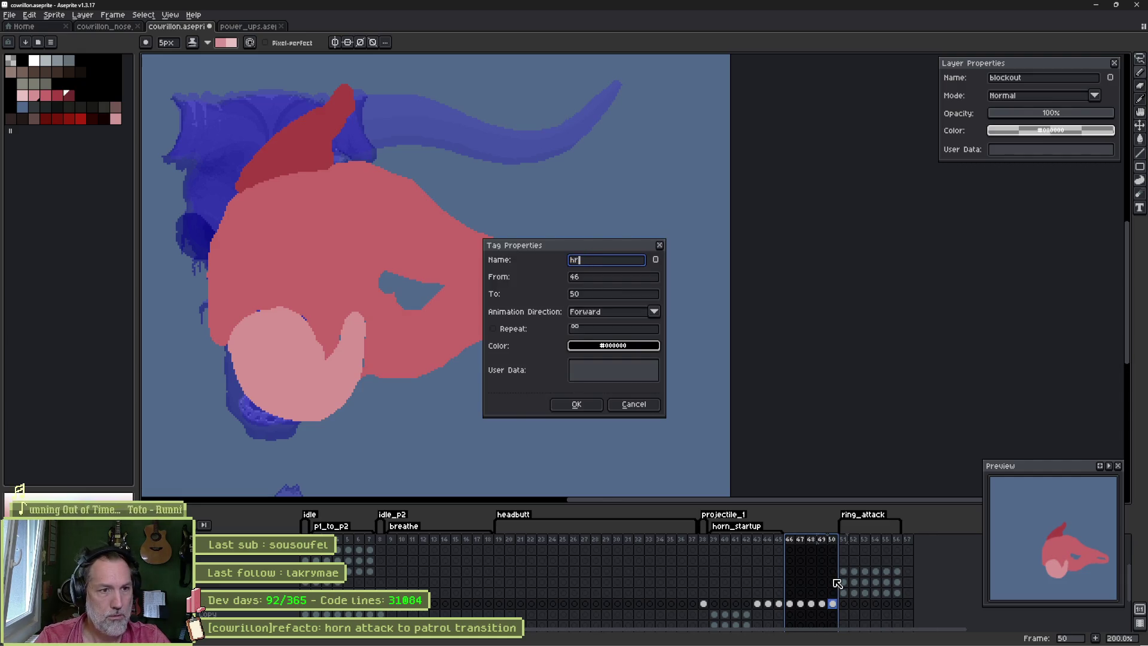
pyautogui.write('orn_loop')
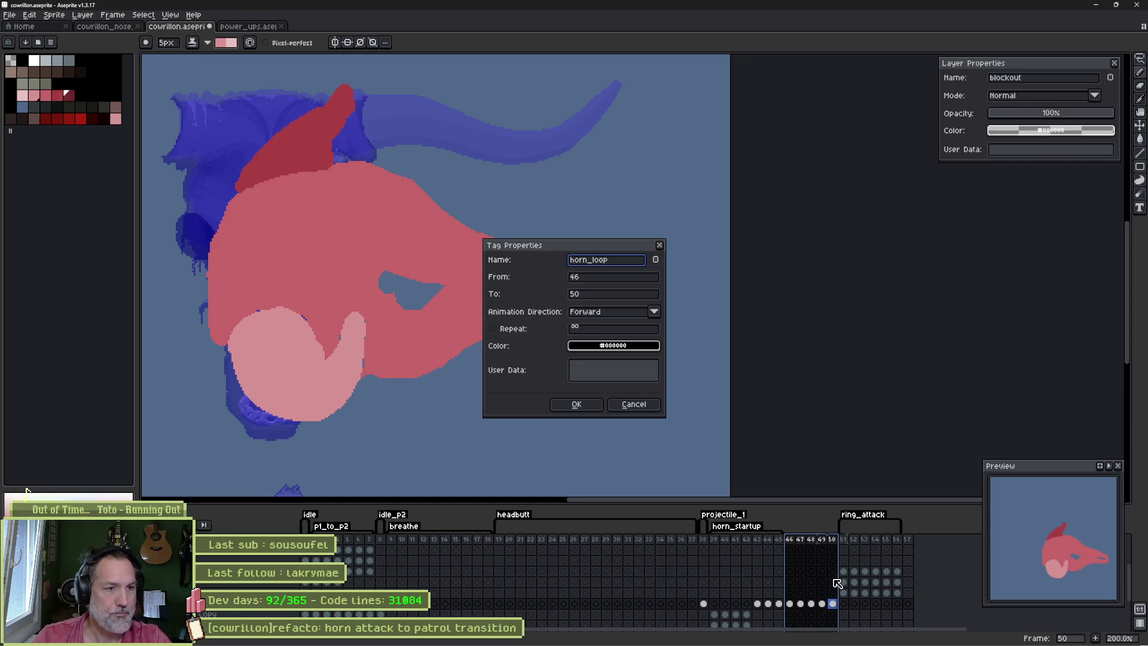
pyautogui.click(577, 404)
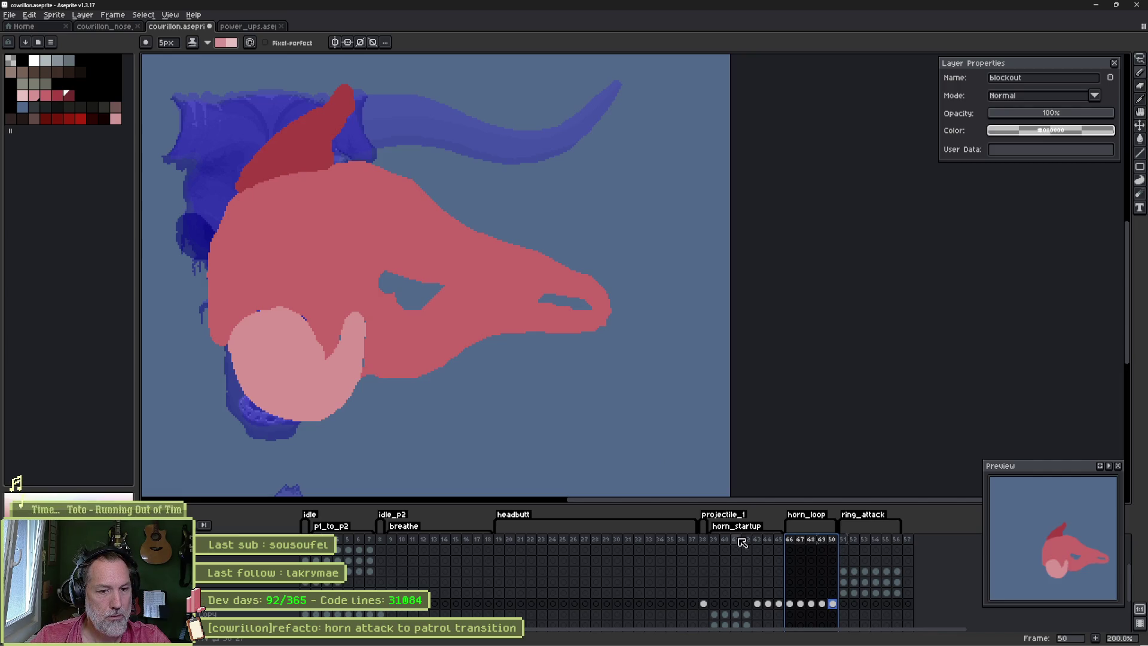
pyautogui.moveTo(714, 540); pyautogui.dragTo(759, 545)
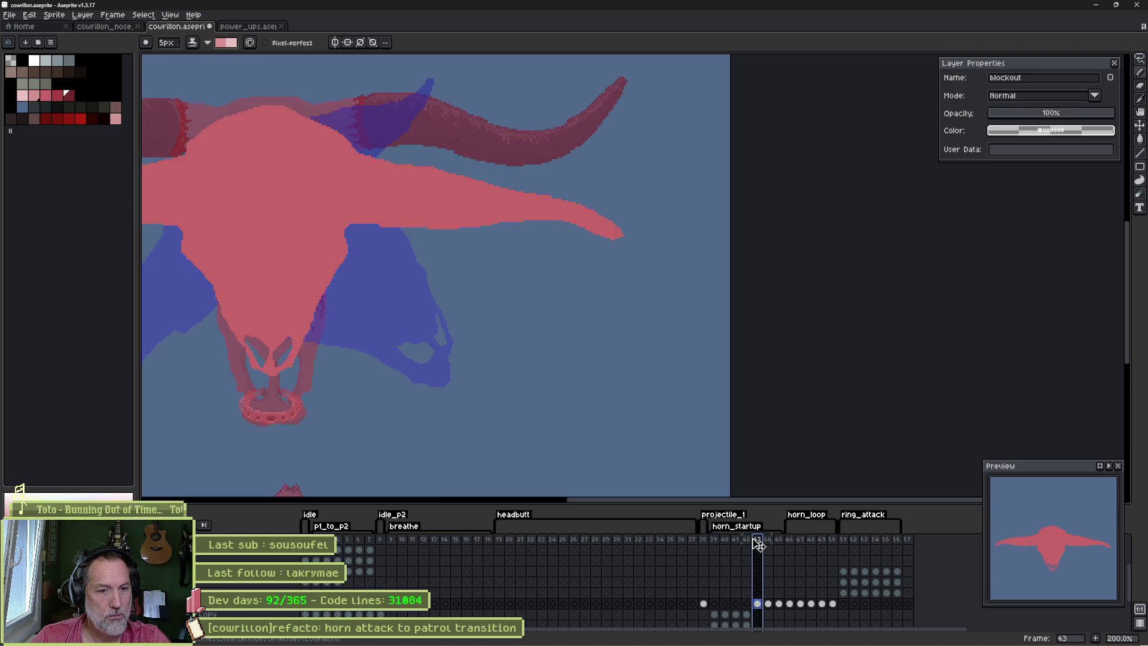
pyautogui.click(769, 541)
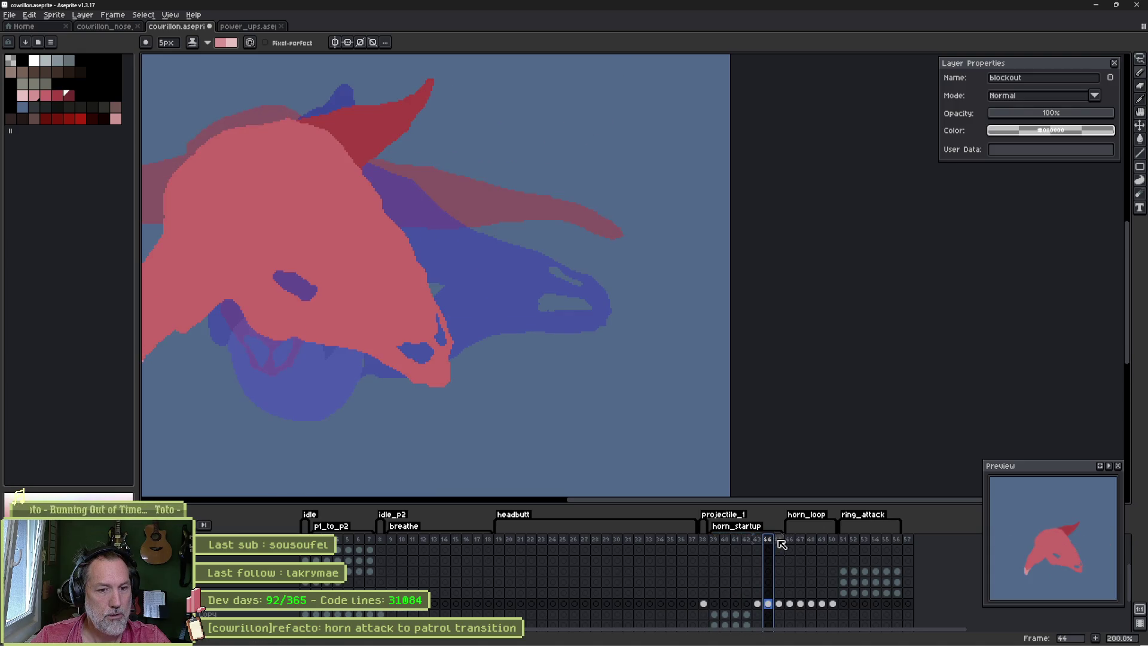
pyautogui.click(780, 541)
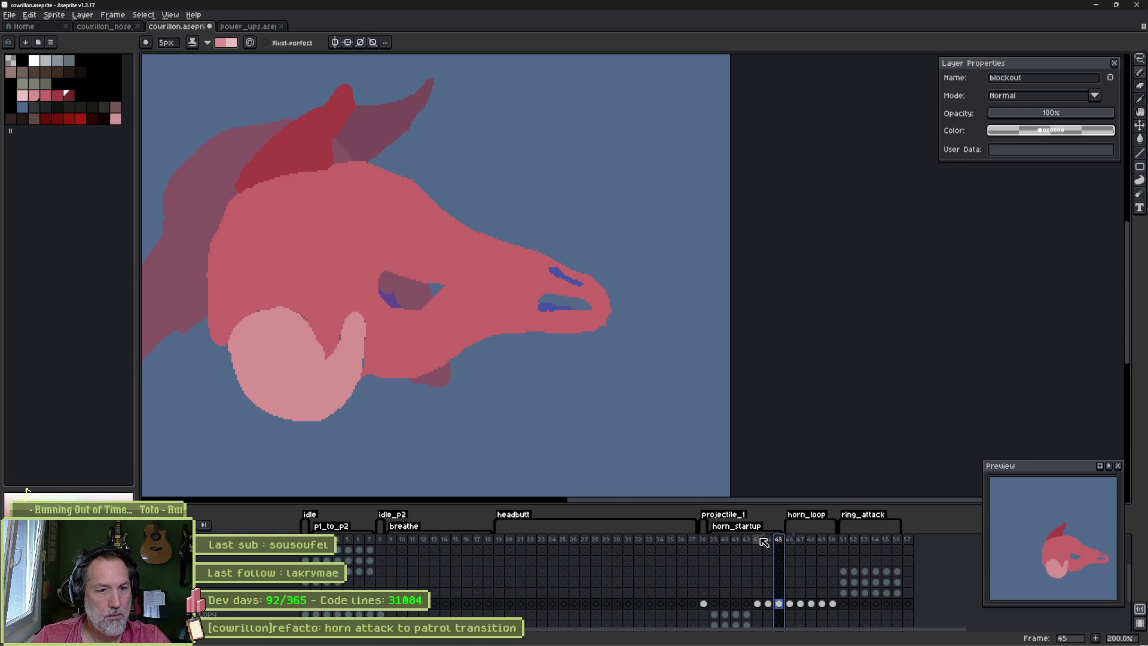
pyautogui.moveTo(747, 541); pyautogui.dragTo(846, 546)
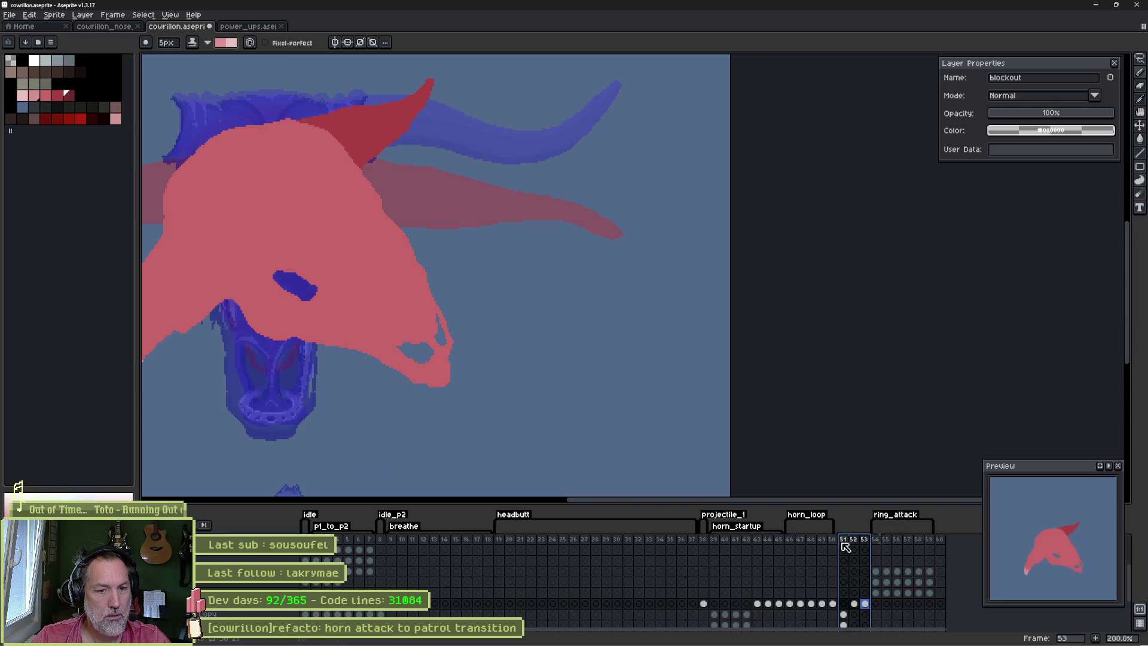
# - Create the horn_ending tag over frames 51–53 and check the ring_attack and horn_startup tag settings
pyautogui.rightClick(845, 547)
pyautogui.click(857, 585)
pyautogui.write('horn_')
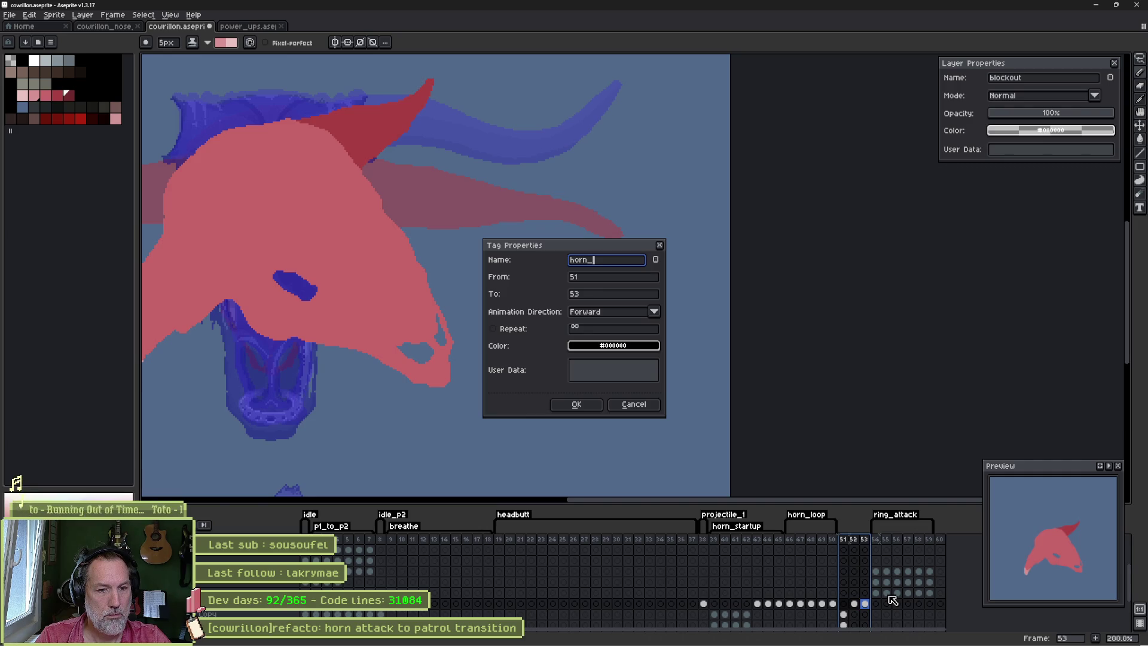
pyautogui.write('nding')
pyautogui.press('Return')
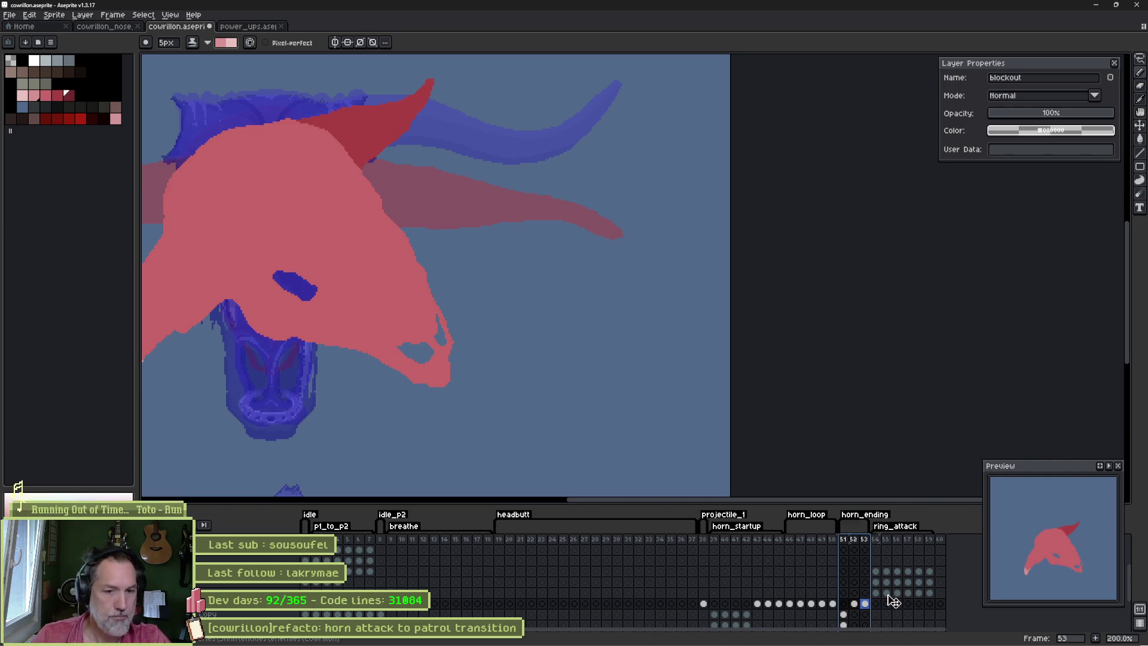
pyautogui.doubleClick(887, 525)
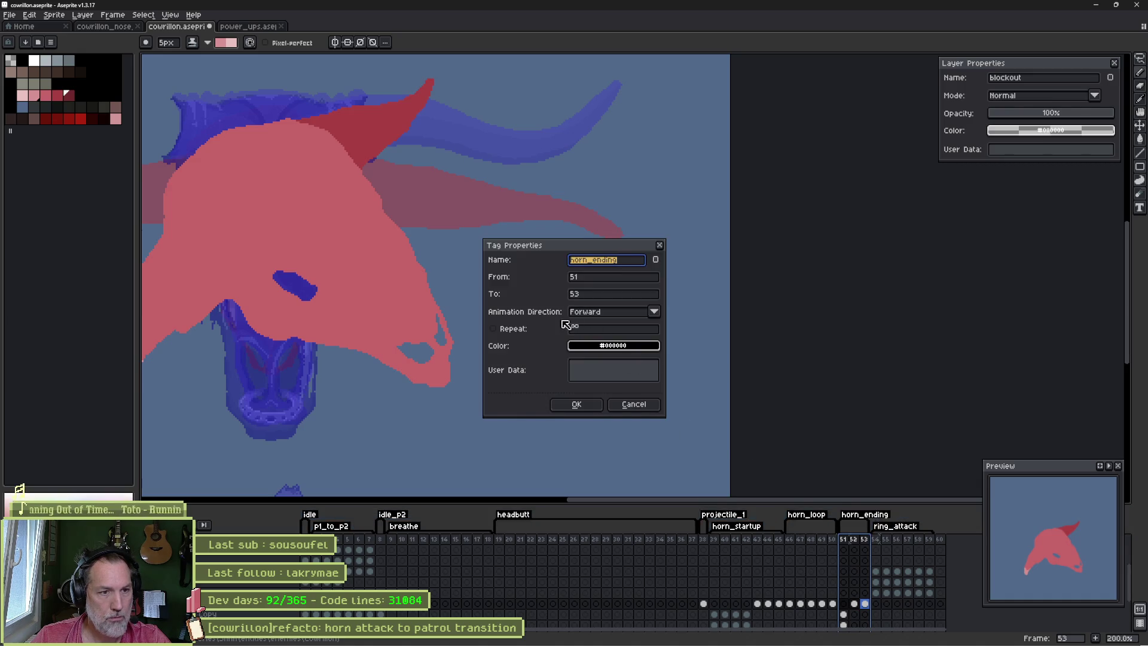
pyautogui.click(578, 406)
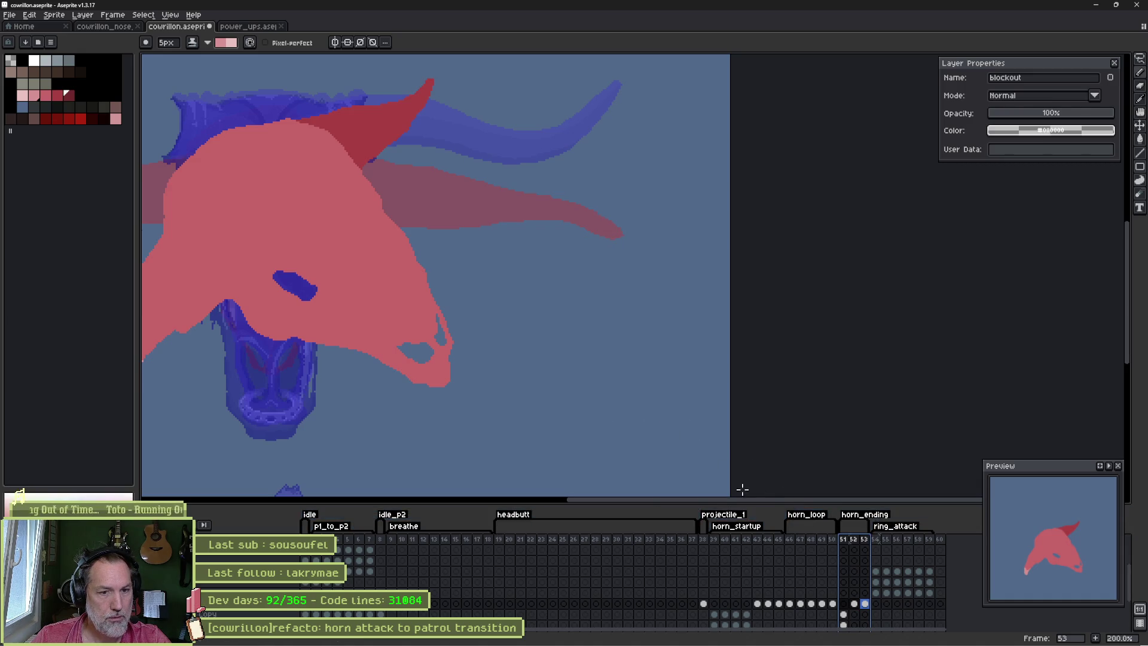
pyautogui.doubleClick(742, 527)
# - Move the horned skull frame 52 to after frame 53, making it the last horn_ending frame
pyautogui.click(574, 405)
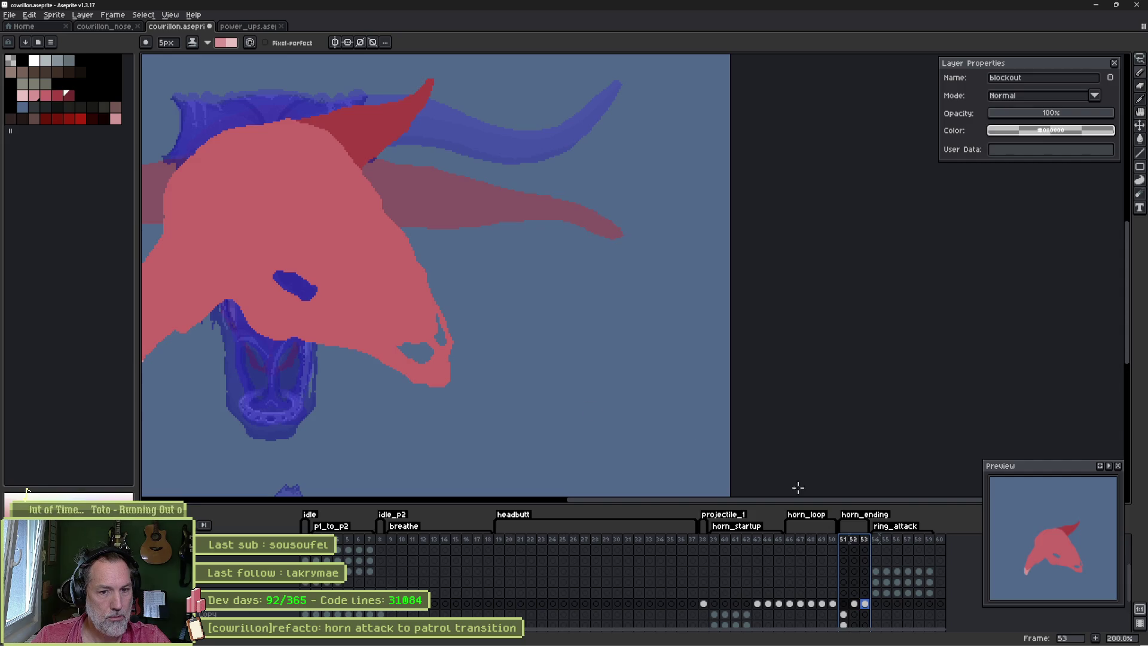
pyautogui.click(869, 542)
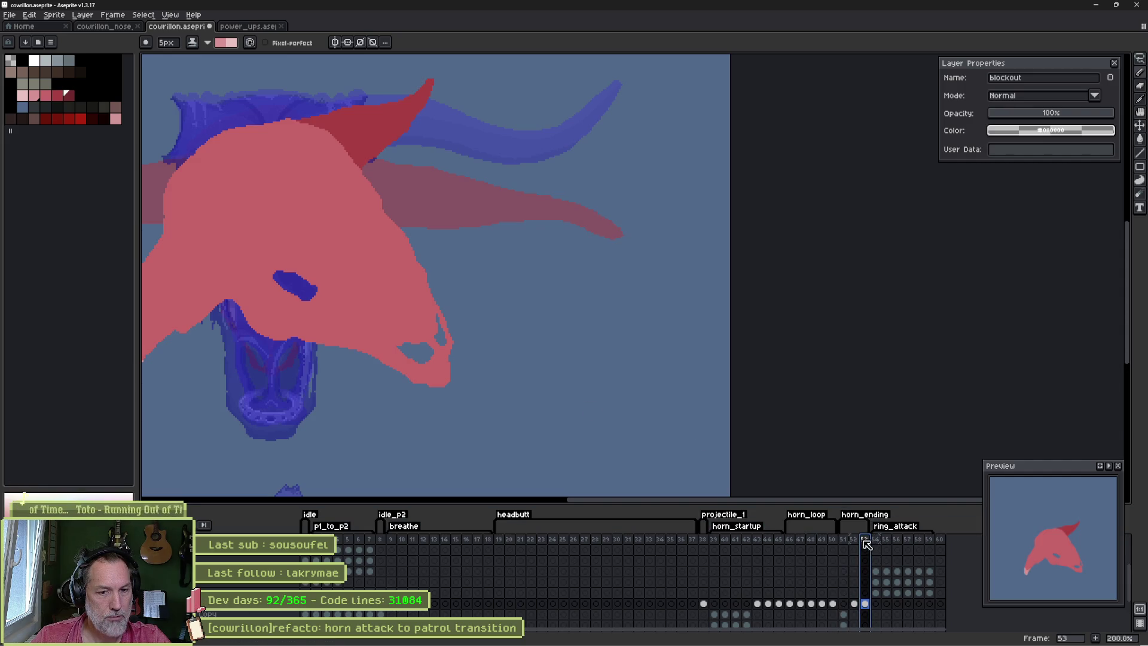
pyautogui.click(854, 541)
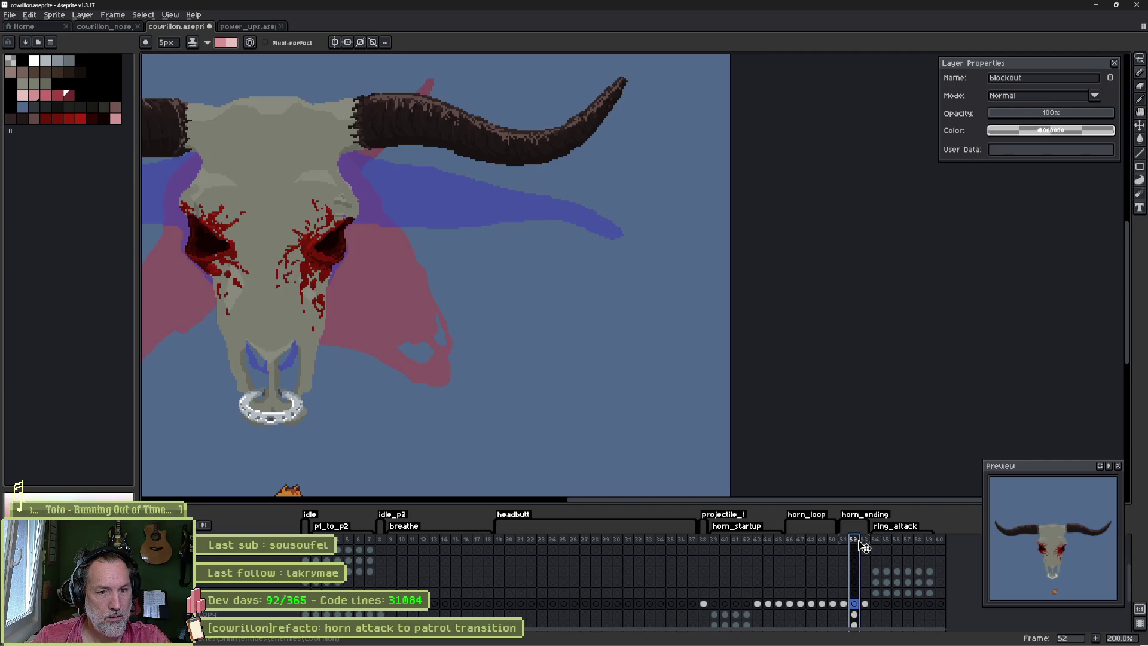
pyautogui.click(873, 543)
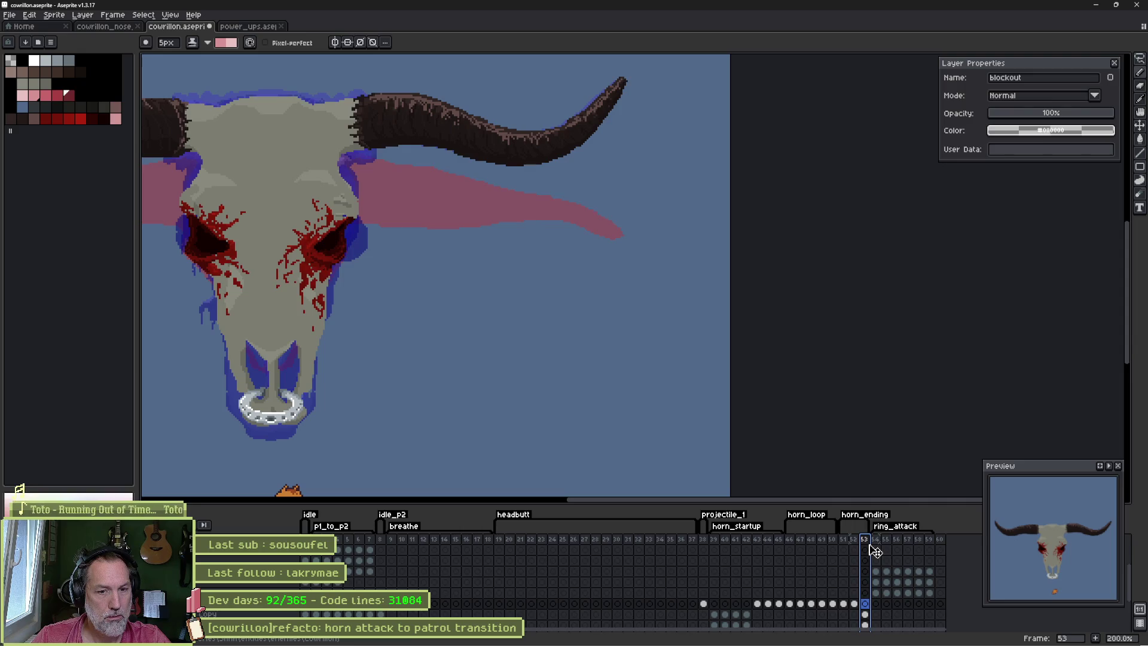
pyautogui.moveTo(870, 544); pyautogui.dragTo(864, 546)
pyautogui.click(866, 546)
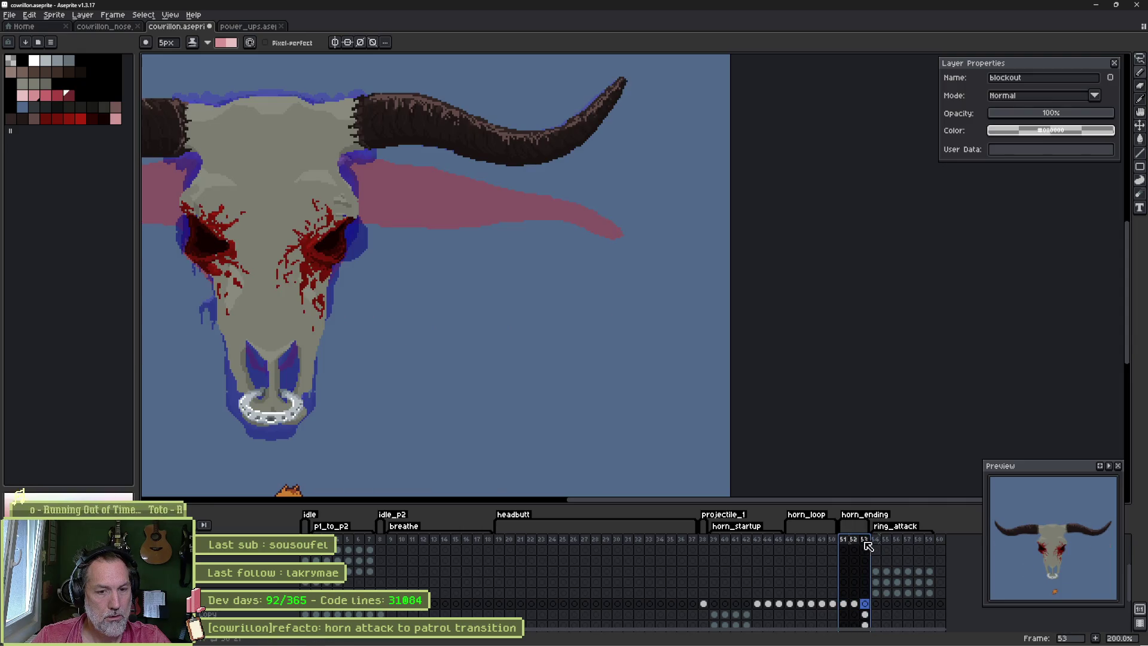
# - Play the animation and step through horn_ending frames 51–53, then return to Godot
pyautogui.moveTo(714, 541)
pyautogui.mouseDown()
pyautogui.moveTo(844, 543)
pyautogui.moveTo(803, 544)
pyautogui.mouseUp()
pyautogui.click(804, 546)
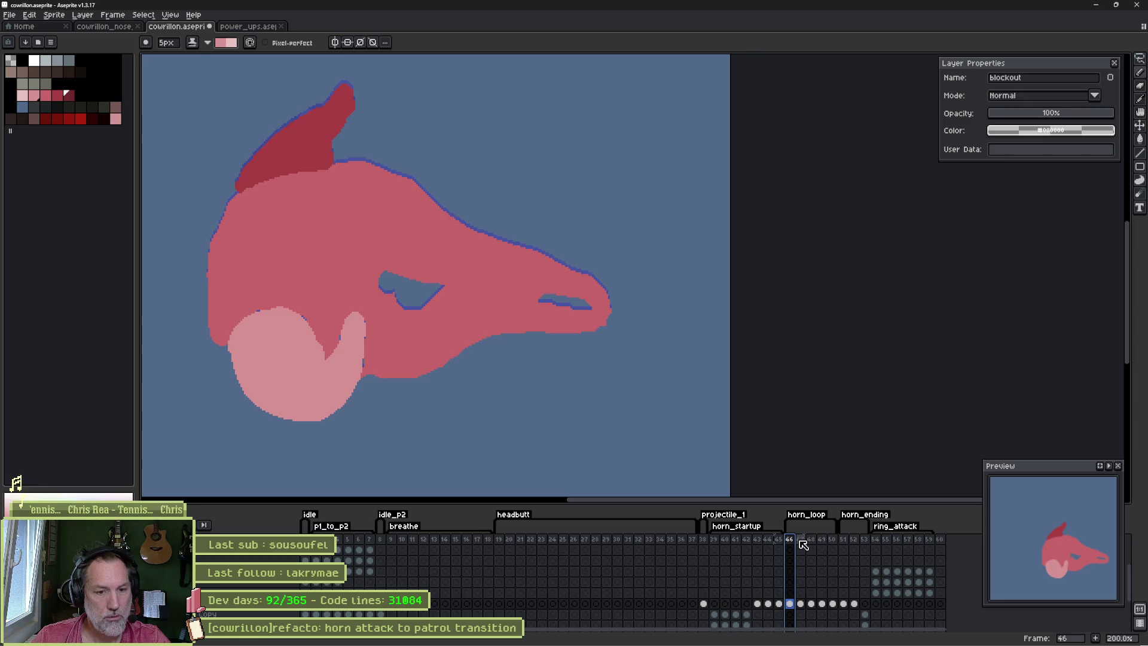
pyautogui.press('Return')
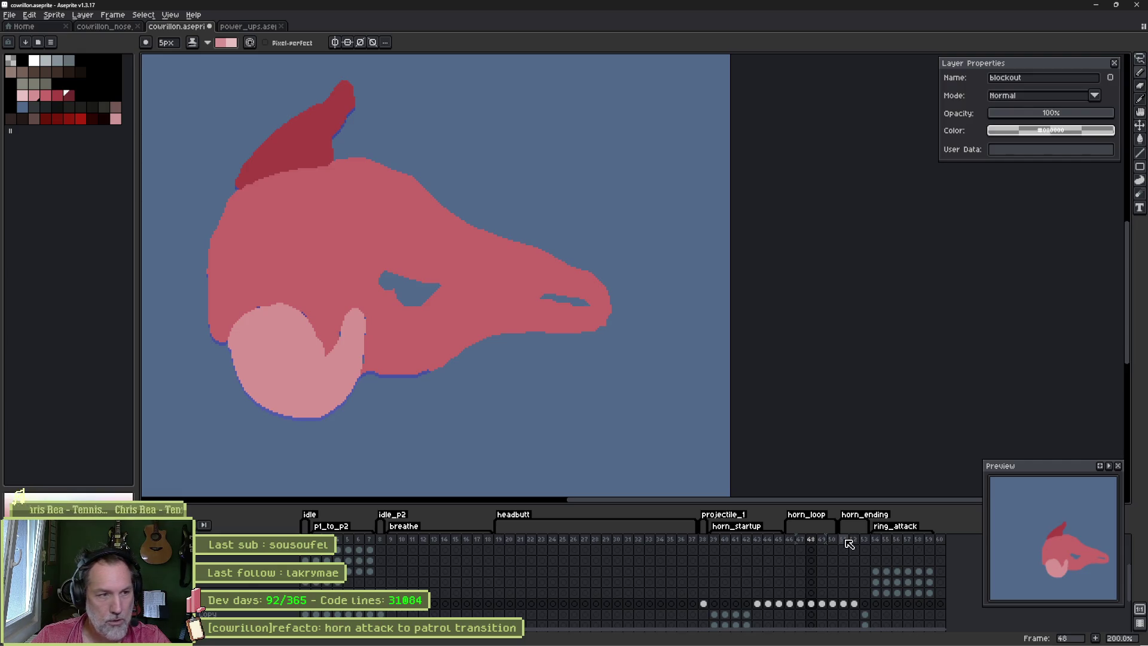
pyautogui.click(844, 539)
pyautogui.click(854, 539)
pyautogui.click(865, 539)
pyautogui.click(843, 539)
pyautogui.click(855, 540)
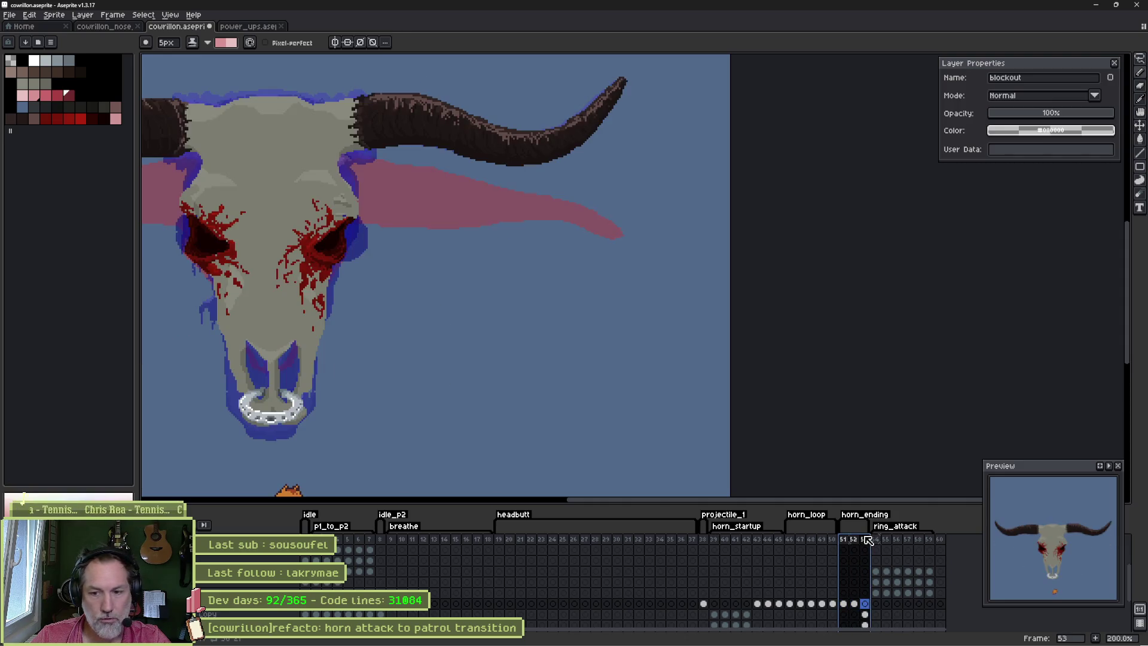
pyautogui.click(856, 540)
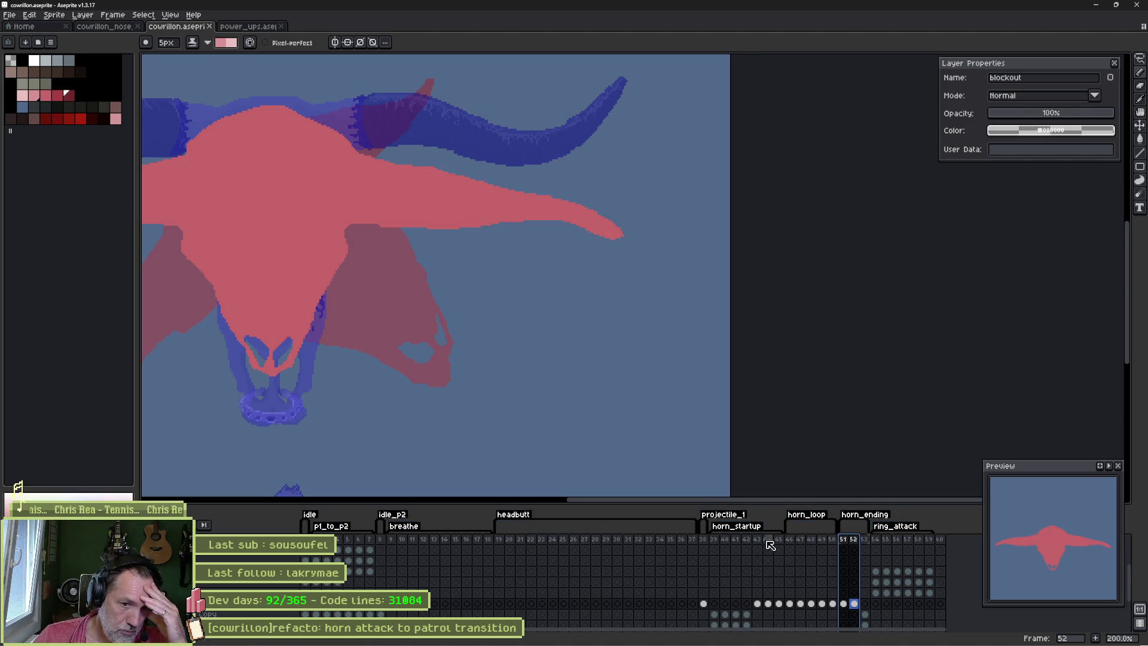
pyautogui.moveTo(748, 643)
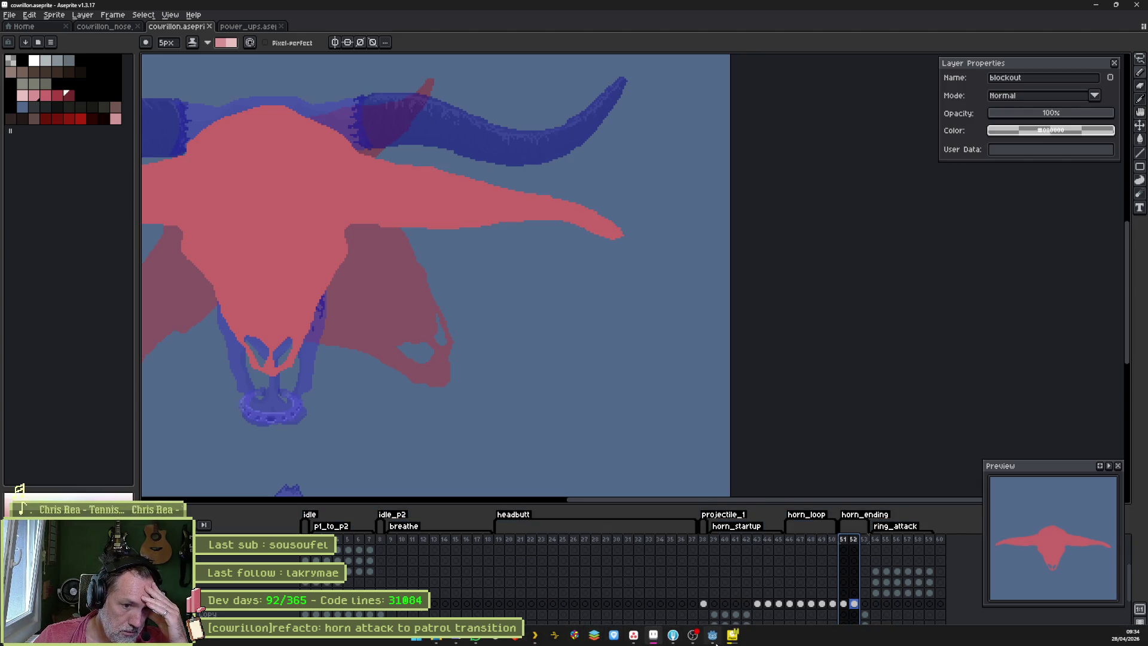
pyautogui.click(713, 635)
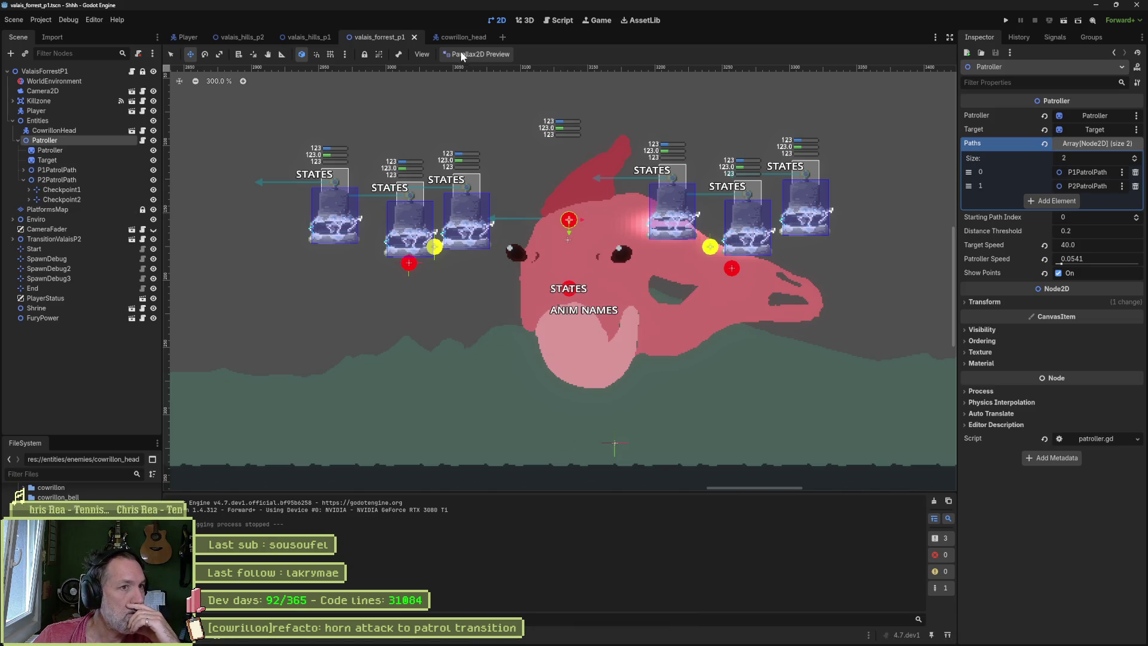
# - Reimport cowrillon_head's Sprite2D from the updated Aseprite file and select the Horn state node
pyautogui.click(463, 38)
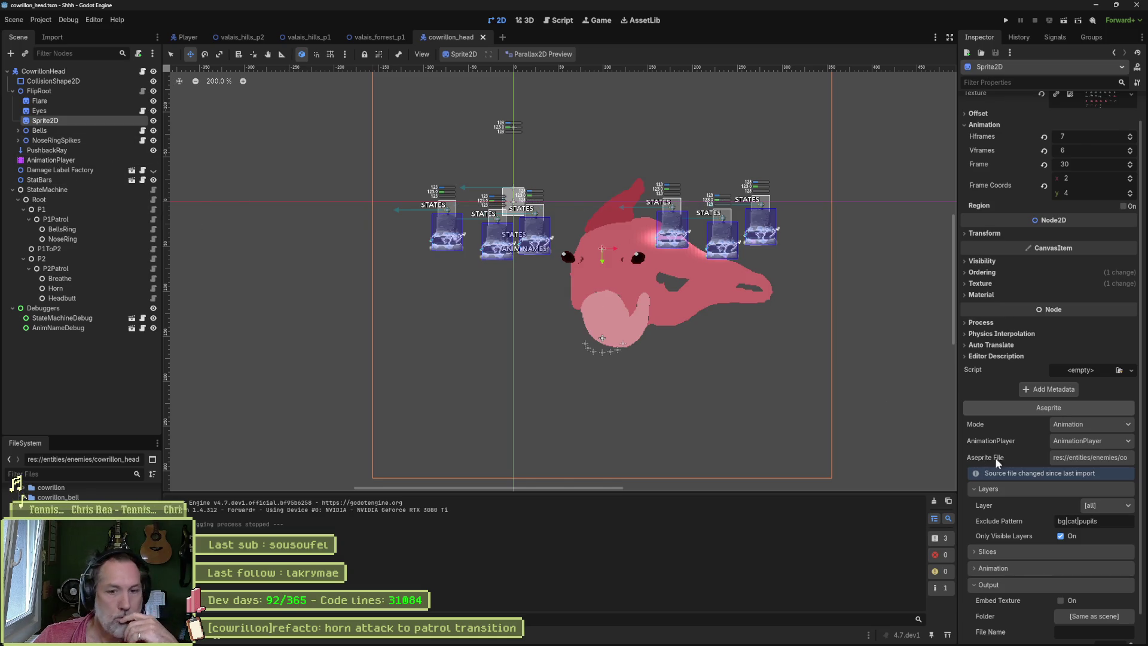
pyautogui.scroll(-2, 983, 461)
pyautogui.click(1063, 628)
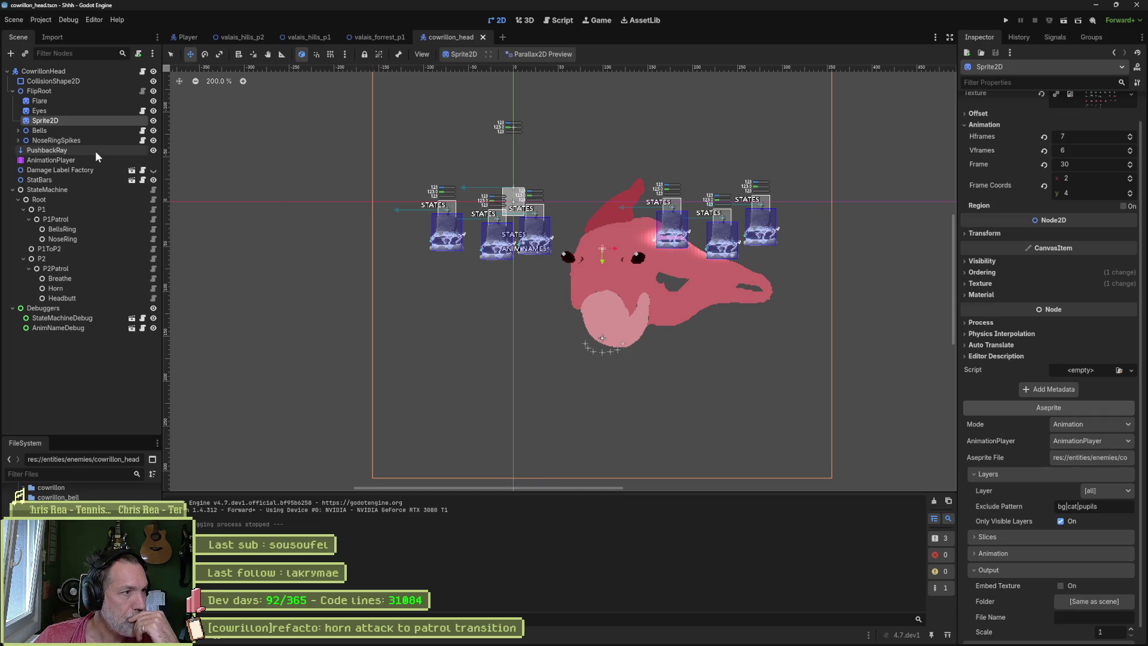
pyautogui.click(65, 290)
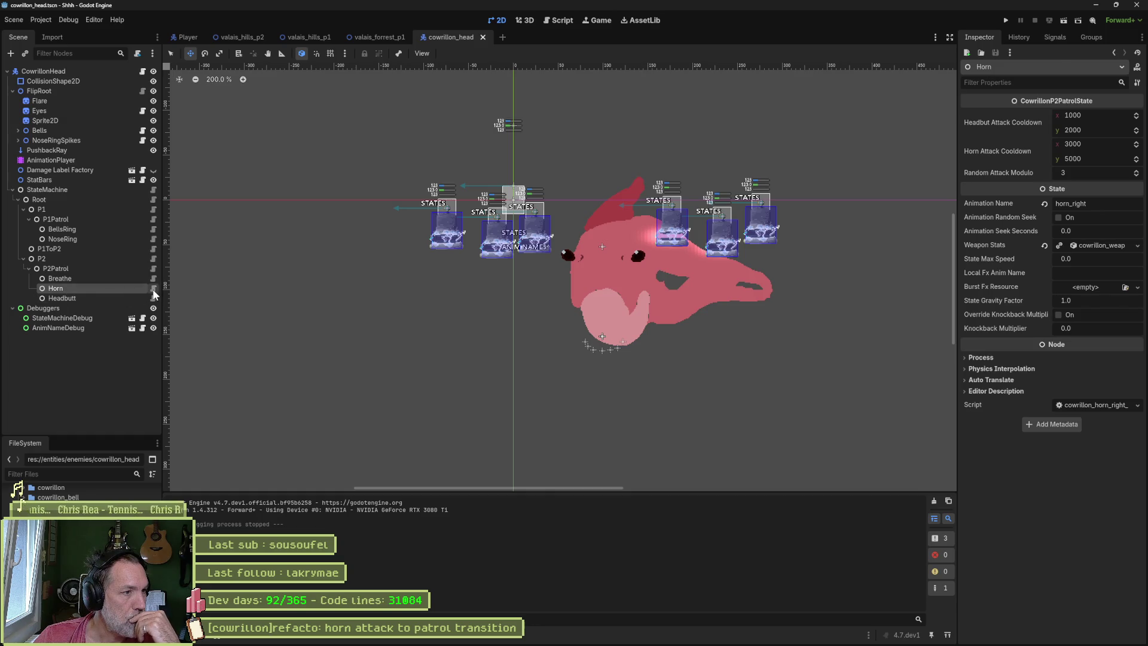
# - Open the Horn state's script and rename the Horn node under P2Patrol to HornStartup
pyautogui.click(153, 289)
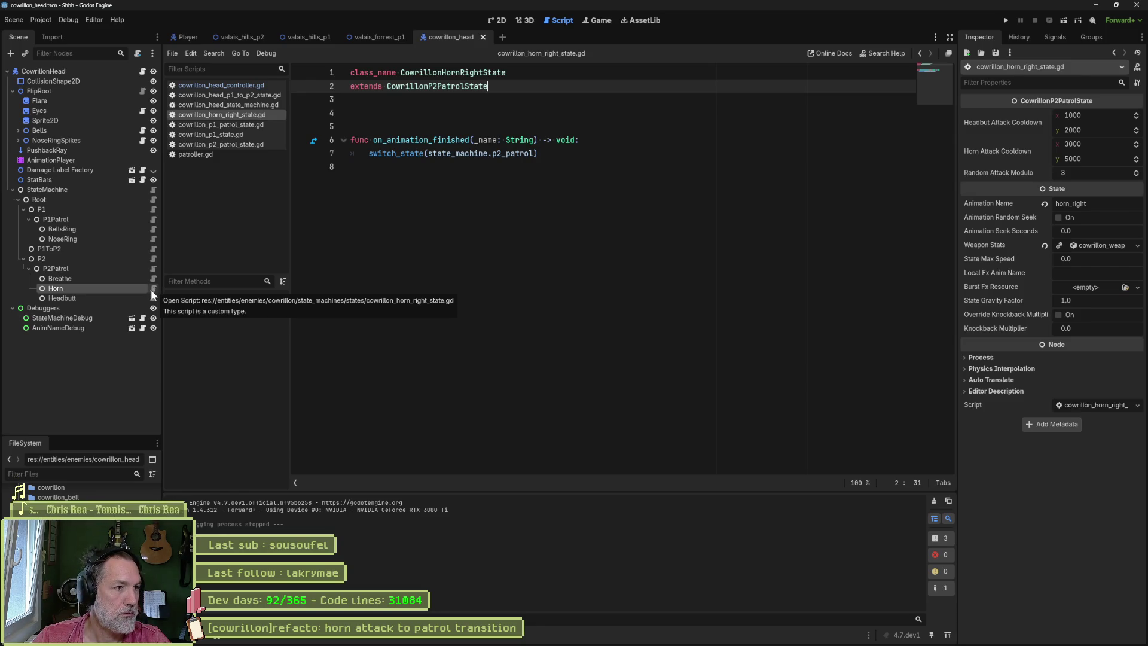
pyautogui.click(126, 288)
pyautogui.press('F2')
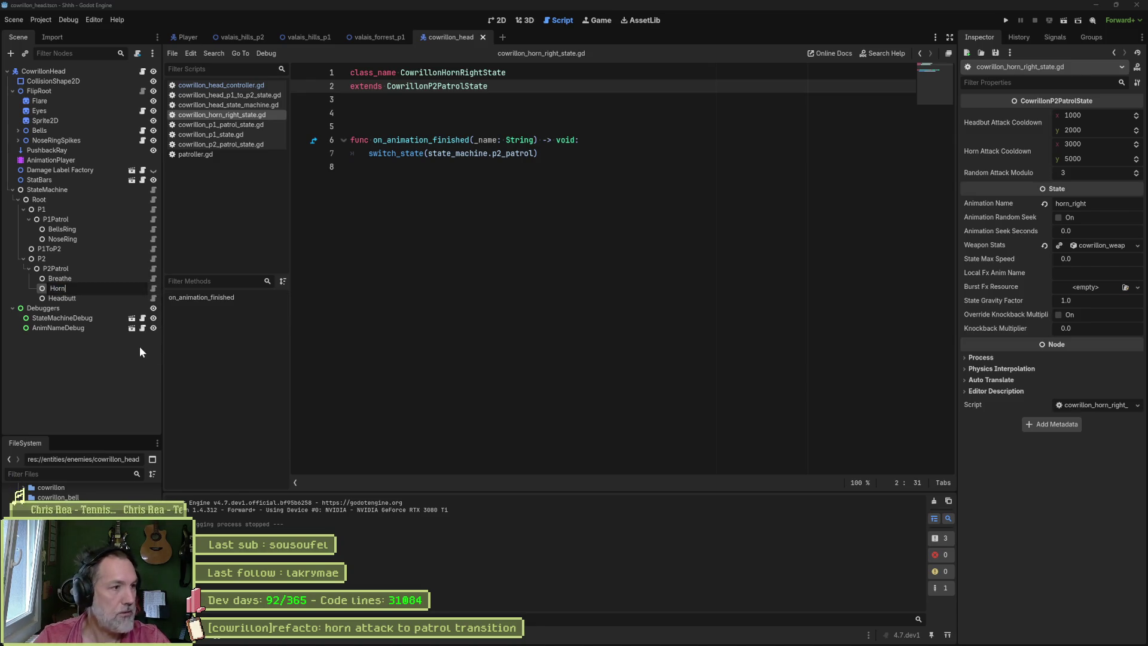
pyautogui.write('Start')
pyautogui.write('up')
pyautogui.press('Return')
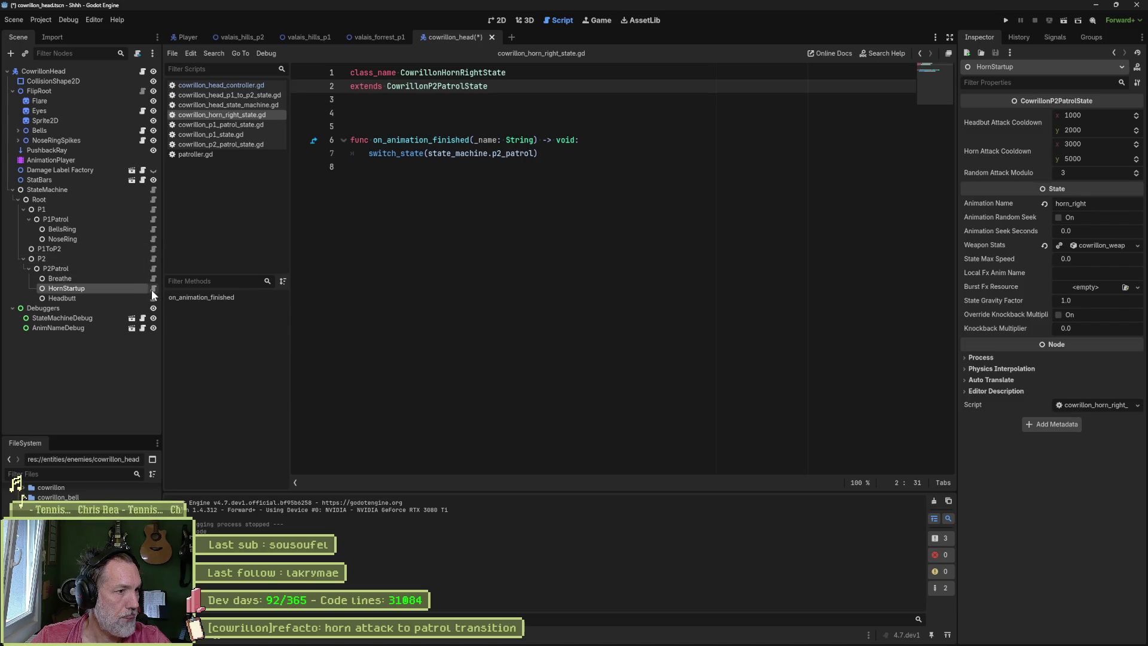
# - Rename the horn right script file to cowrillon_horn_startup_state.gd in the FileSystem
pyautogui.rightClick(239, 115)
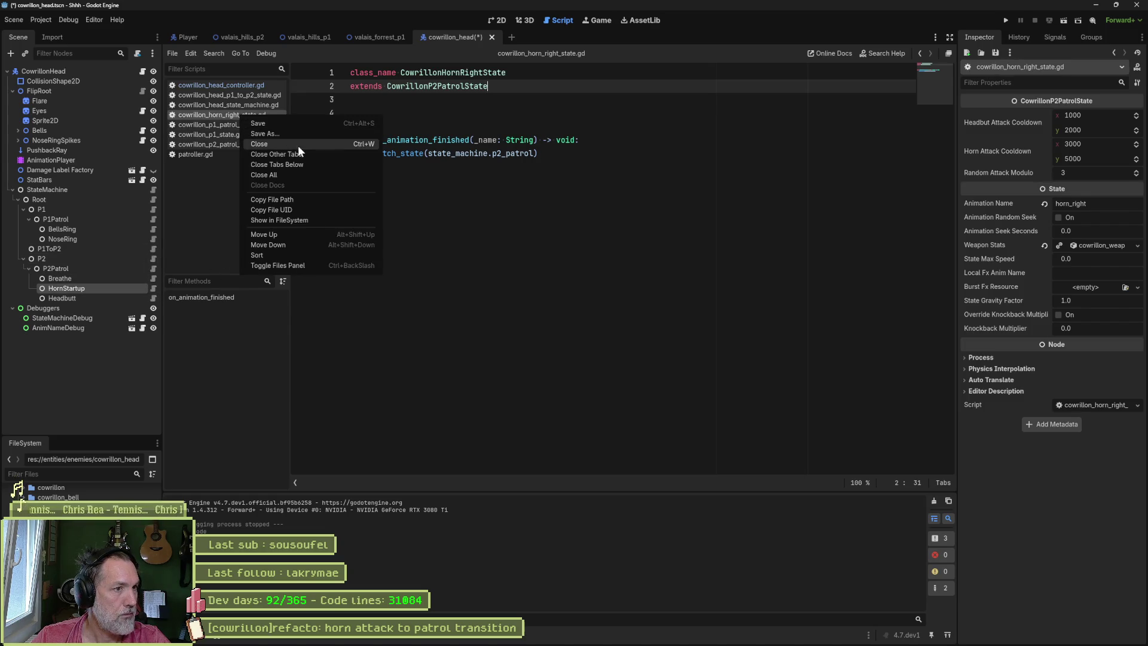
pyautogui.click(293, 220)
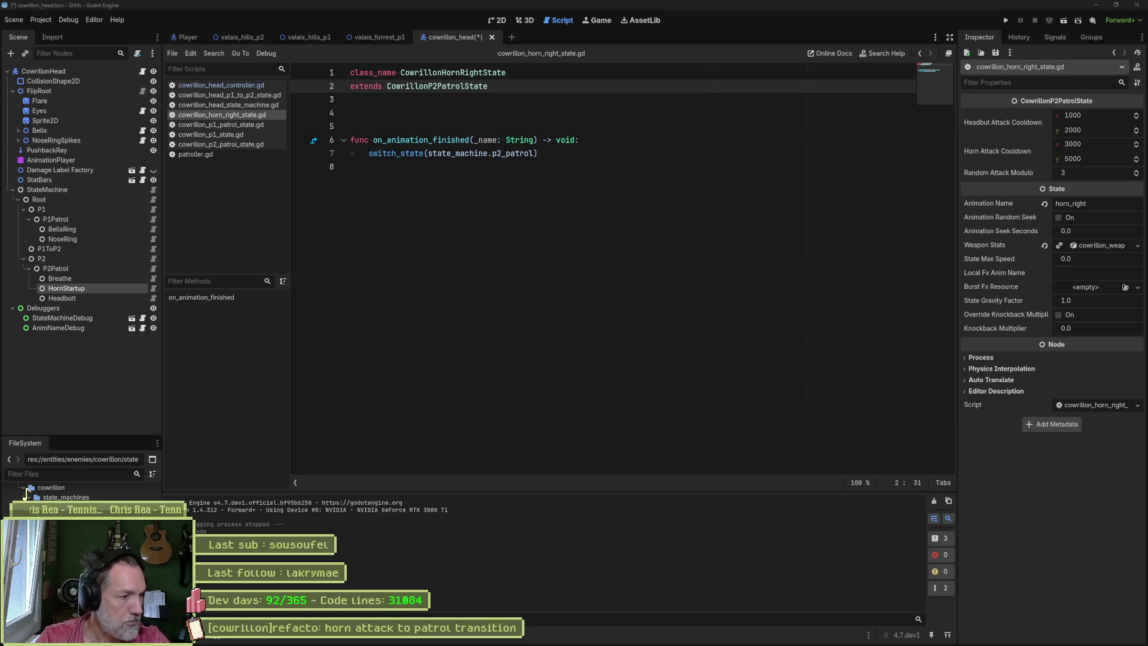
pyautogui.press('Return')
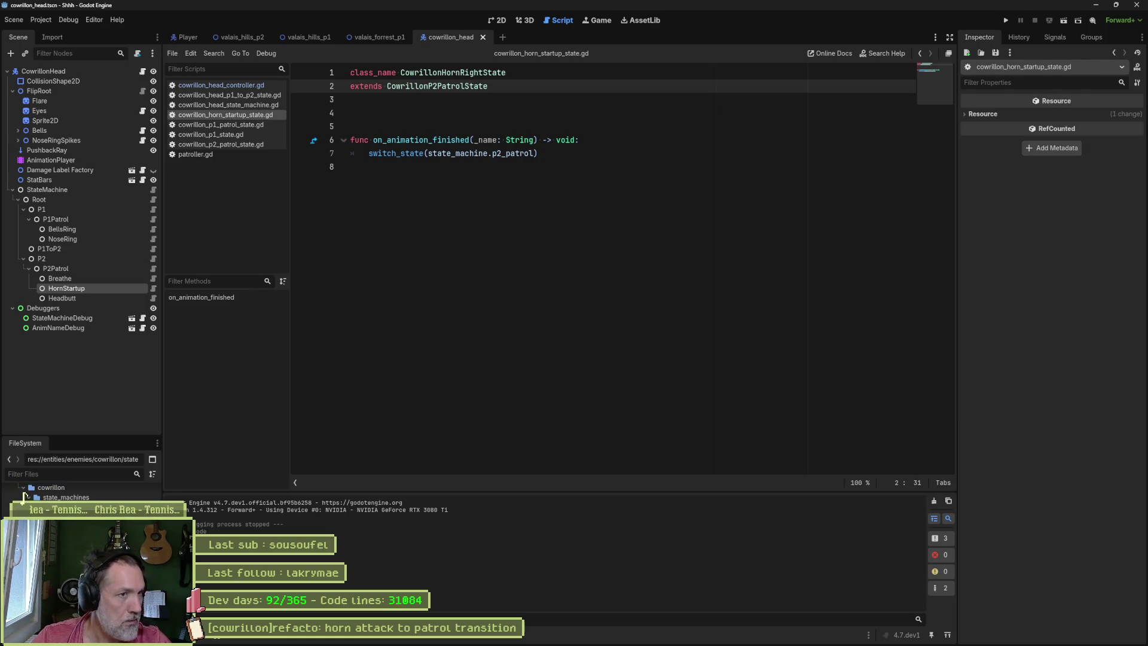
# - Change its class_name to CowrillonHornStartupState, save, and open the head state machine script
pyautogui.moveTo(460, 72); pyautogui.dragTo(476, 73)
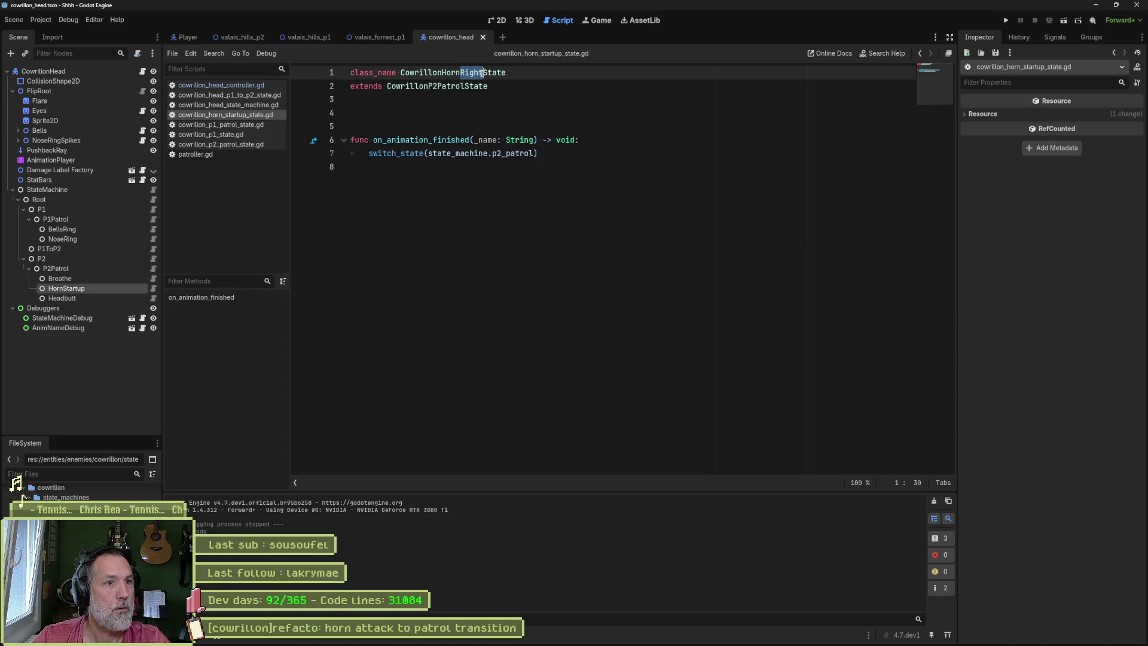
pyautogui.write('Startup')
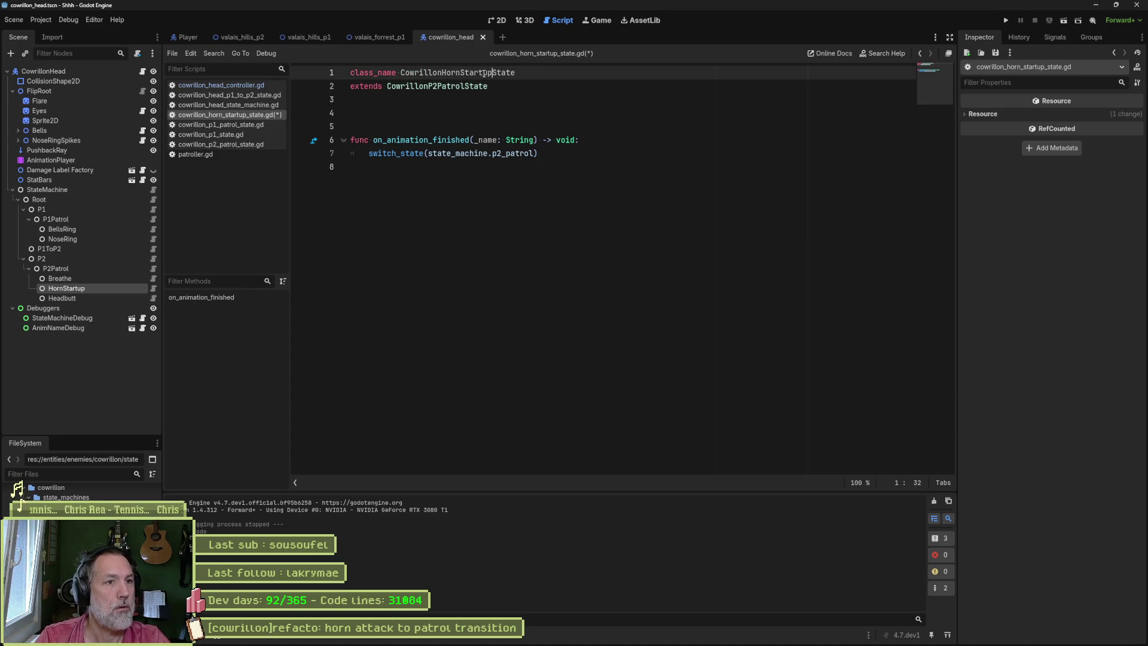
pyautogui.hotkey('ctrl', 's')
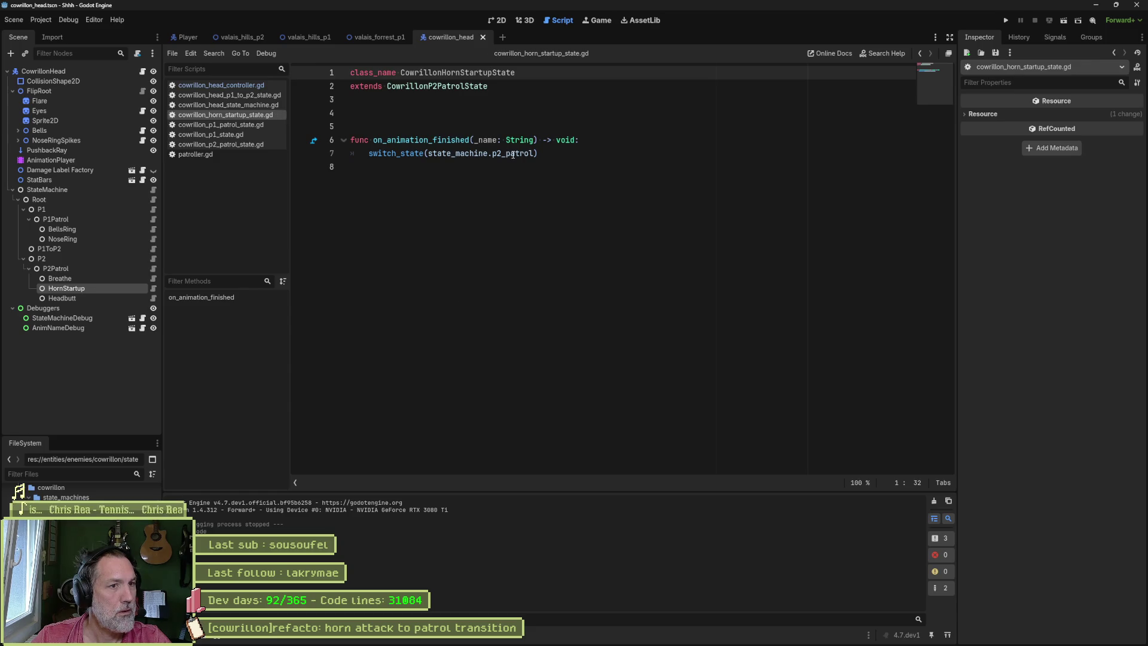
pyautogui.click(152, 189)
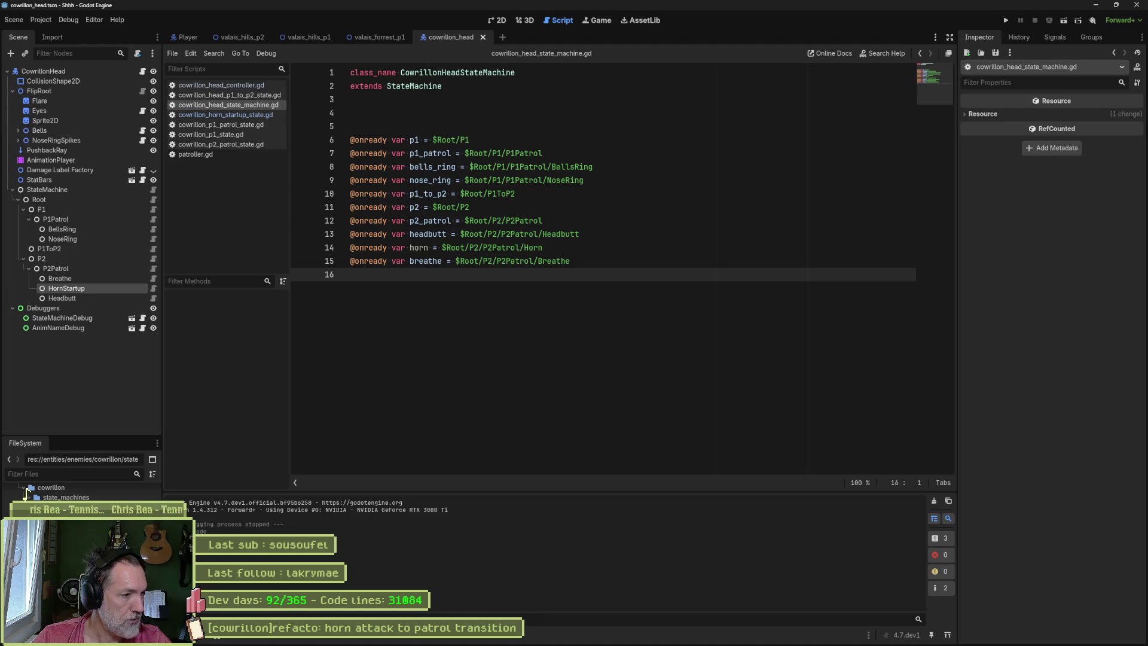
# - Duplicate the startup script as cowrillon_horn_loop_state.gd with class name CowrillonHornLoopState
pyautogui.hotkey('ctrl', 'd')
pyautogui.press('Left')
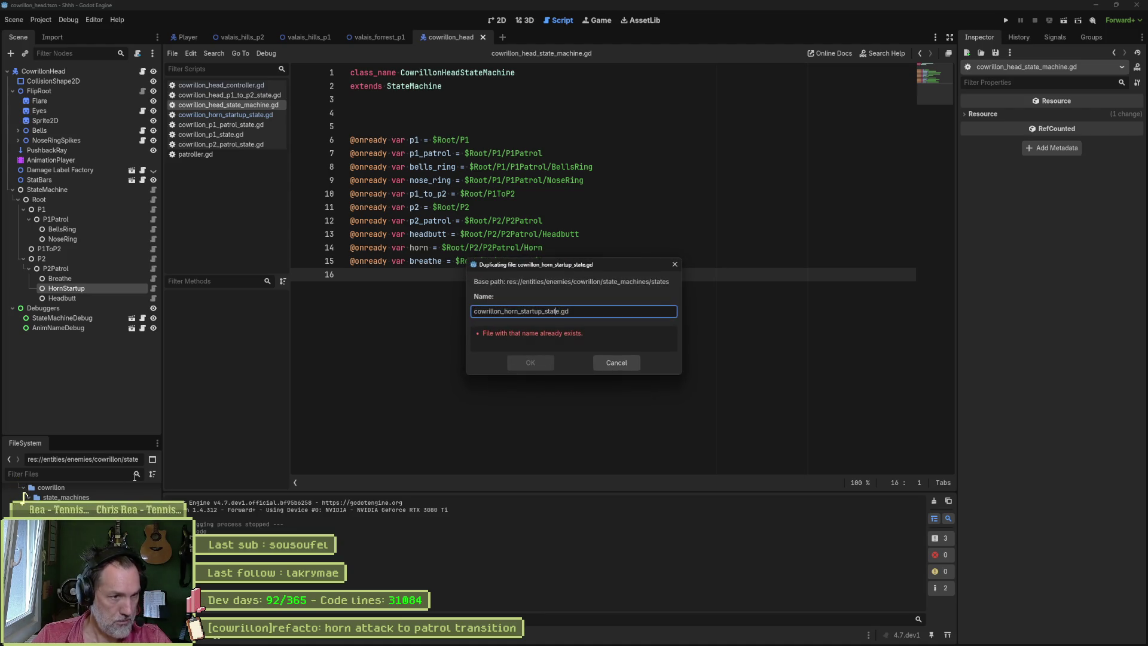
pyautogui.press('BackSpace')
pyautogui.press('BackSpace')
pyautogui.press('BackSpace')
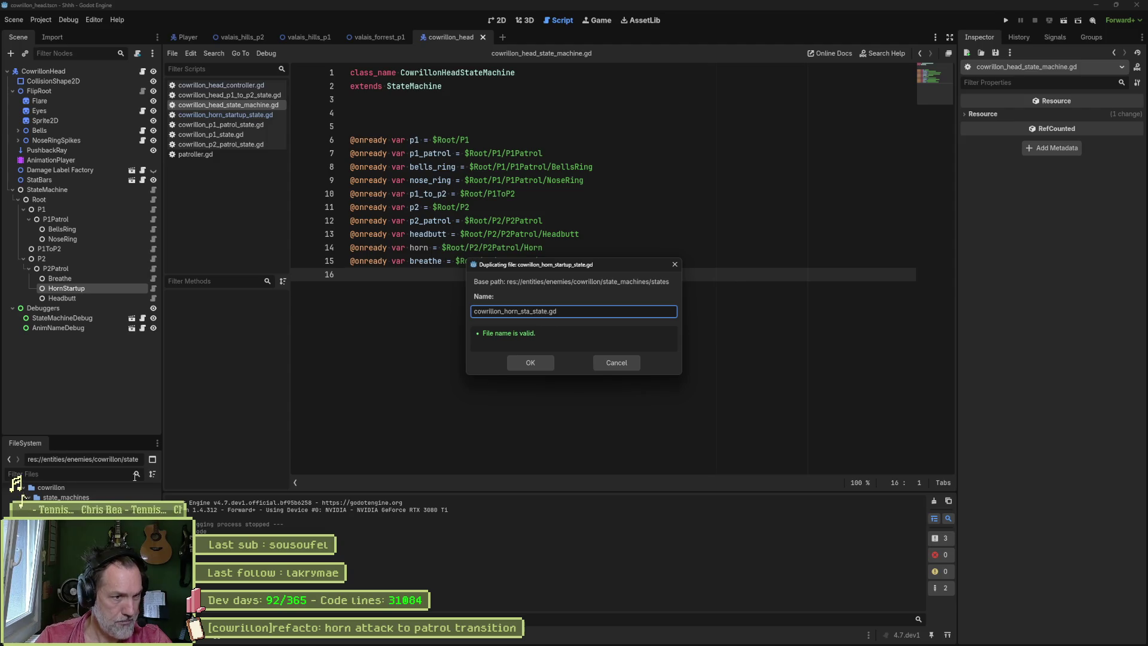
pyautogui.write('loop')
pyautogui.press('Return')
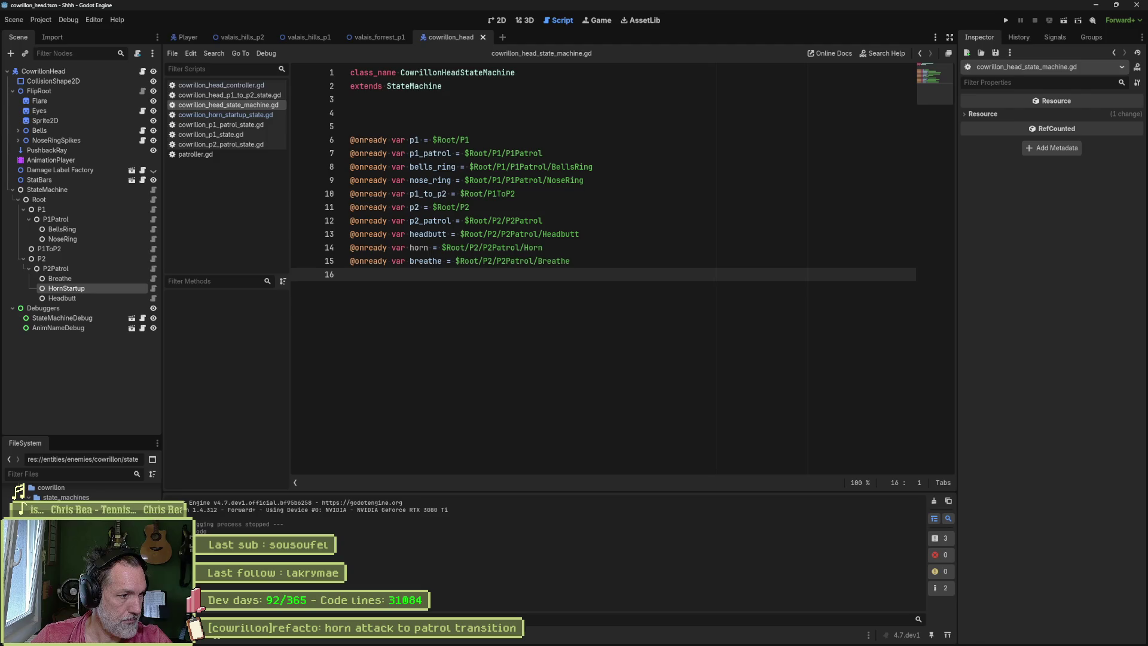
pyautogui.doubleClick(18, 489)
pyautogui.moveTo(461, 72); pyautogui.dragTo(493, 72)
pyautogui.write('LoopState')
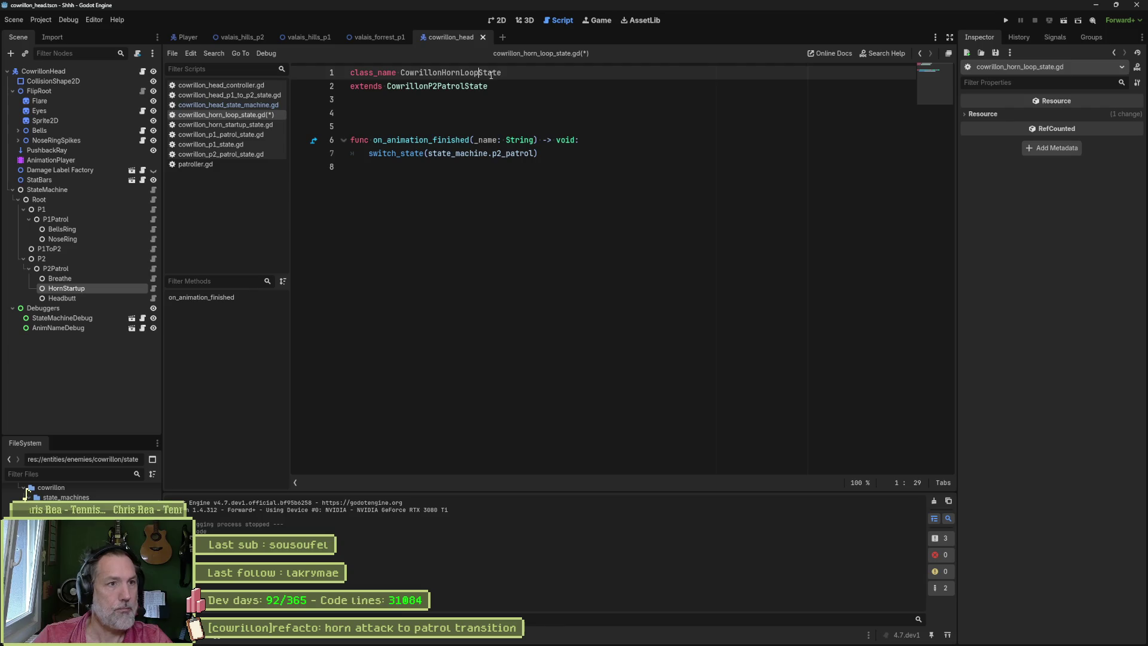
# - Duplicate the loop script as cowrillon_horn_ending_state.gd with class CowrillonHornEndingState, and save
pyautogui.hotkey('ctrl', 'd')
pyautogui.press('Right')
pyautogui.press('Left')
pyautogui.press('Left')
pyautogui.press('Left')
pyautogui.press('BackSpace')
pyautogui.press('BackSpace')
pyautogui.press('BackSpace')
pyautogui.write('attack')
pyautogui.press('Return')
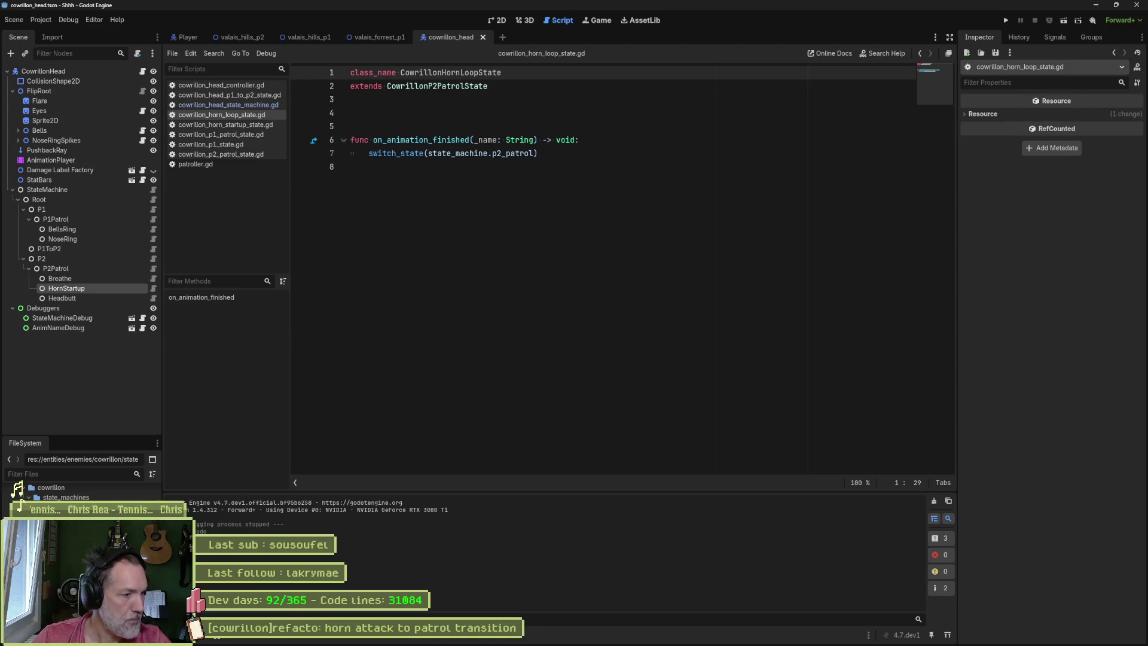
pyautogui.moveTo(460, 73); pyautogui.dragTo(478, 73)
pyautogui.write('Endingng')
pyautogui.hotkey('ctrl', 's')
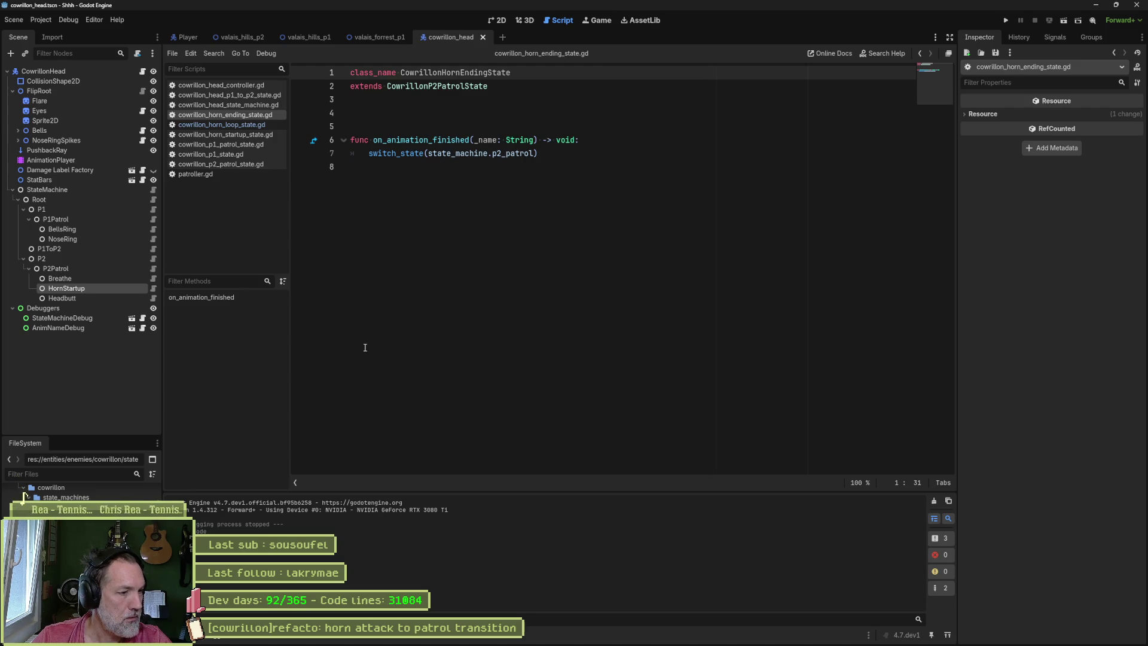
pyautogui.click(221, 125)
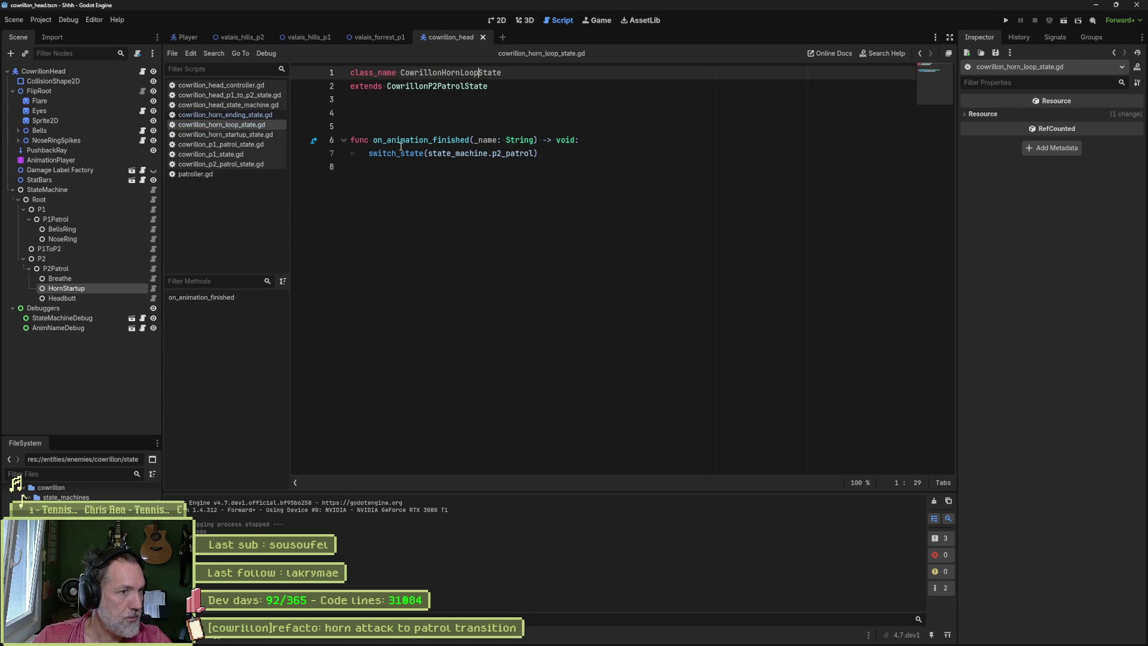
# - Replace the horn loop script's on_animation_finished function with func transition() -> void
pyautogui.click(430, 126)
pyautogui.press('Return')
pyautogui.press('Return')
pyautogui.press('Return')
pyautogui.press('Up')
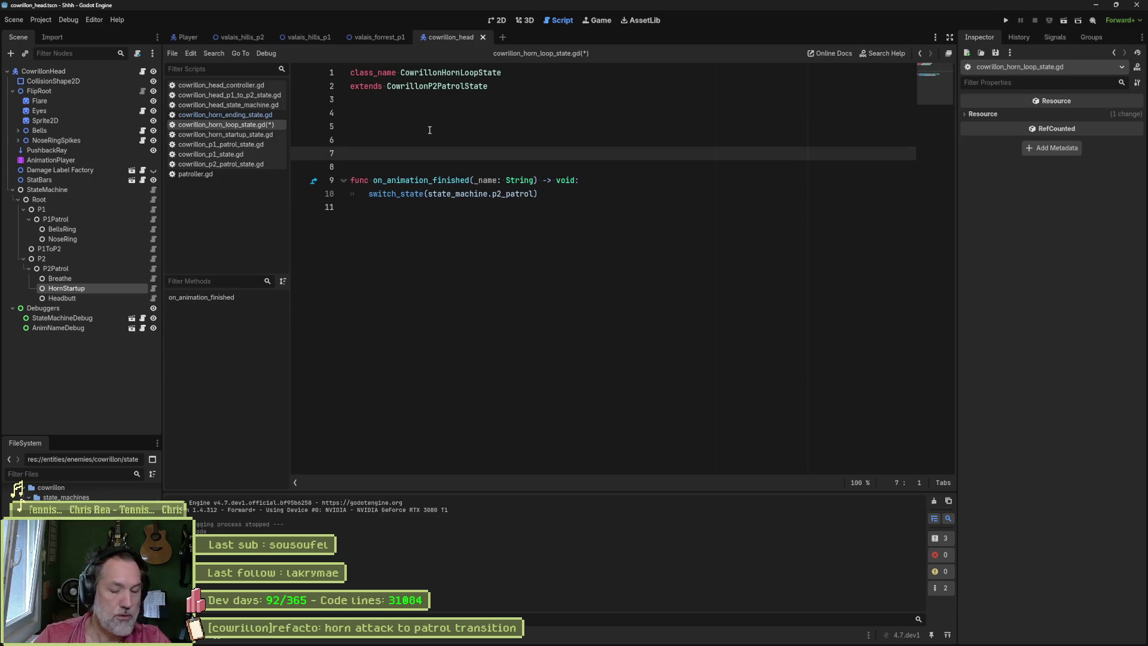
pyautogui.write('func')
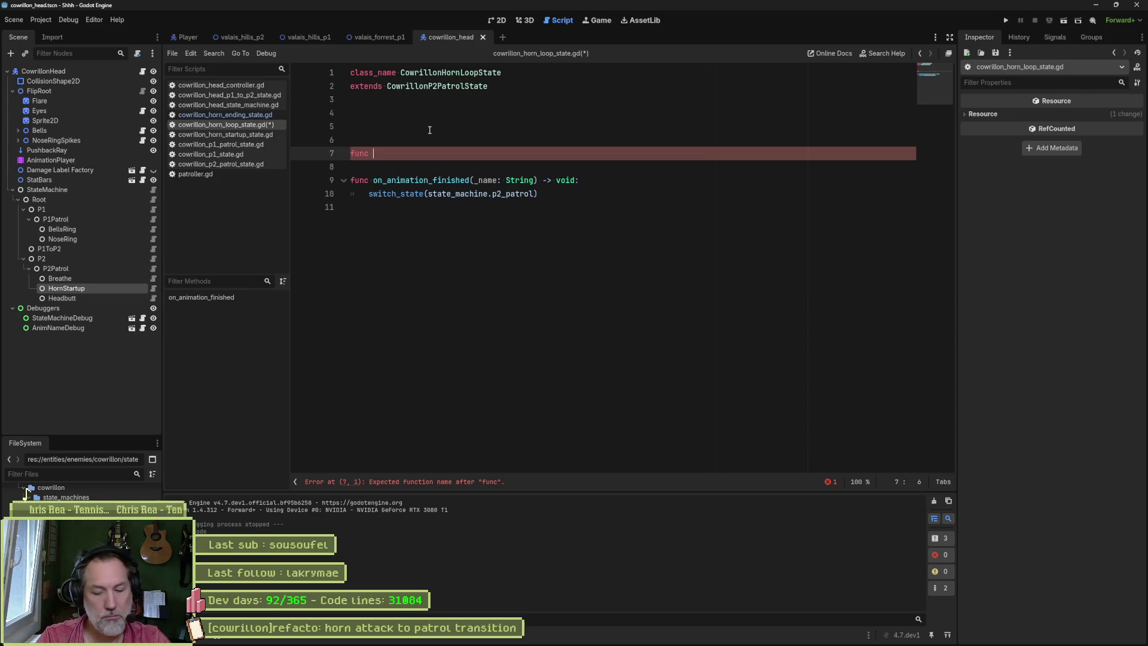
pyautogui.write('transition')
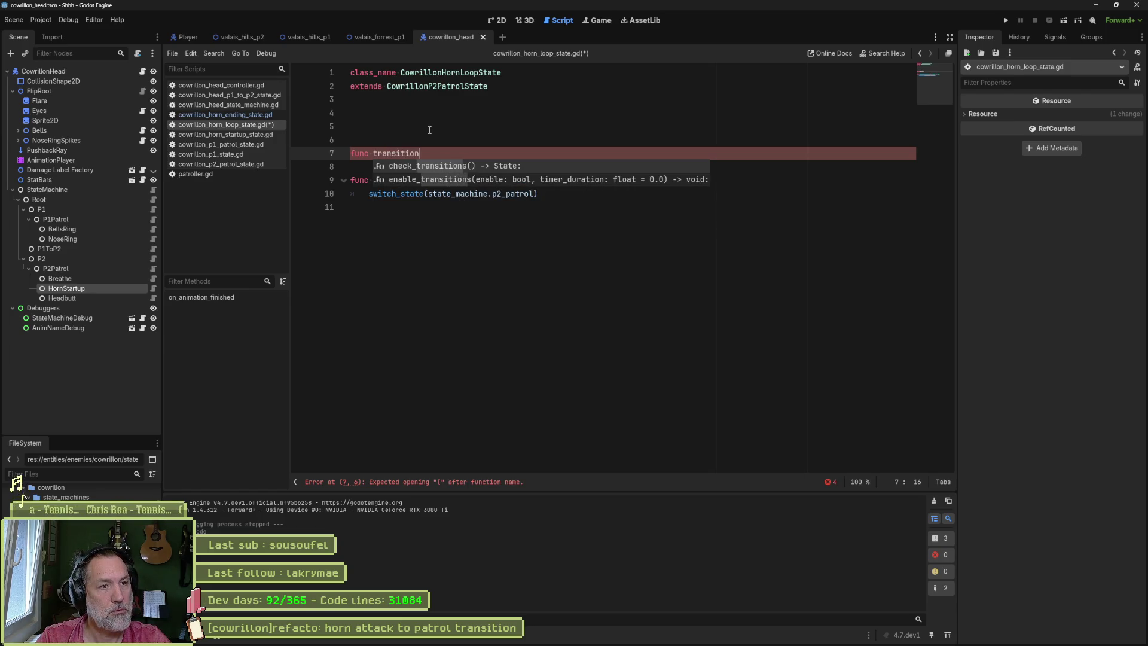
pyautogui.write('() -> void')
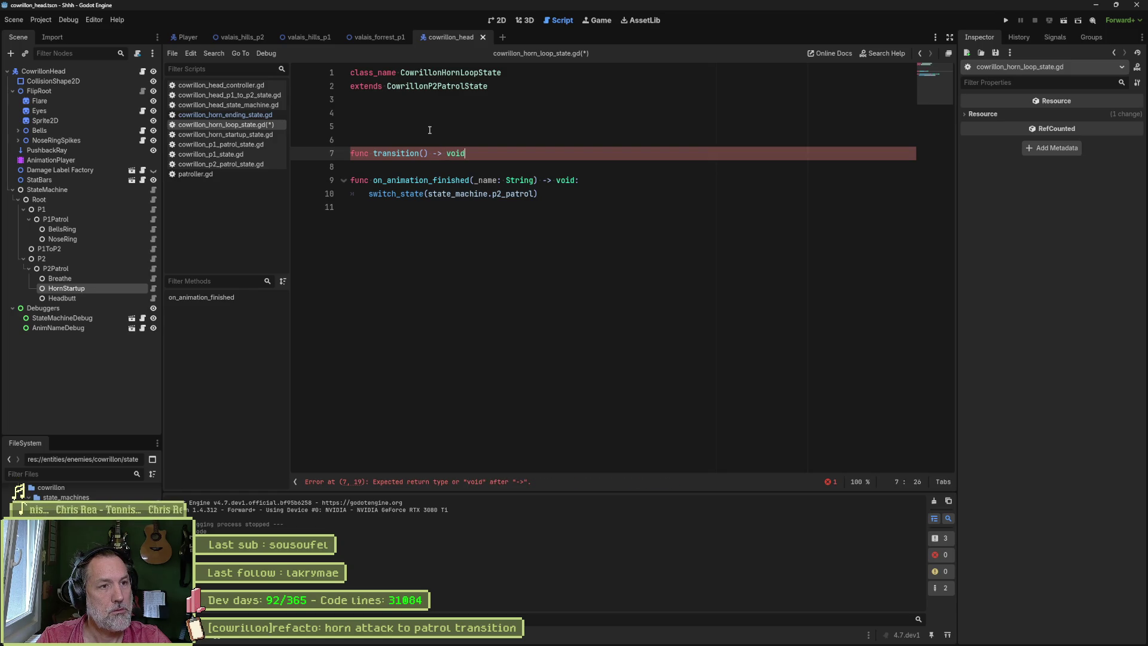
pyautogui.click(582, 195)
pyautogui.hotkey('alt', 'Up')
pyautogui.hotkey('alt', 'Up')
pyautogui.click(583, 195)
pyautogui.hotkey('ctrl', 'shift', 'k')
pyautogui.press('BackSpace')
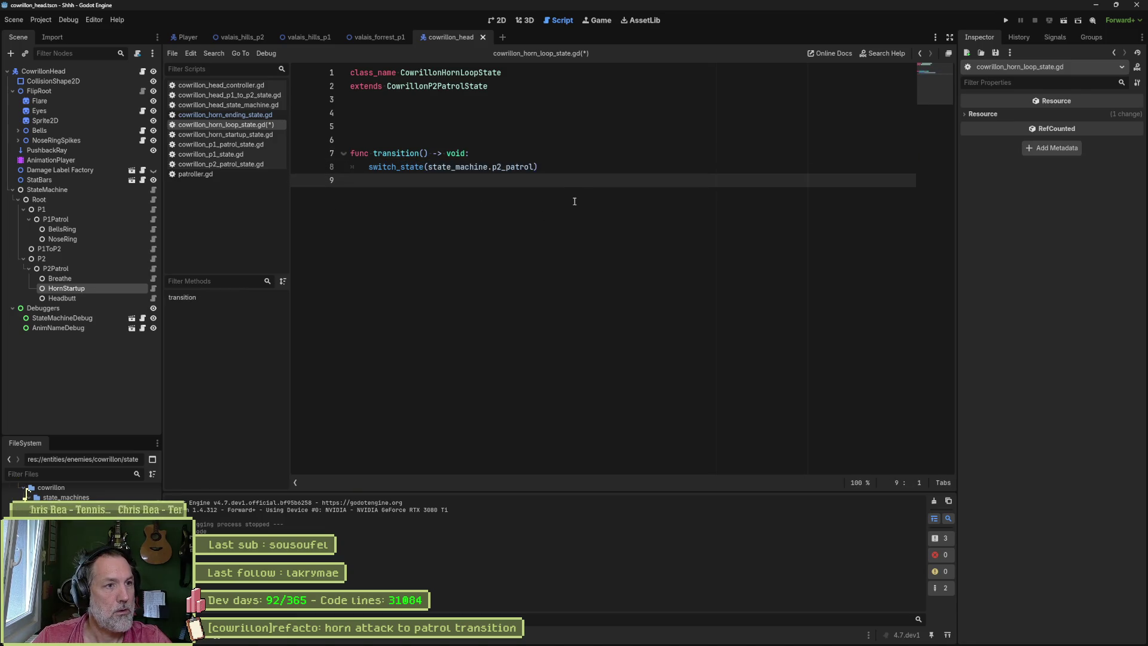
pyautogui.click(526, 140)
pyautogui.hotkey('ctrl', 'shift', 'k')
pyautogui.hotkey('ctrl', 's')
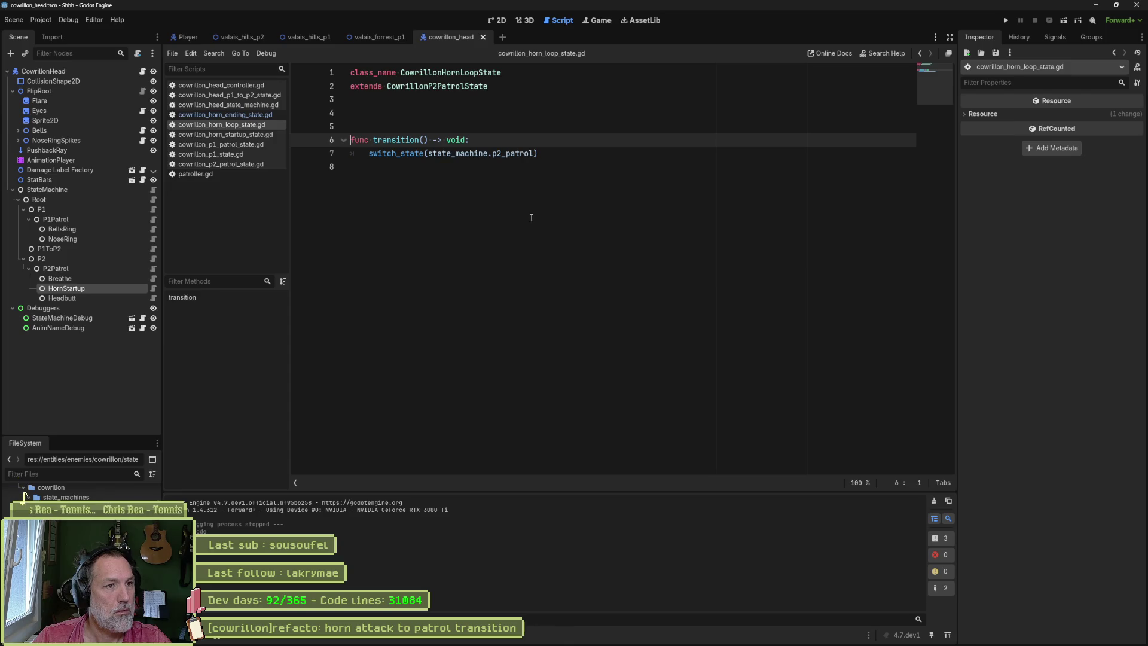
# - Change the switch_state target from p2_patrol to horn_ending and save the script
pyautogui.click(516, 153)
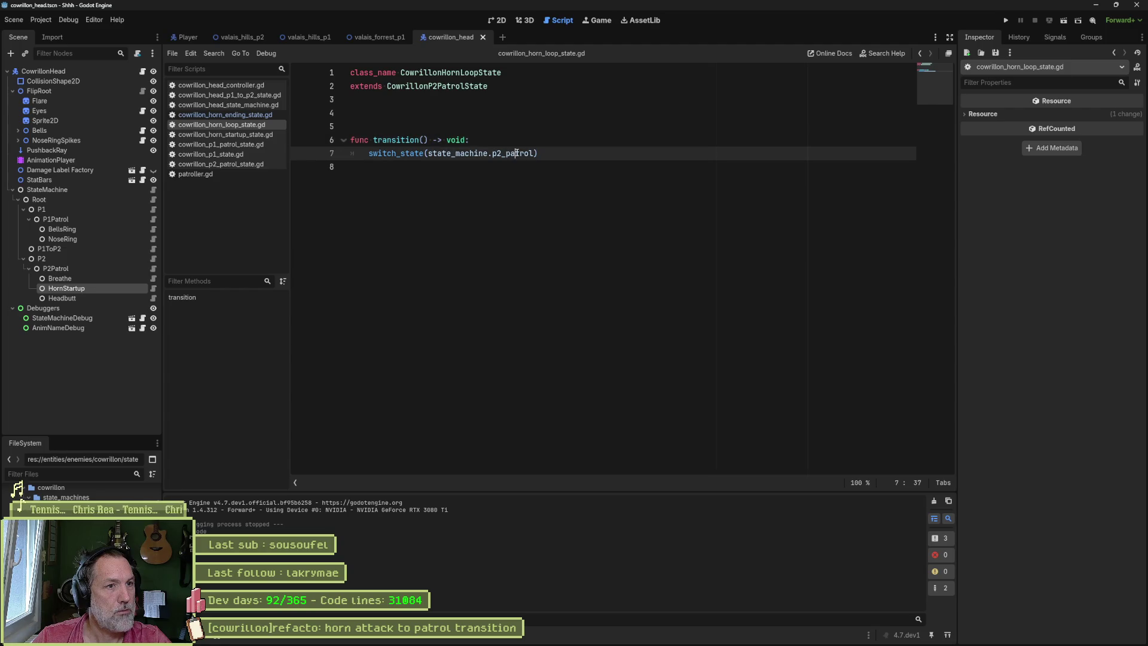
pyautogui.doubleClick(517, 153)
pyautogui.write('horn_')
pyautogui.press('Return')
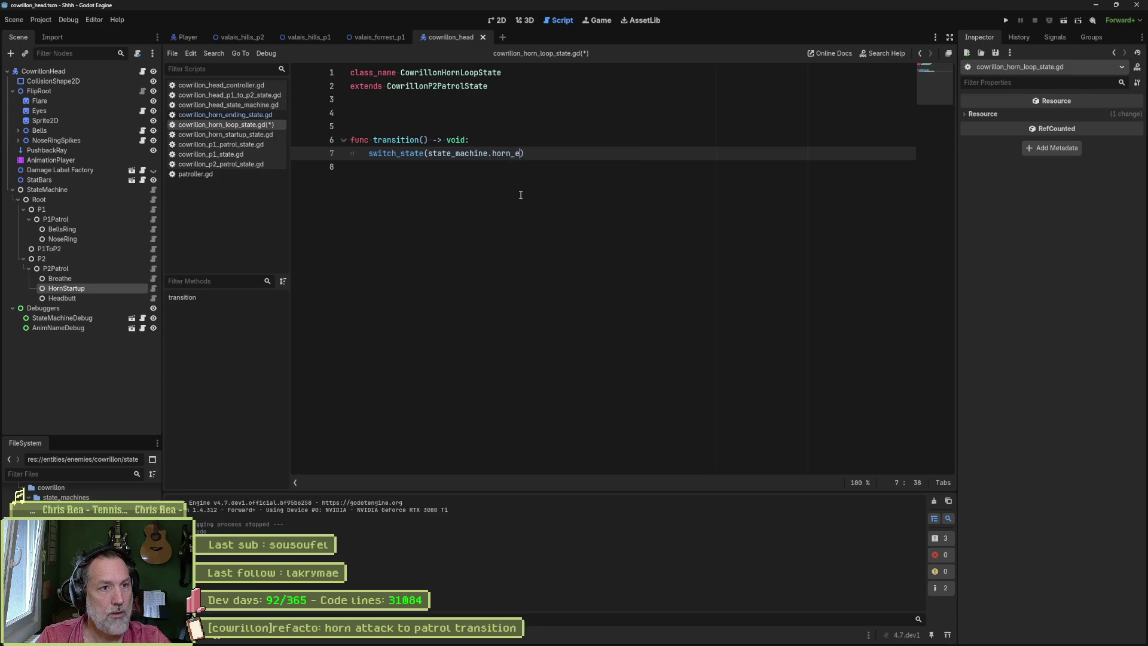
pyautogui.hotkey('ctrl', 's')
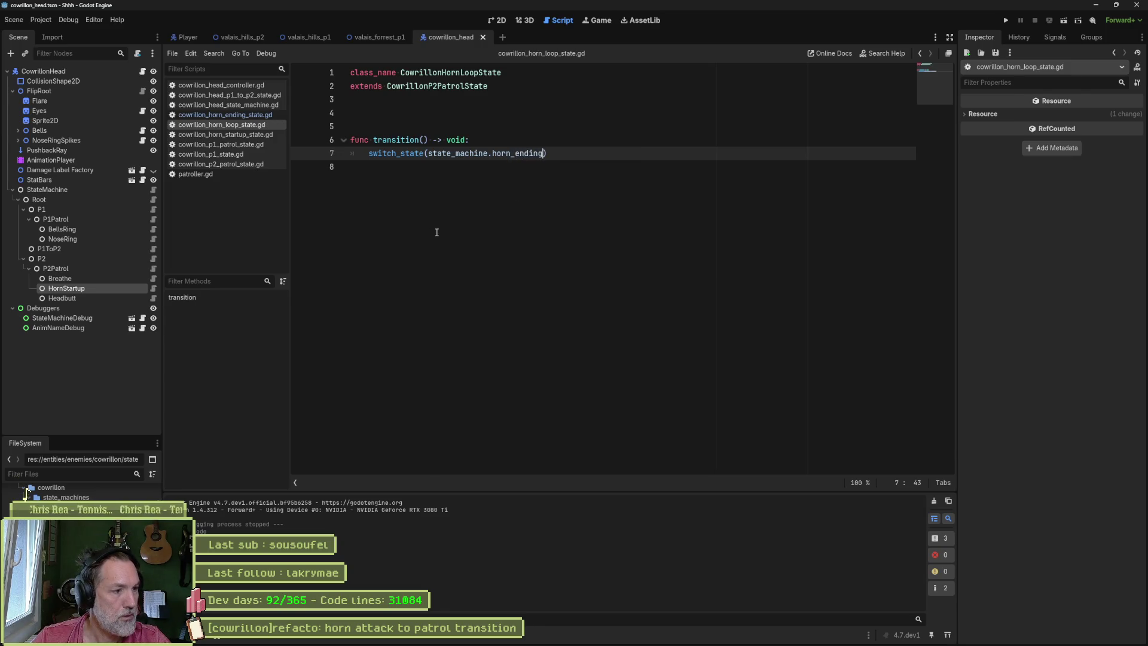
pyautogui.click(77, 268)
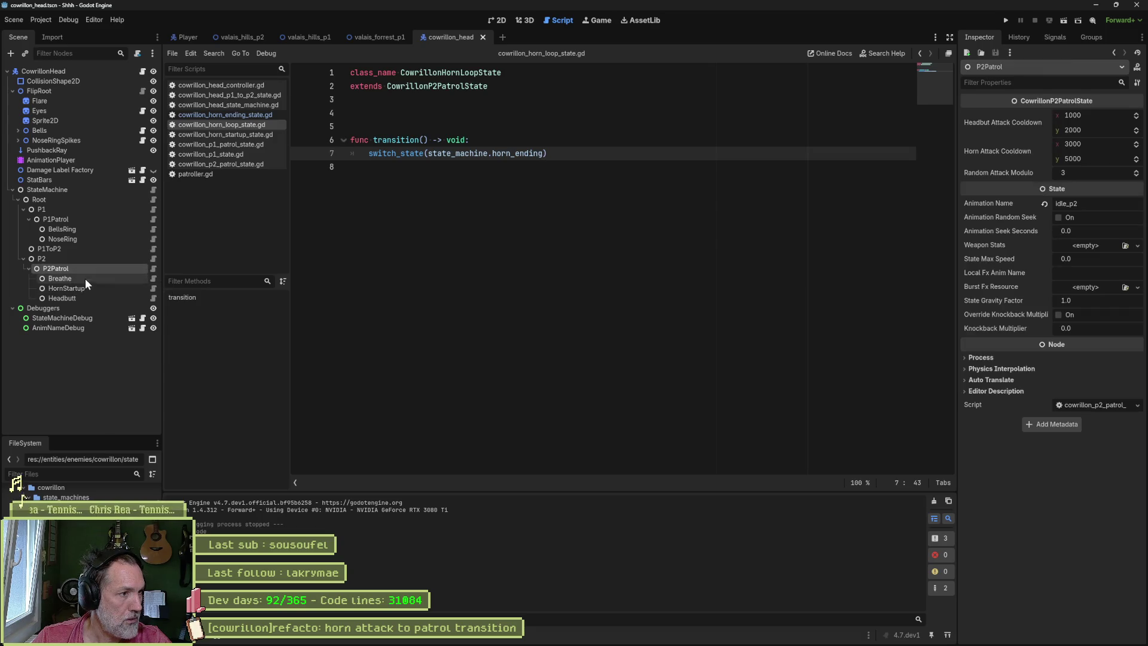
# - Add a CowrillonHornEndingState node named HornEnding under P2Patrol, below HornStartup
pyautogui.hotkey('ctrl', 'a')
pyautogui.write('ending')
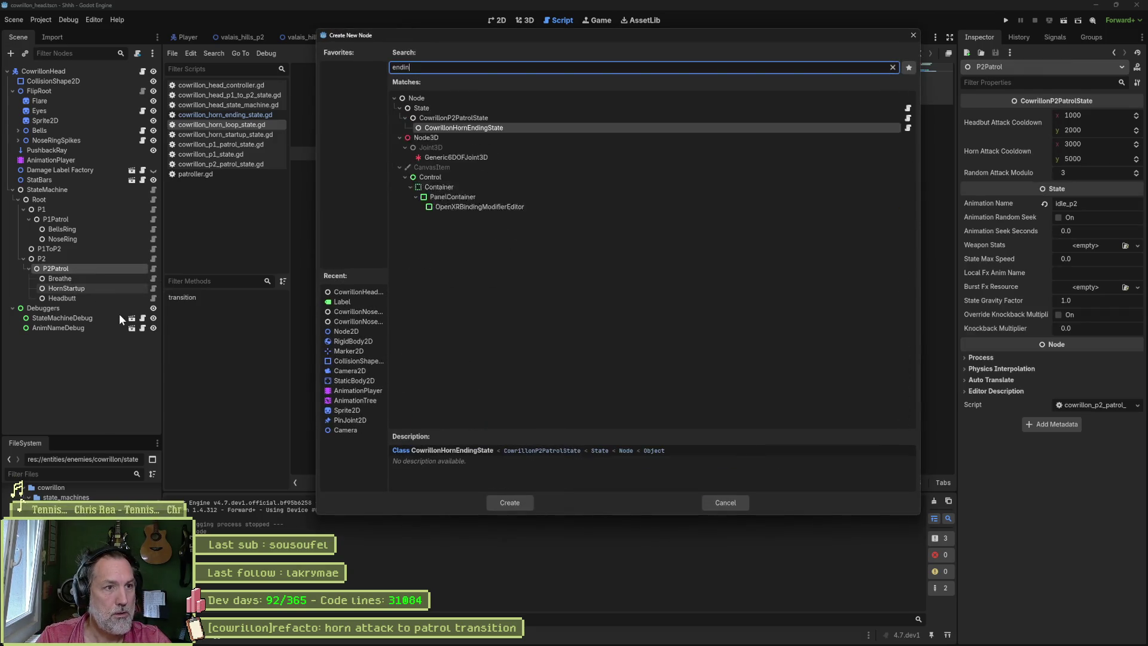
pyautogui.press('Return')
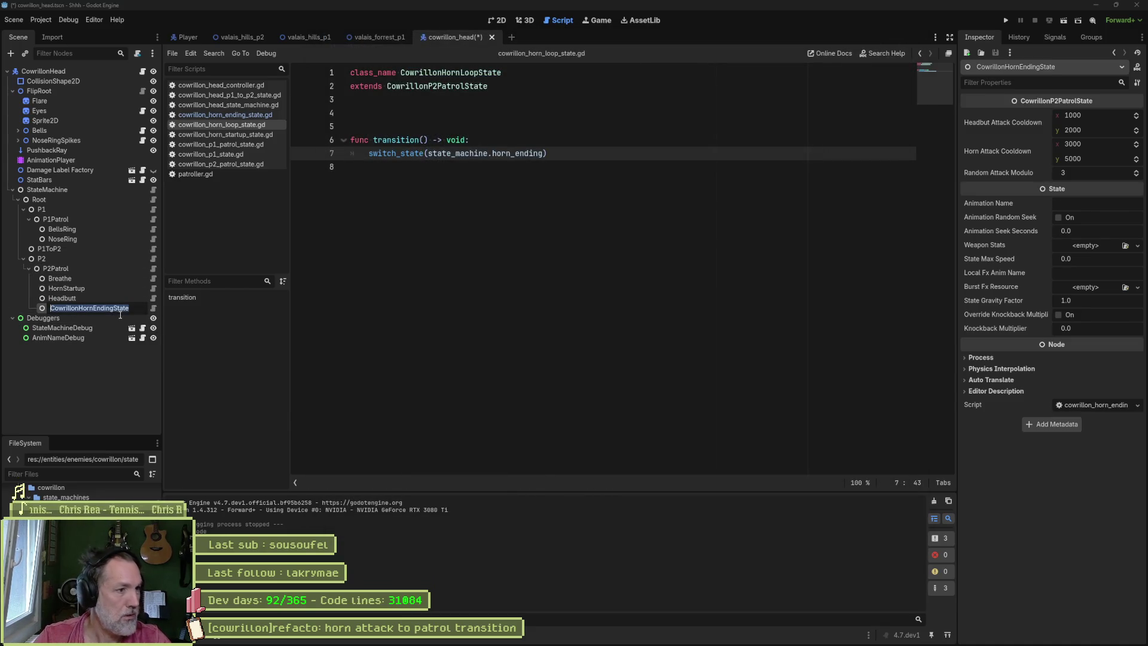
pyautogui.write('HornEndin')
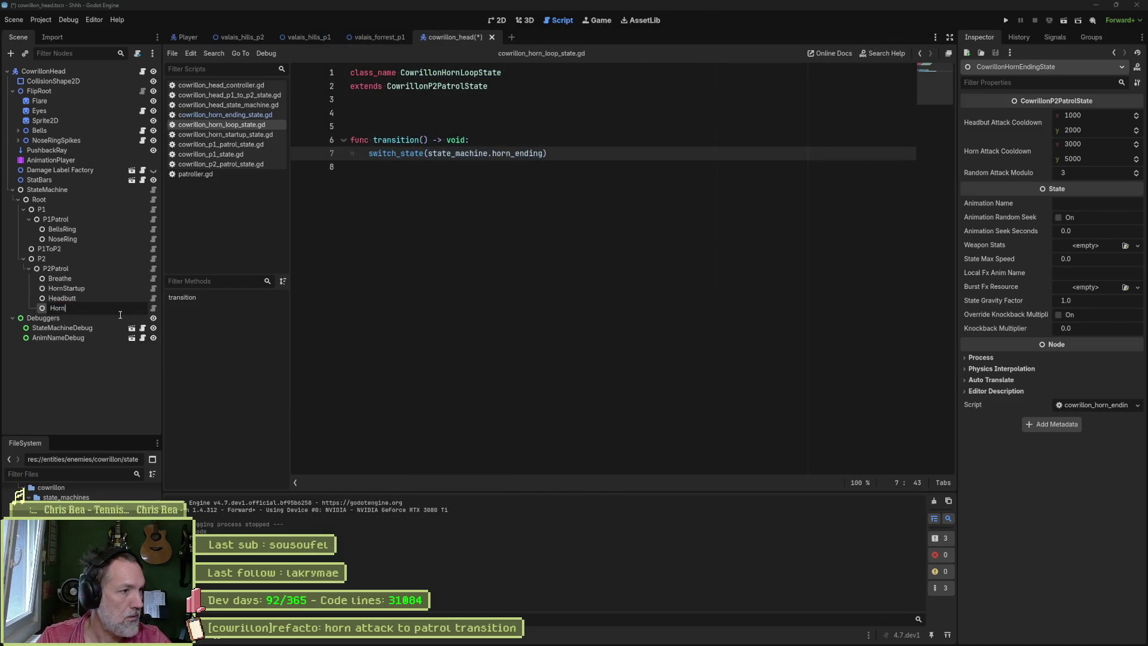
pyautogui.write('g')
pyautogui.press('Return')
pyautogui.moveTo(119, 312)
pyautogui.mouseDown()
pyautogui.moveTo(73, 310)
pyautogui.moveTo(74, 296)
pyautogui.mouseUp()
# - Add a loop state under P2Patrol, then delete the mistakenly added PlayerHurtLoopState node
pyautogui.click(70, 267)
pyautogui.hotkey('ctrl', 'a')
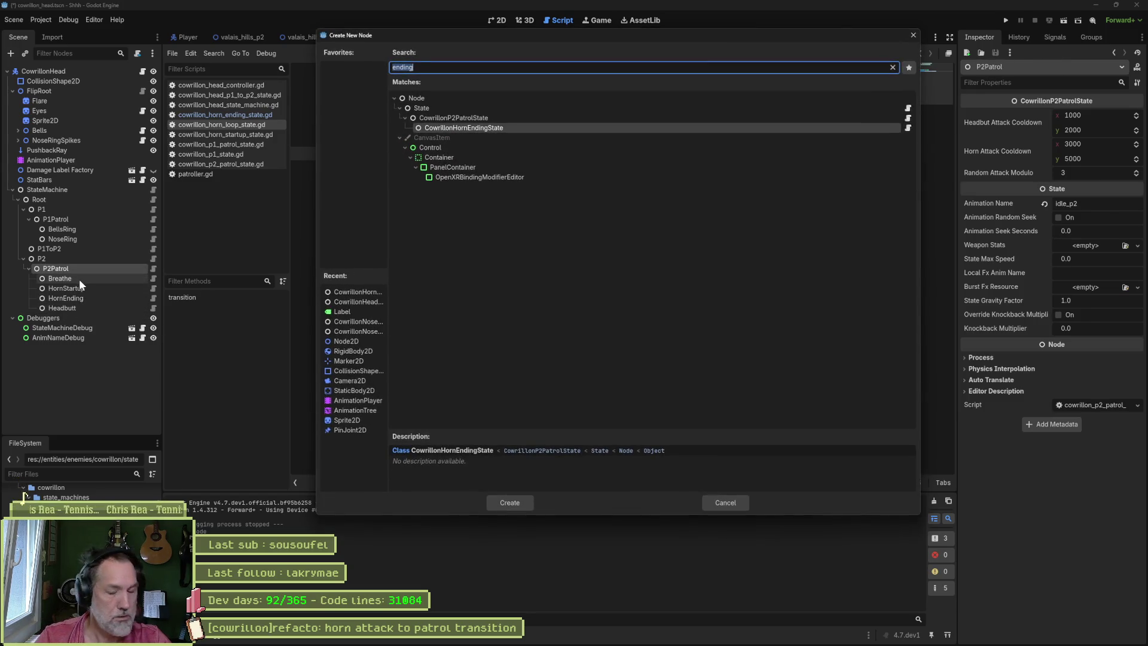
pyautogui.write('loop')
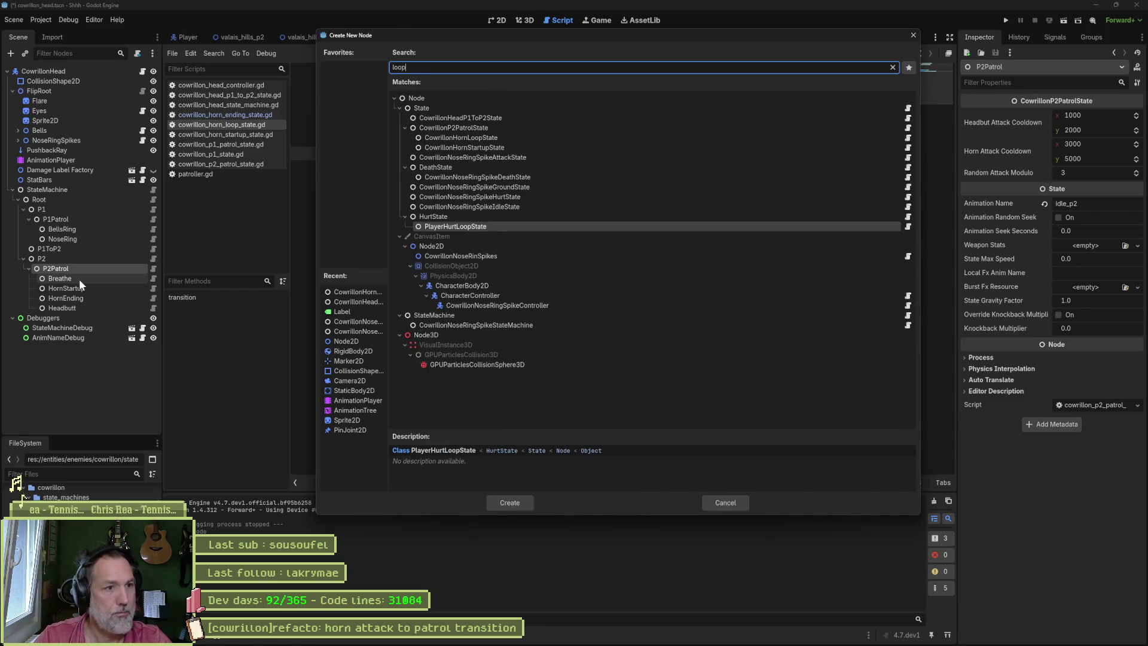
pyautogui.press('Return')
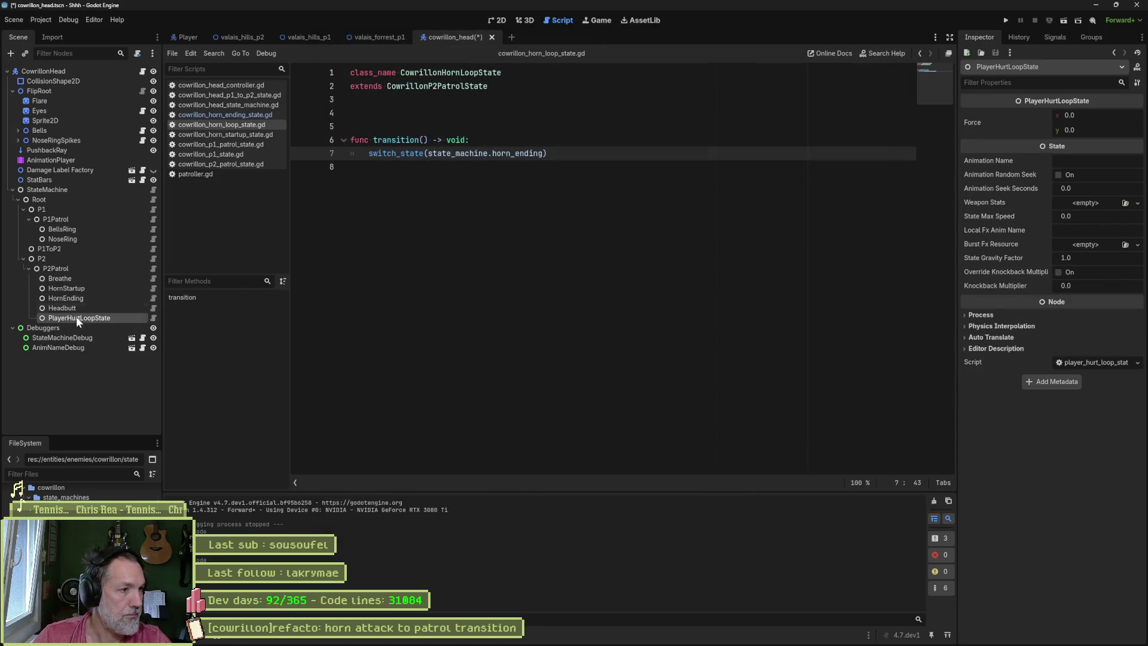
pyautogui.press('Delete')
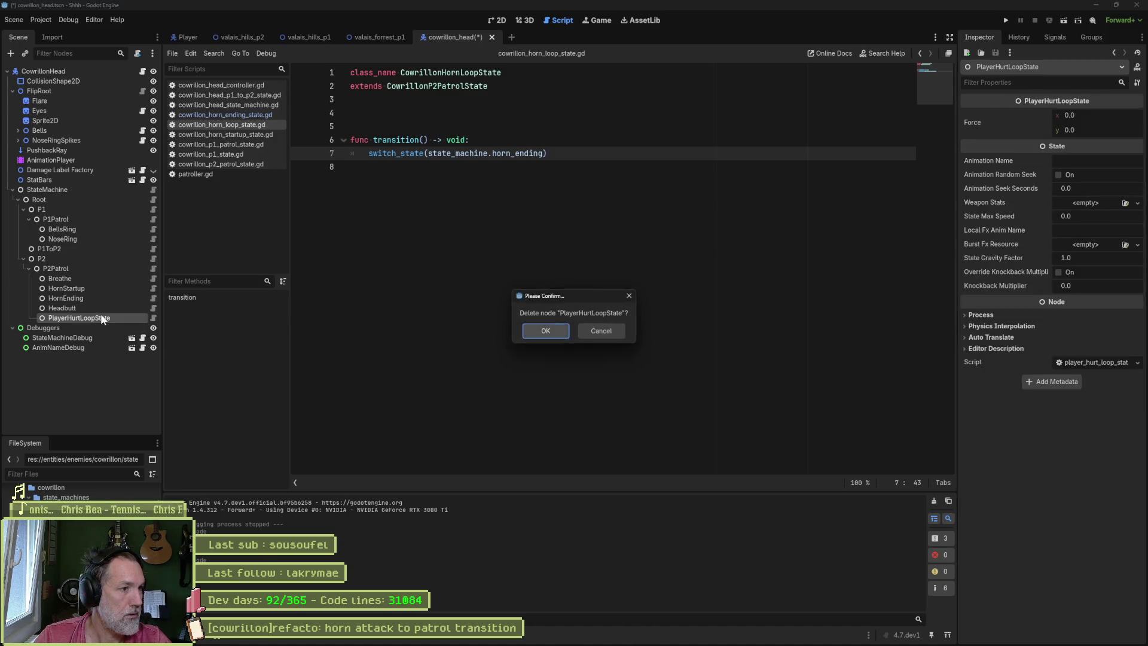
pyautogui.press('Return')
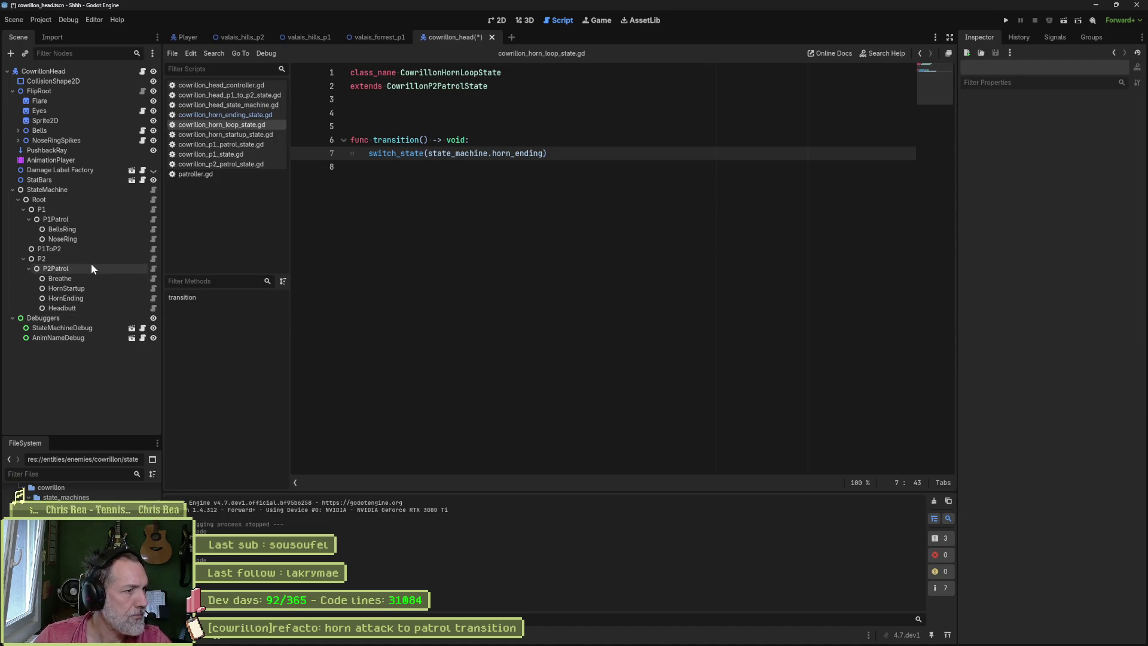
# - Add a CowrillonHornLoopState node named HornLoop between HornStartup and HornEnding
pyautogui.click(91, 265)
pyautogui.hotkey('ctrl', 'a')
pyautogui.write('hornloo')
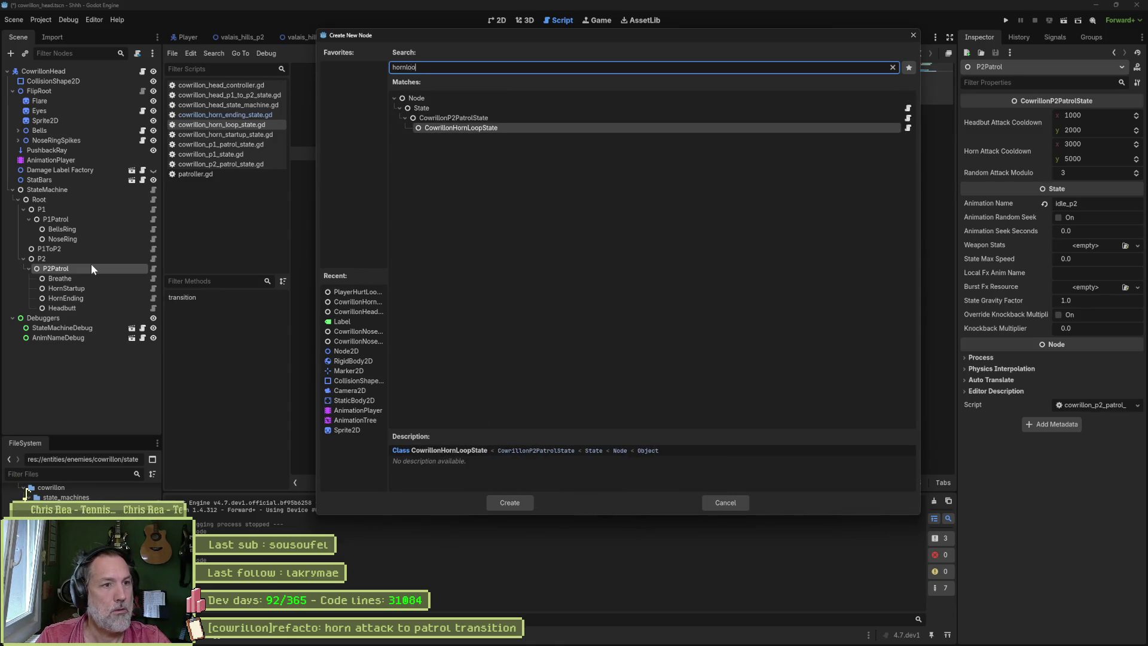
pyautogui.press('Return')
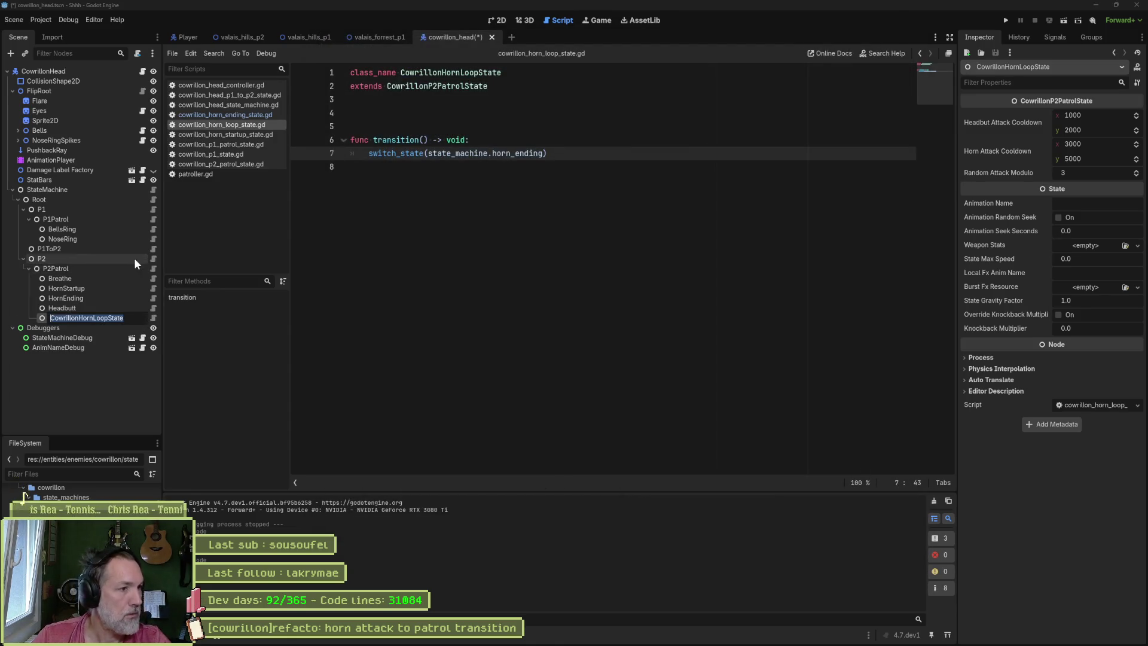
pyautogui.write('HornLoop')
pyautogui.press('Return')
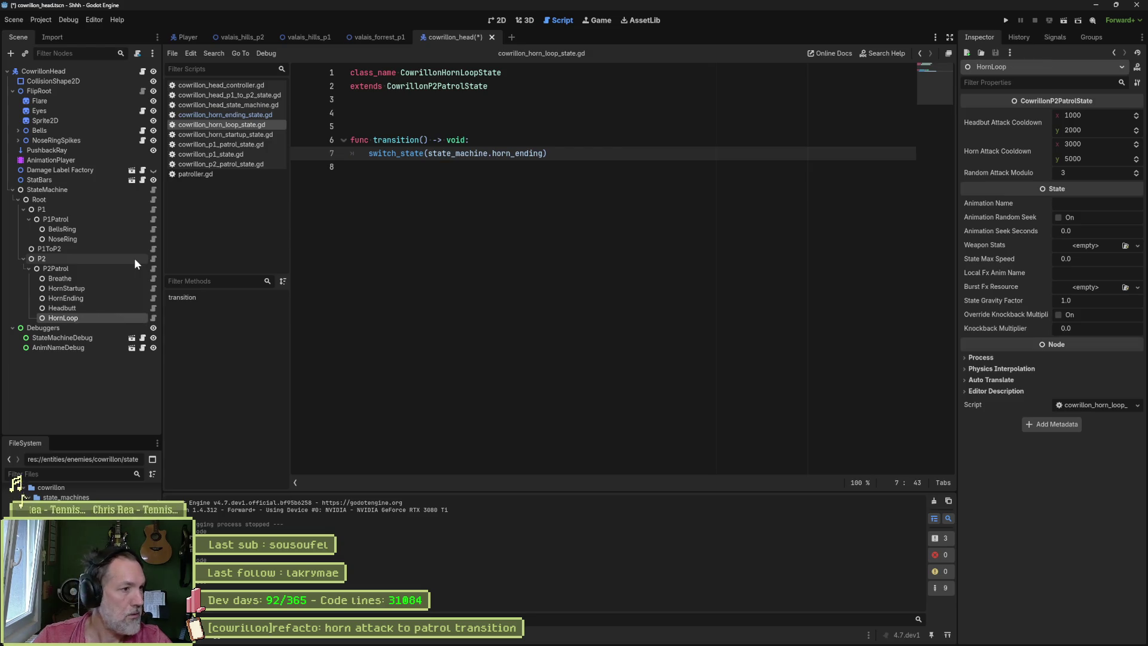
pyautogui.moveTo(70, 317); pyautogui.dragTo(77, 294)
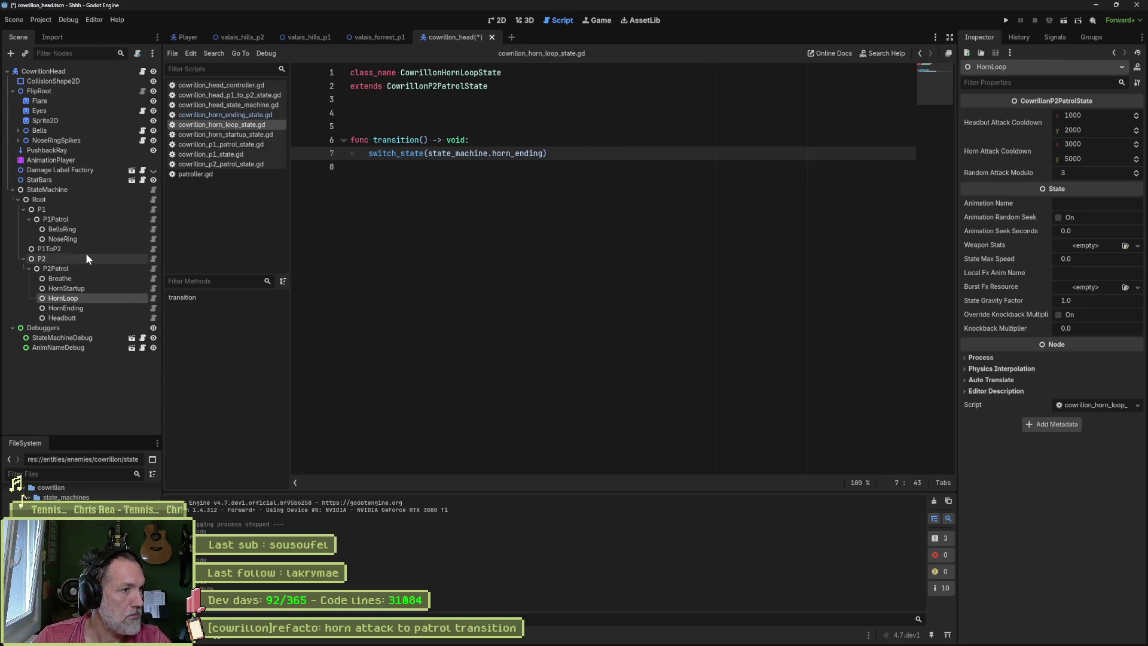
pyautogui.click(154, 190)
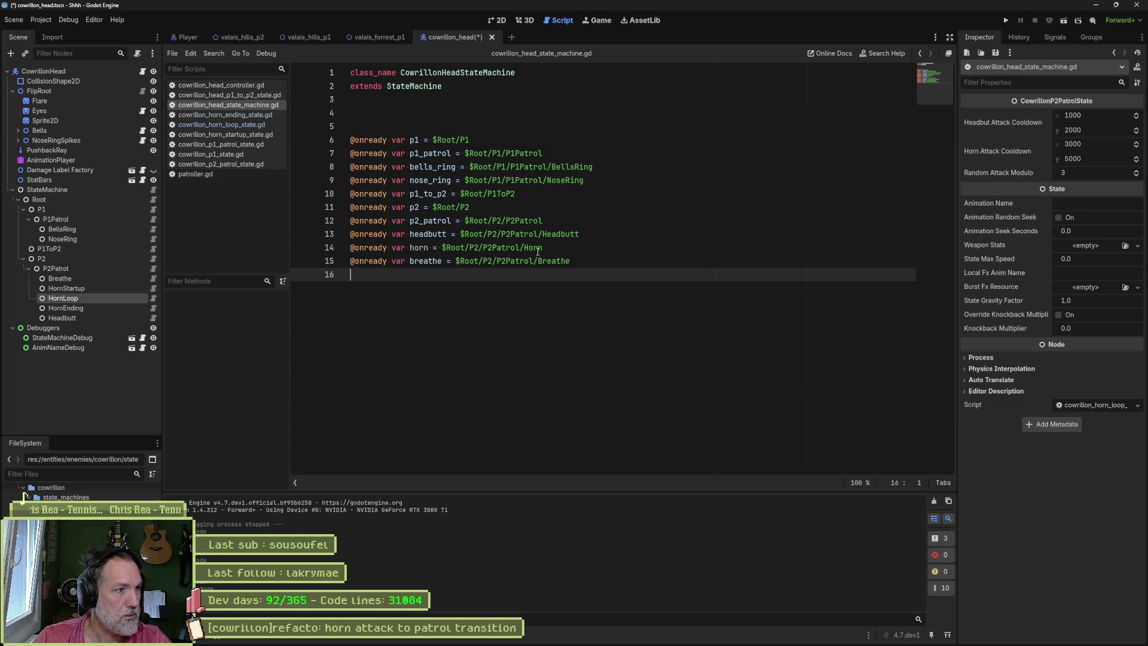
# - Replace the state machine's horn variable with horn_startup, horn_loop and horn_ending variables, and save
pyautogui.click(554, 249)
pyautogui.hotkey('ctrl', 'shift', 'k')
pyautogui.keyDown('ctrl'); pyautogui.click(124, 289); pyautogui.keyUp('ctrl')
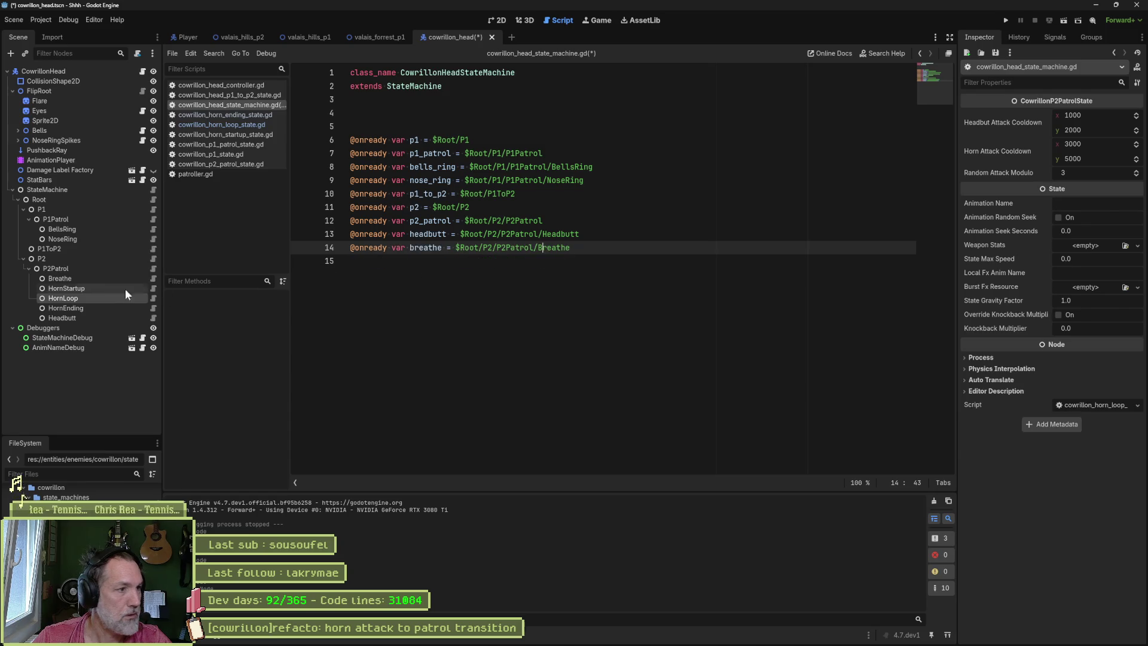
pyautogui.keyDown('ctrl'); pyautogui.click(80, 306); pyautogui.keyUp('ctrl')
pyautogui.moveTo(71, 296); pyautogui.dragTo(557, 227)
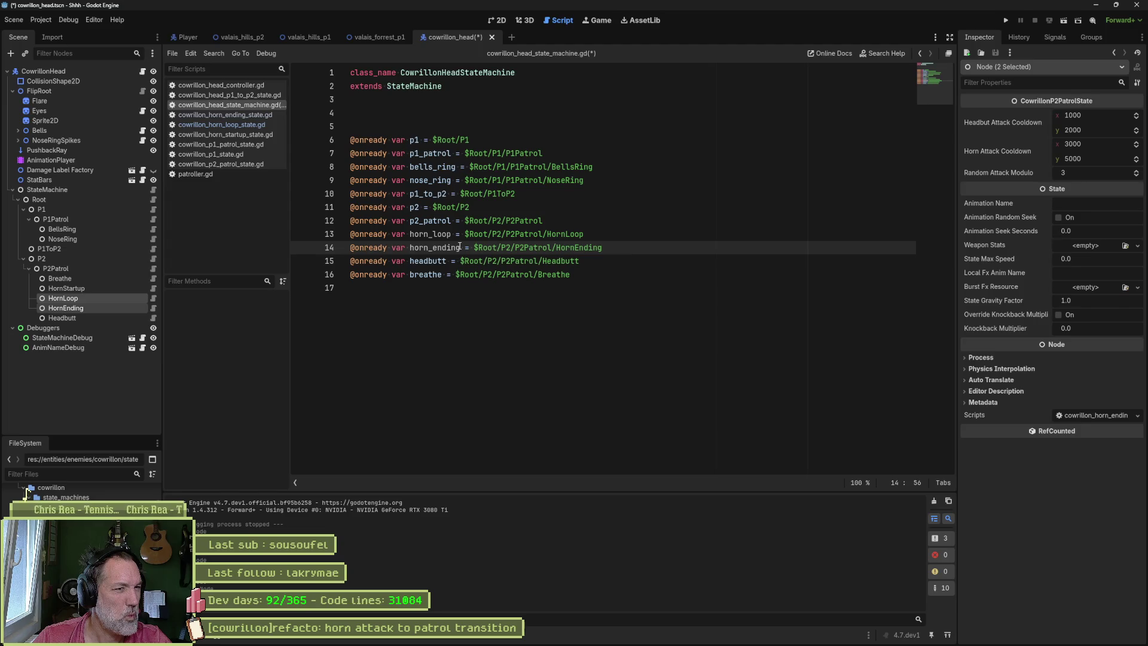
pyautogui.moveTo(71, 289); pyautogui.dragTo(349, 235)
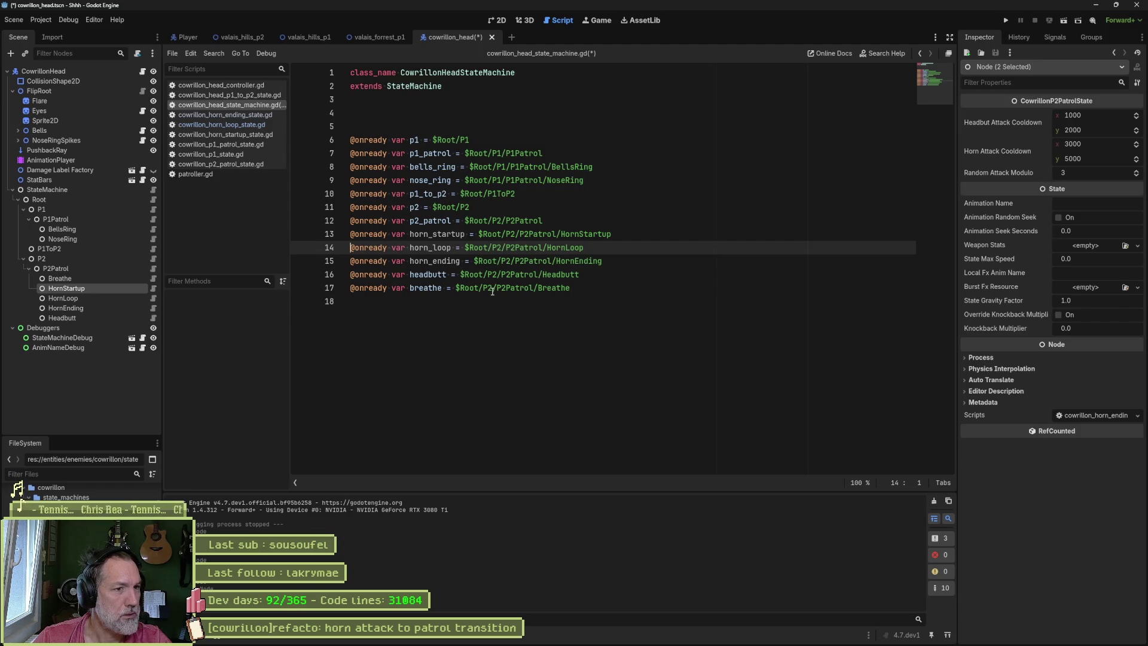
pyautogui.hotkey('ctrl', 's')
# - Close the extra scripts and make the HornStartup script switch to horn_loop, then save
pyautogui.hotkey('ctrl', 'w')
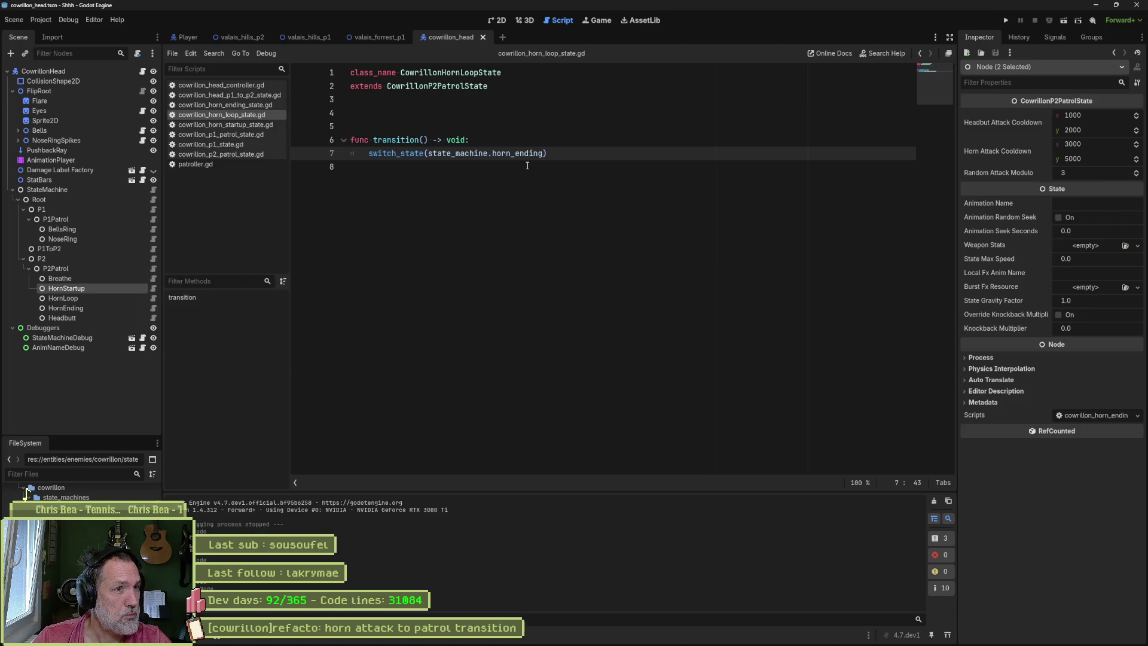
pyautogui.hotkey('ctrl', 'w')
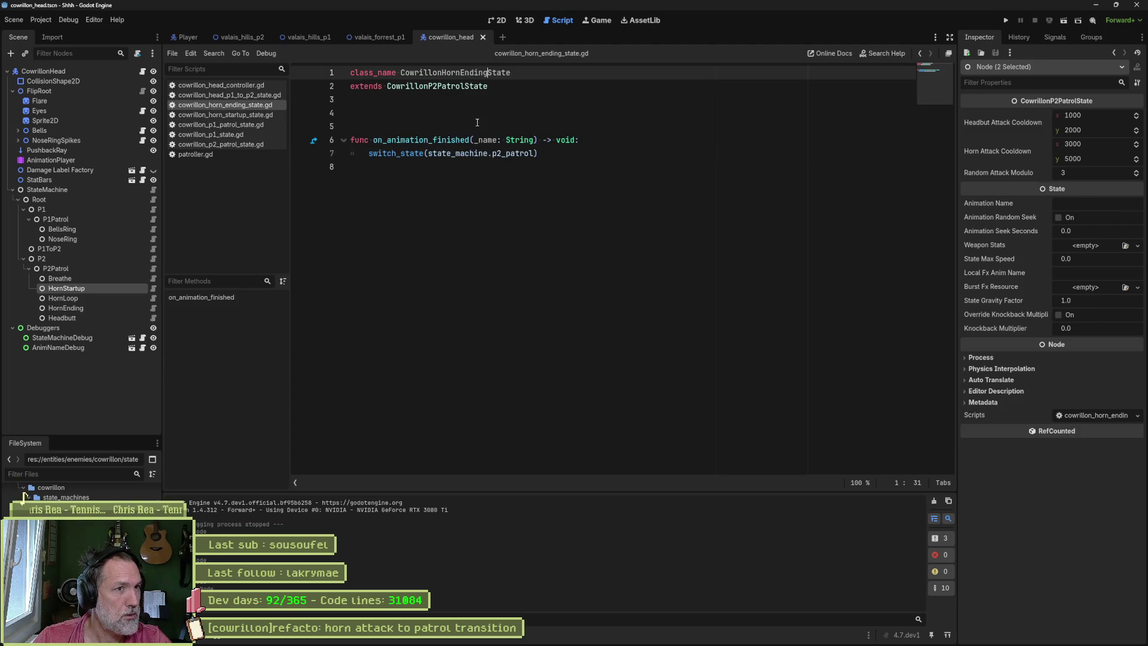
pyautogui.hotkey('ctrl', 'w')
pyautogui.doubleClick(513, 153)
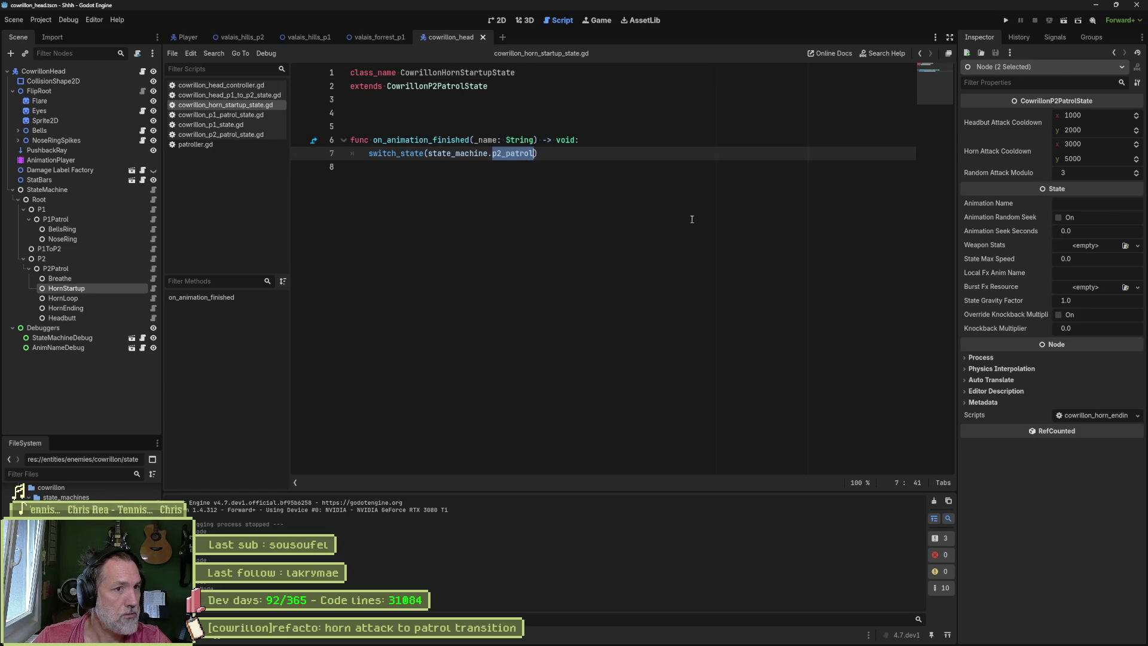
pyautogui.write('horn_')
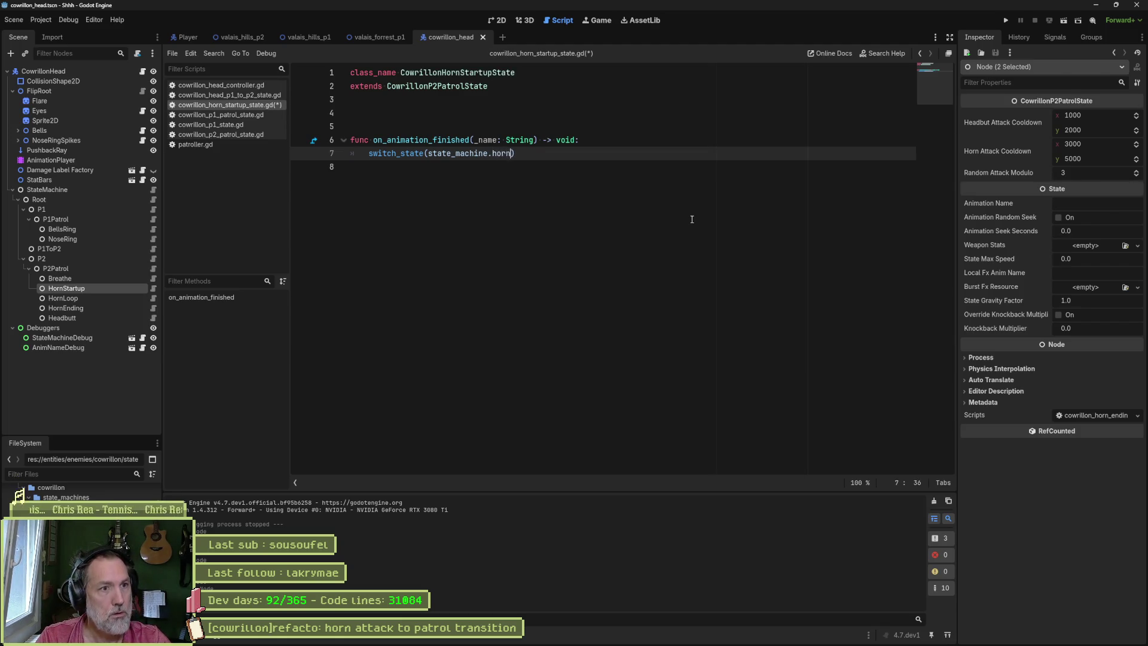
pyautogui.write('loop')
pyautogui.hotkey('ctrl', 's')
pyautogui.hotkey('ctrl', 'w')
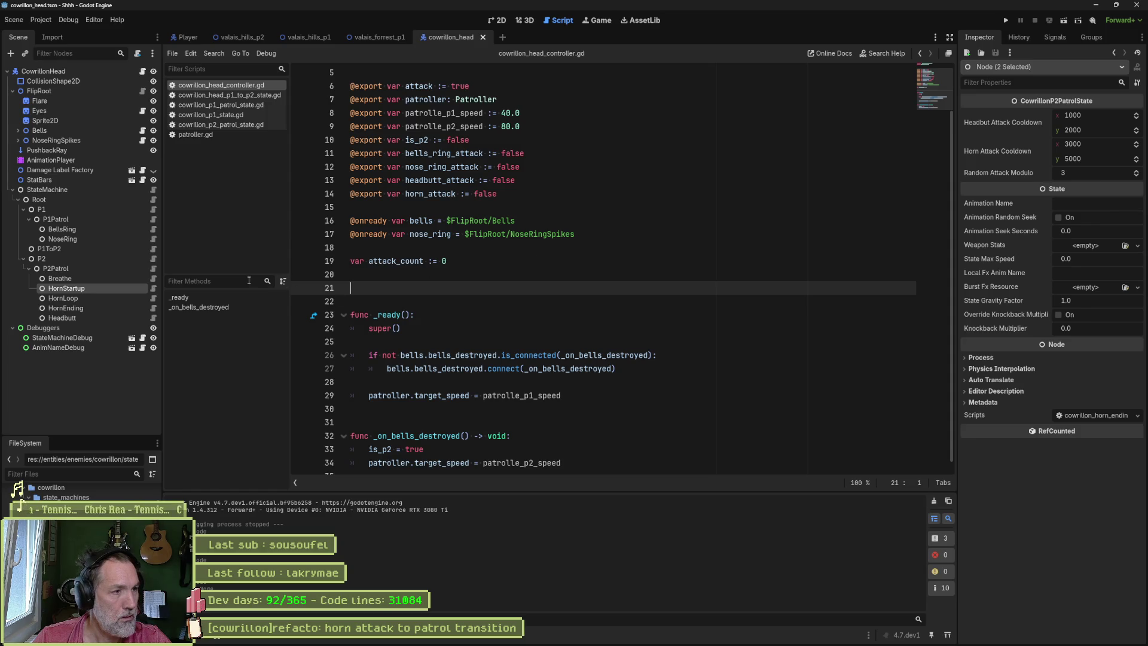
# - Set animation names horn_startup and horn_ending, adjust HornLoop's, and save the scene
pyautogui.click(1090, 206)
pyautogui.write('horn_st')
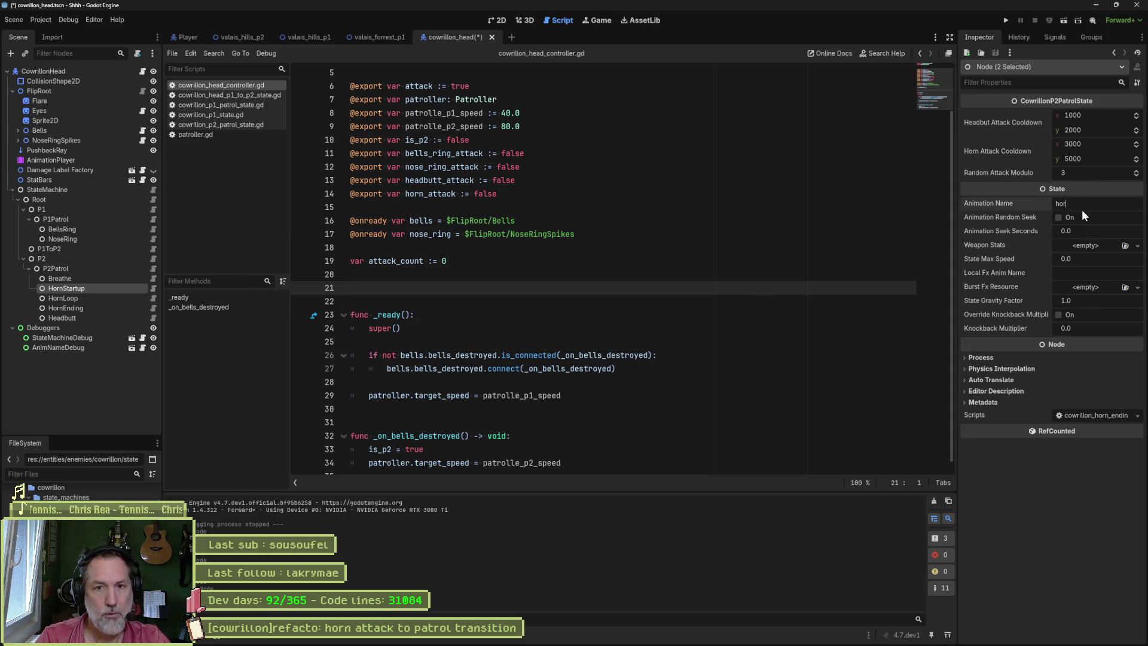
pyautogui.write('artup')
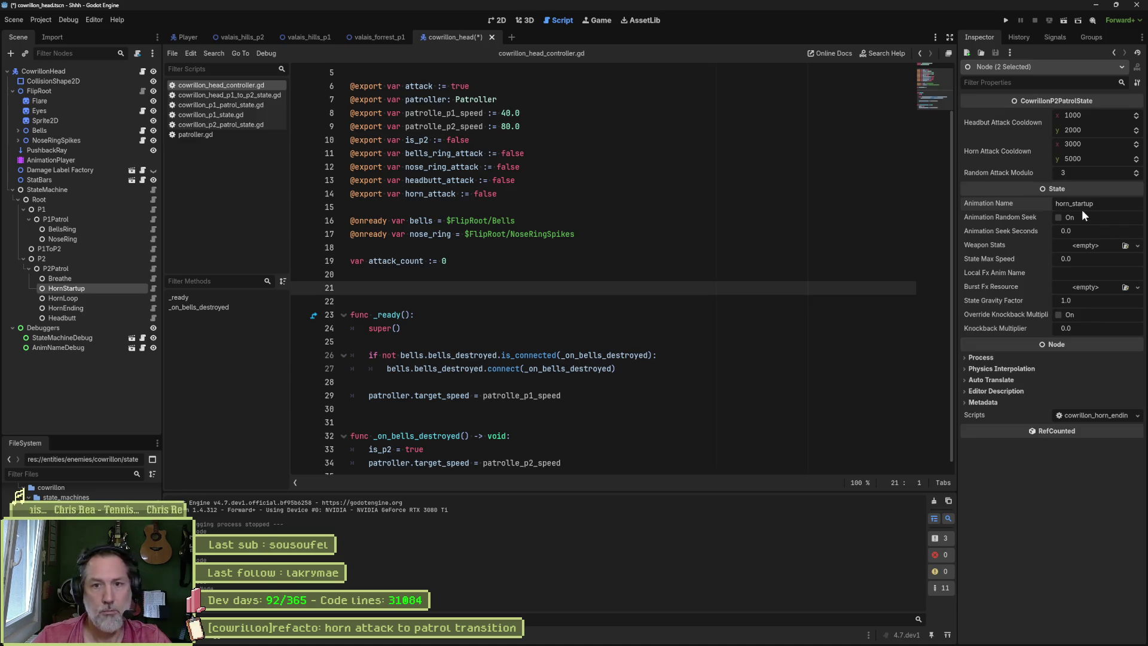
pyautogui.click(66, 297)
pyautogui.click(1116, 202)
pyautogui.press('BackSpace')
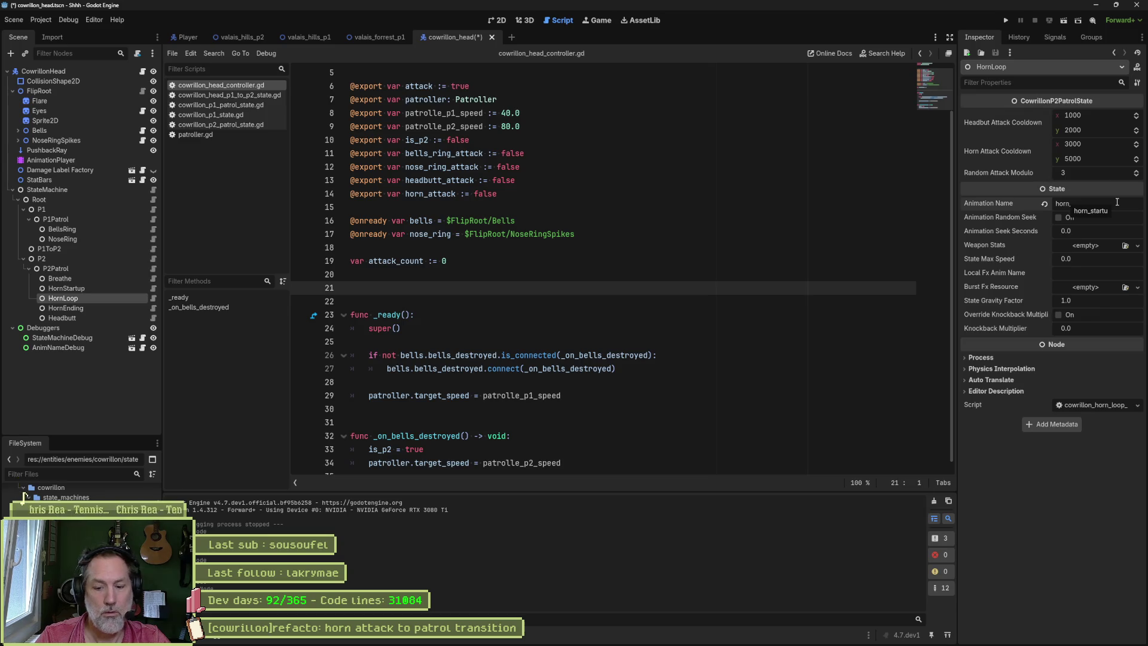
pyautogui.click(116, 307)
pyautogui.click(1117, 206)
pyautogui.press('BackSpace')
pyautogui.press('BackSpace')
pyautogui.press('BackSpace')
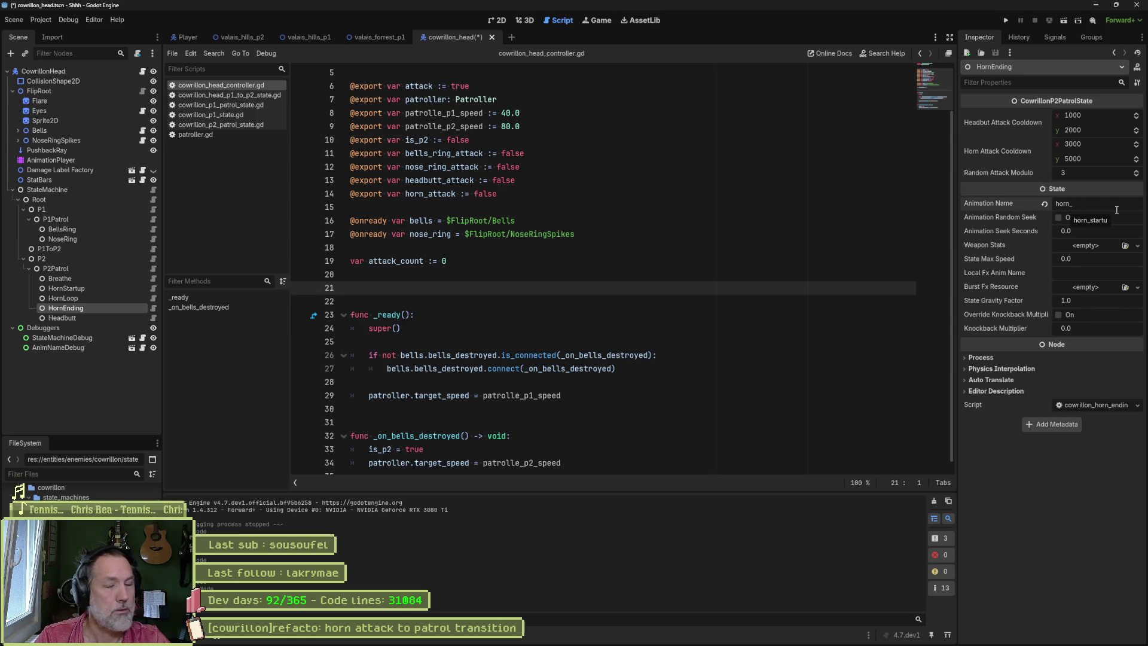
pyautogui.write('ending')
pyautogui.press('Return')
pyautogui.hotkey('ctrl', 's')
# - Review the HornLoop and HornEnding settings, then inspect the P2 patrol state script
pyautogui.click(85, 296)
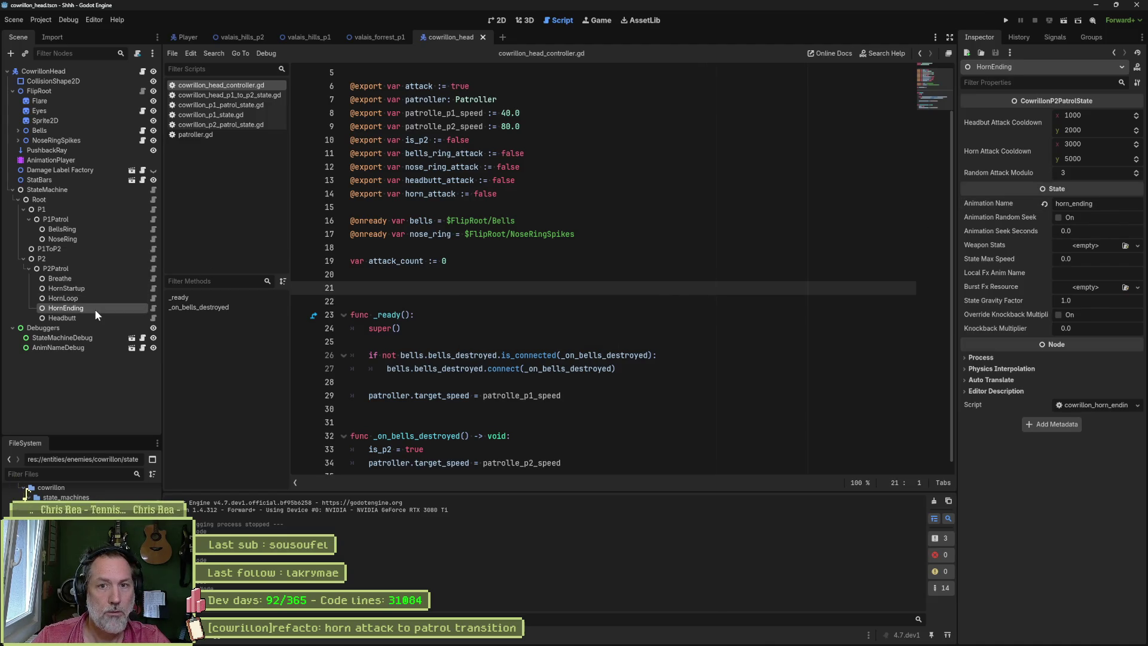
pyautogui.click(134, 308)
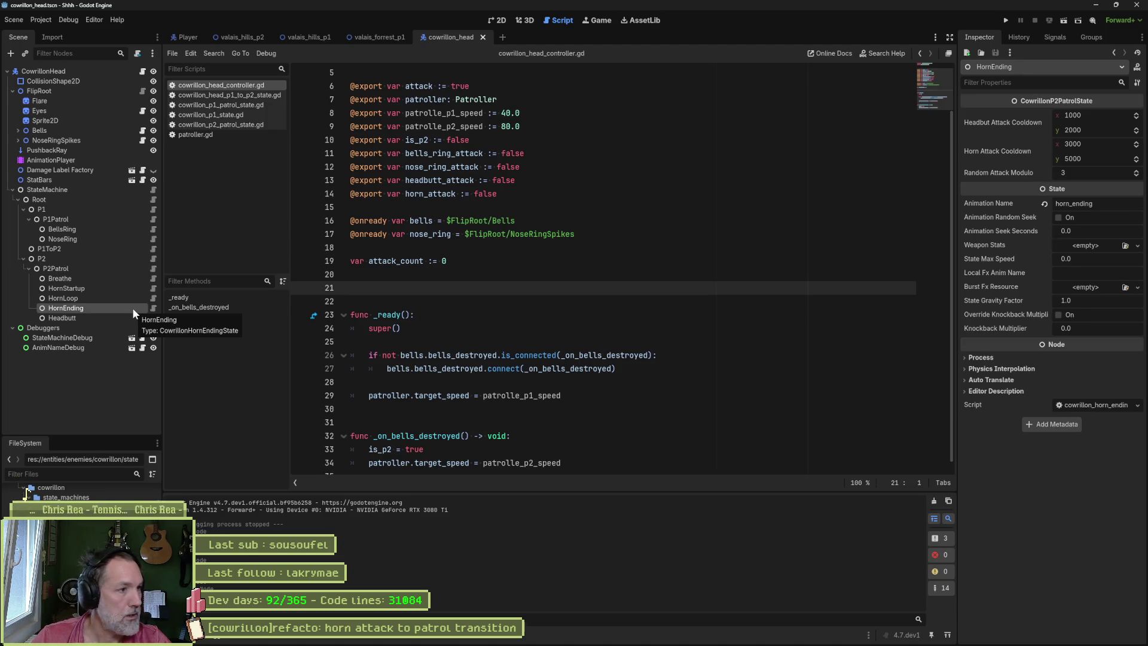
pyautogui.click(153, 268)
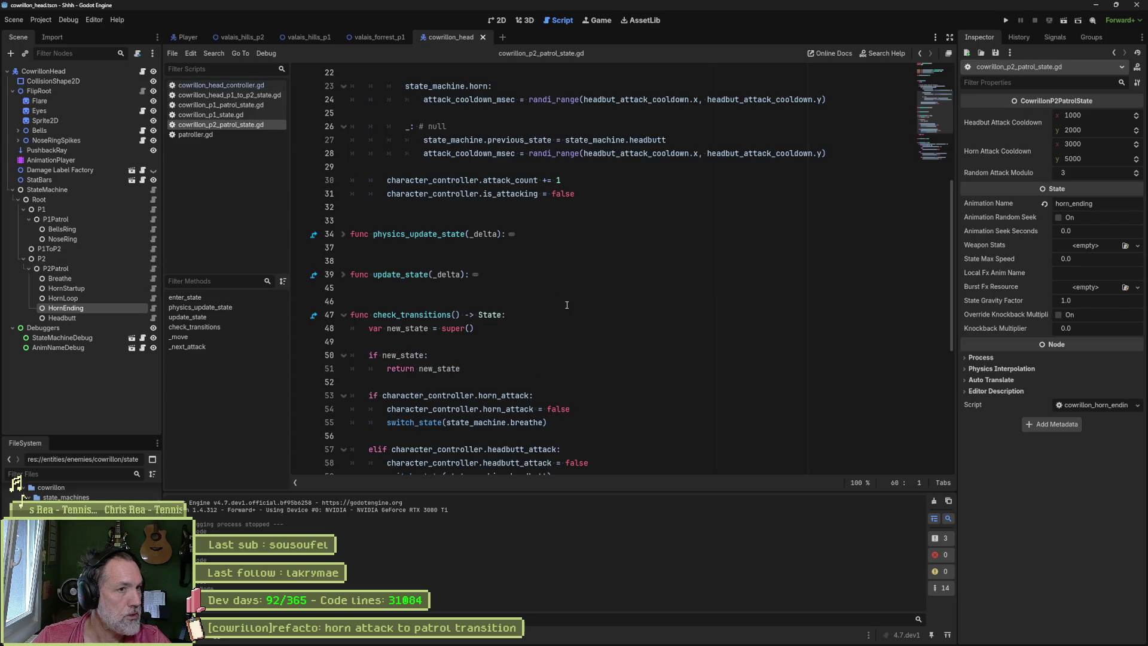
pyautogui.scroll(7, 567, 305)
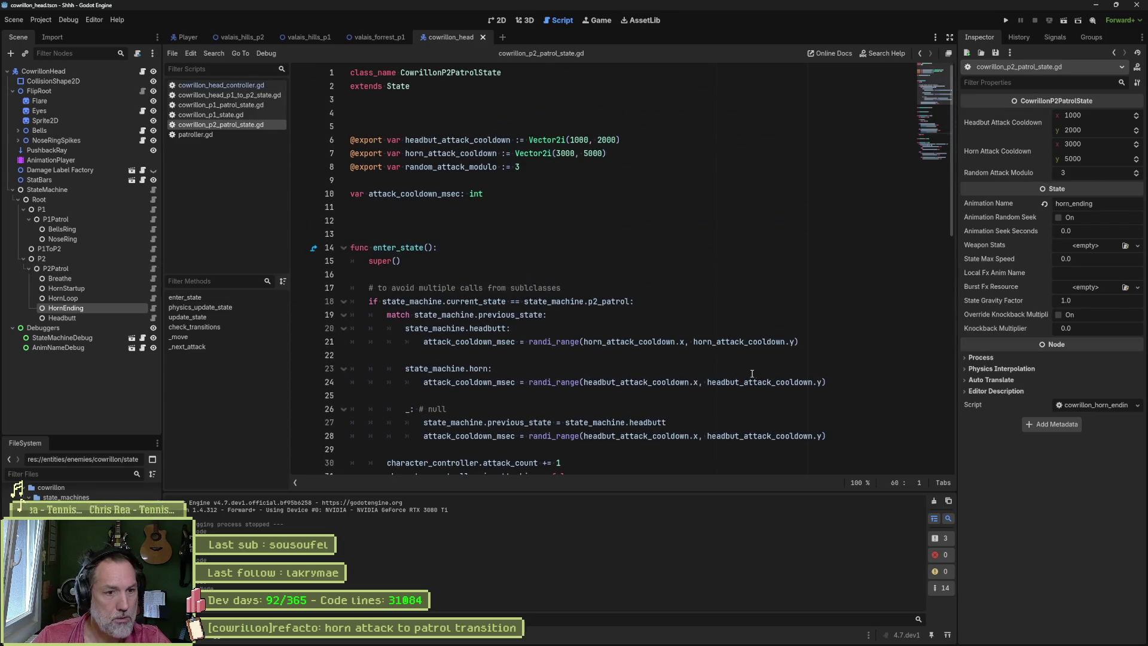
pyautogui.scroll(-1, 650, 369)
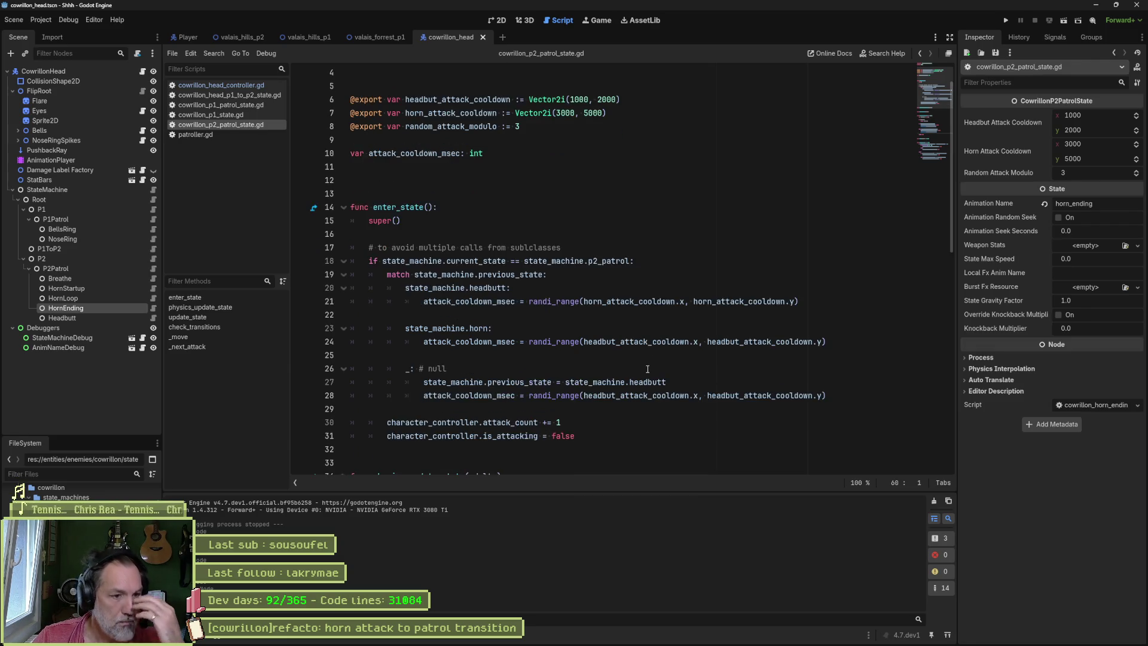
pyautogui.moveTo(625, 392)
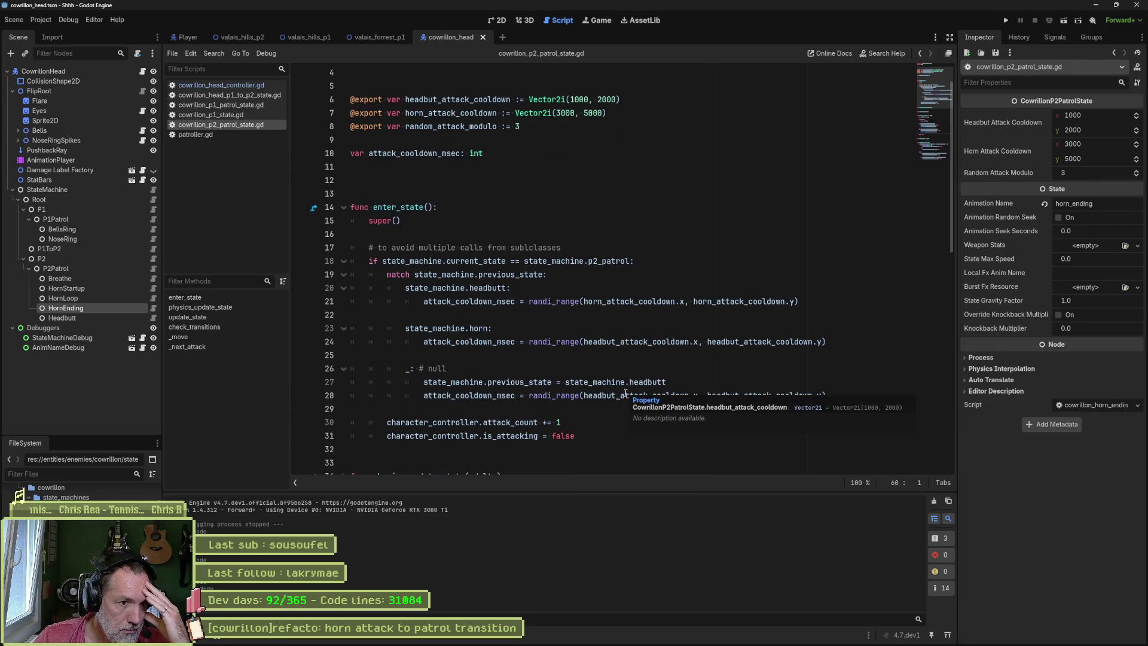
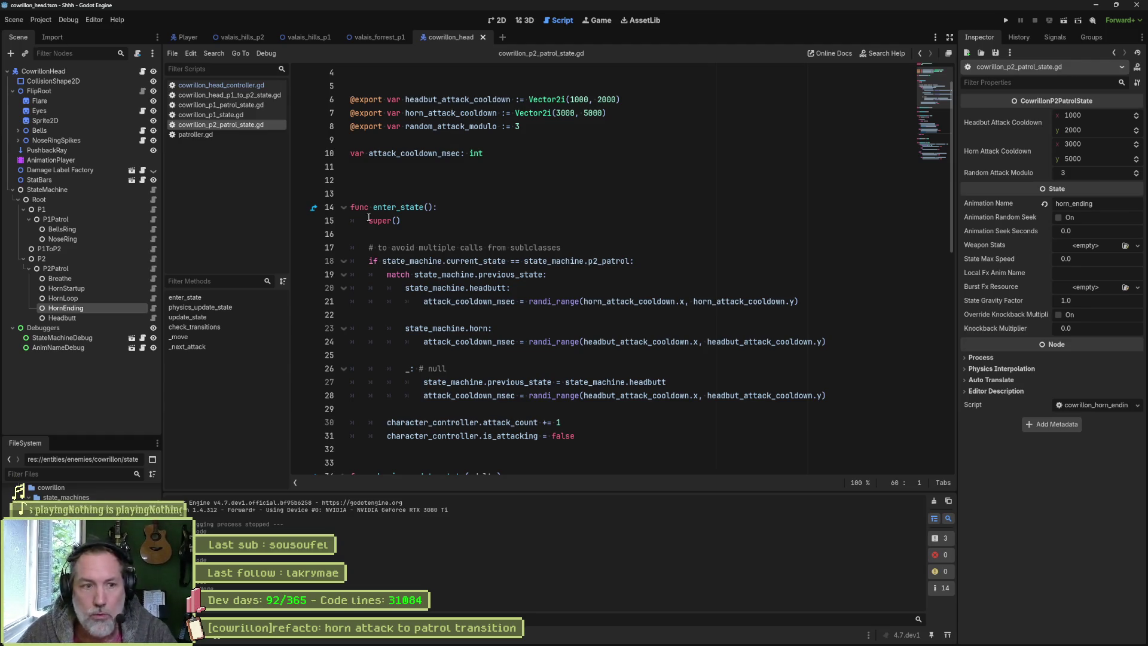
# - Select state_machine.horn in the patrol state script's previous-state check
pyautogui.scroll(3, 512, 275)
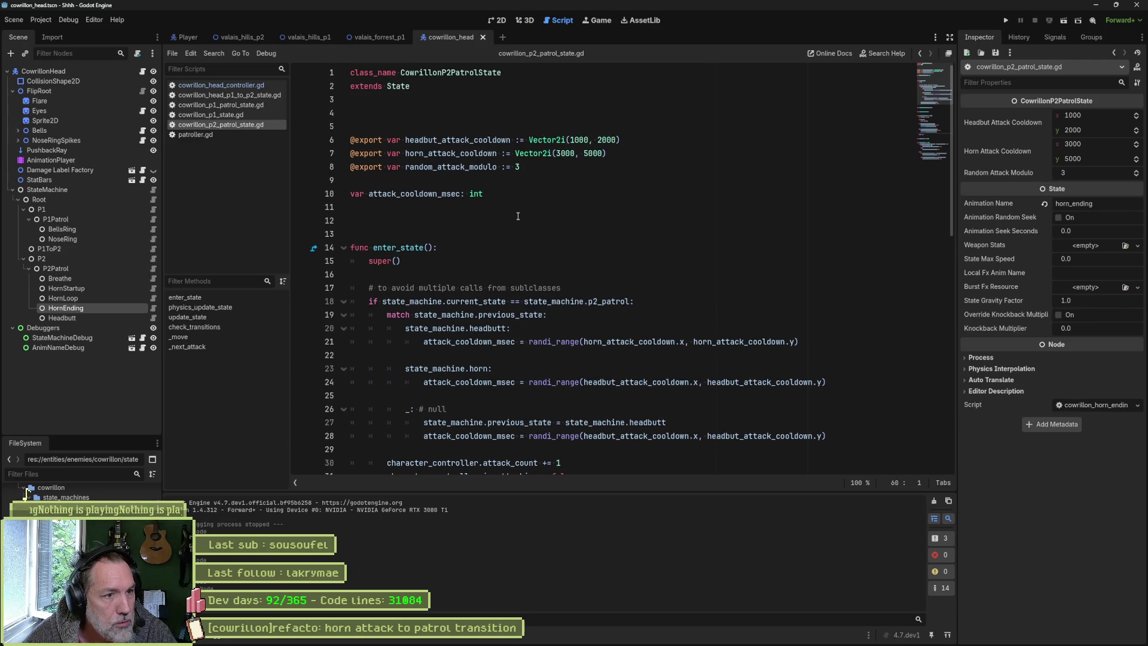
pyautogui.scroll(-2, 518, 216)
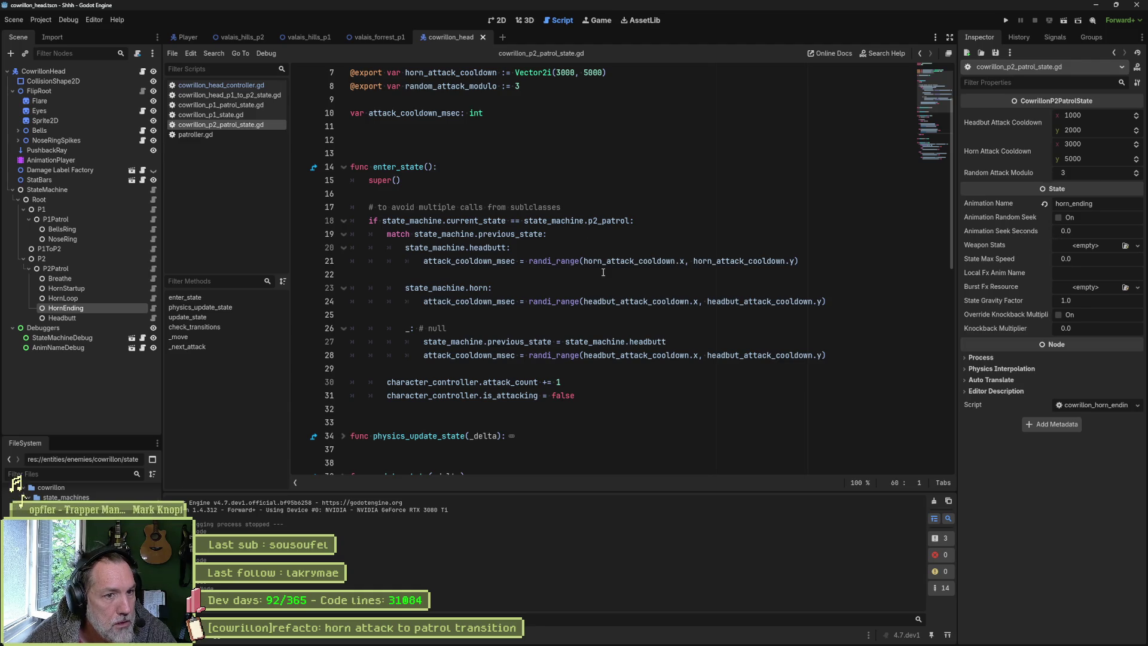
pyautogui.doubleClick(484, 289)
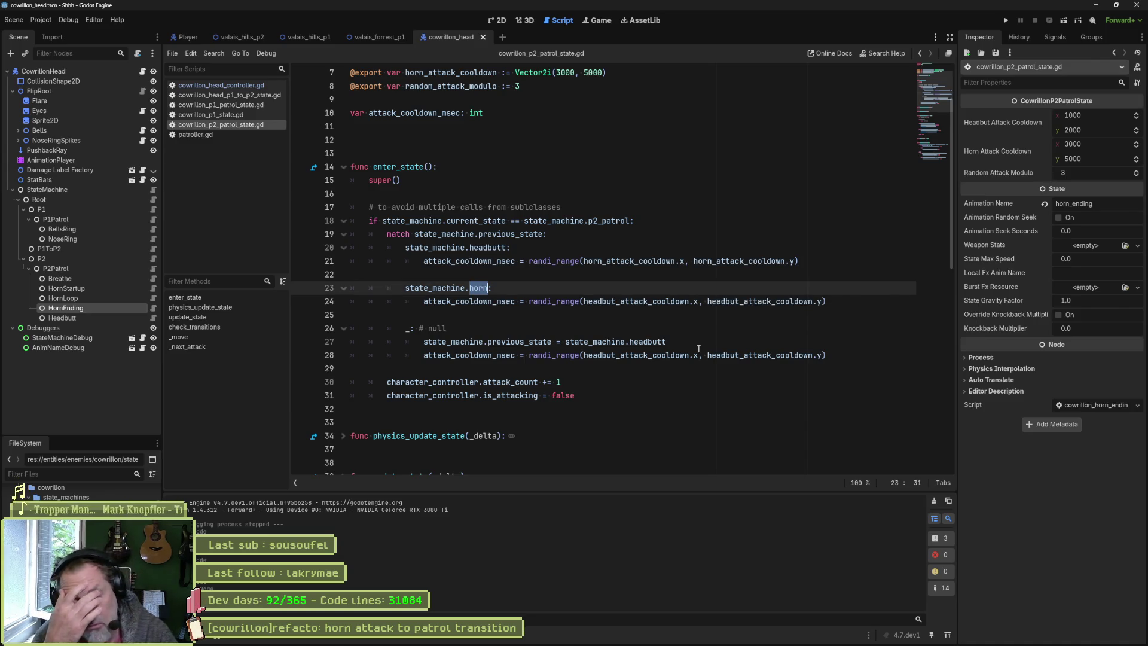
pyautogui.scroll(-9, 692, 335)
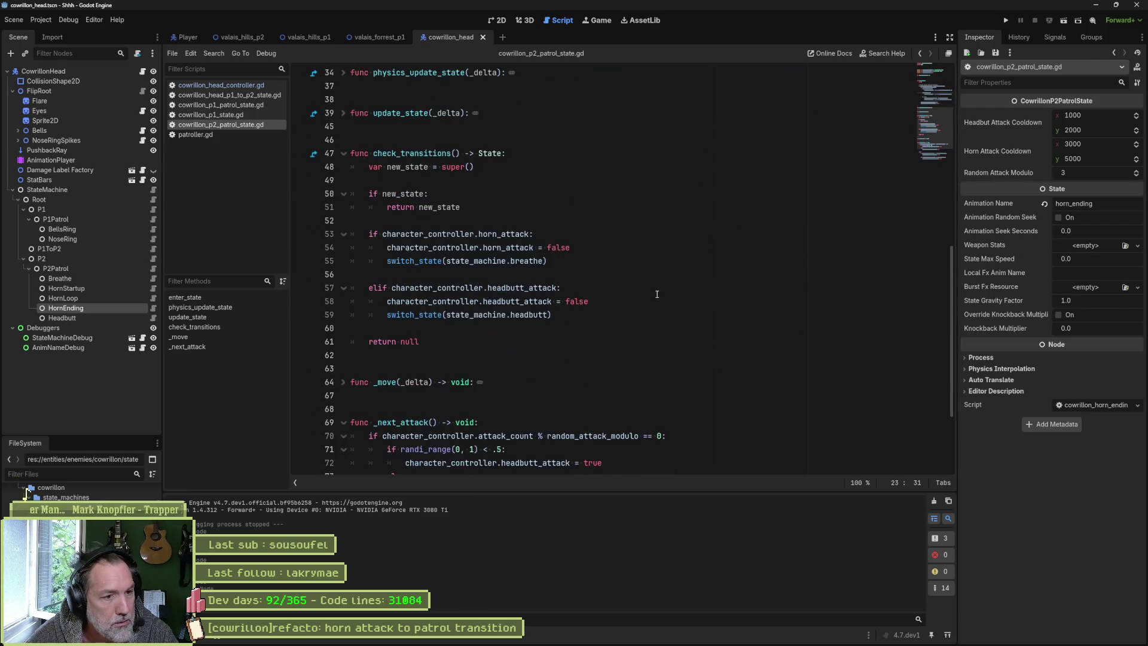
pyautogui.scroll(-3, 657, 296)
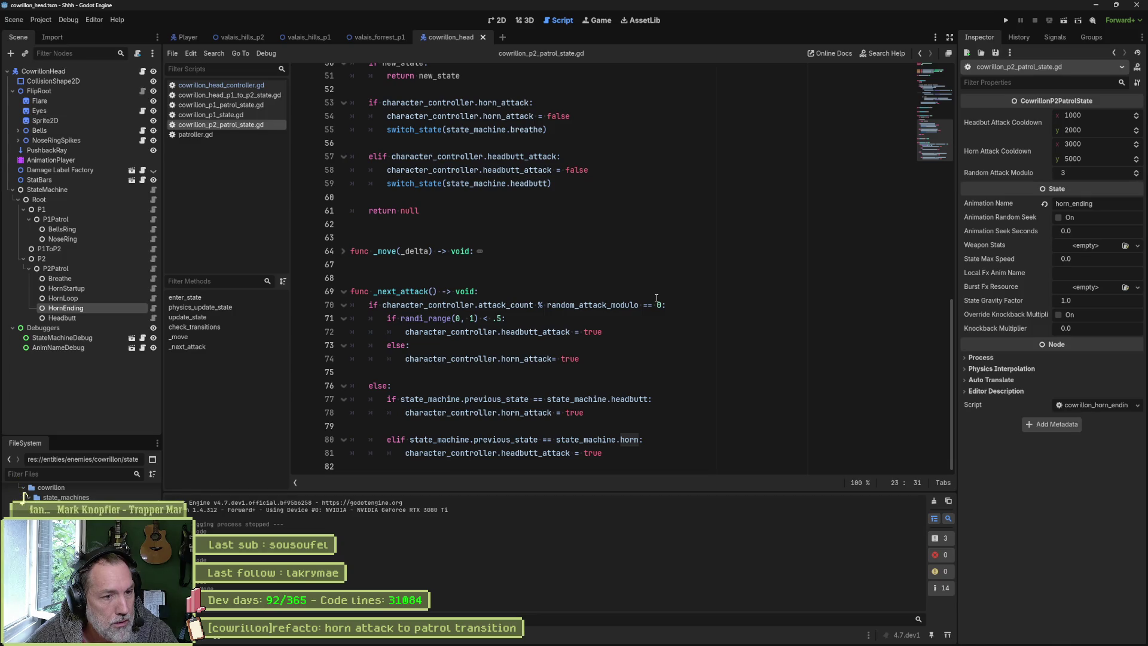
pyautogui.scroll(9, 657, 298)
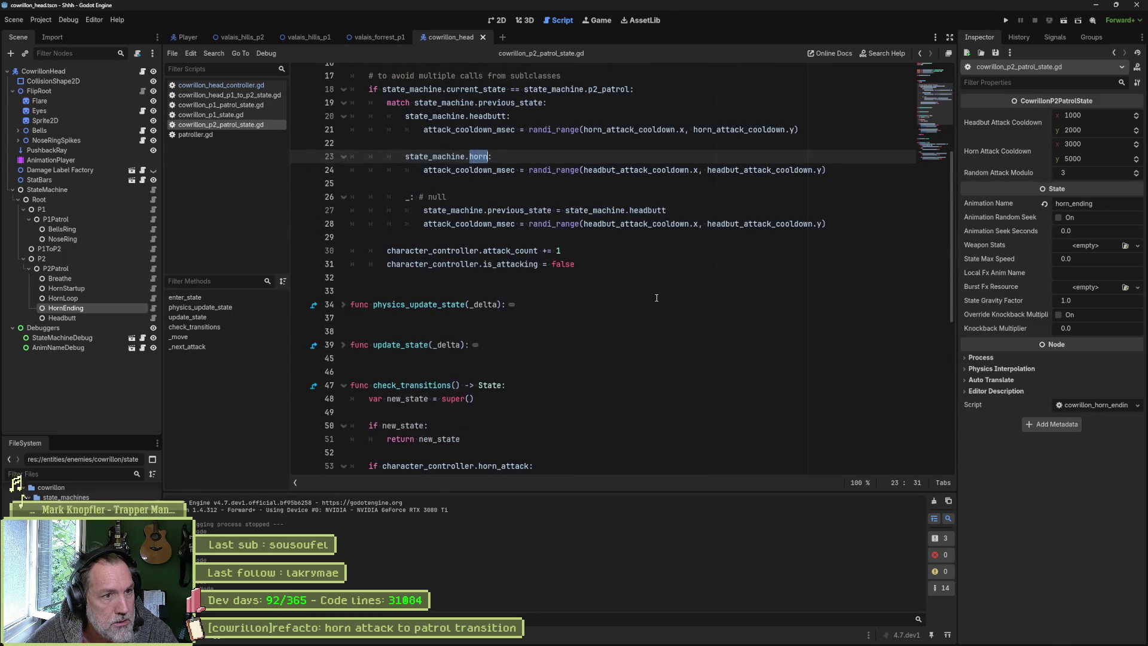
pyautogui.moveTo(408, 158); pyautogui.dragTo(489, 157)
pyautogui.hotkey('ctrl', 'c')
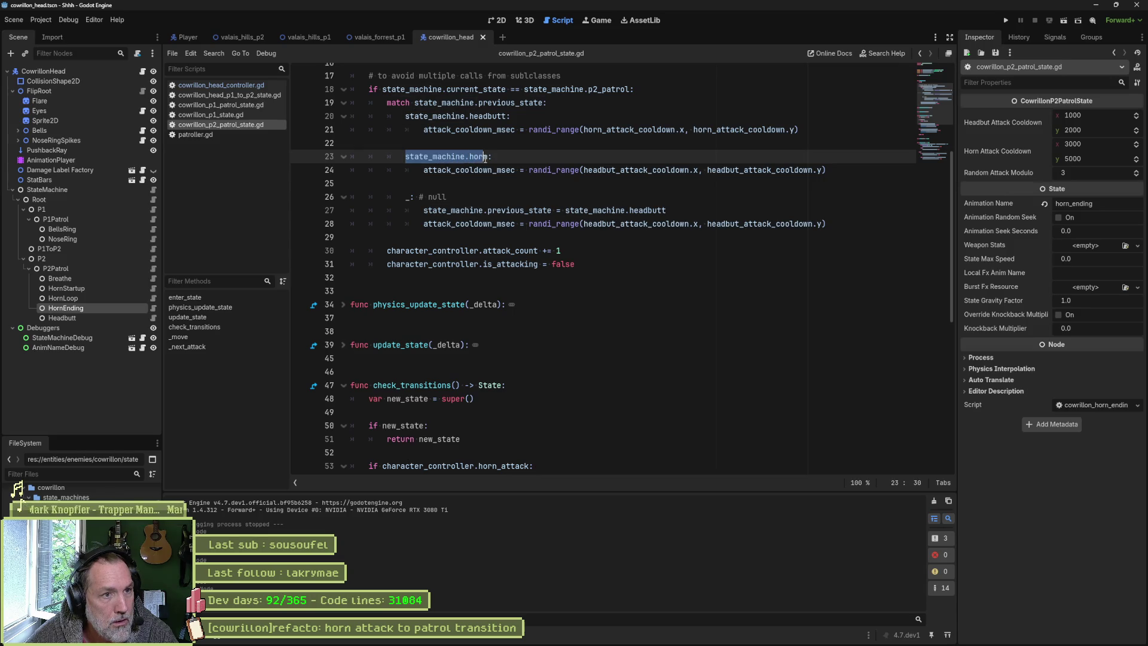
# - Replace all 3 project matches of state_machine.horn with state_machine.horn_startup
pyautogui.hotkey('ctrl', 'shift', 'r')
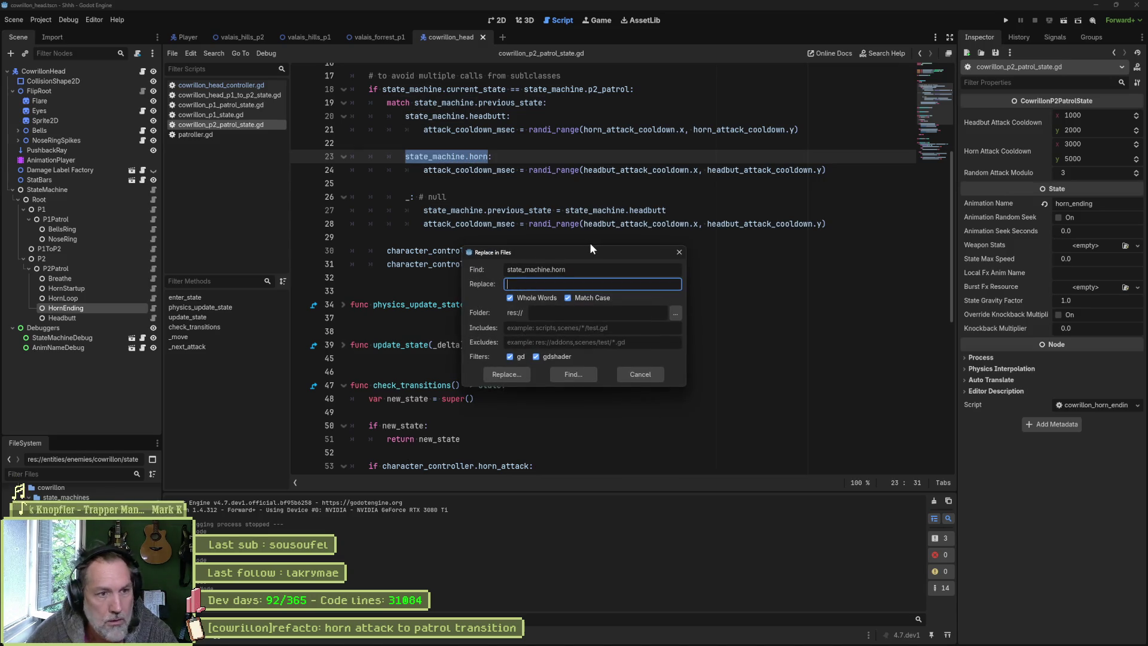
pyautogui.hotkey('shift', 'Tab')
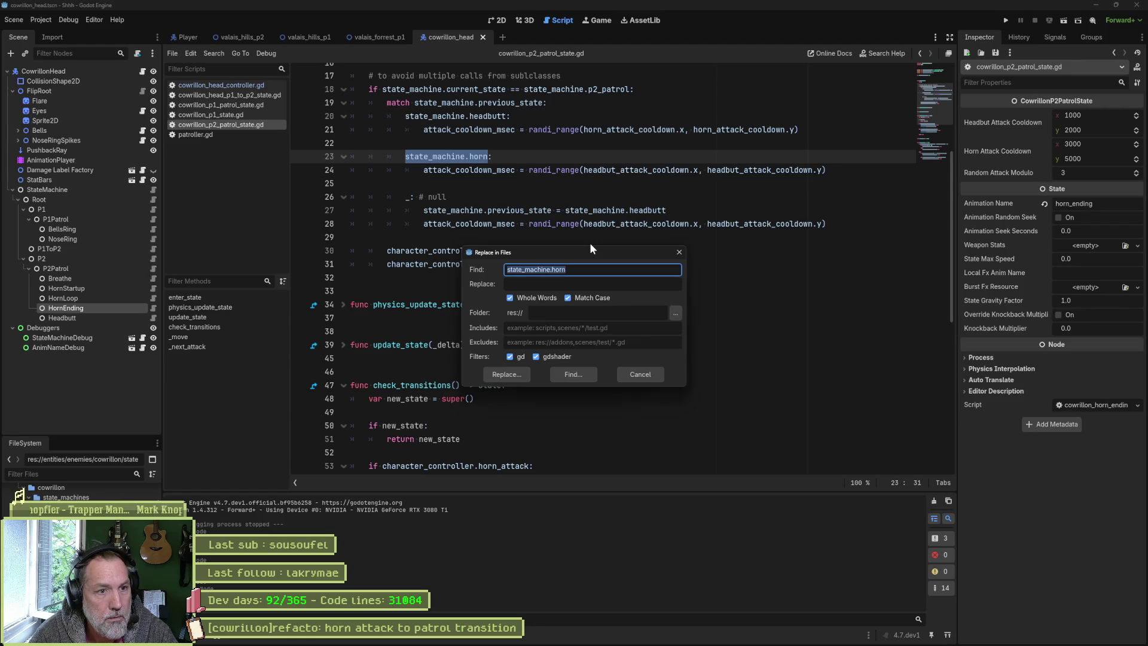
pyautogui.press('Tab')
pyautogui.hotkey('ctrl', 'v')
pyautogui.write('_startup')
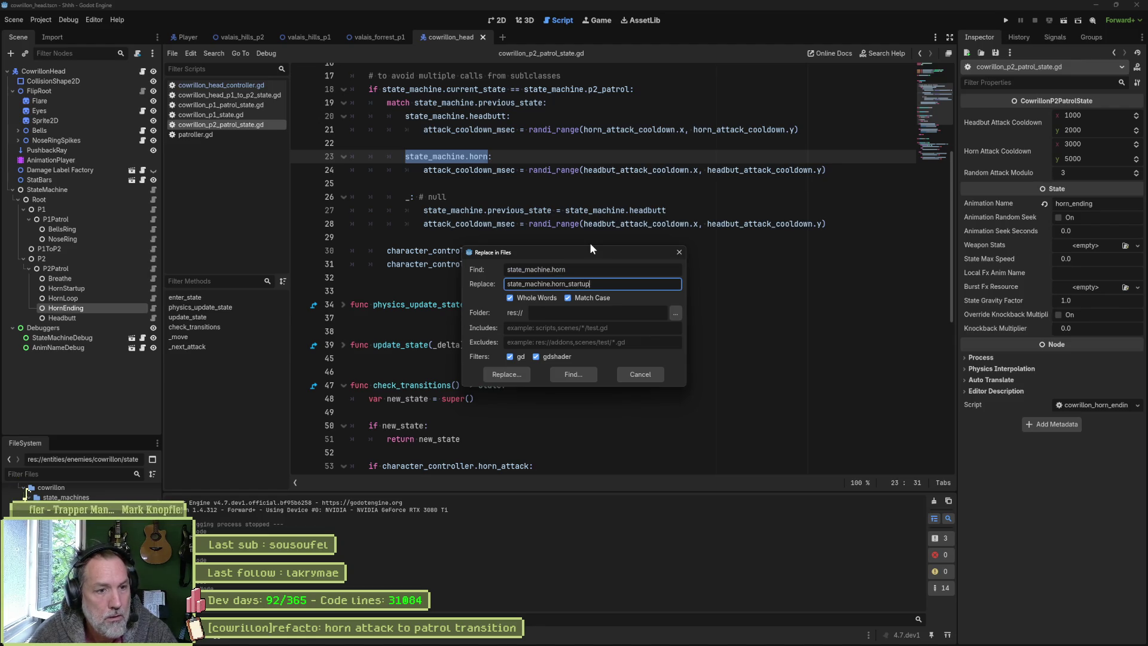
pyautogui.click(501, 375)
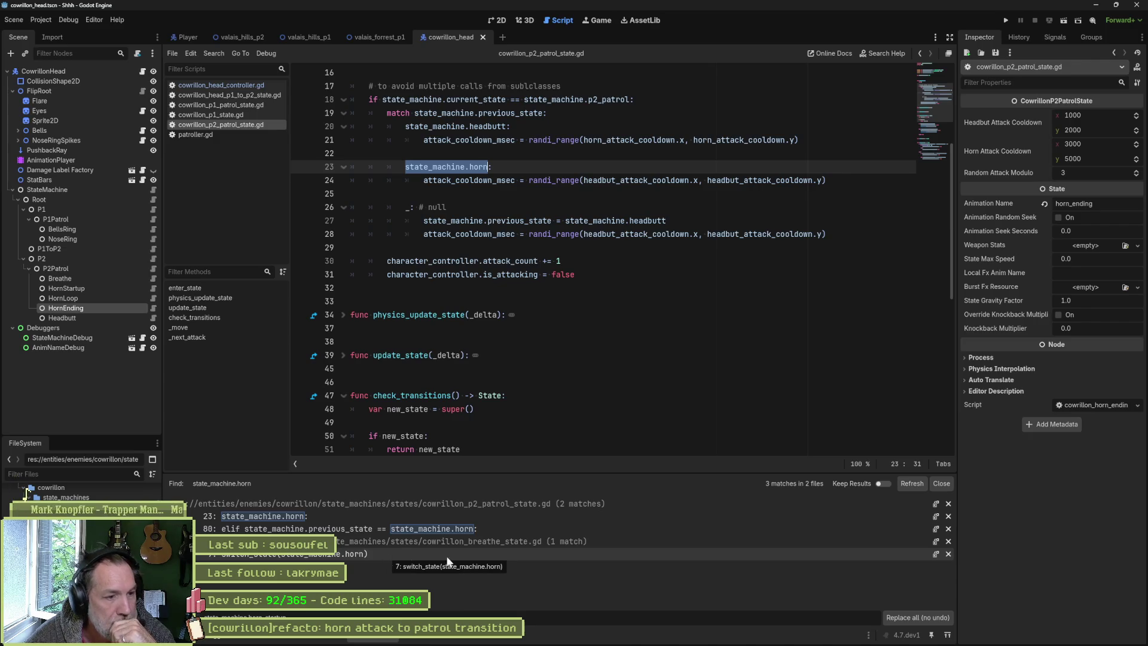
pyautogui.click(945, 619)
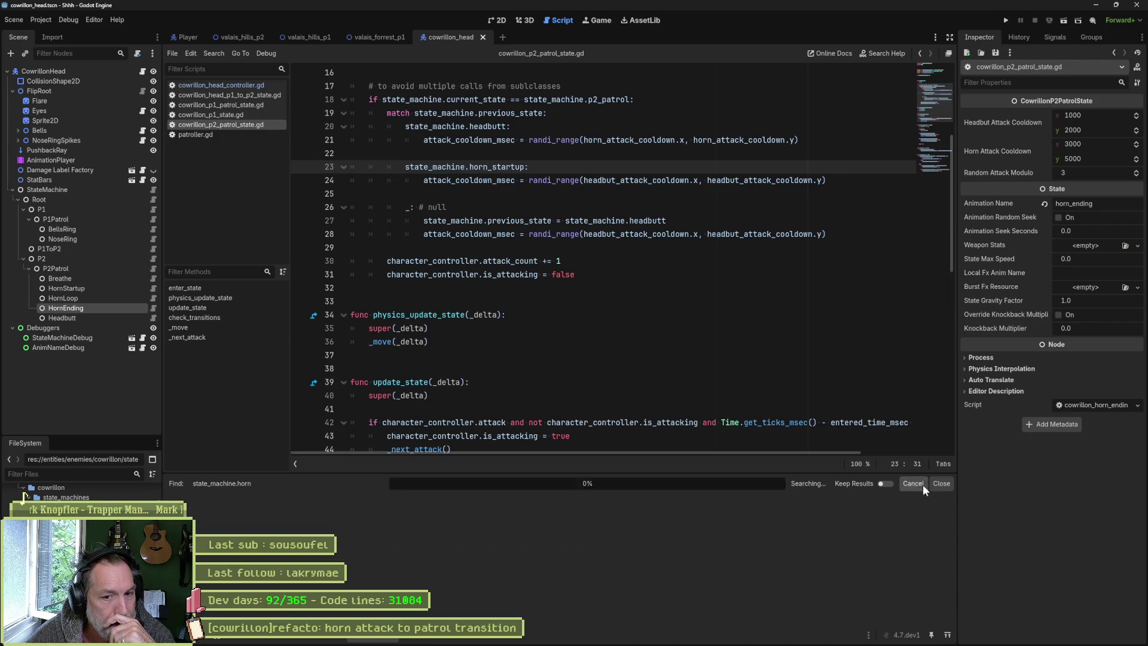
# - Close the search results and switch to the valais_forrest_p1 scene
pyautogui.click(940, 483)
pyautogui.click(675, 297)
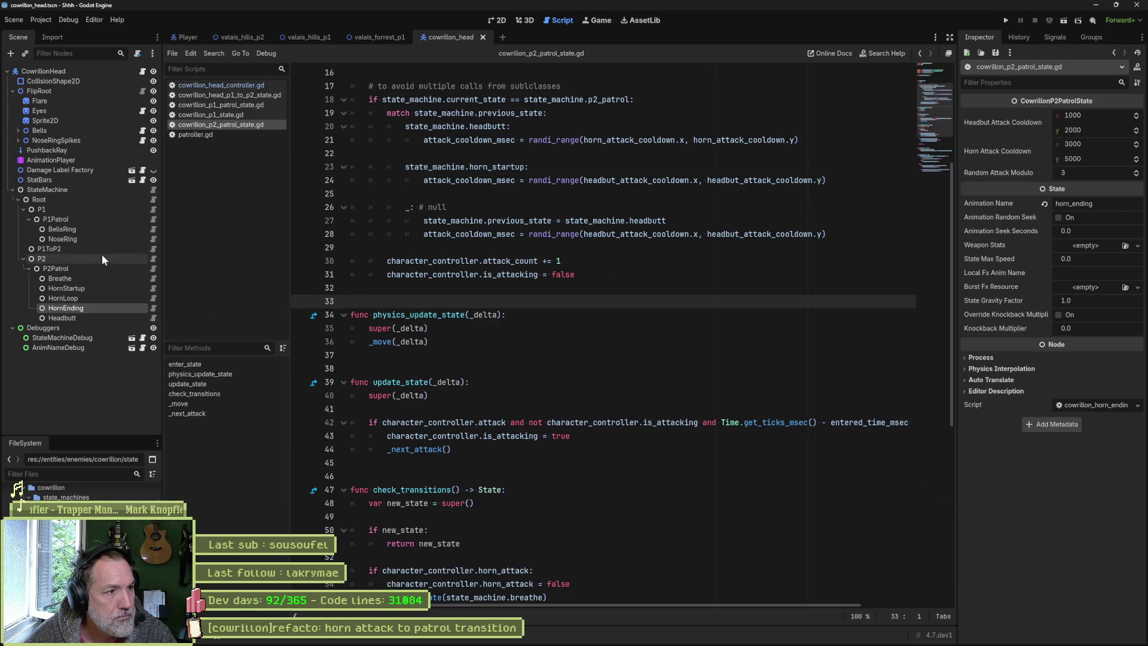
pyautogui.click(371, 38)
pyautogui.click(683, 361)
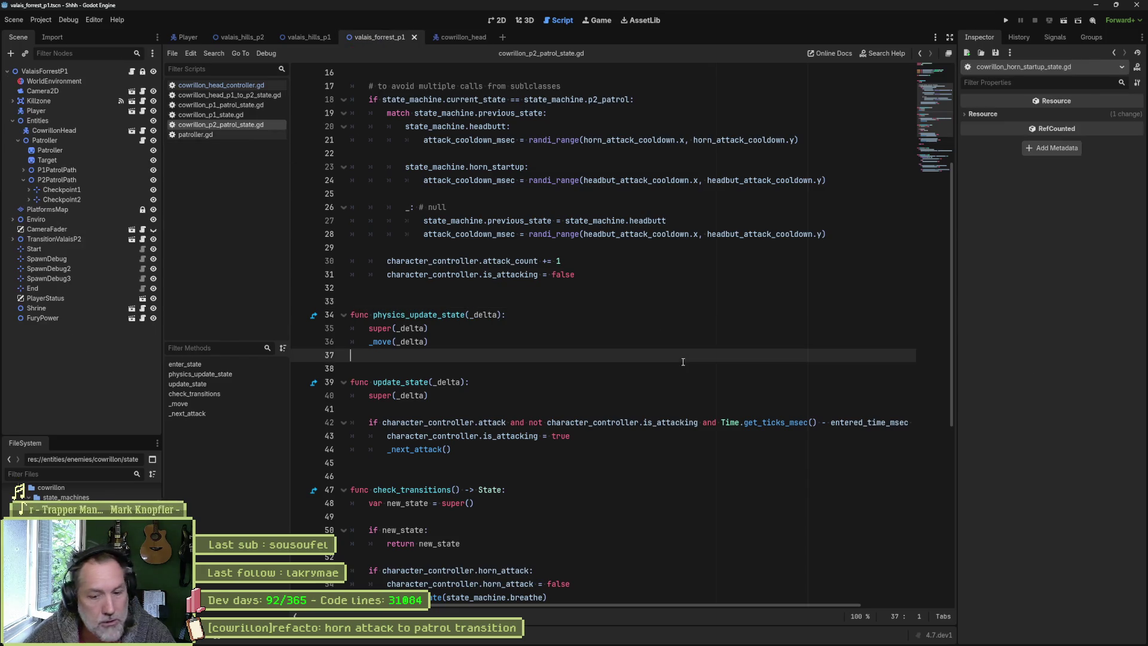
# - Run and stop the forest scene twice to watch the boss enter HornLoop
pyautogui.press('F6')
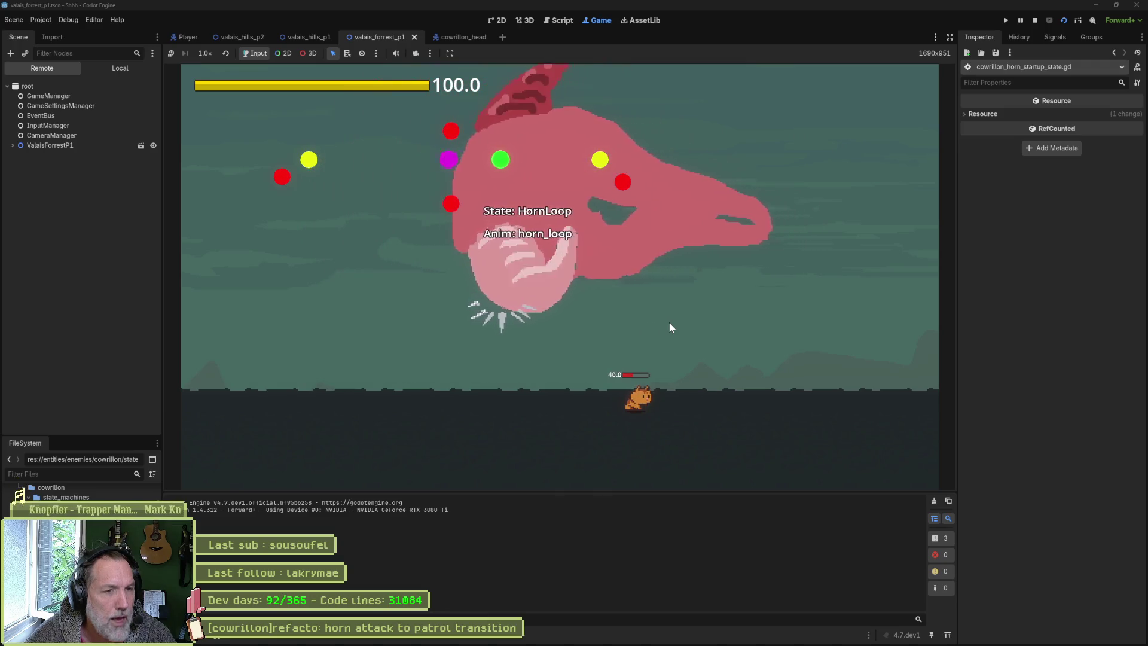
pyautogui.press('F8')
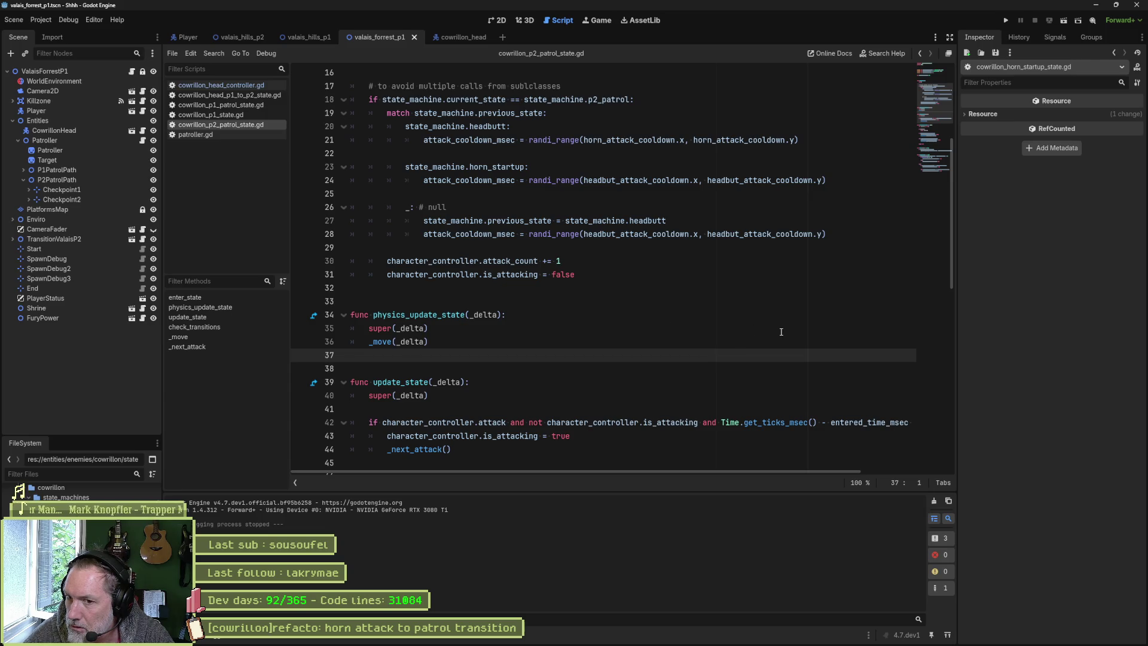
pyautogui.click(789, 305)
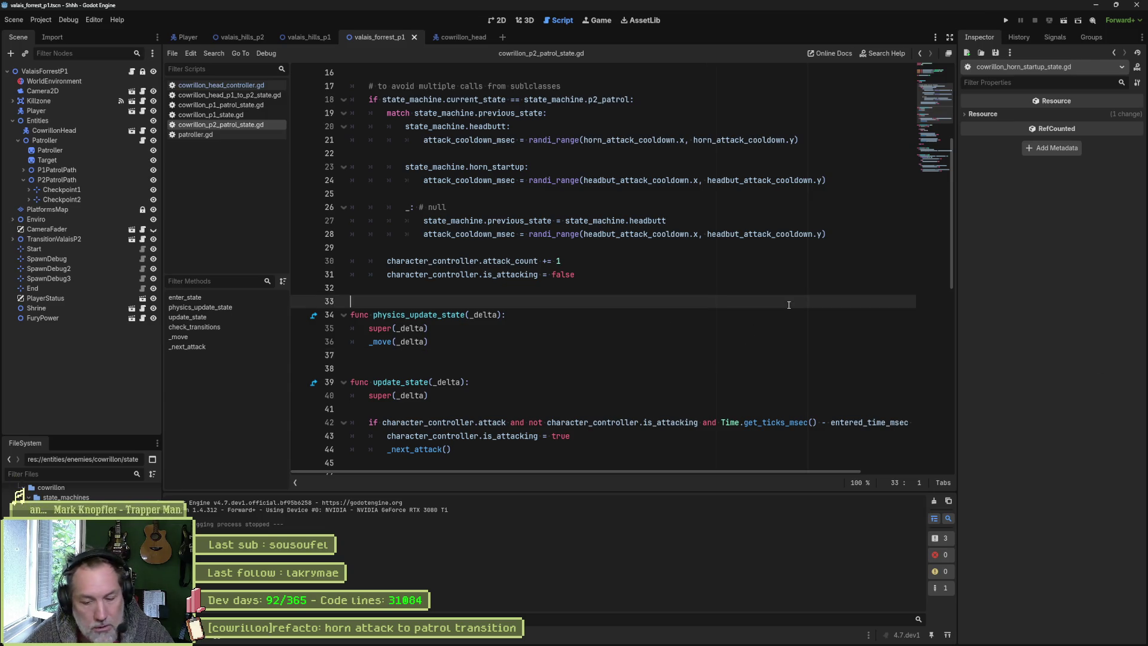
pyautogui.press('F6')
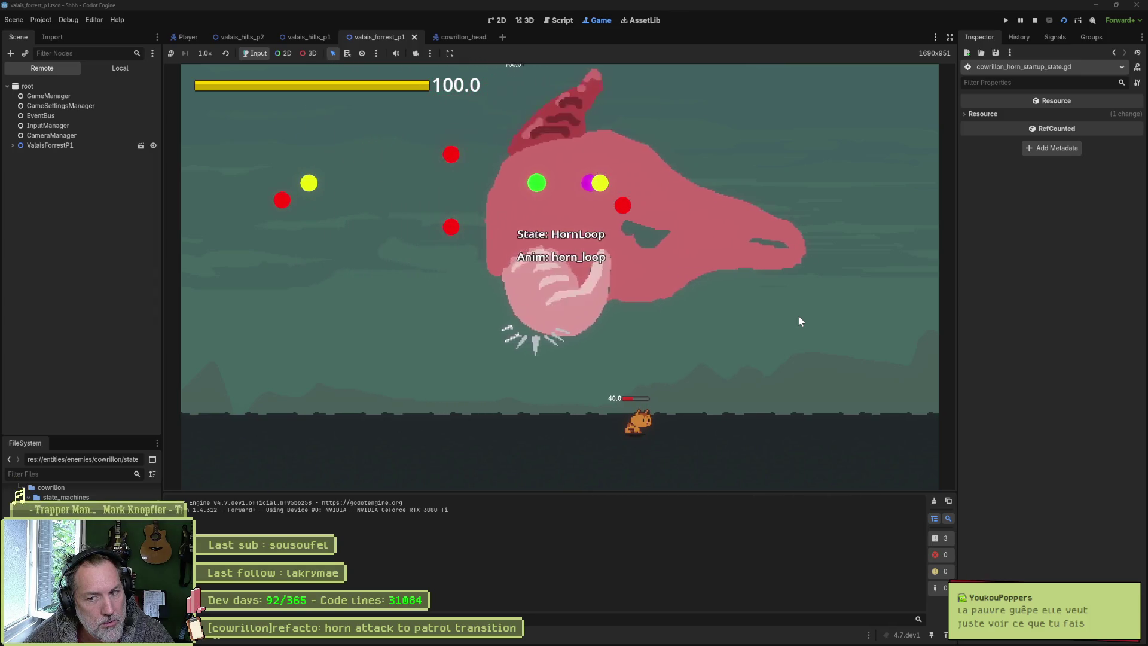
pyautogui.press('F8')
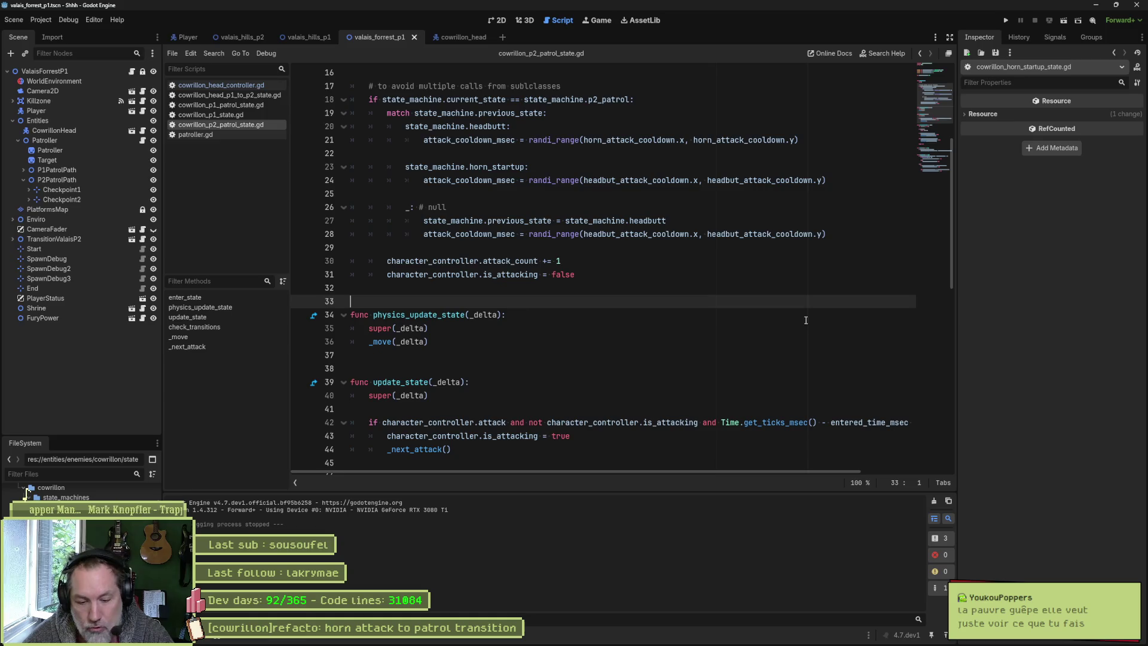
pyautogui.click(604, 275)
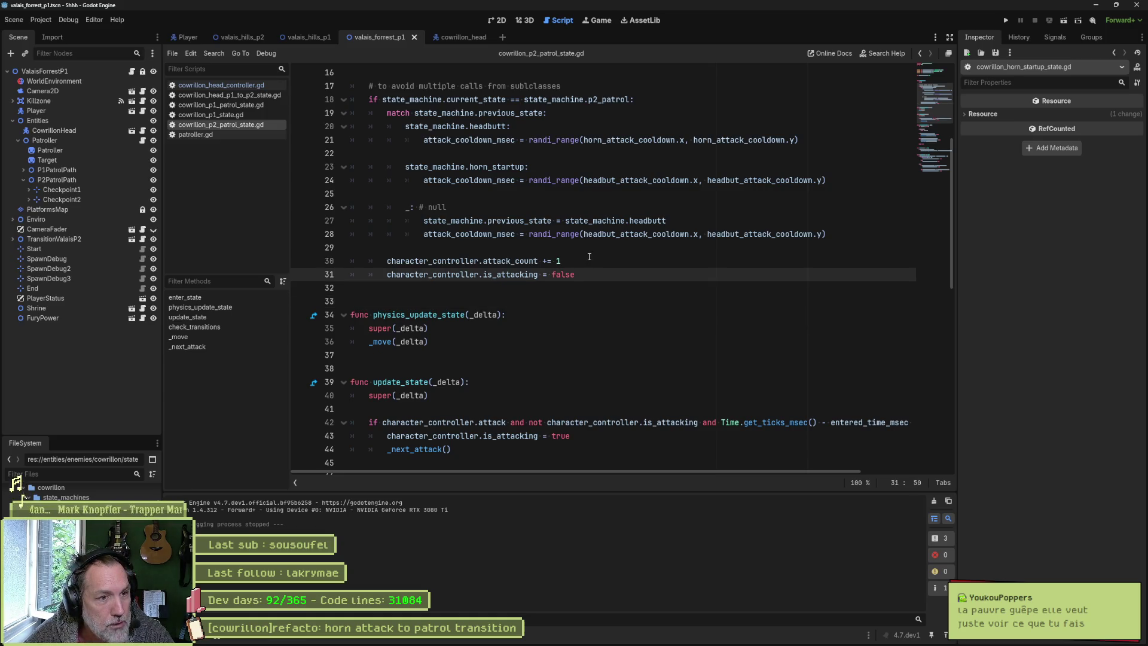
pyautogui.press('Up')
pyautogui.press('Up')
pyautogui.press('Home')
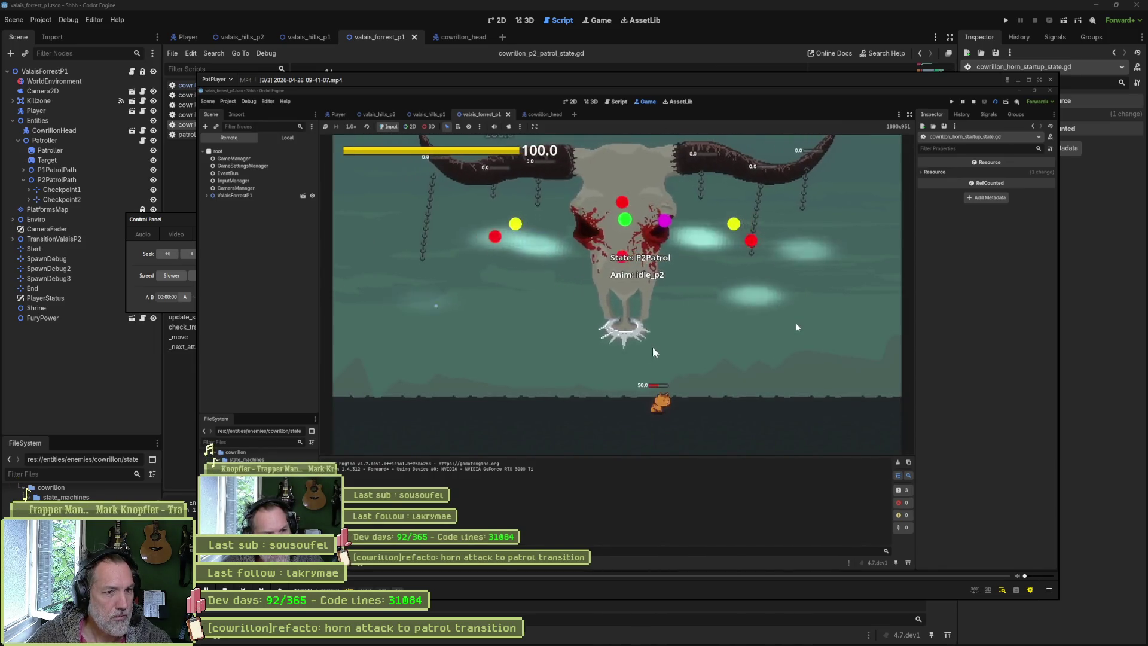
# - Pause and step the fight recording until the boss moves from Breathe into HornStartup
pyautogui.press('space')
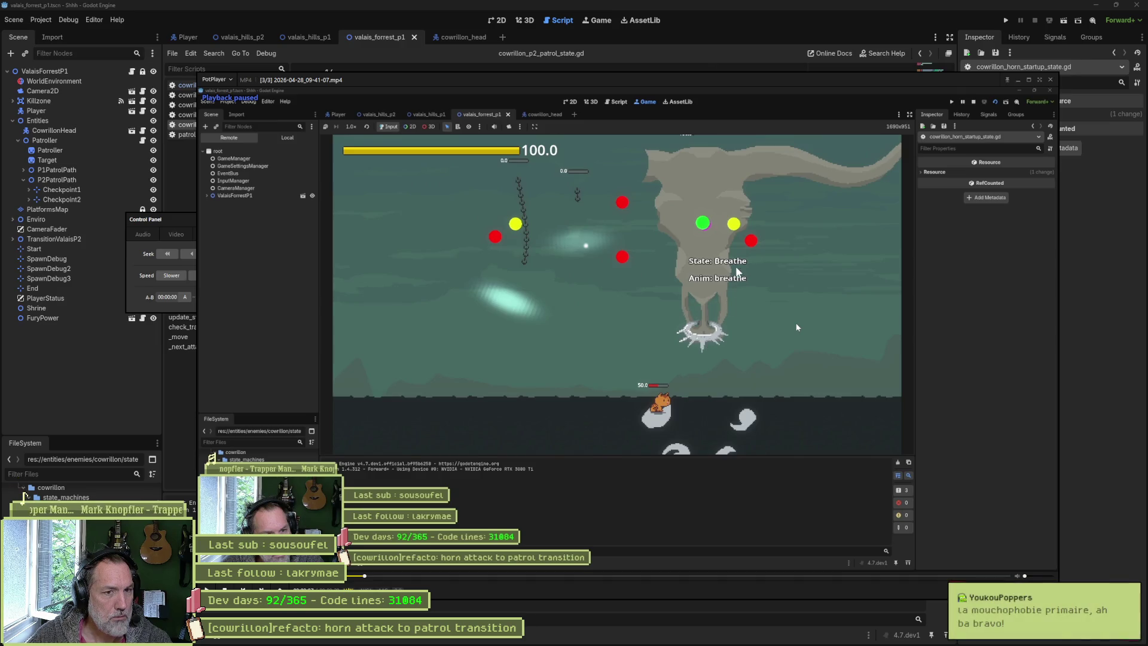
pyautogui.press('space')
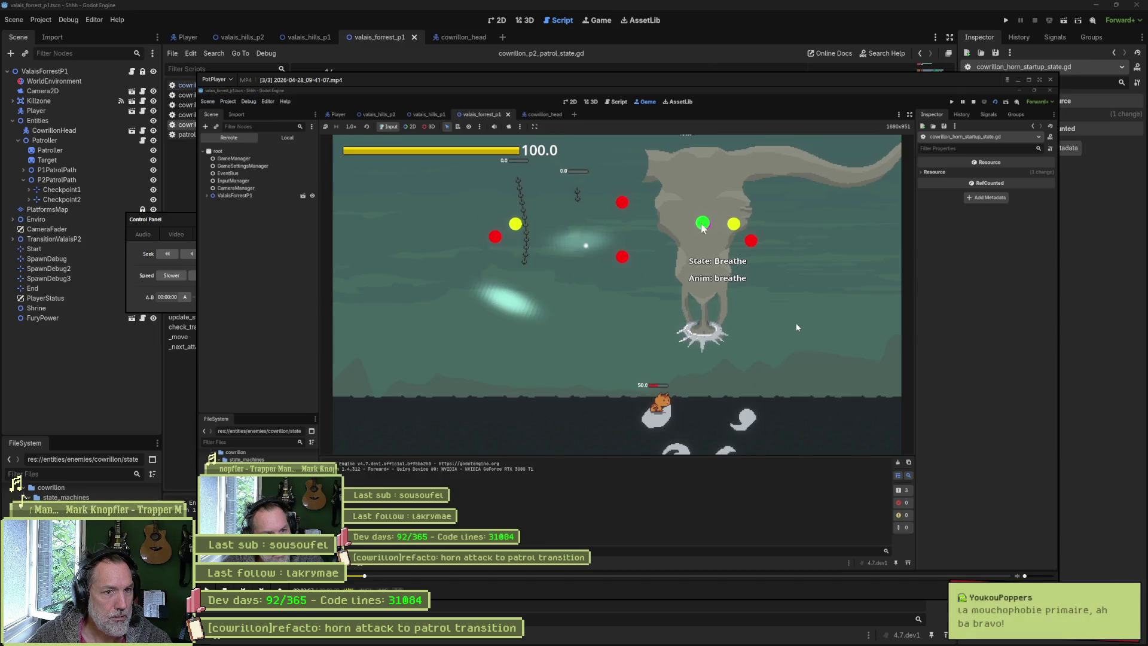
pyautogui.press('space')
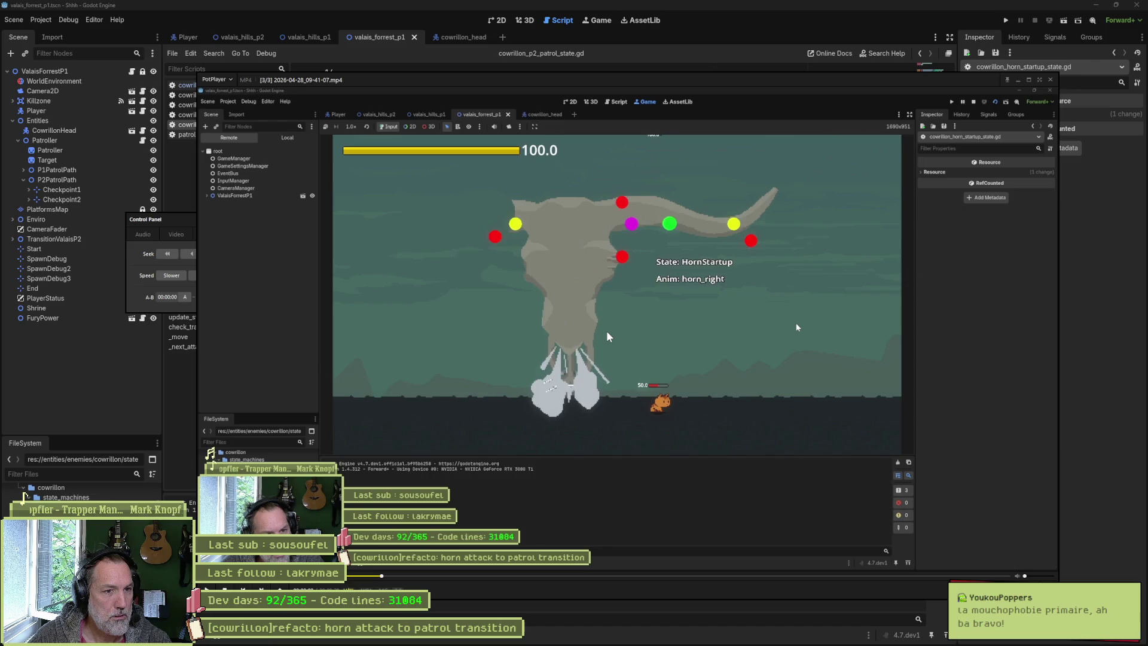
pyautogui.press('space')
pyautogui.press('space')
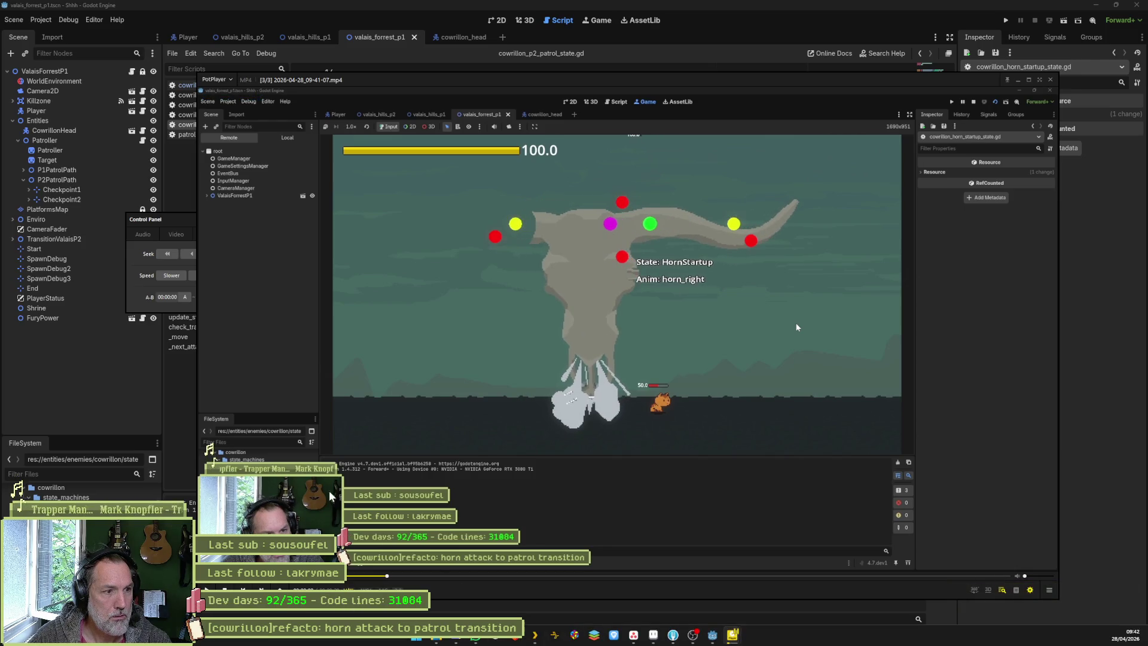
pyautogui.hotkey('alt', 'Tab')
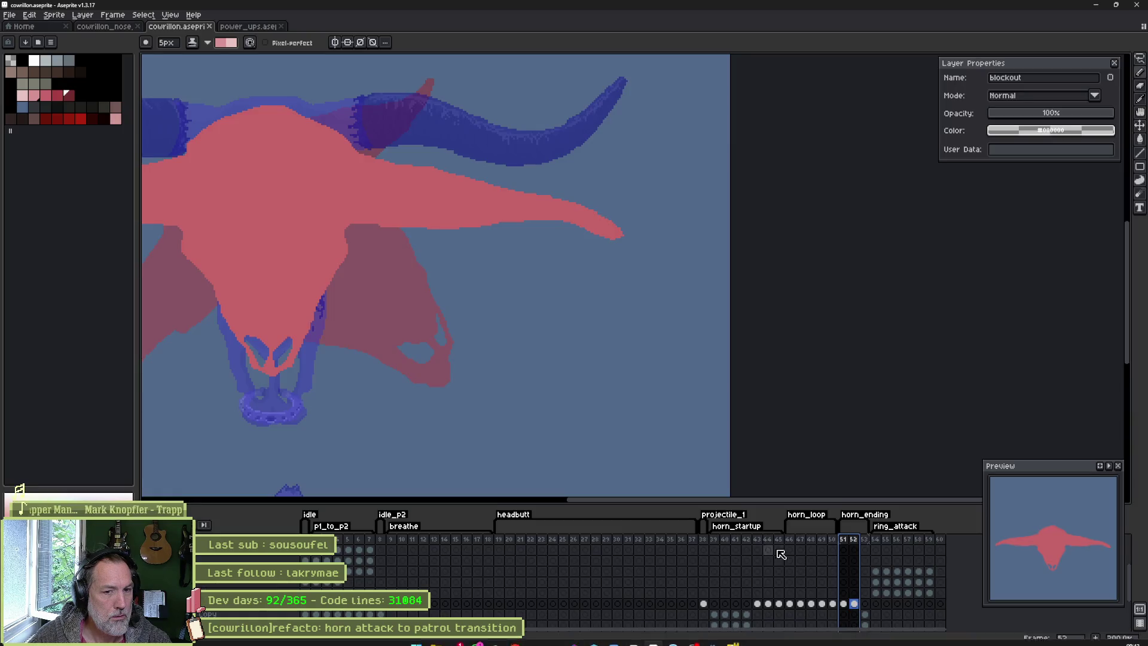
# - Select frames 39–45 of the cowrillon animation and check the breathe tag's properties
pyautogui.moveTo(716, 540); pyautogui.dragTo(771, 547)
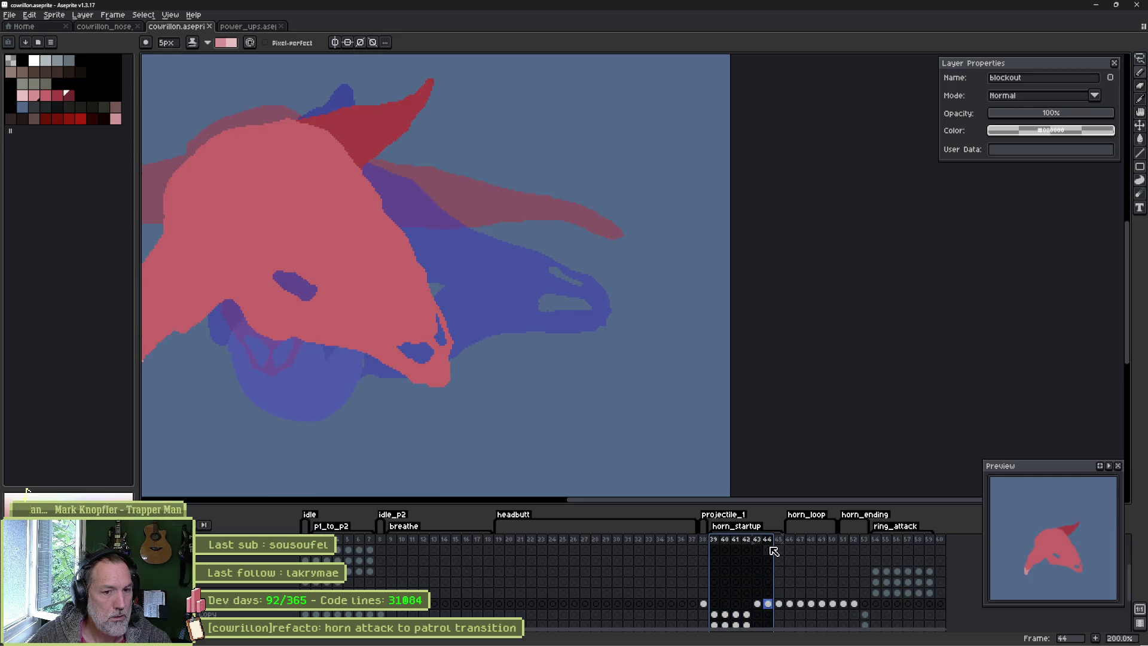
pyautogui.moveTo(773, 551); pyautogui.dragTo(780, 549)
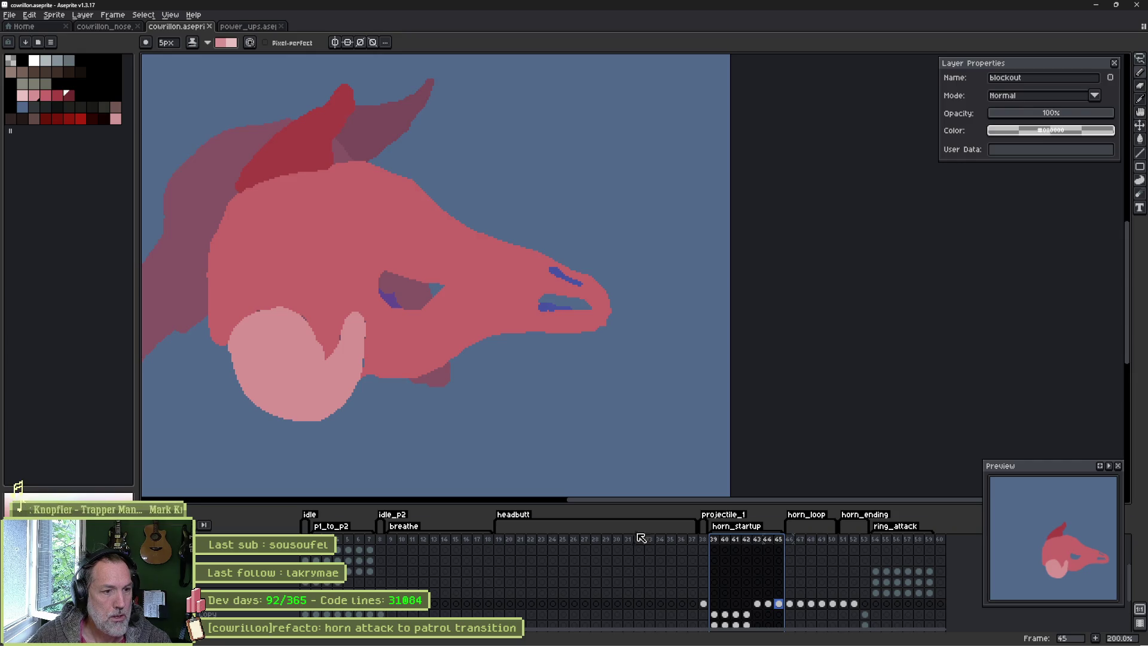
pyautogui.doubleClick(417, 527)
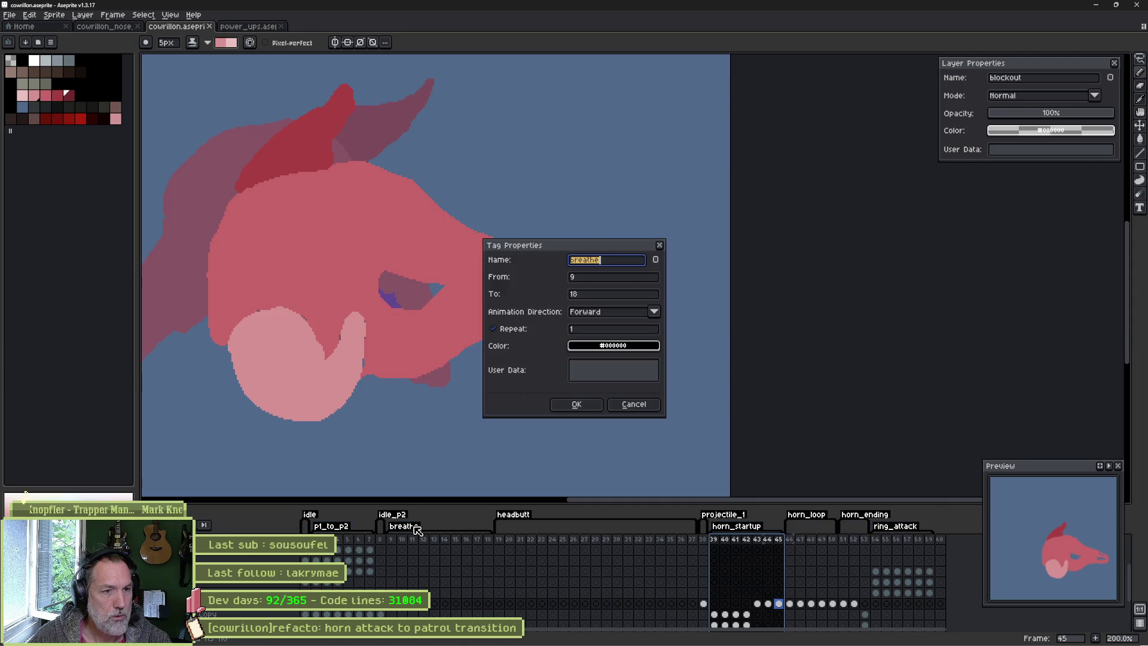
pyautogui.click(583, 405)
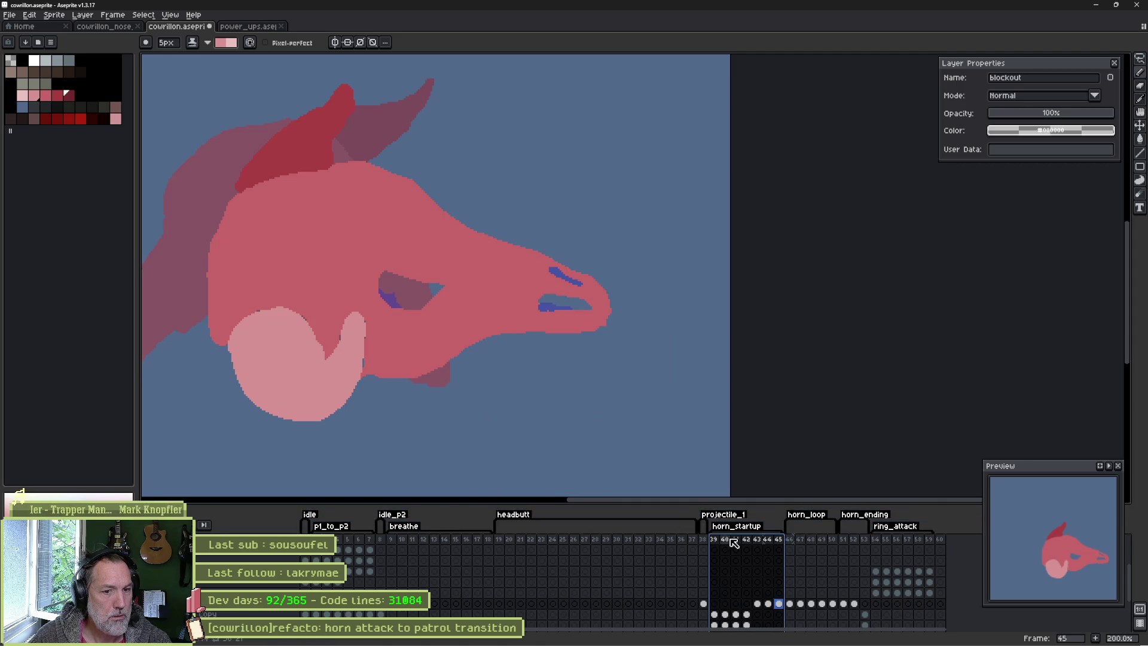
pyautogui.moveTo(691, 639)
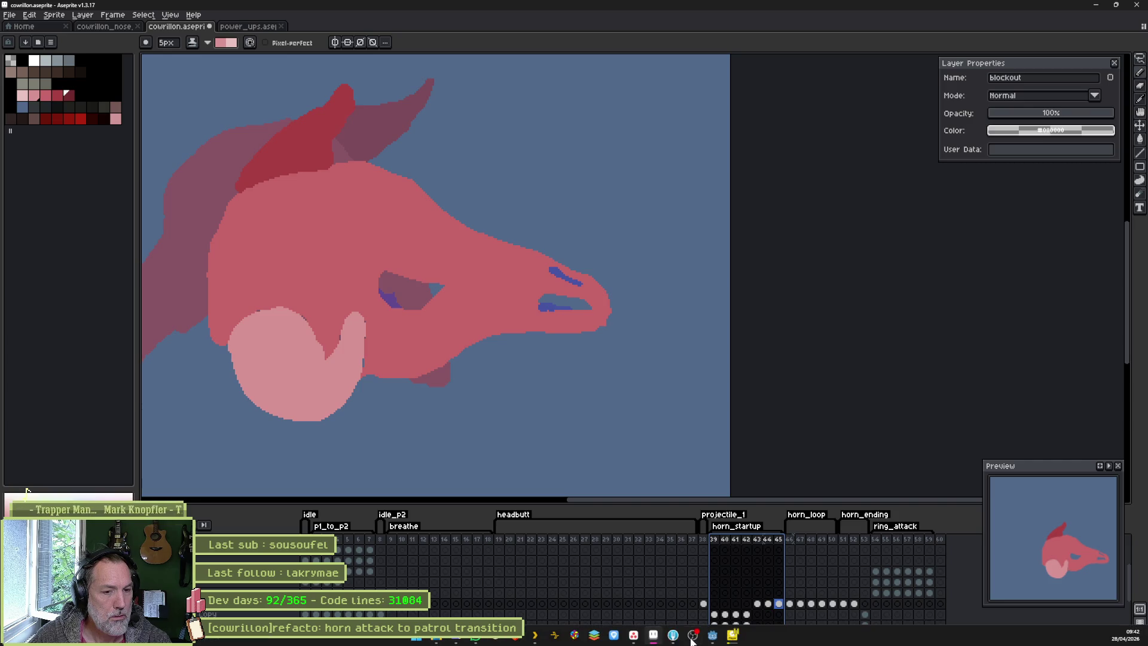
pyautogui.click(712, 635)
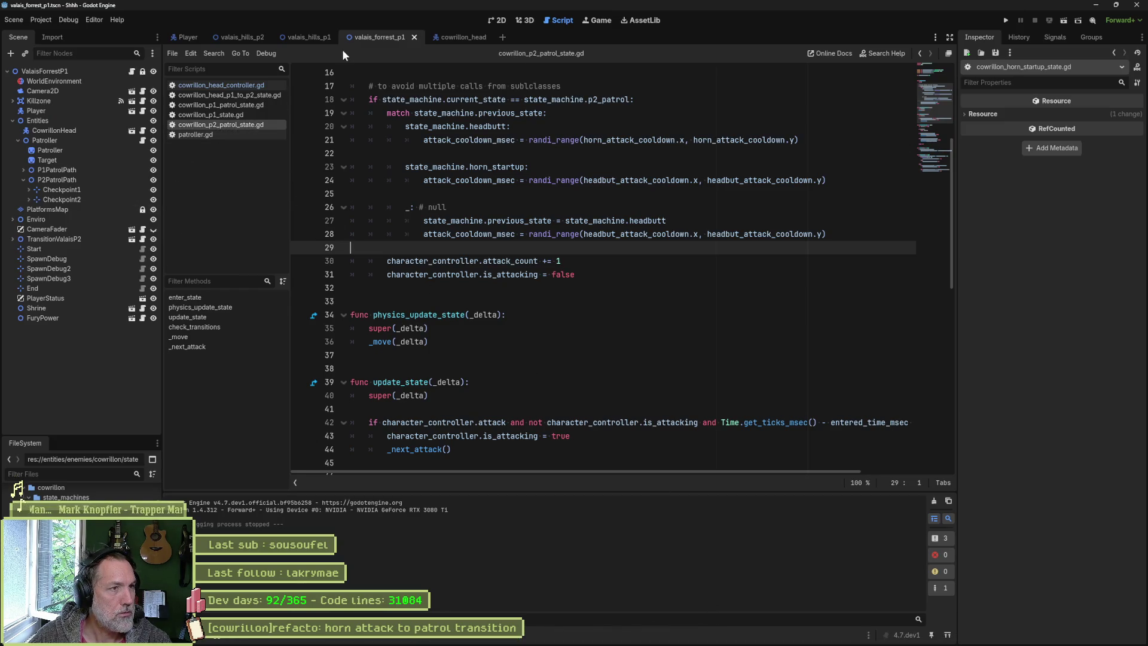
# - In the Cowrillon head scene, change HornStartup's animation from horn_right to horn_startup and save
pyautogui.click(452, 38)
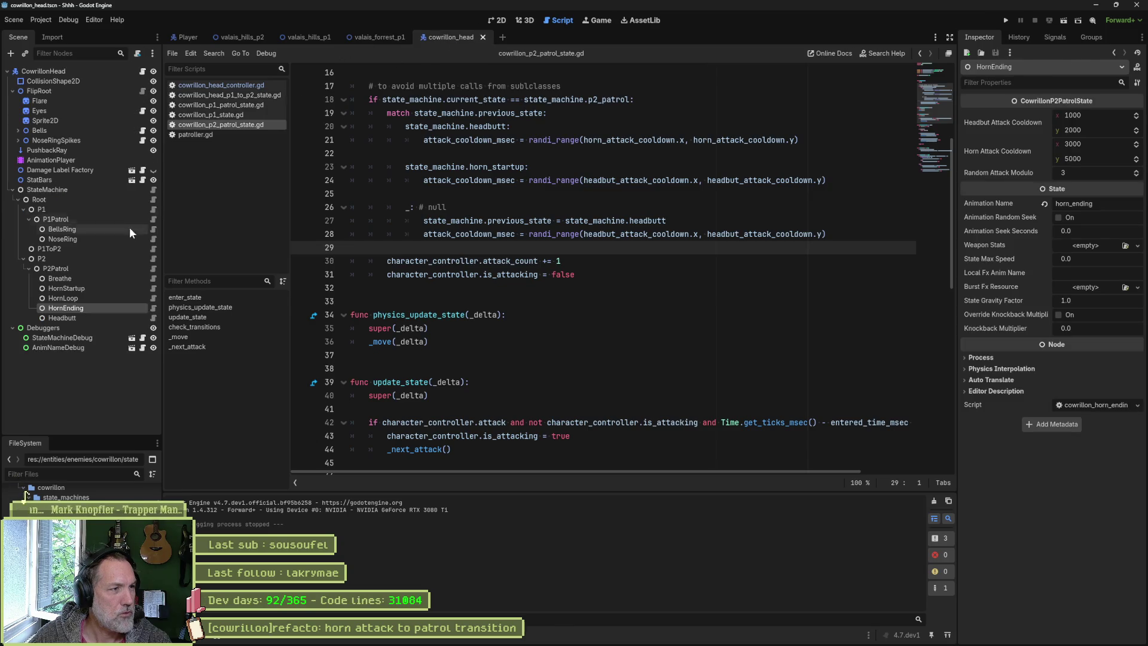
pyautogui.click(153, 278)
pyautogui.moveTo(491, 153); pyautogui.dragTo(543, 153)
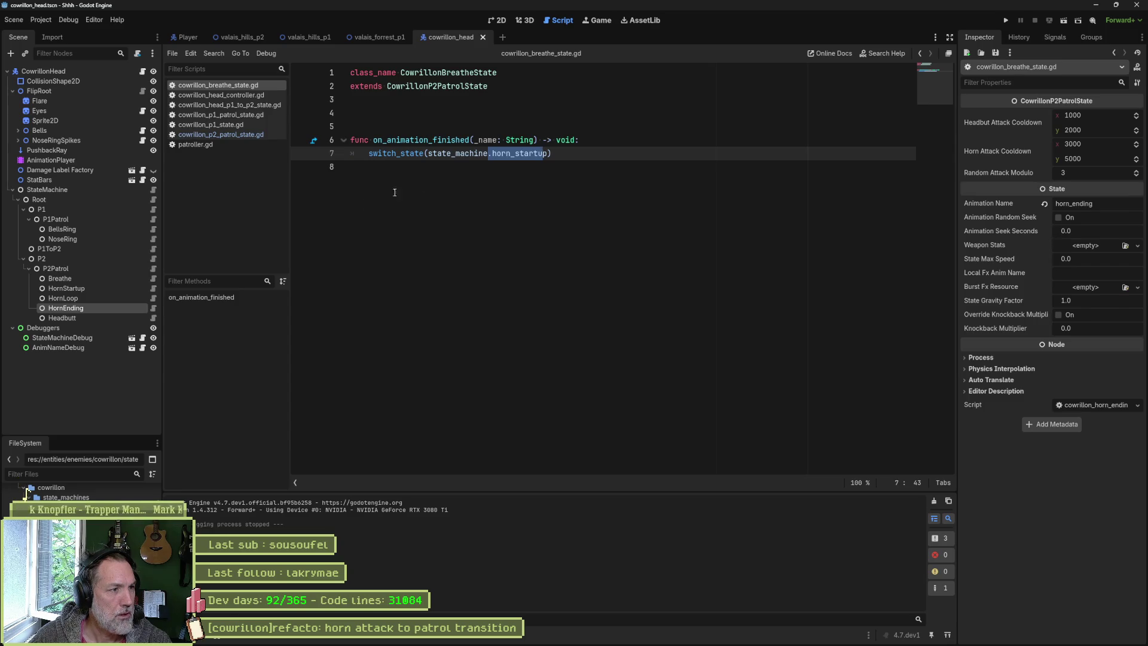
pyautogui.click(113, 288)
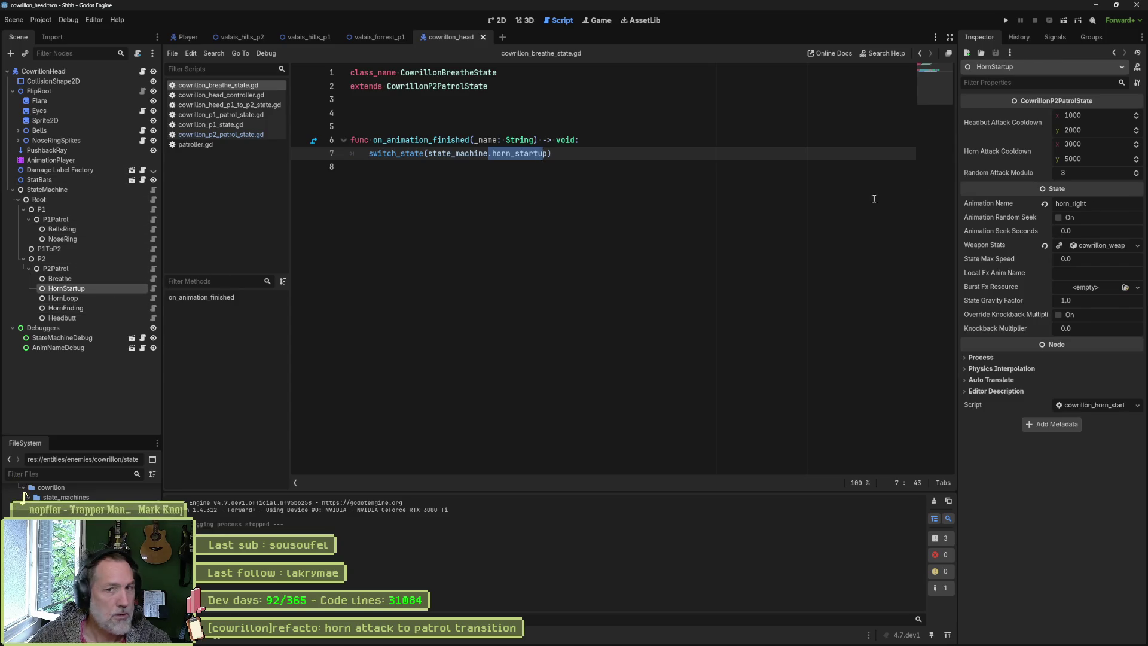
pyautogui.click(1113, 205)
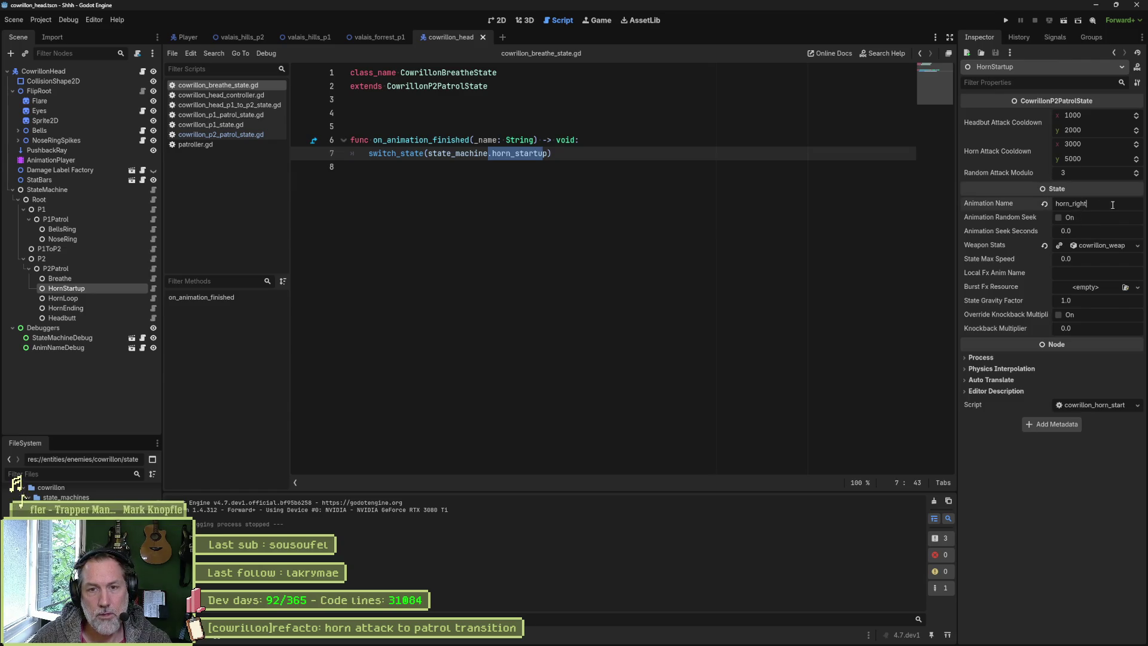
pyautogui.press('BackSpace')
pyautogui.press('BackSpace')
pyautogui.press('BackSpace')
pyautogui.write('startup')
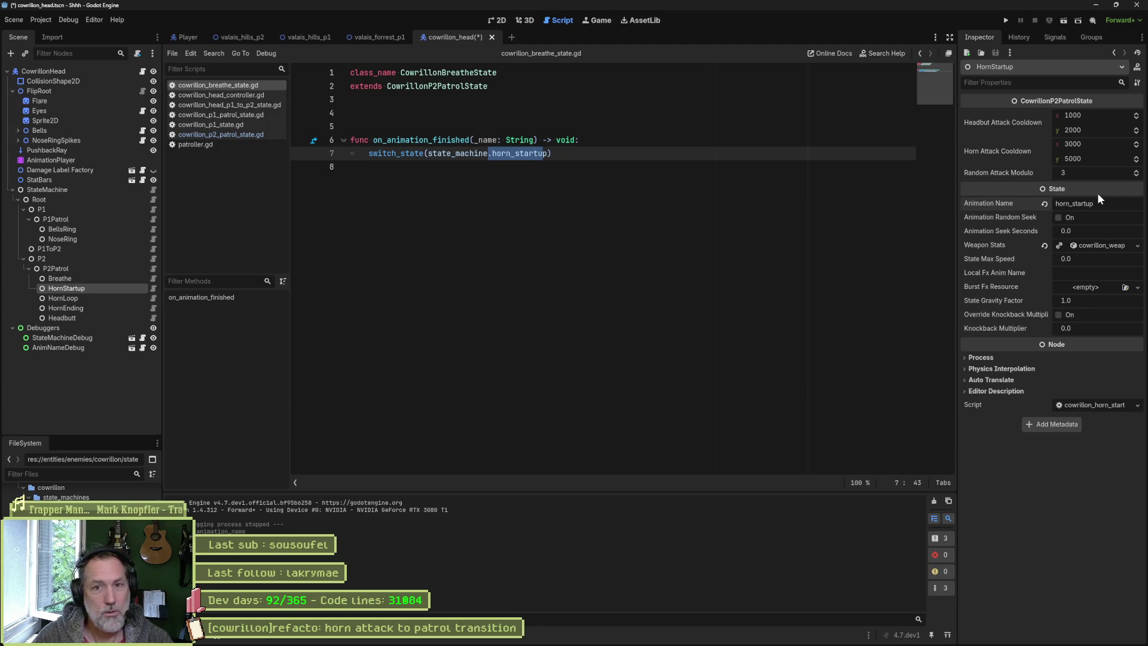
pyautogui.hotkey('ctrl', 's')
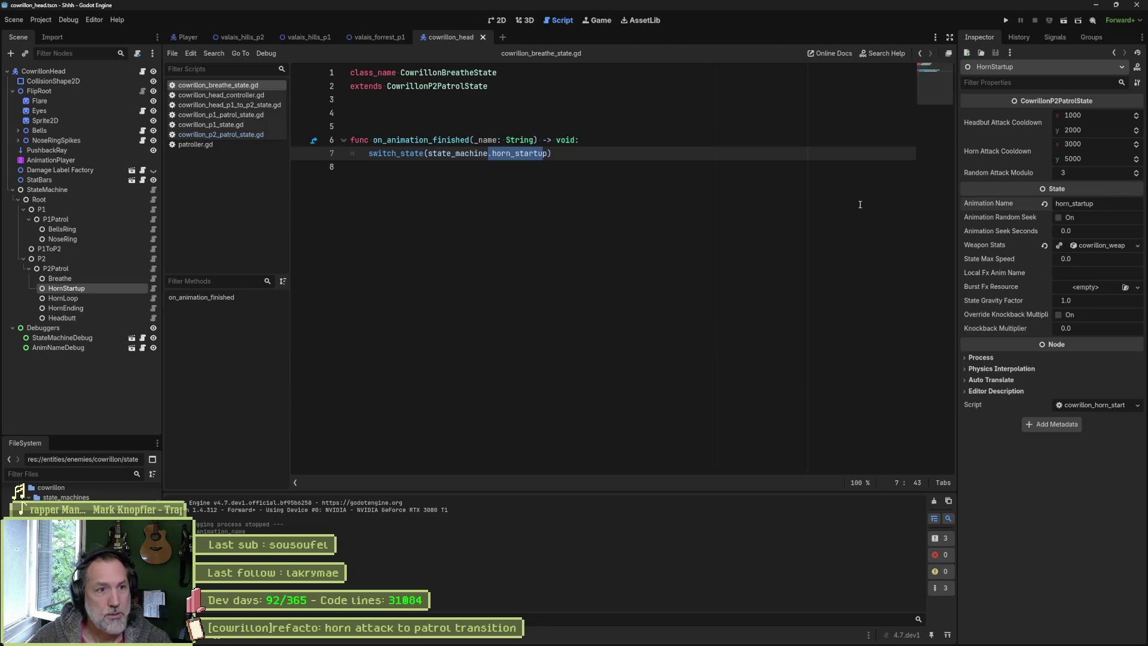
# - Recheck the HornStartup and Breathe state settings, then return to the forest level scene
pyautogui.click(105, 296)
pyautogui.click(110, 287)
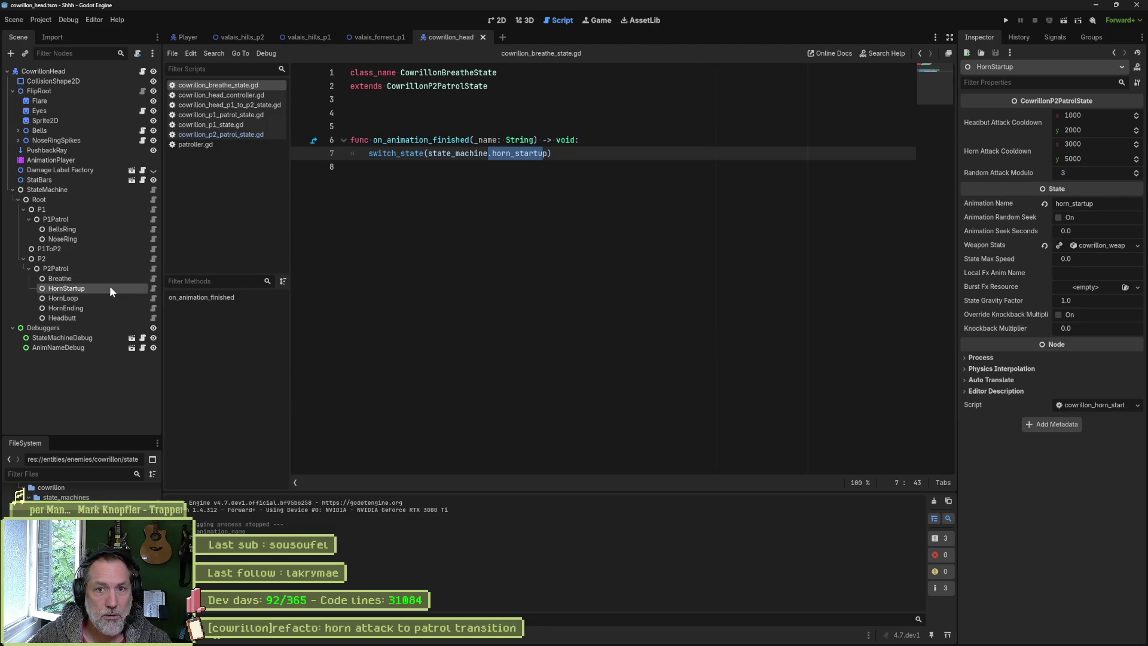
pyautogui.click(110, 278)
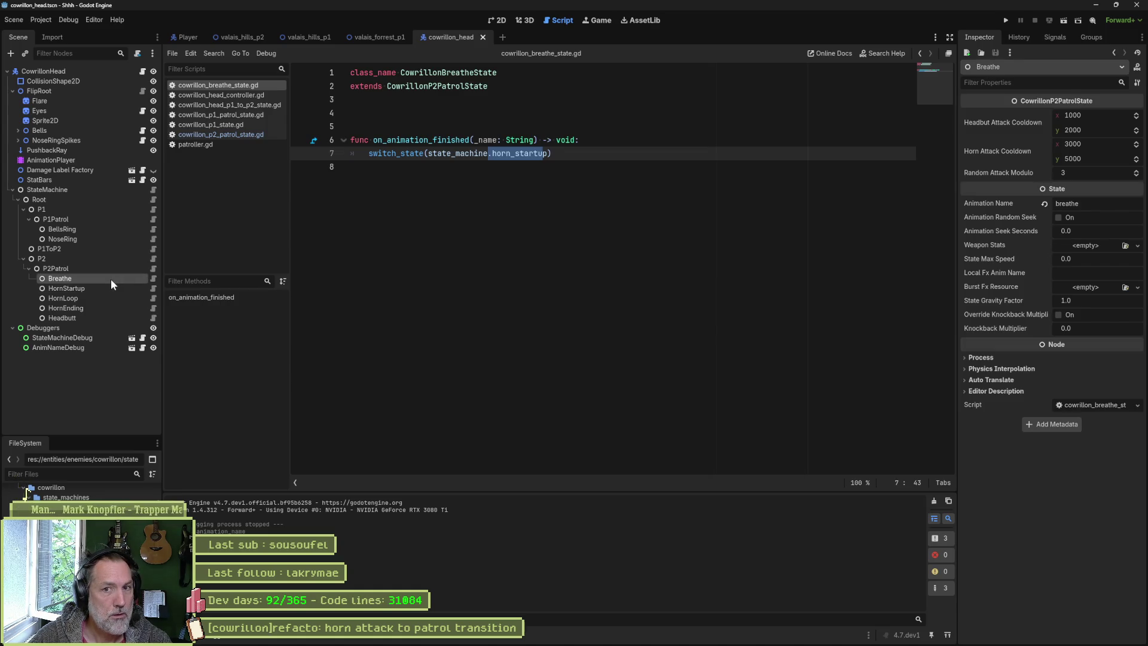
pyautogui.click(369, 36)
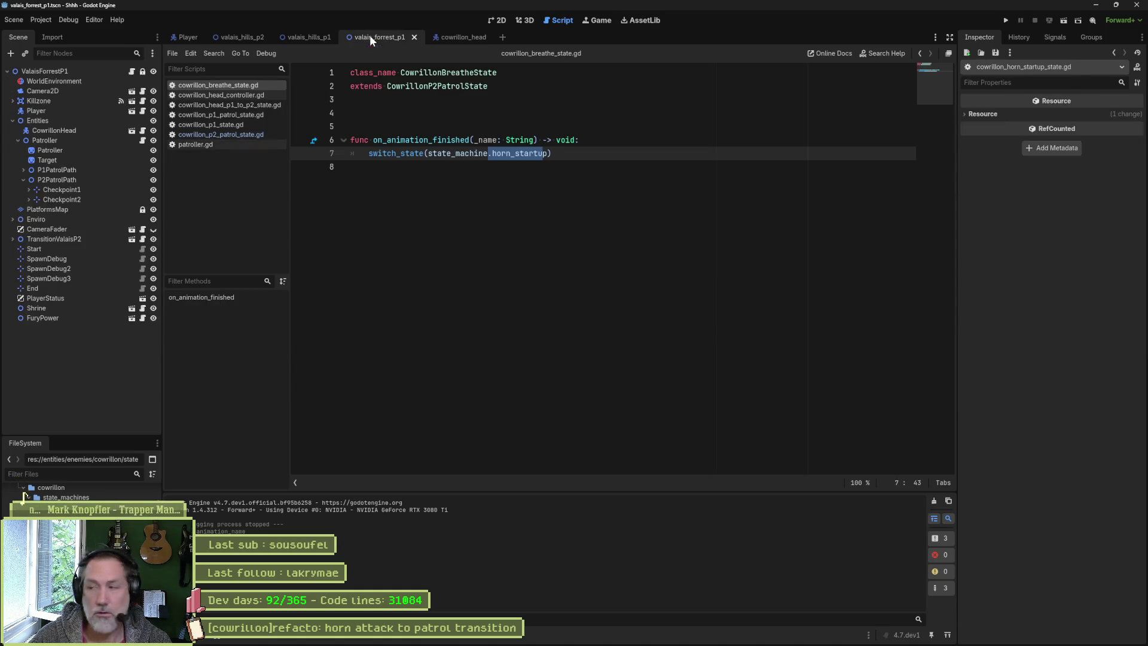
pyautogui.click(601, 252)
# - Test-run the forest level to see horn_startup play before HornLoop, then reopen cowrillon_head
pyautogui.press('F6')
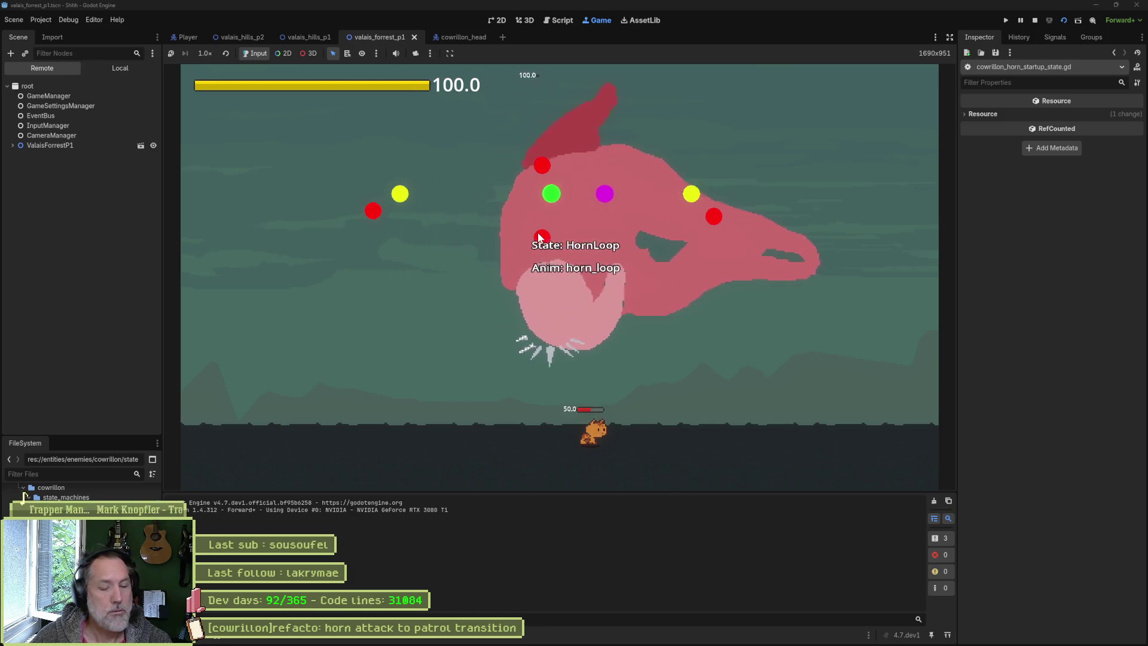
pyautogui.press('F8')
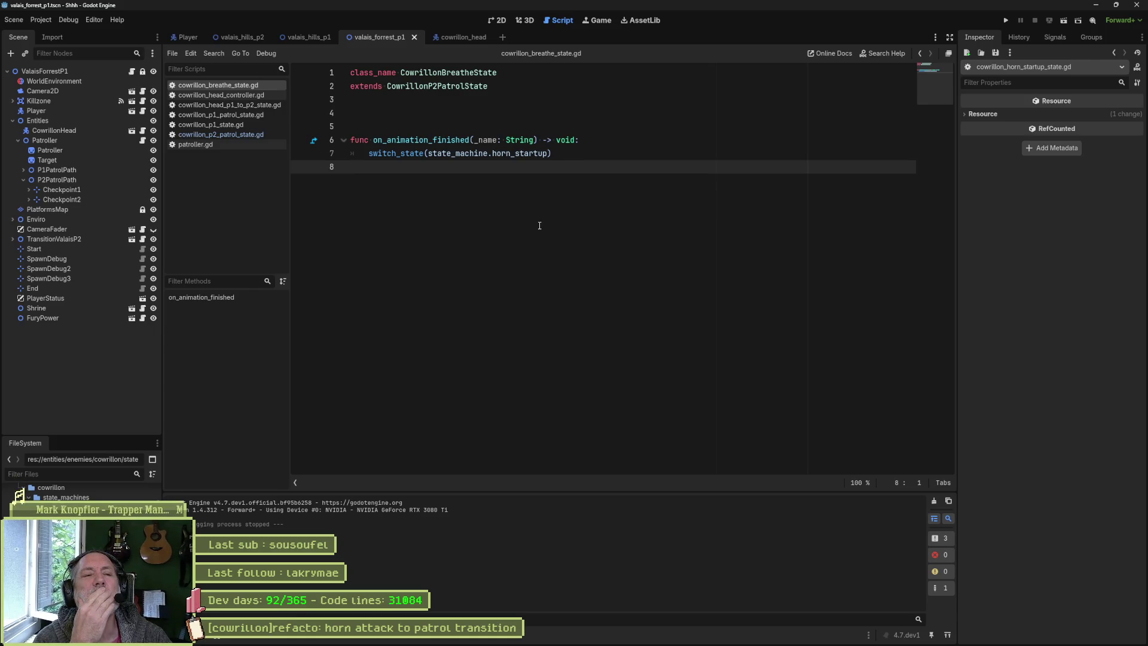
pyautogui.click(454, 38)
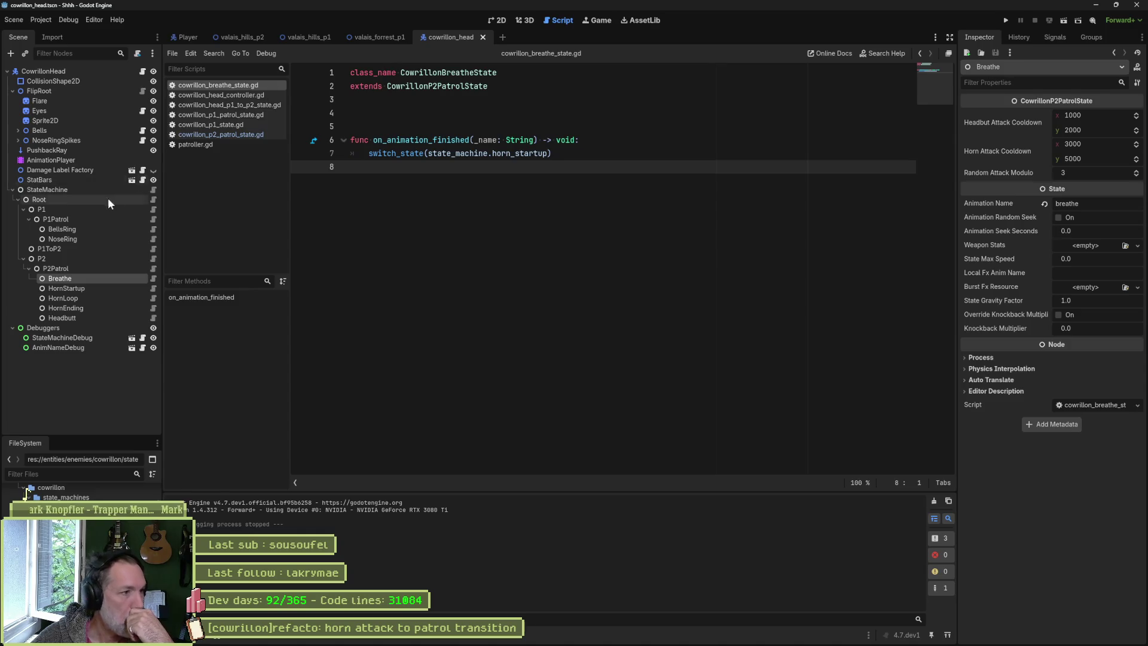
# - Delete horn_right and horn_left from the head AnimationPlayer's library via Manage Animations
pyautogui.click(75, 160)
pyautogui.click(486, 392)
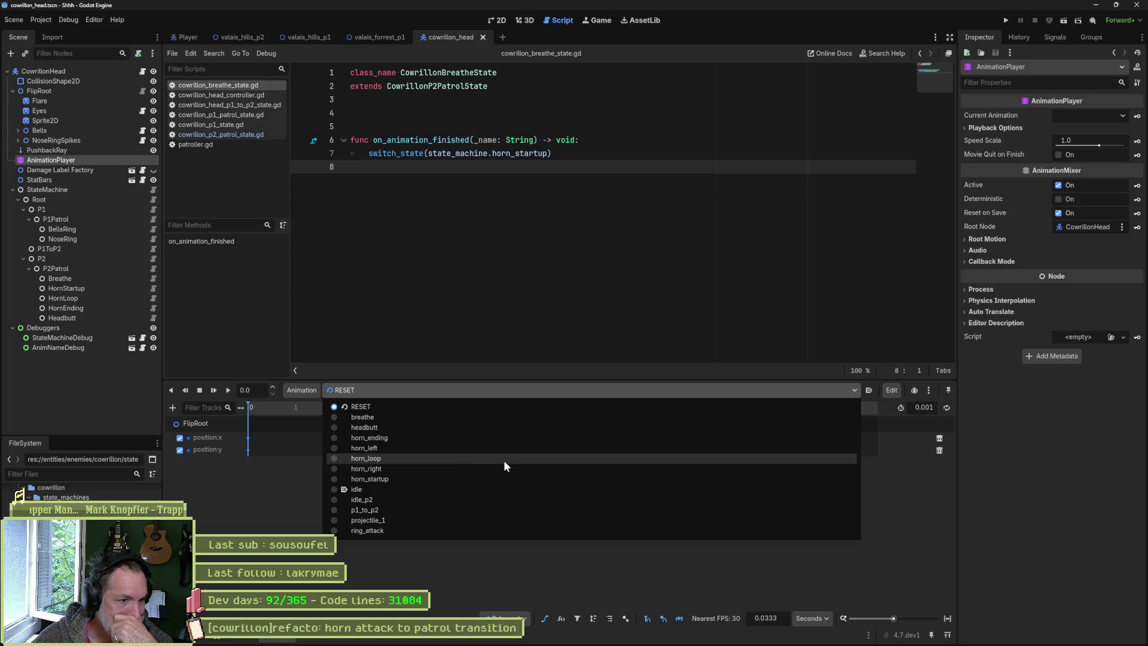
pyautogui.click(303, 393)
pyautogui.click(304, 393)
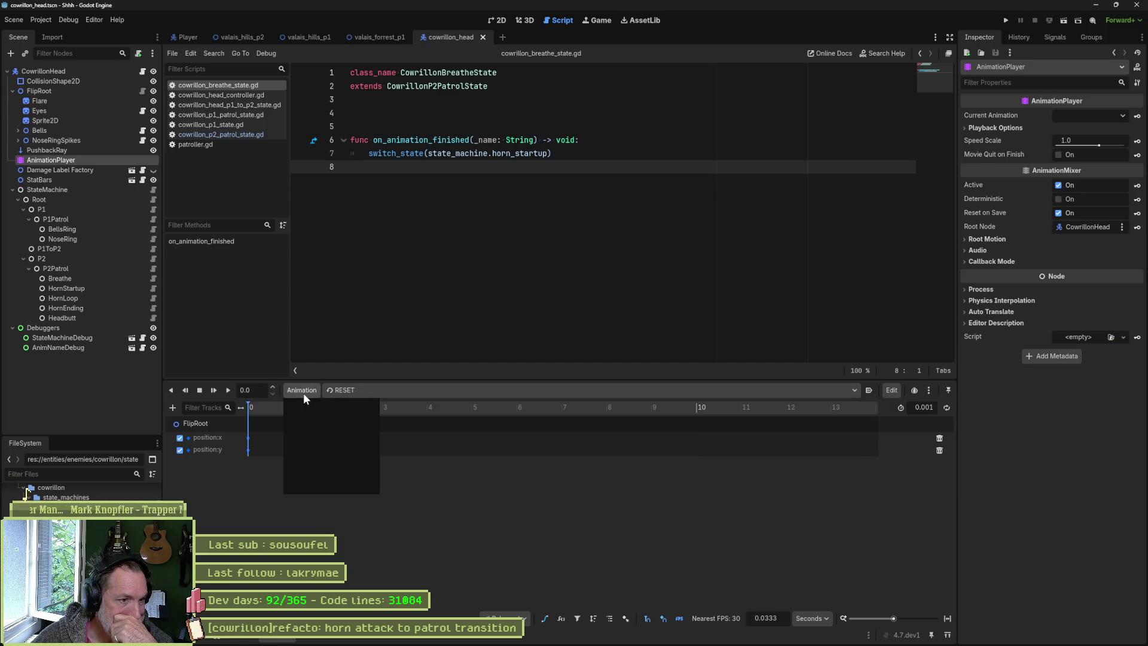
pyautogui.click(328, 420)
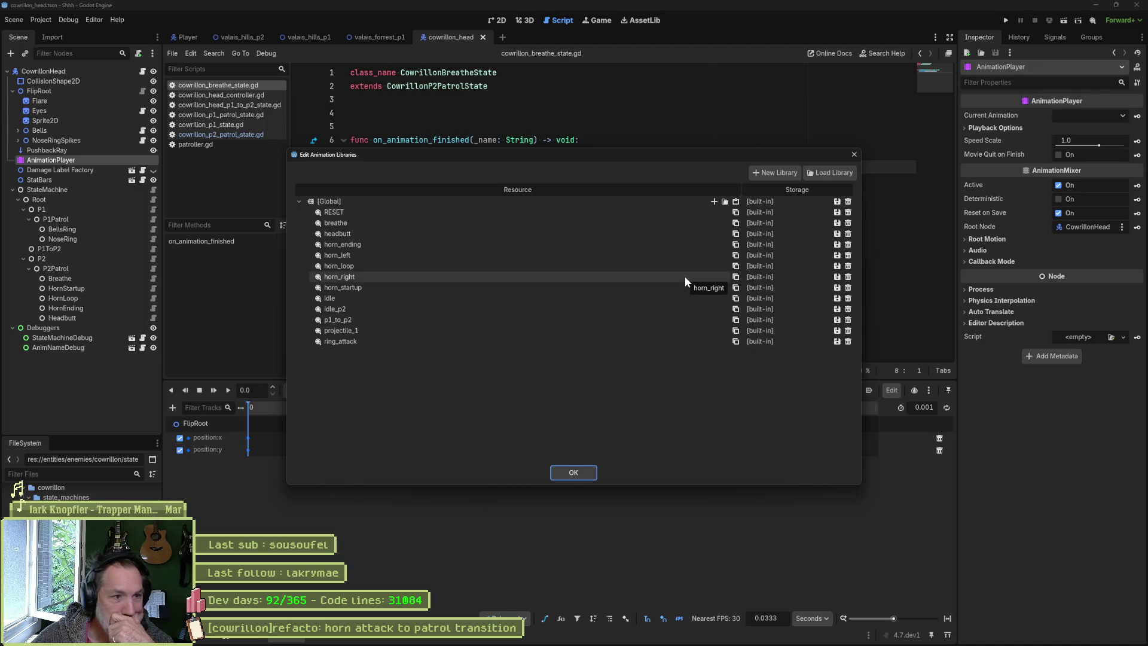
pyautogui.click(848, 276)
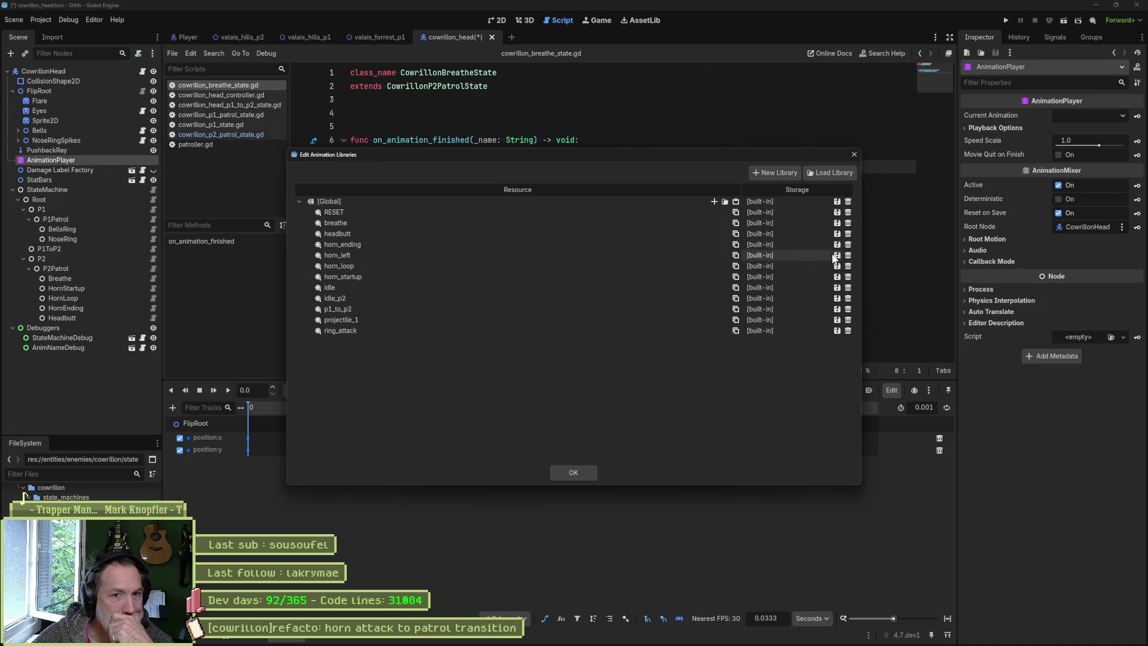
pyautogui.click(848, 255)
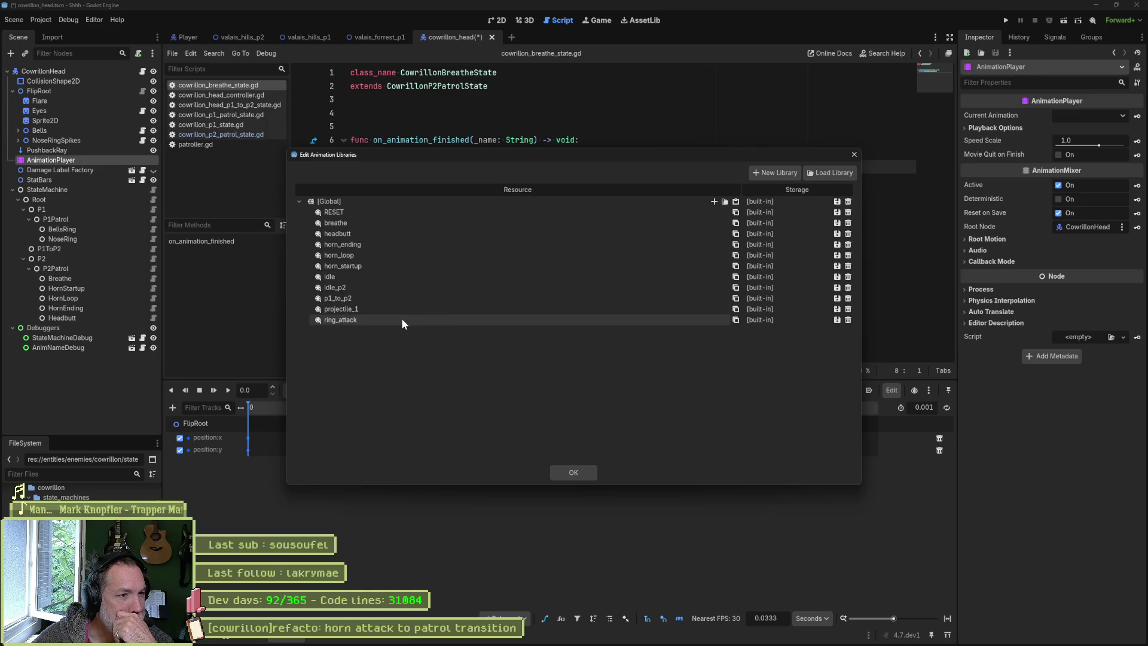
pyautogui.click(563, 469)
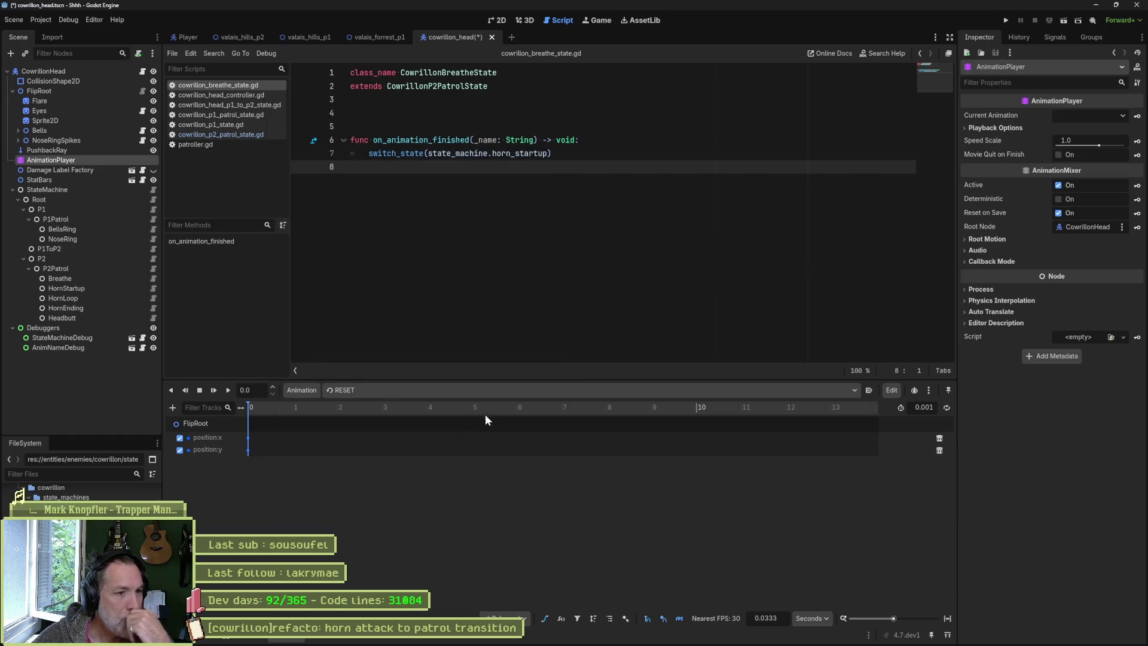
# - Load horn_startup, zoom the timeline and scrub through its frames
pyautogui.click(493, 389)
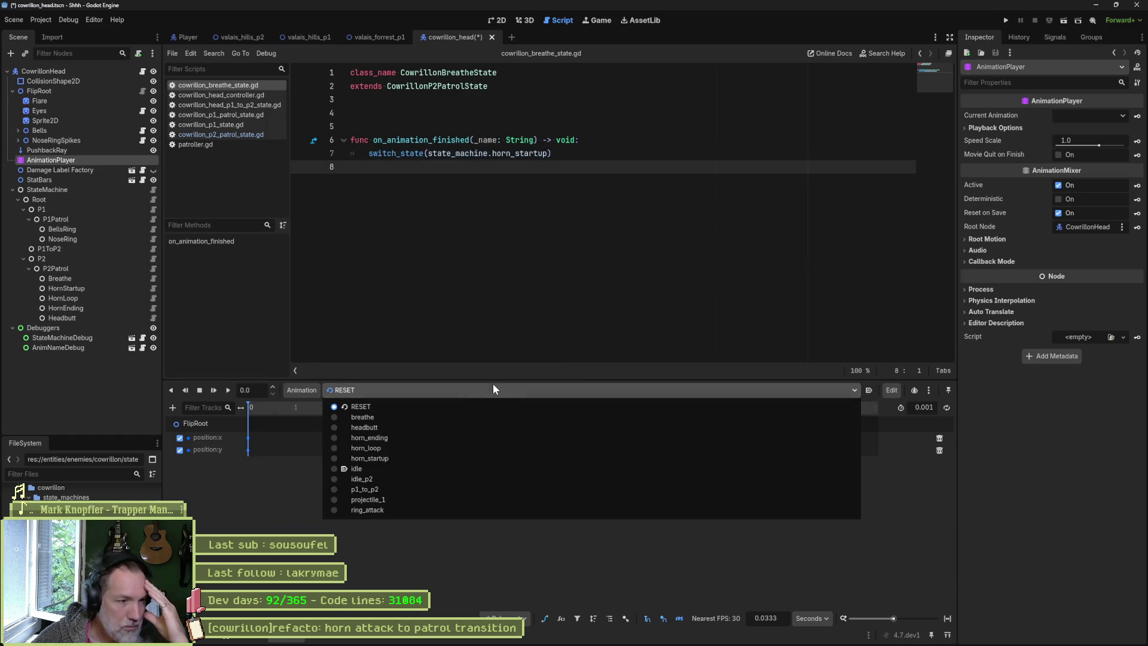
pyautogui.click(433, 457)
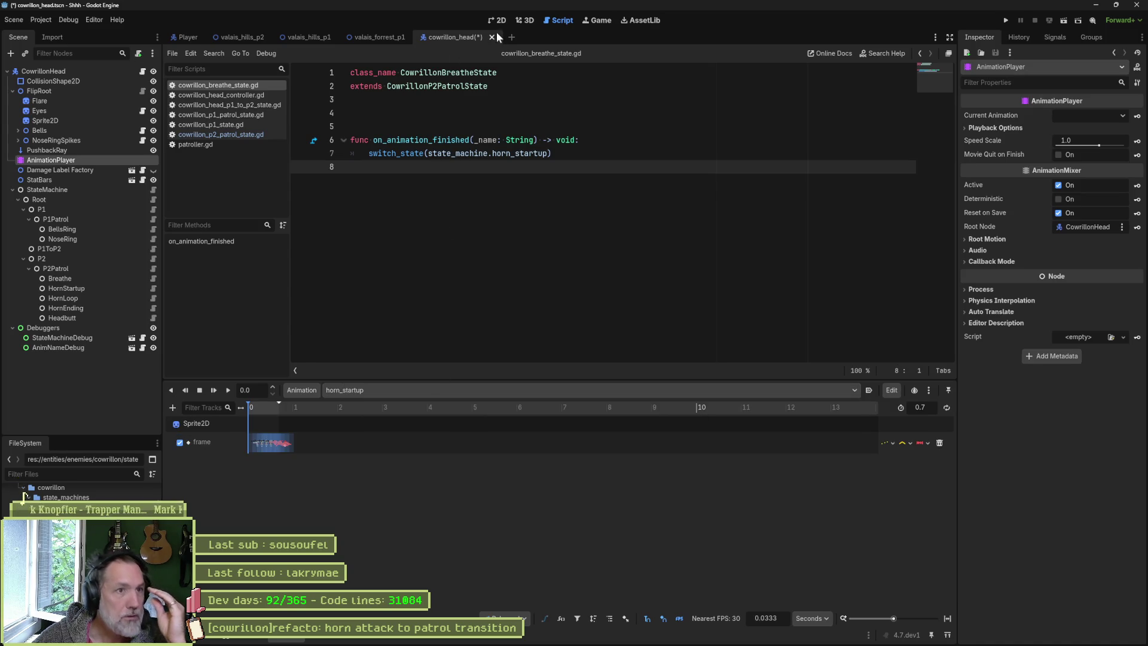
pyautogui.click(499, 20)
pyautogui.click(911, 618)
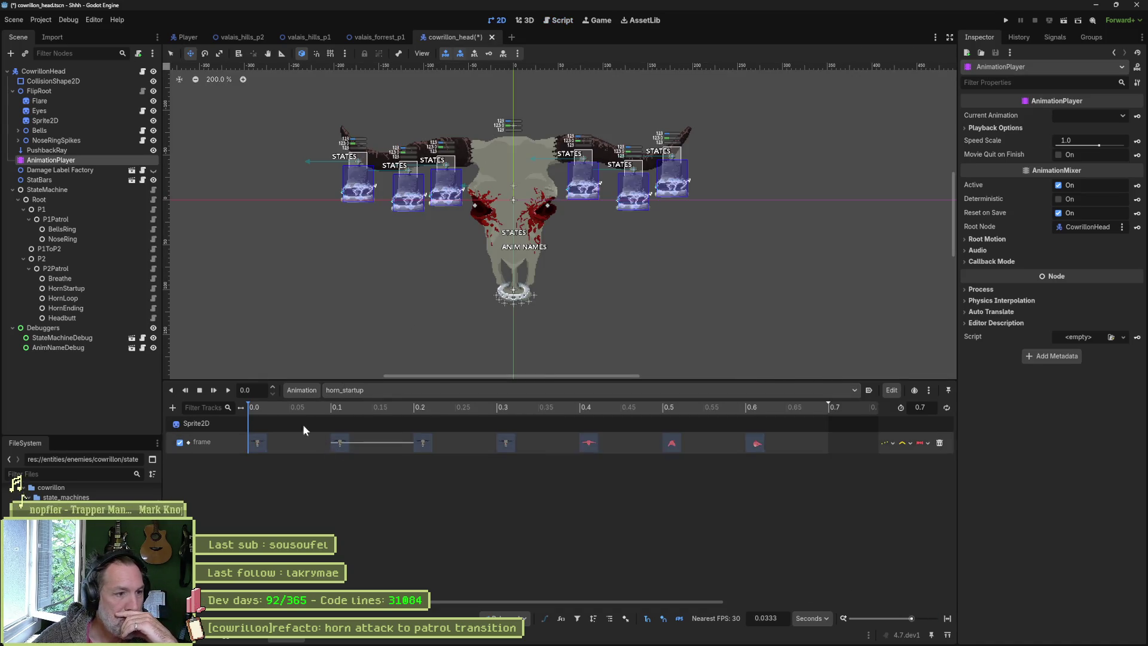
pyautogui.moveTo(271, 405); pyautogui.dragTo(607, 406)
pyautogui.click(769, 420)
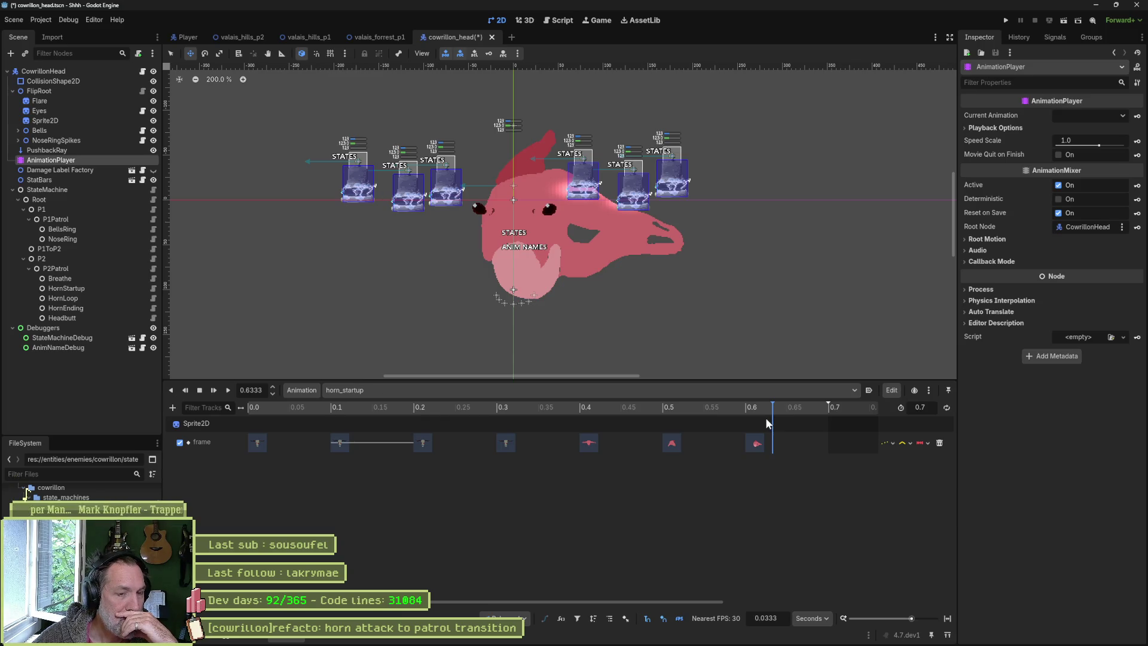
pyautogui.moveTo(755, 417)
pyautogui.mouseDown()
pyautogui.moveTo(296, 415)
pyautogui.moveTo(817, 418)
pyautogui.moveTo(385, 419)
pyautogui.mouseUp()
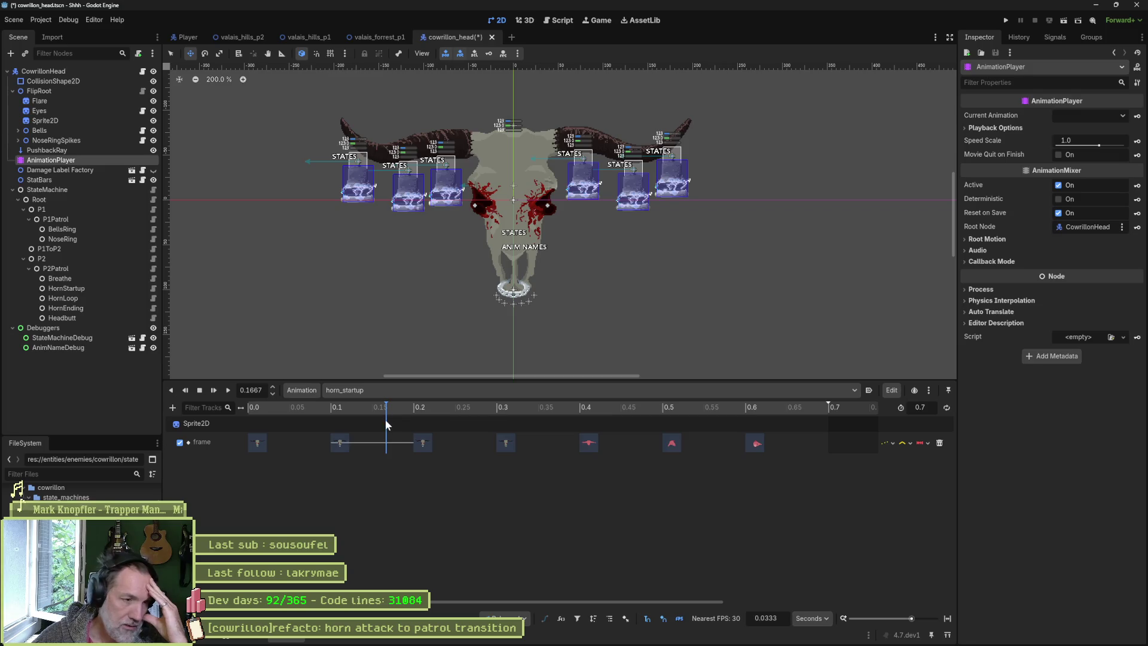
# - Preview horn_loop and horn_ending, then reload horn_startup at its red horn frame at 0.6
pyautogui.click(394, 390)
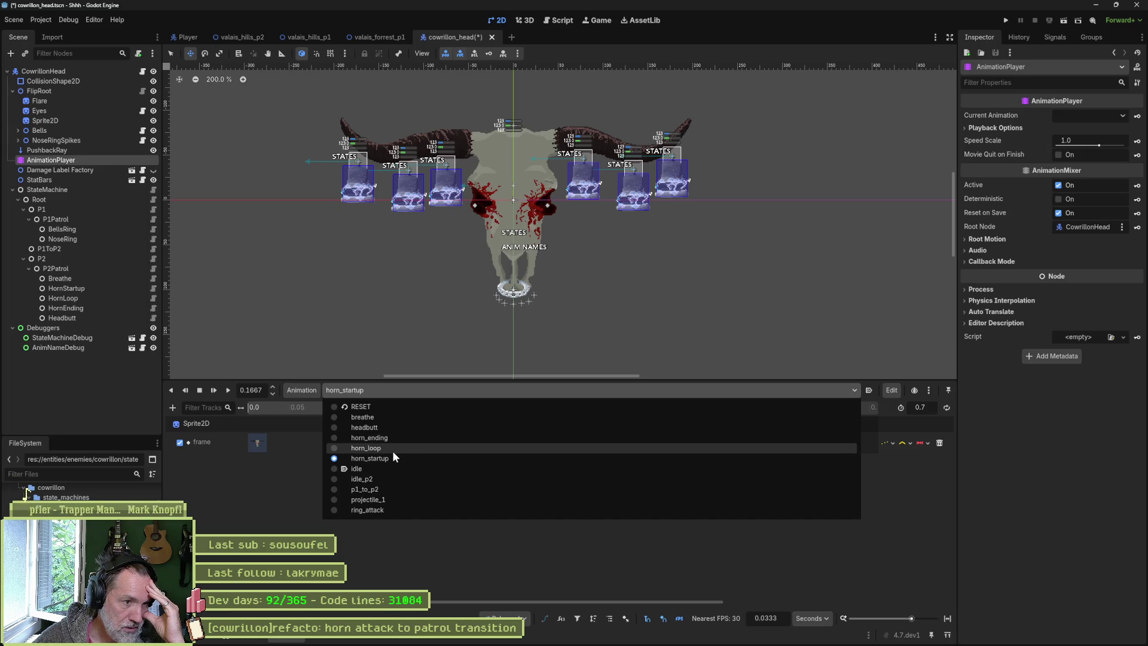
pyautogui.click(393, 449)
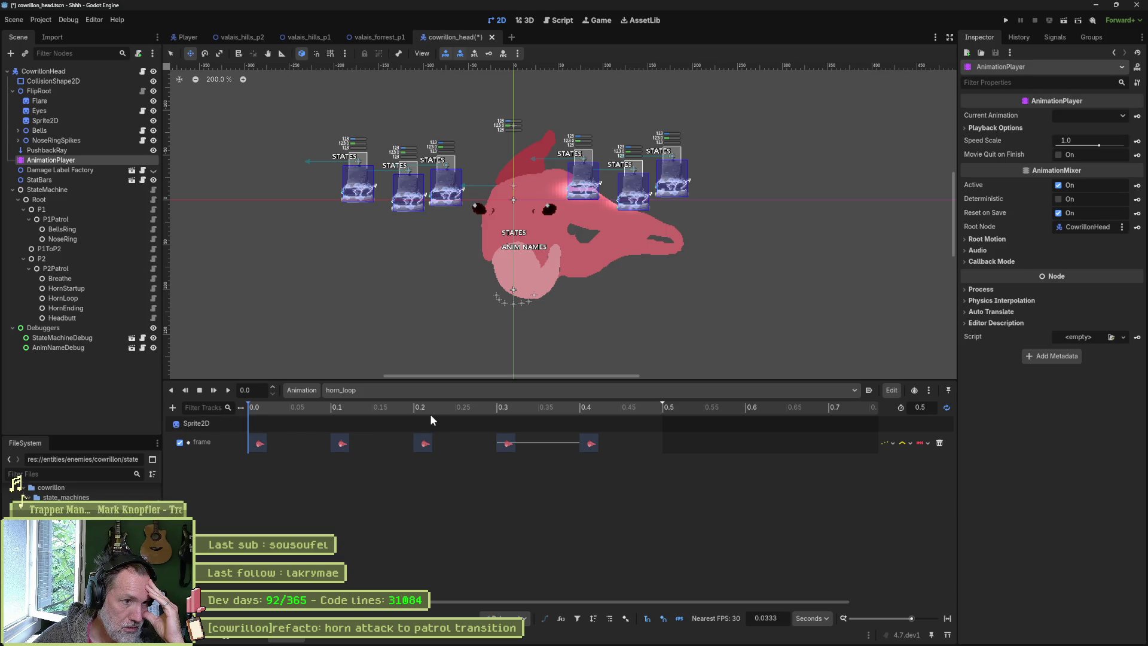
pyautogui.click(433, 392)
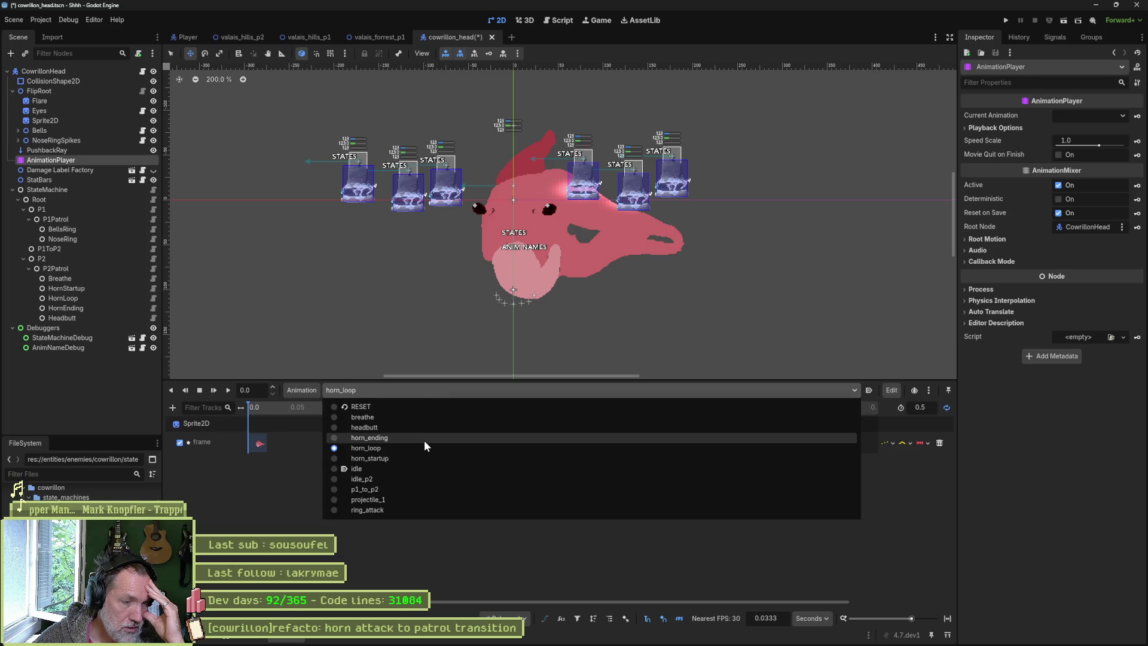
pyautogui.click(424, 440)
pyautogui.click(414, 390)
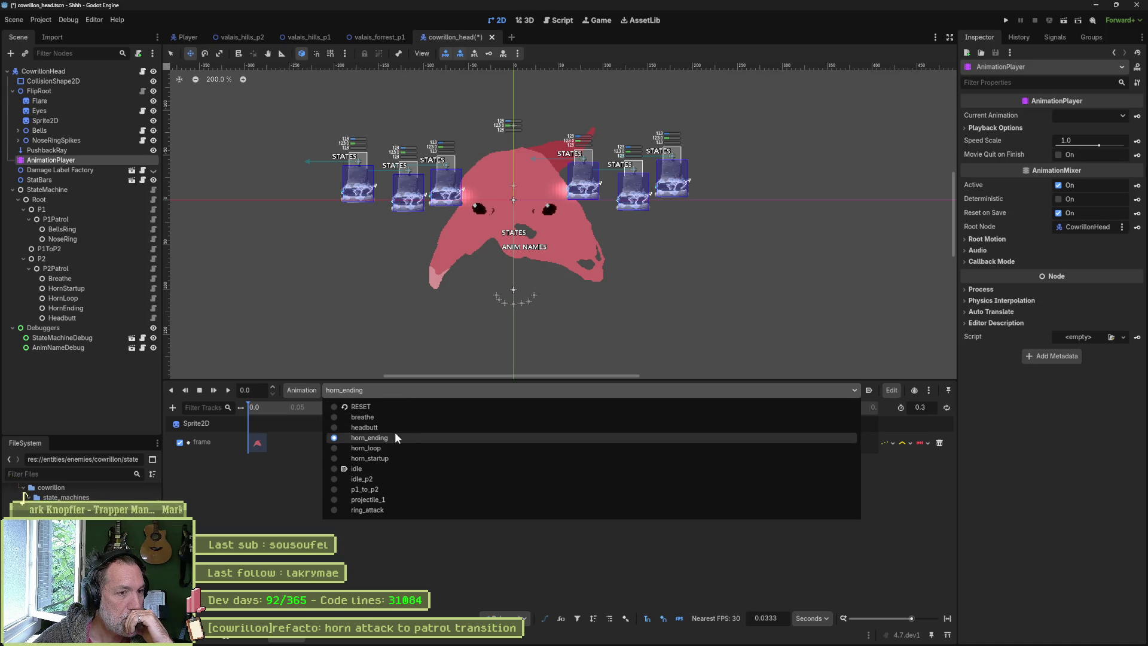
pyautogui.click(392, 458)
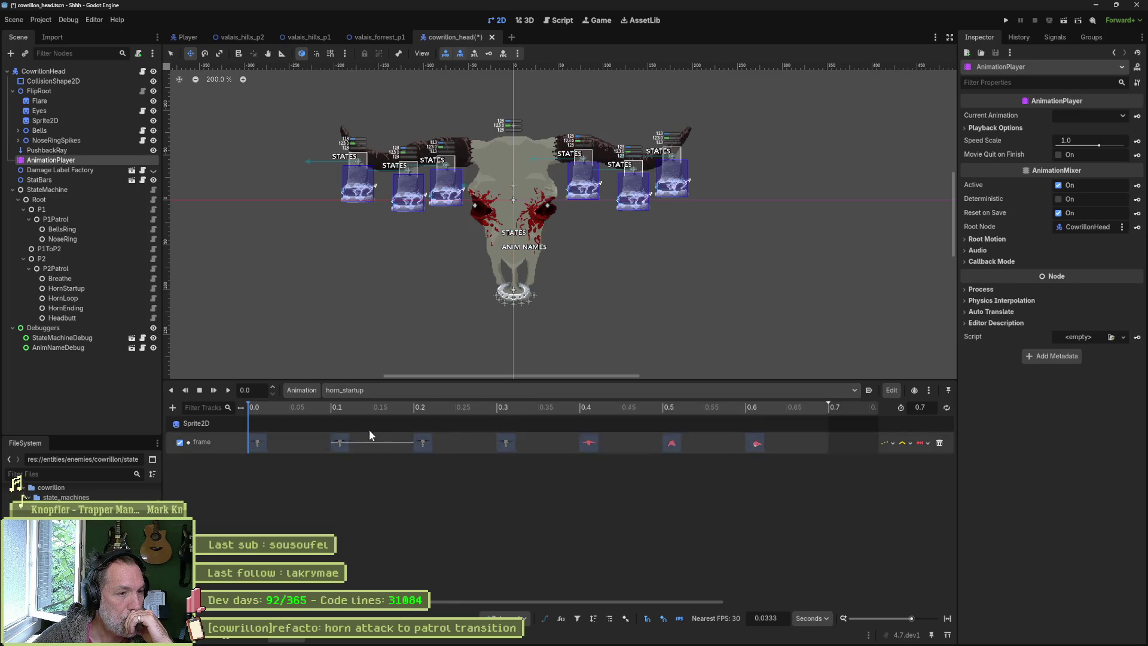
pyautogui.moveTo(290, 408)
pyautogui.mouseDown()
pyautogui.moveTo(783, 404)
pyautogui.moveTo(242, 425)
pyautogui.mouseUp()
# - Add a FlipRoot position track keyed at 0 and 0.4 in horn_startup
pyautogui.click(59, 92)
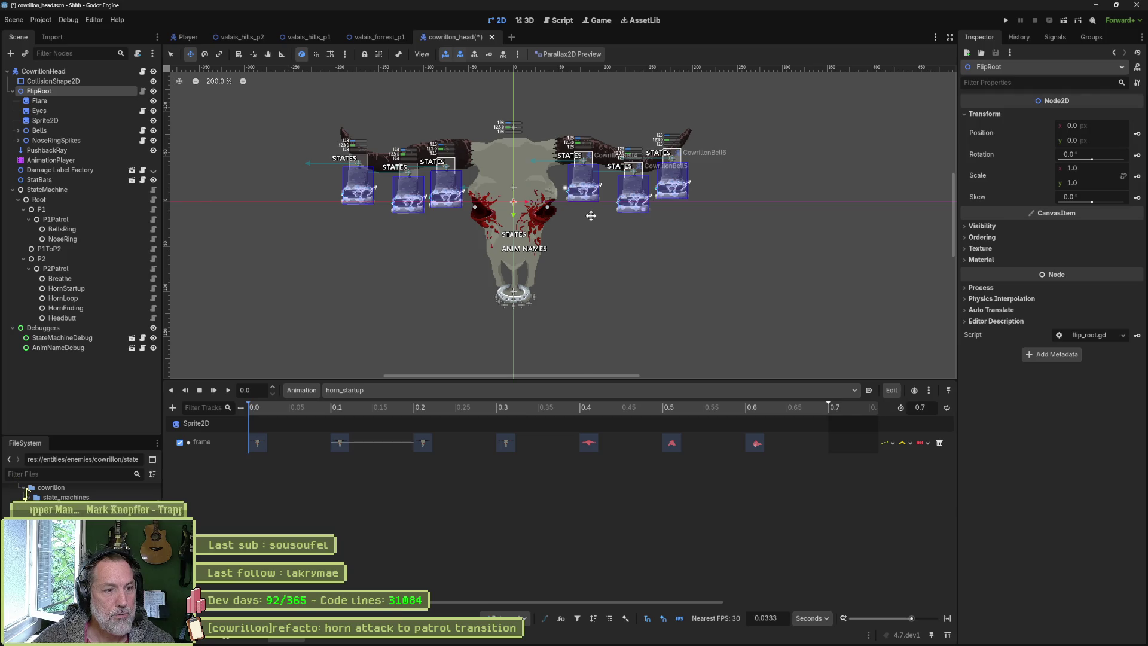
pyautogui.click(1137, 133)
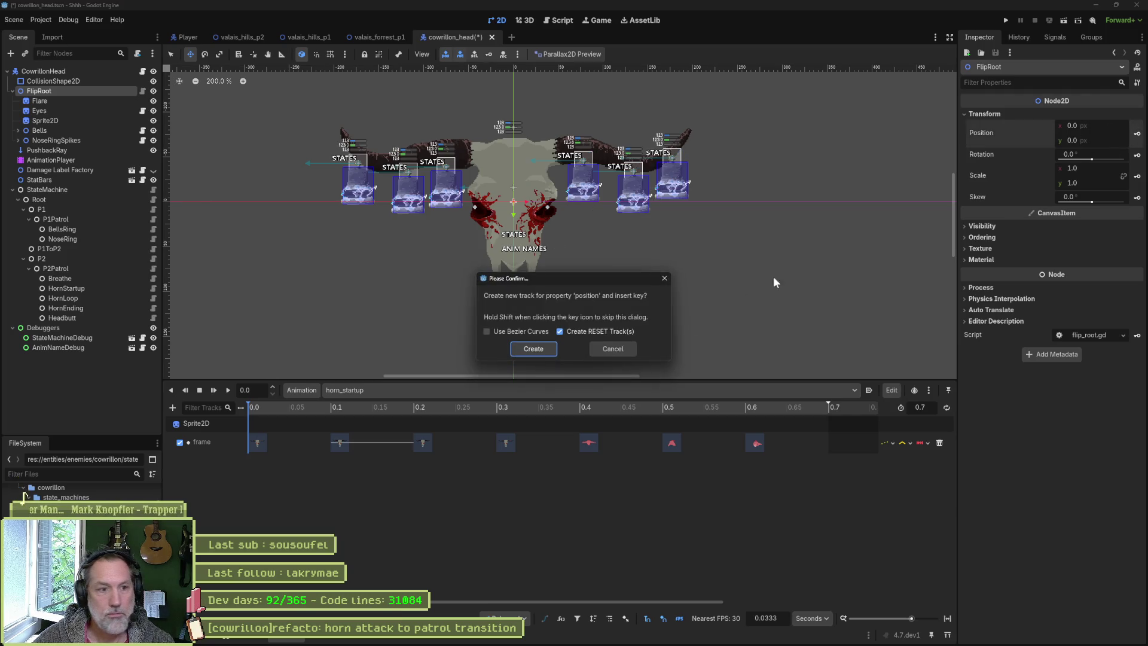
pyautogui.click(538, 348)
pyautogui.moveTo(277, 408); pyautogui.dragTo(591, 410)
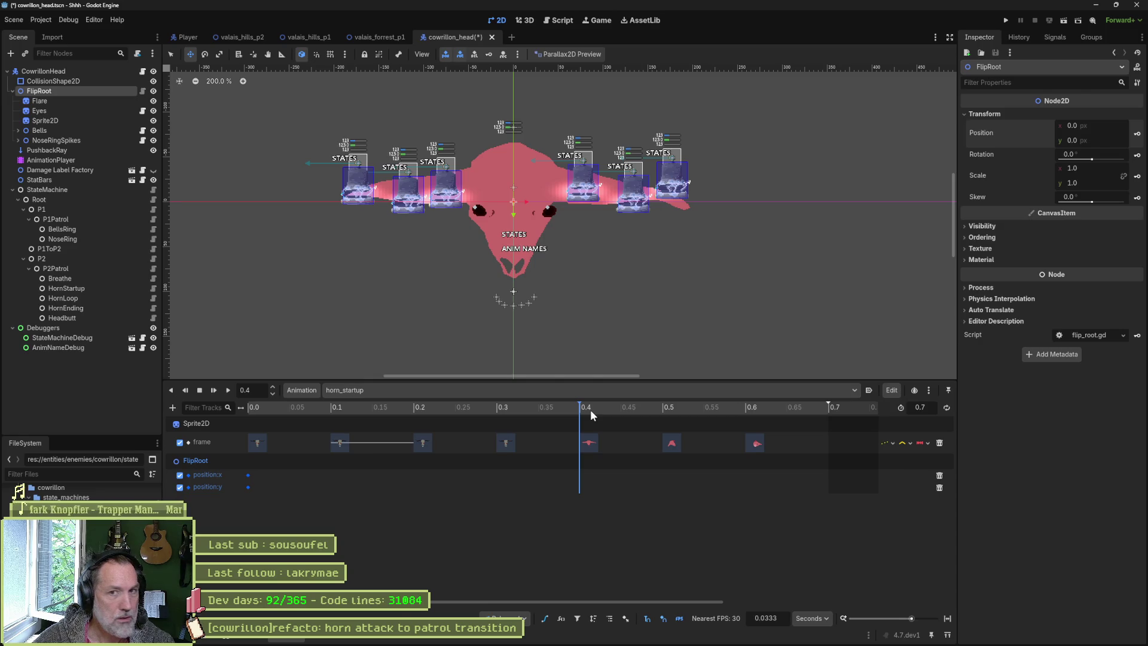
pyautogui.click(1137, 134)
# - Move FlipRoot down to 41, 115 at 0.6 s, then load horn_loop
pyautogui.moveTo(593, 407); pyautogui.dragTo(748, 410)
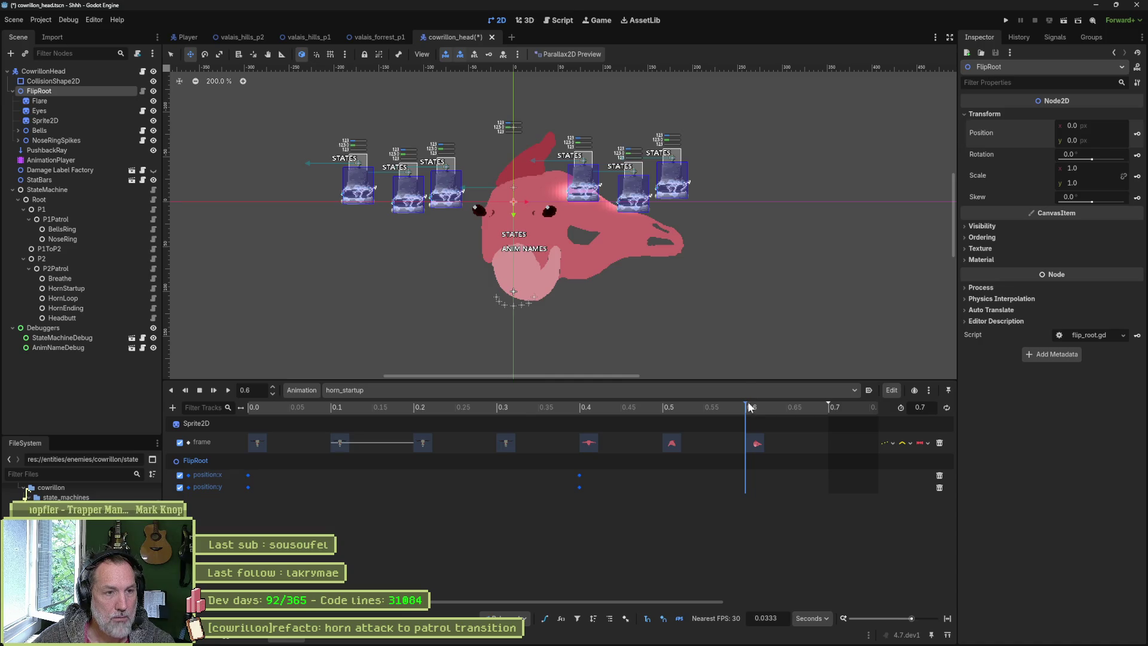
pyautogui.scroll(-3, 639, 263)
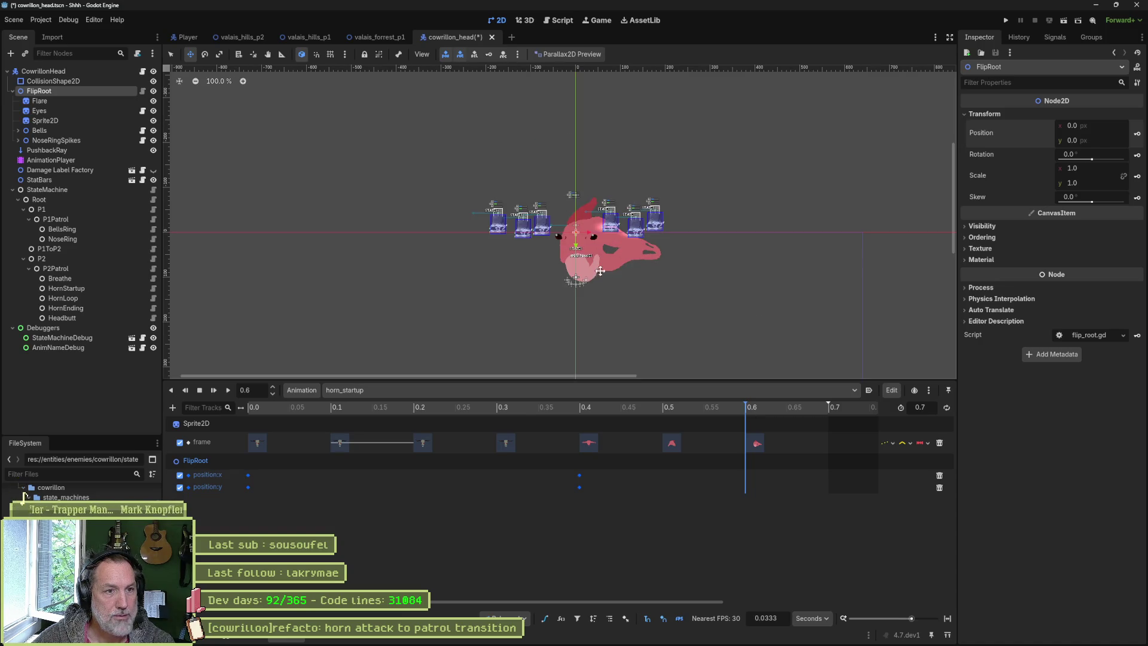
pyautogui.moveTo(592, 248)
pyautogui.mouseDown()
pyautogui.moveTo(592, 314)
pyautogui.moveTo(607, 317)
pyautogui.moveTo(612, 295)
pyautogui.mouseUp()
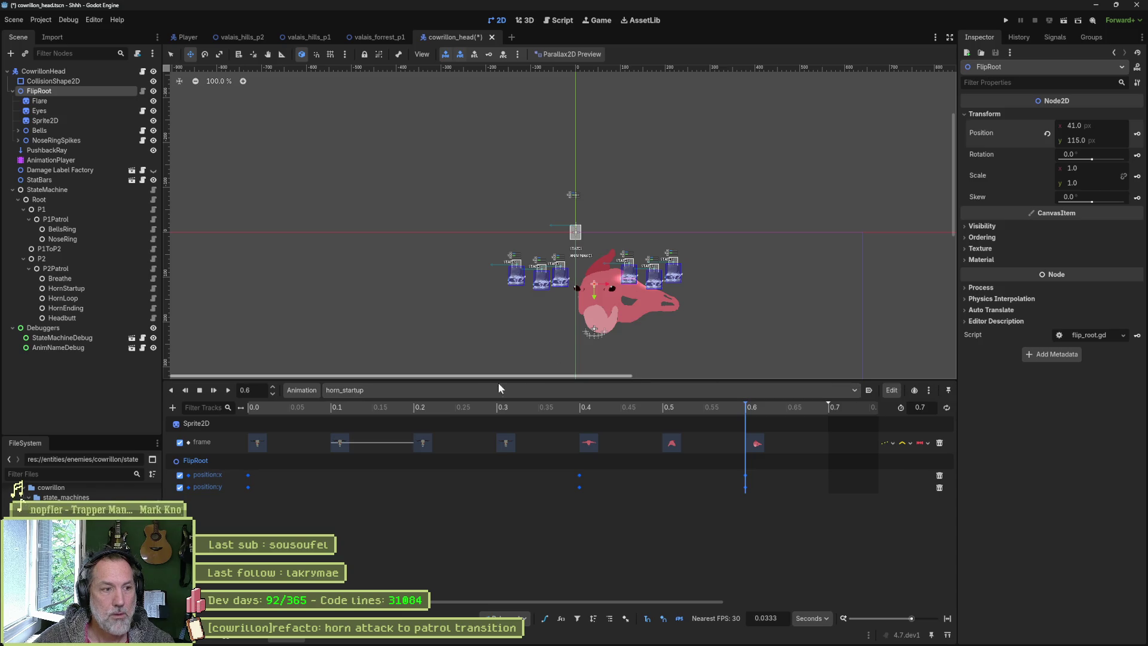
pyautogui.click(485, 390)
pyautogui.click(469, 450)
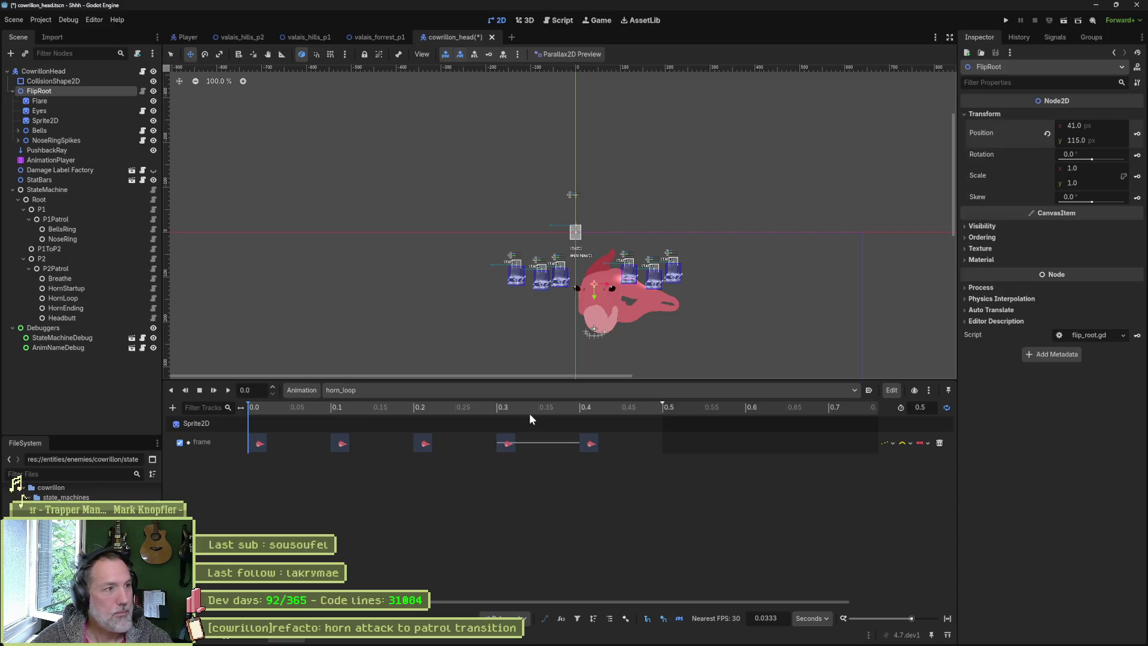
pyautogui.click(664, 408)
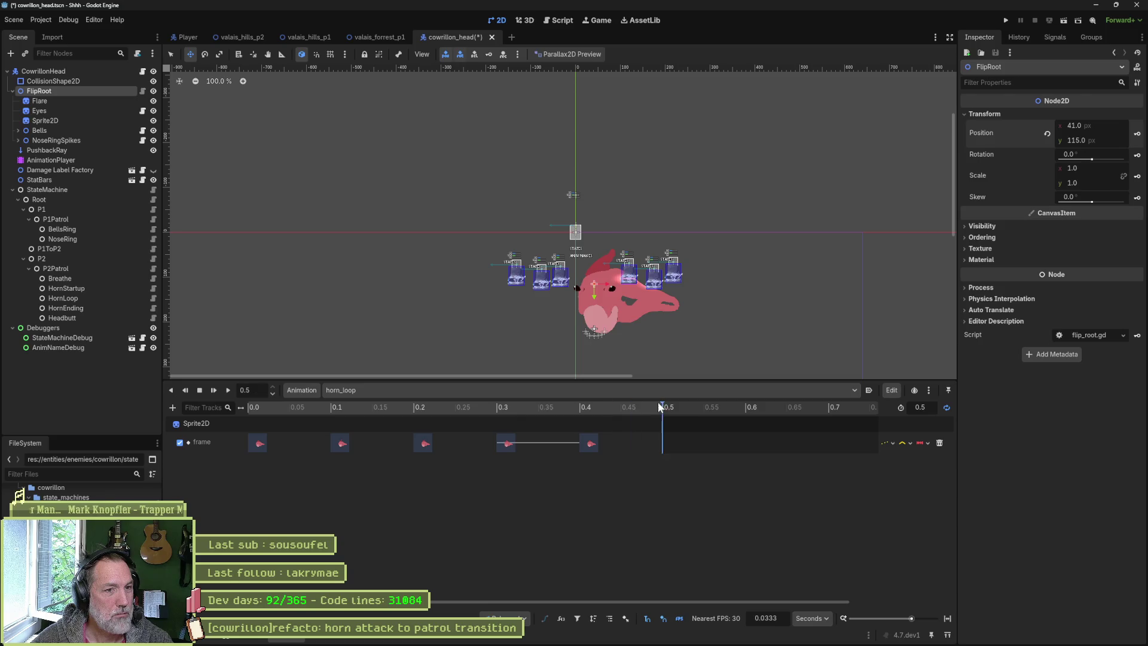
pyautogui.click(579, 407)
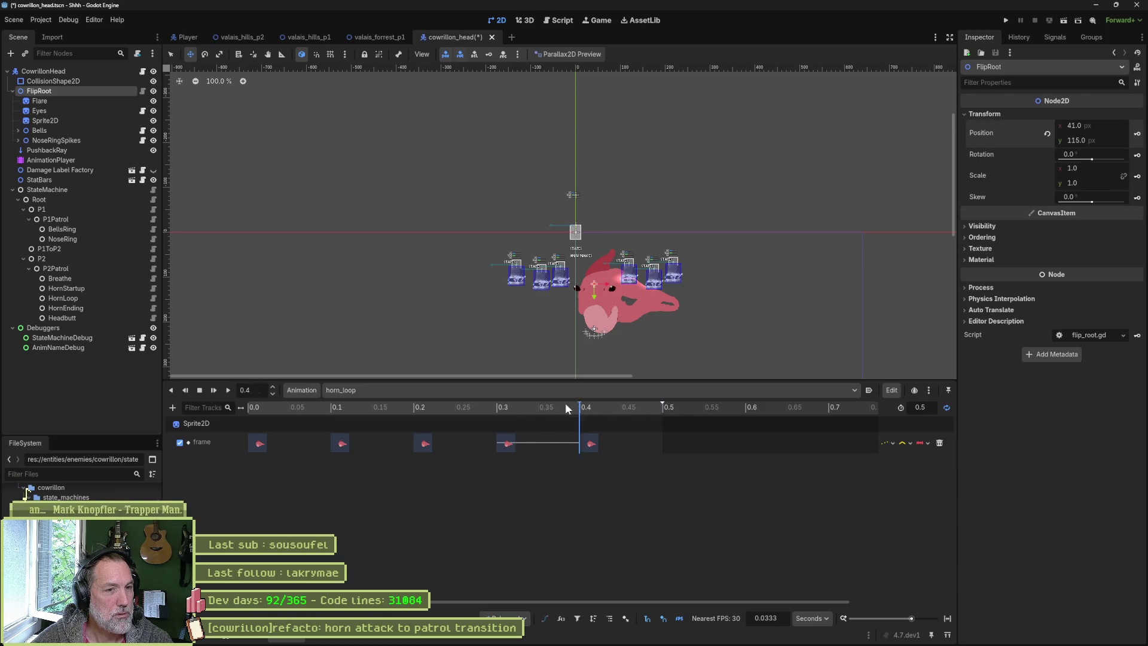
pyautogui.moveTo(535, 401)
pyautogui.mouseDown()
pyautogui.moveTo(462, 386)
pyautogui.moveTo(329, 390)
pyautogui.moveTo(371, 388)
pyautogui.mouseUp()
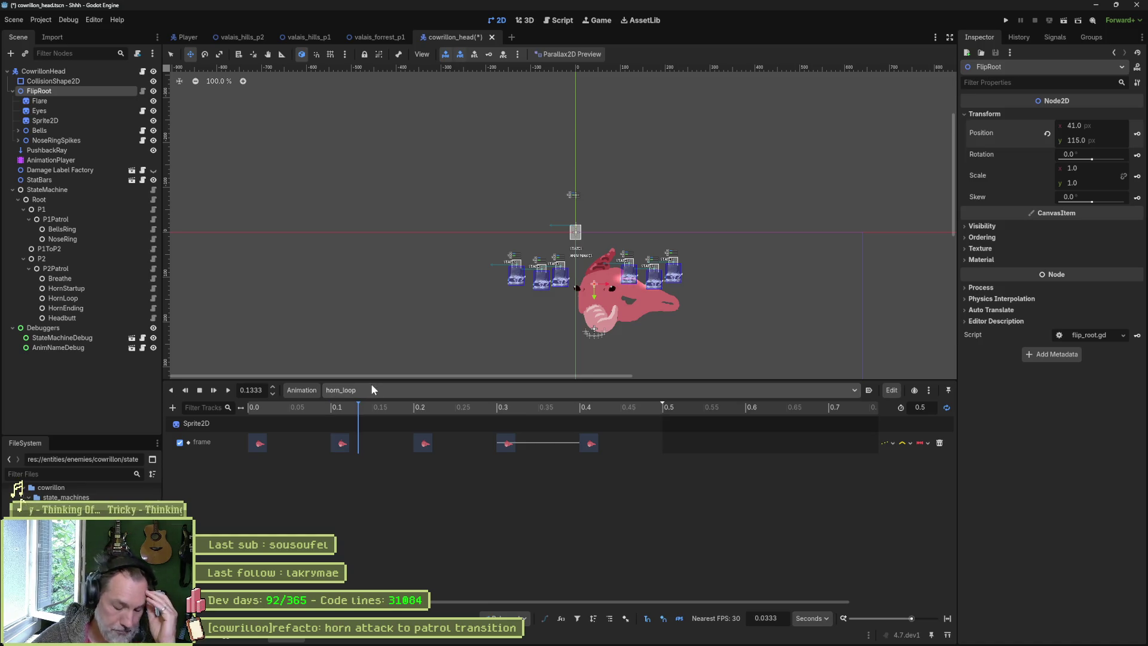
pyautogui.hotkey('ctrl', 'Right')
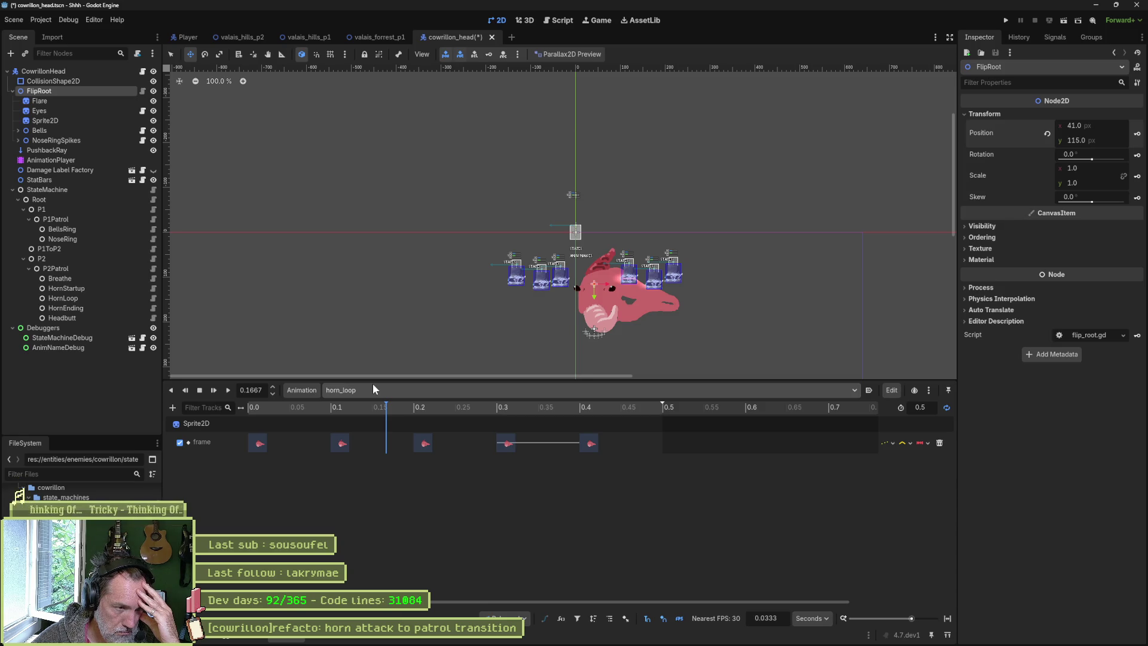
# - Run valais_forrest_p1 to watch the boss go from P2Patrol into HornLoop, then reopen cowrillon_head
pyautogui.hotkey('ctrl', 'Left')
pyautogui.click(377, 37)
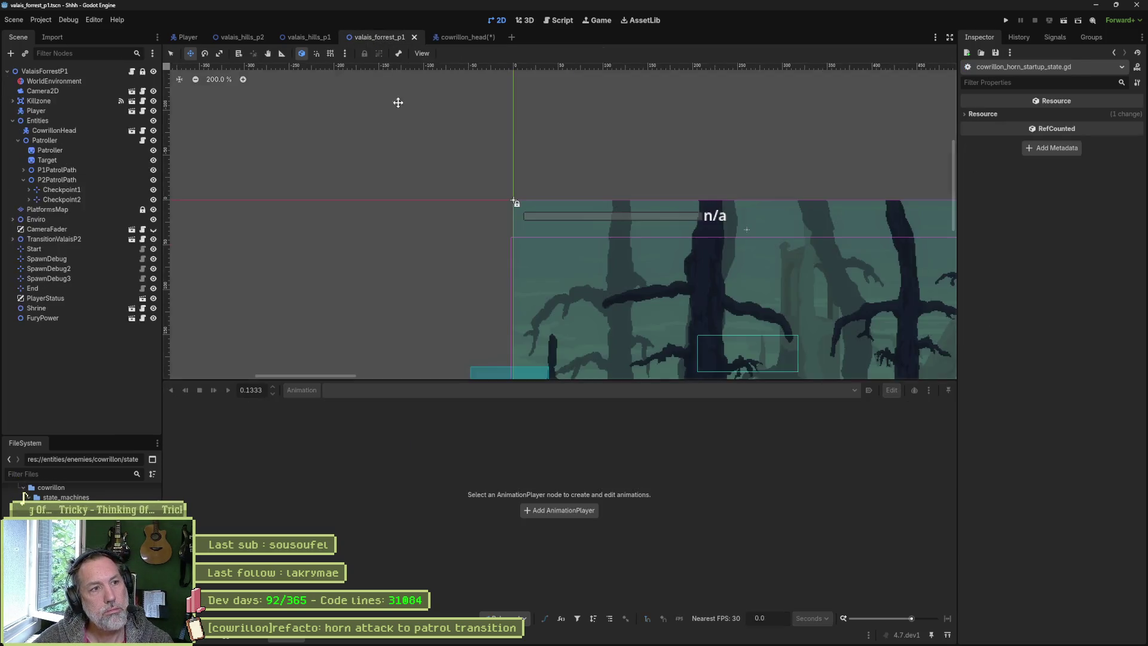
pyautogui.press('F6')
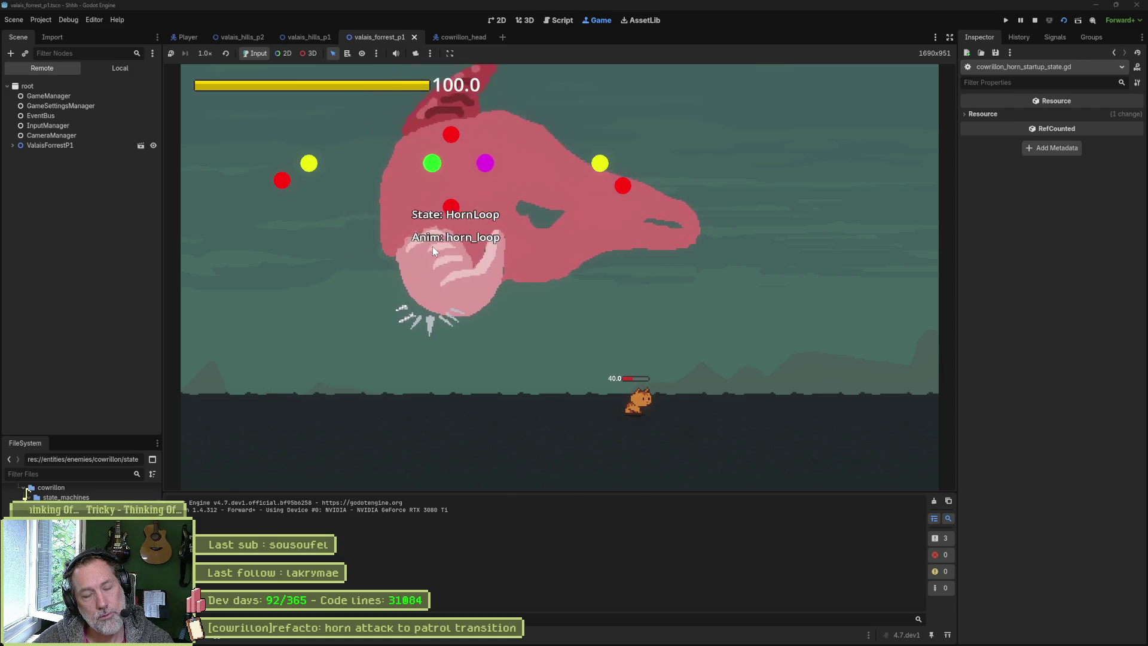
pyautogui.press('F8')
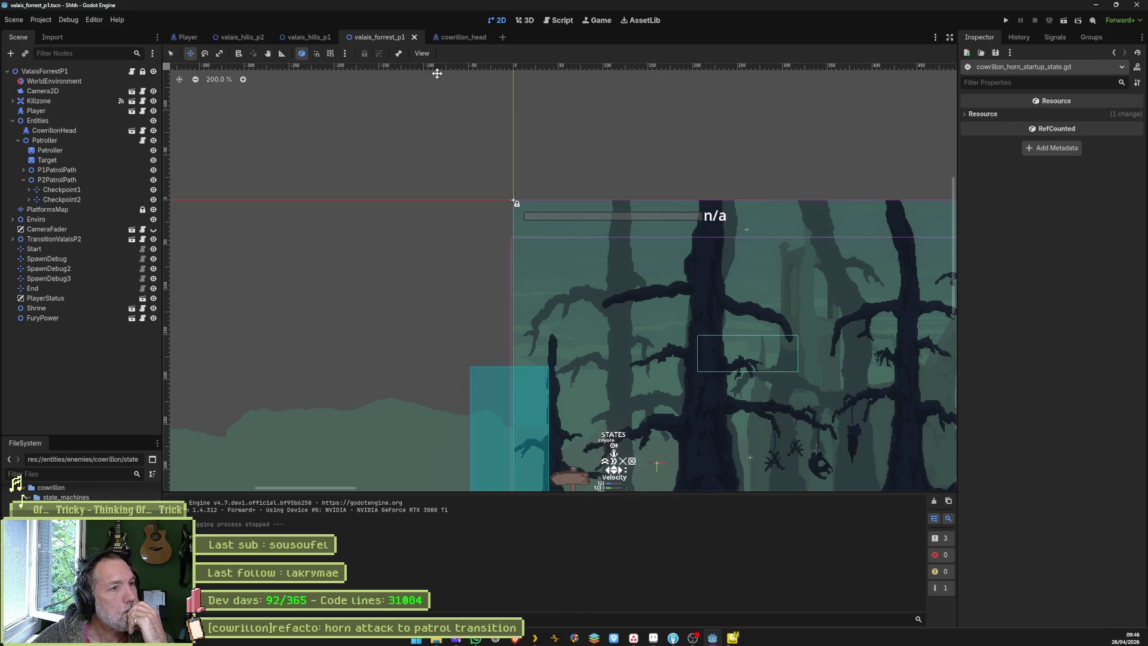
pyautogui.click(458, 37)
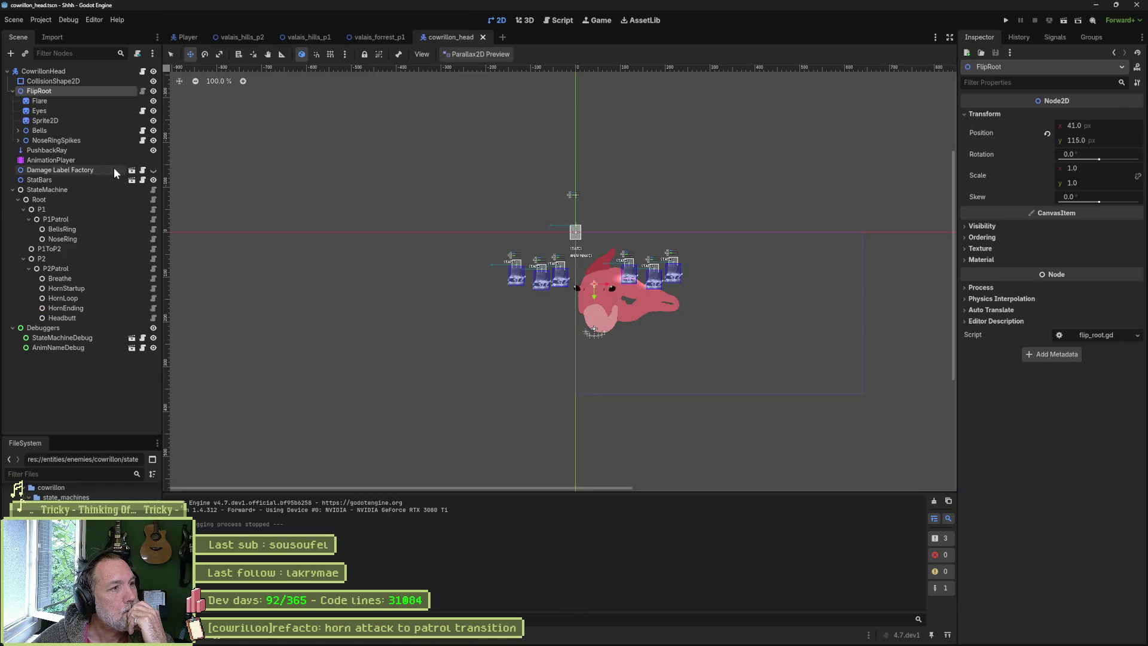
# - Select the AnimationPlayer and keep horn_loop as the loaded animation, showing its 0.5-second timeline
pyautogui.click(103, 160)
pyautogui.click(486, 391)
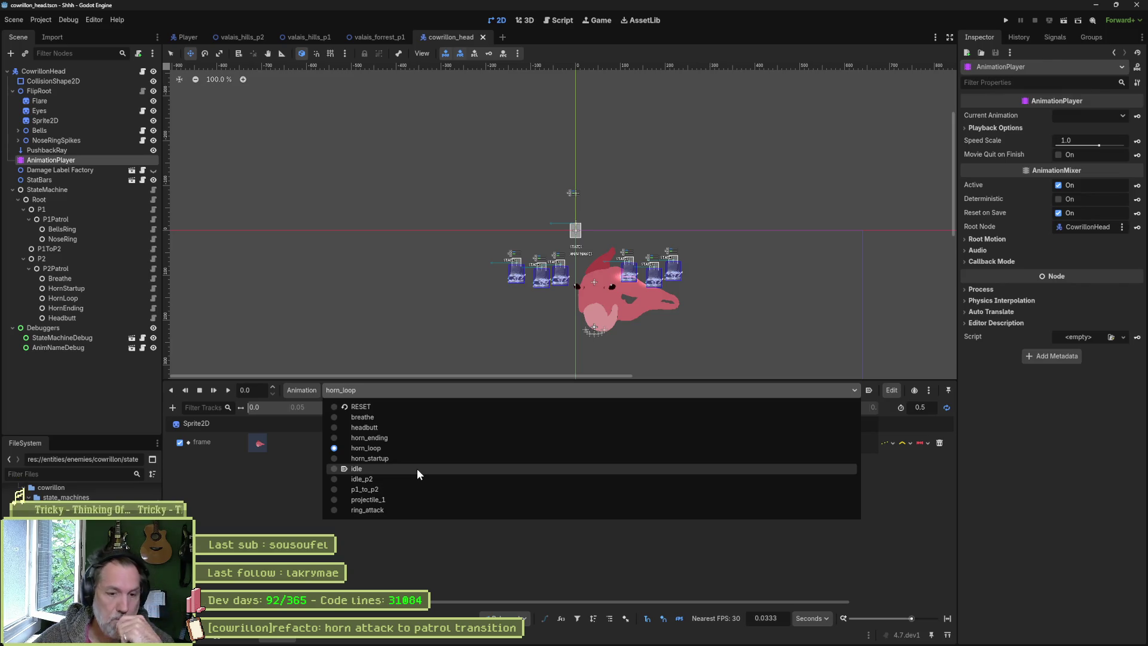
pyautogui.click(669, 542)
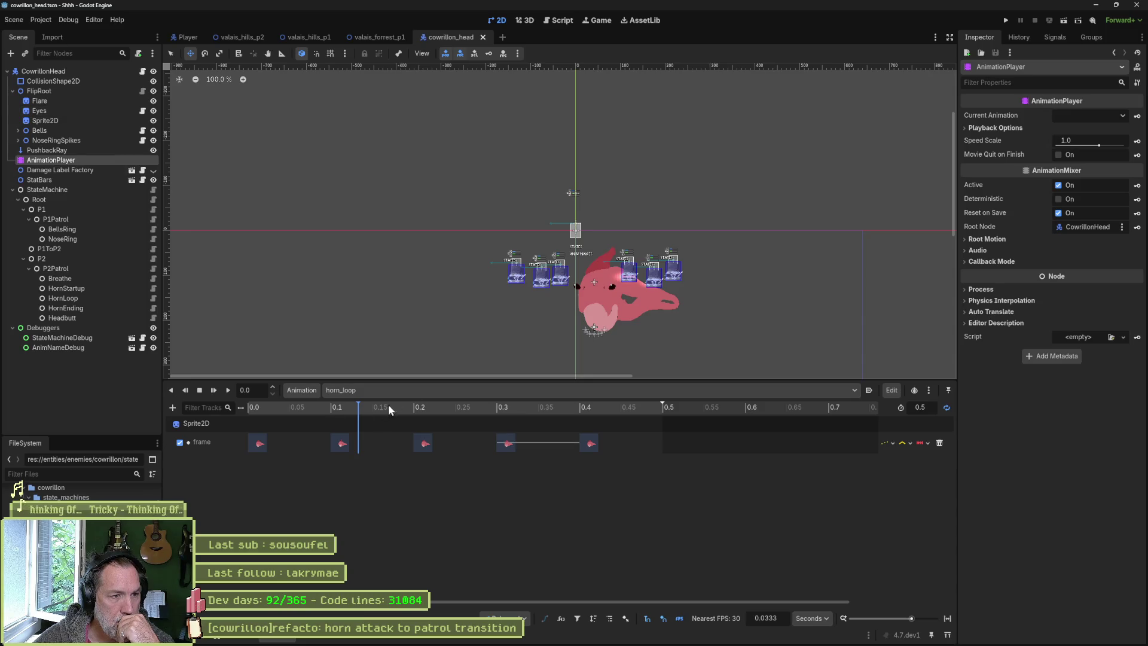
# - Switch the AnimationPlayer to horn_startup and scrub the playhead to 0.6
pyautogui.click(422, 390)
pyautogui.click(417, 458)
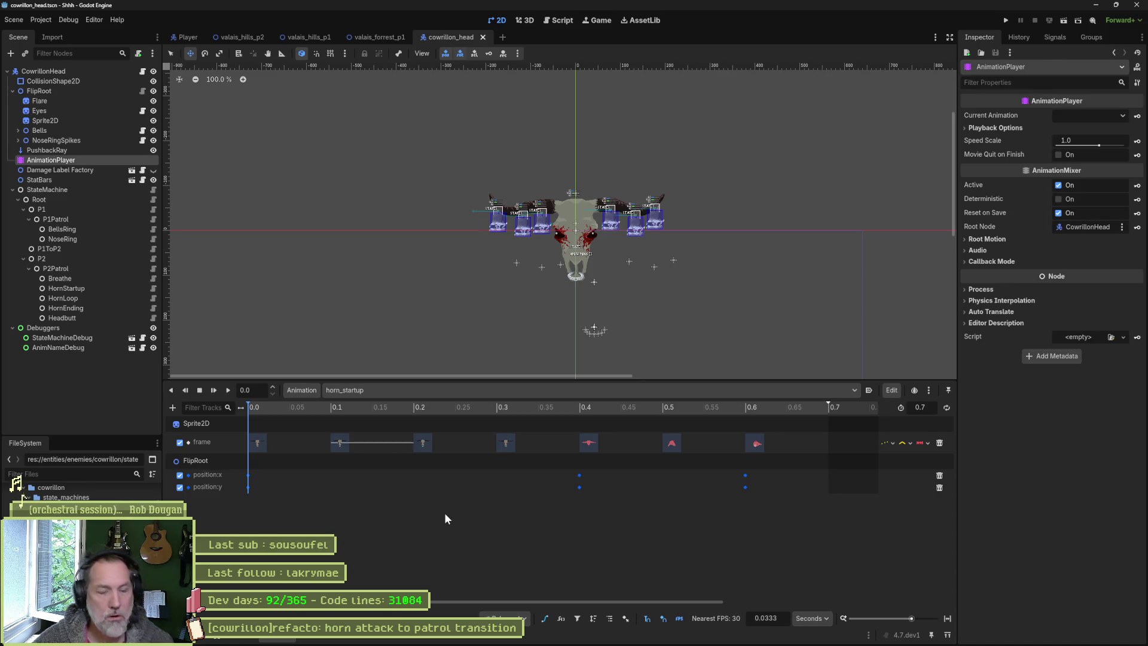
pyautogui.moveTo(668, 408); pyautogui.dragTo(735, 417)
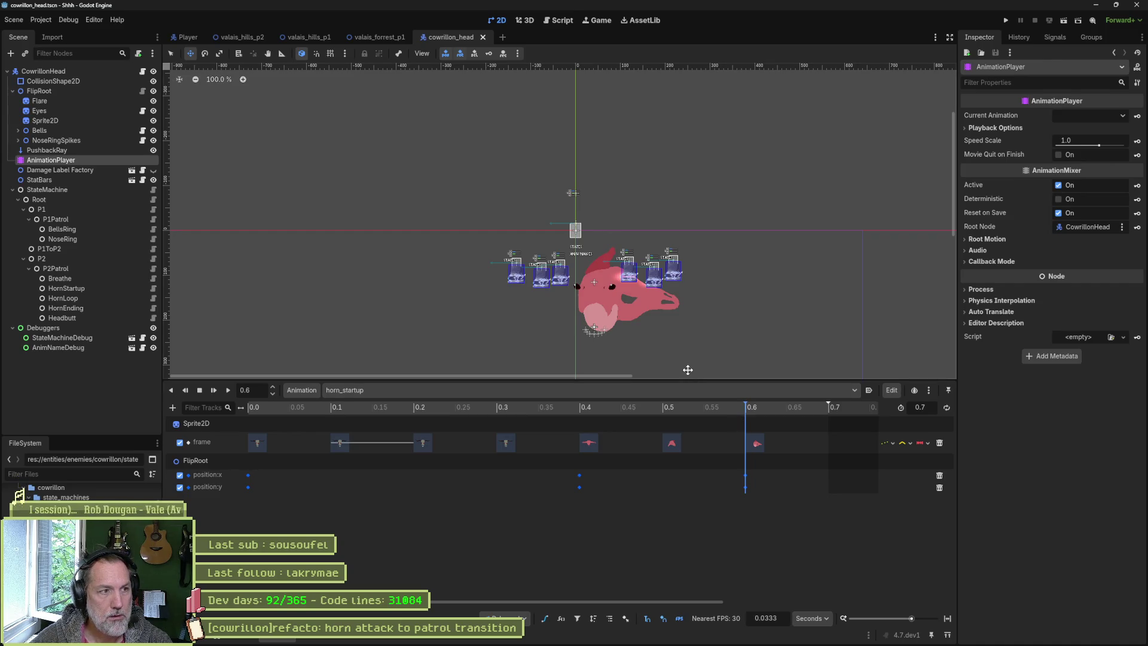
# - Set FlipRoot's Position x to 0 and save the scene
pyautogui.click(54, 91)
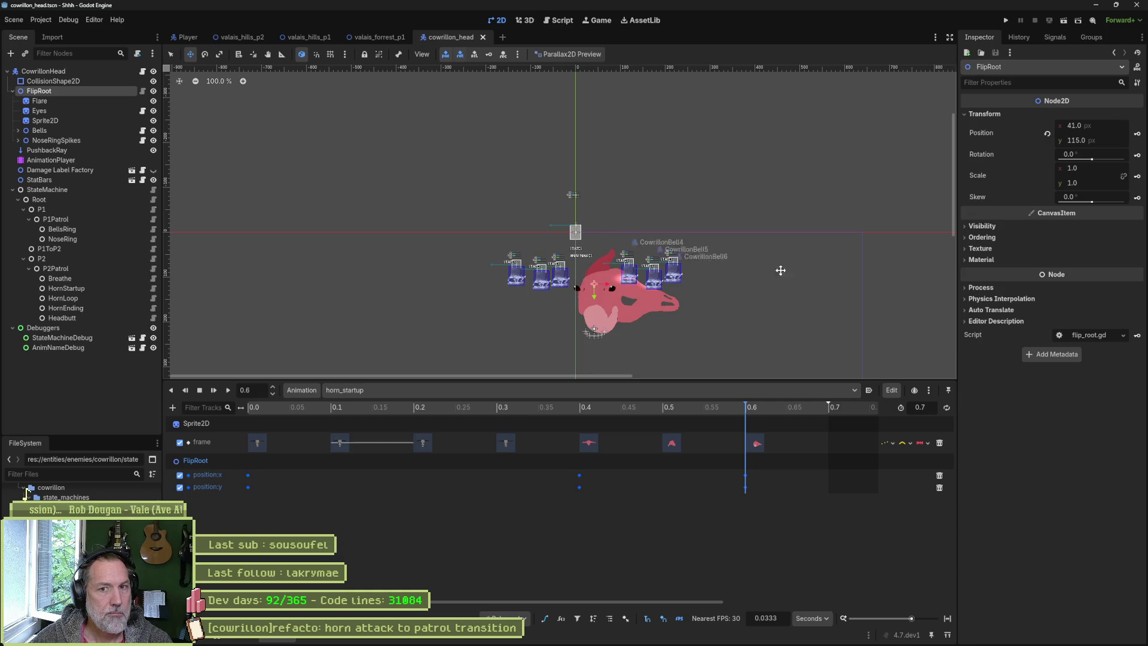
pyautogui.click(1115, 119)
pyautogui.click(1117, 120)
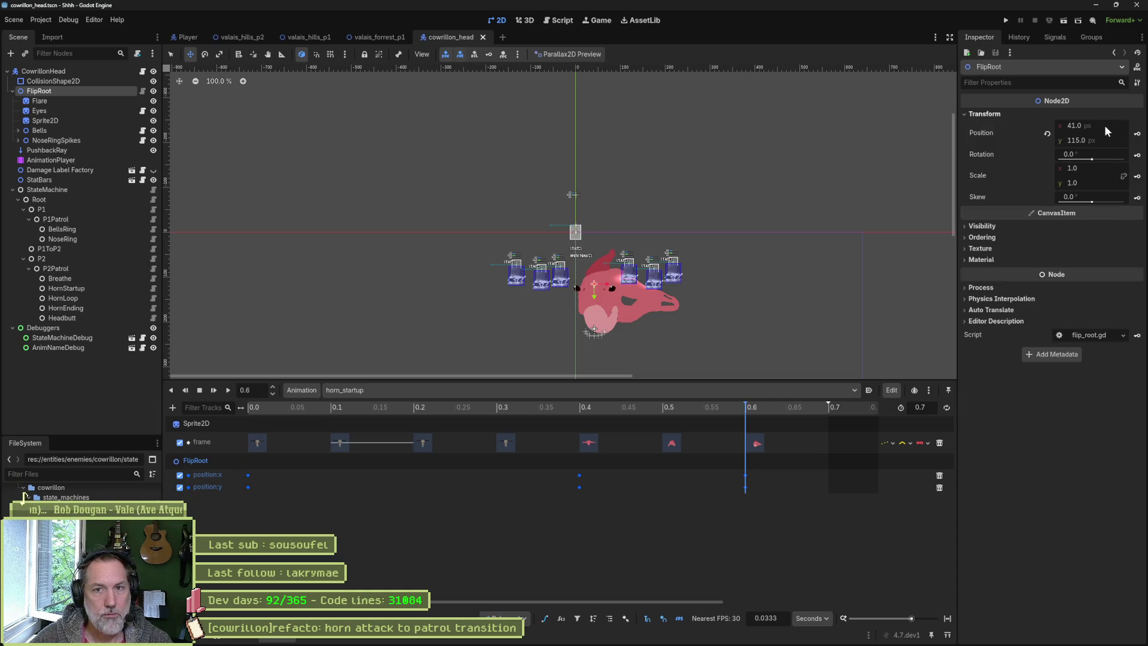
pyautogui.write('0')
pyautogui.press('Return')
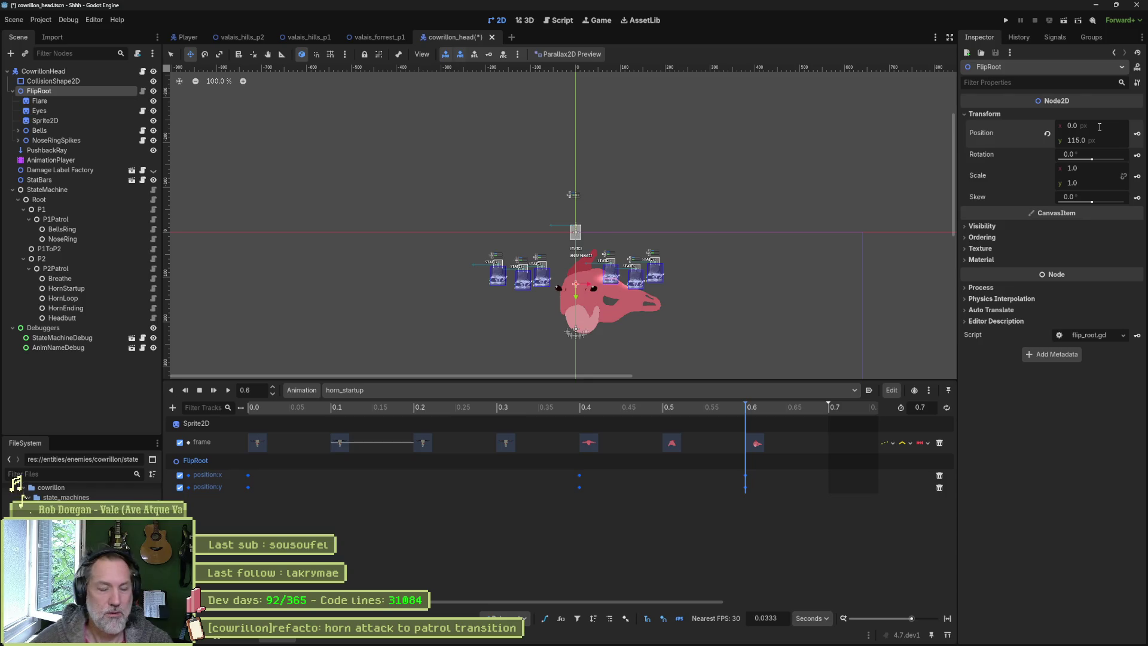
pyautogui.hotkey('ctrl', 's')
# - Select the position:x key at 0.4 and view FlipRoot's position tracks as Bezier curves
pyautogui.moveTo(658, 410)
pyautogui.mouseDown()
pyautogui.moveTo(329, 411)
pyautogui.moveTo(737, 429)
pyautogui.mouseUp()
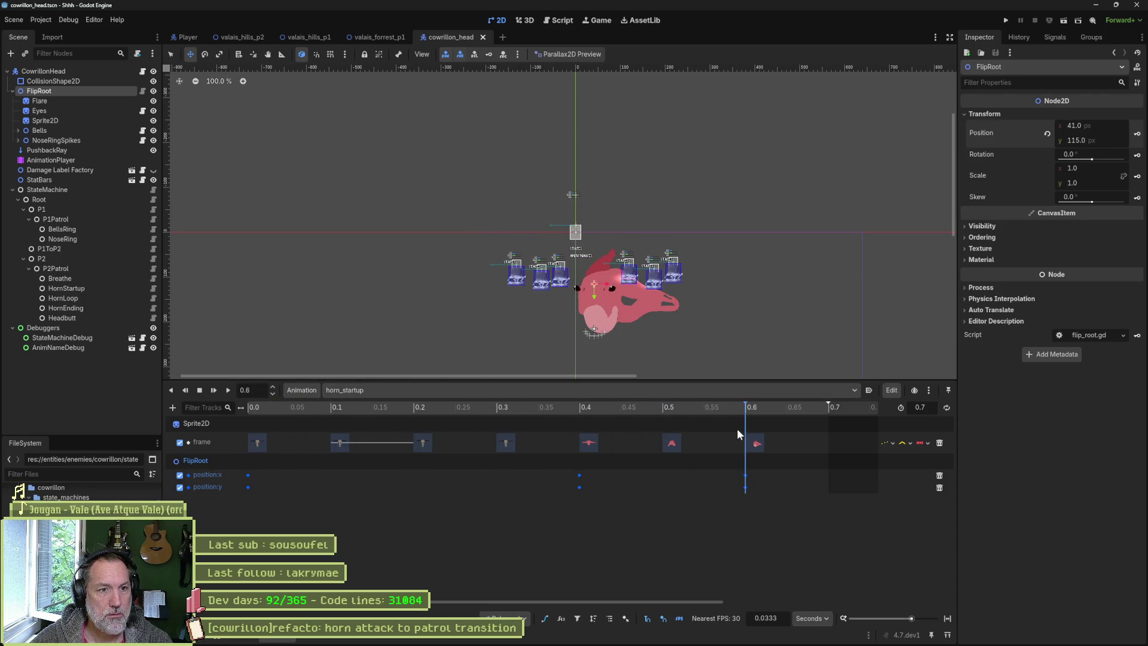
pyautogui.click(580, 408)
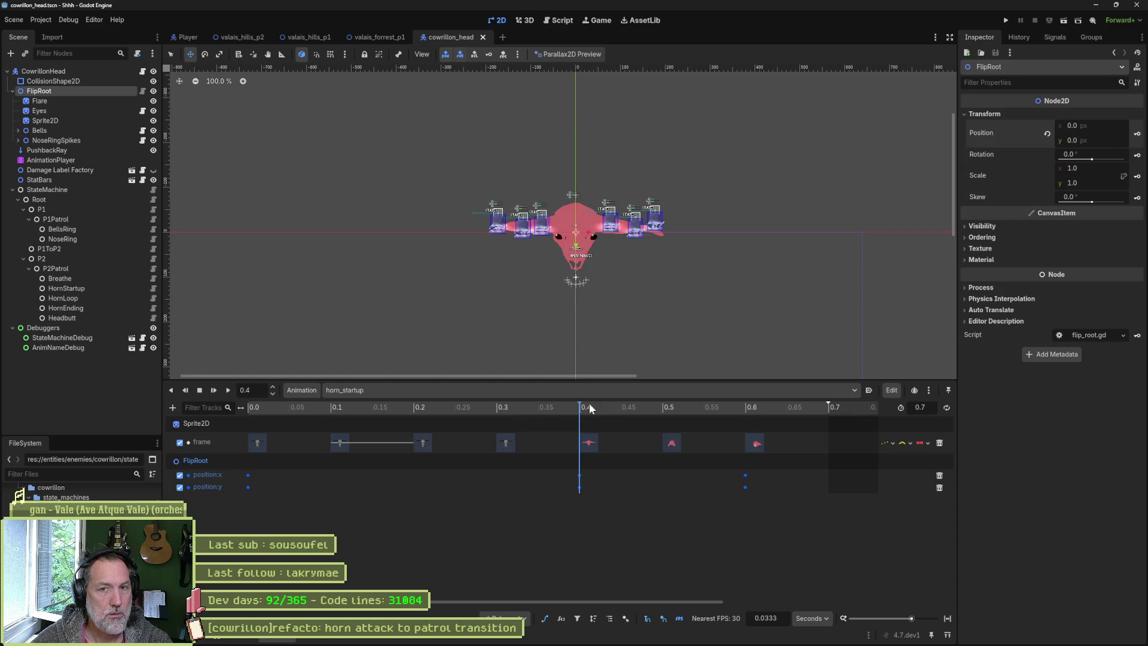
pyautogui.click(579, 475)
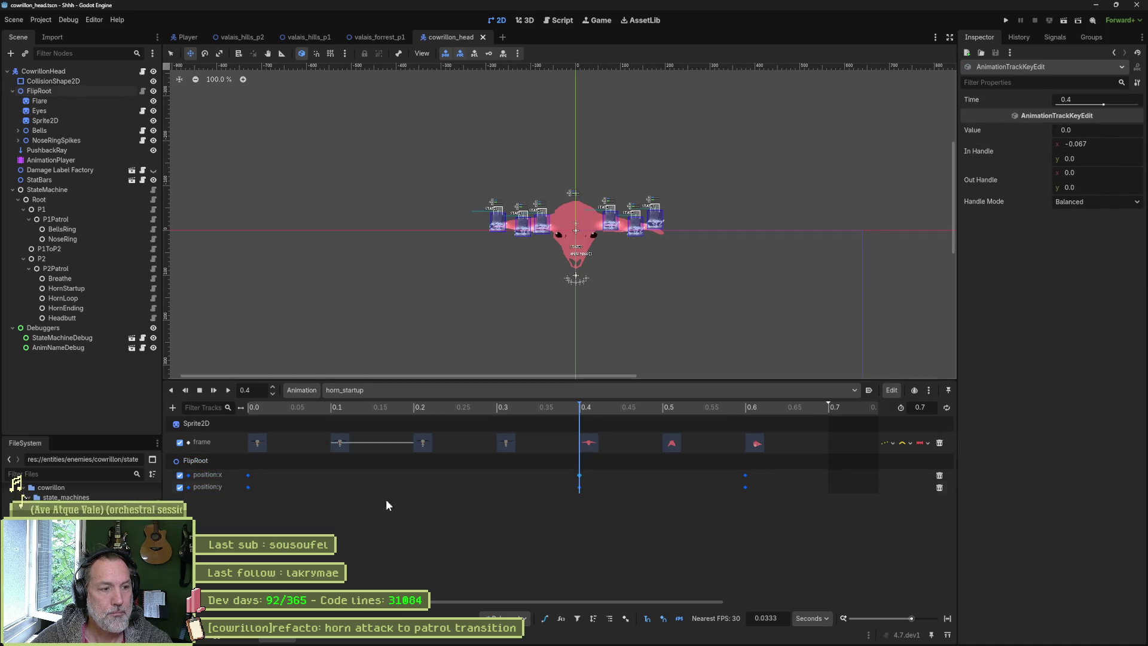
pyautogui.click(546, 619)
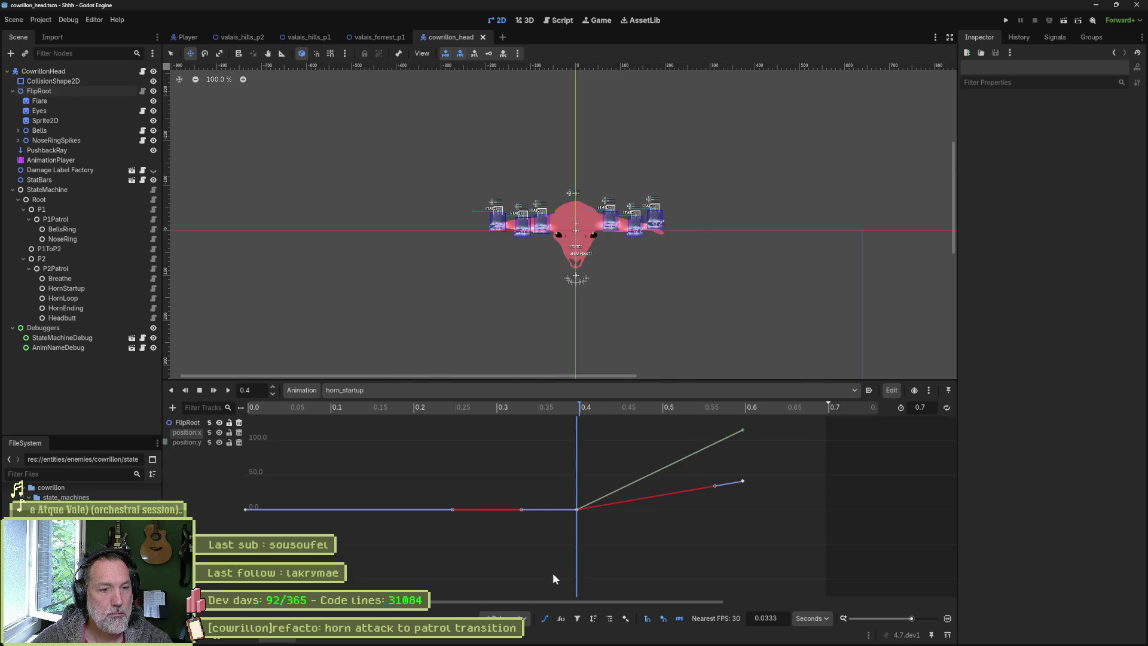
# - Set the 0.6 position:x key to 0 with a flat incoming curve, and save
pyautogui.moveTo(577, 408)
pyautogui.mouseDown()
pyautogui.moveTo(278, 404)
pyautogui.moveTo(564, 432)
pyautogui.mouseUp()
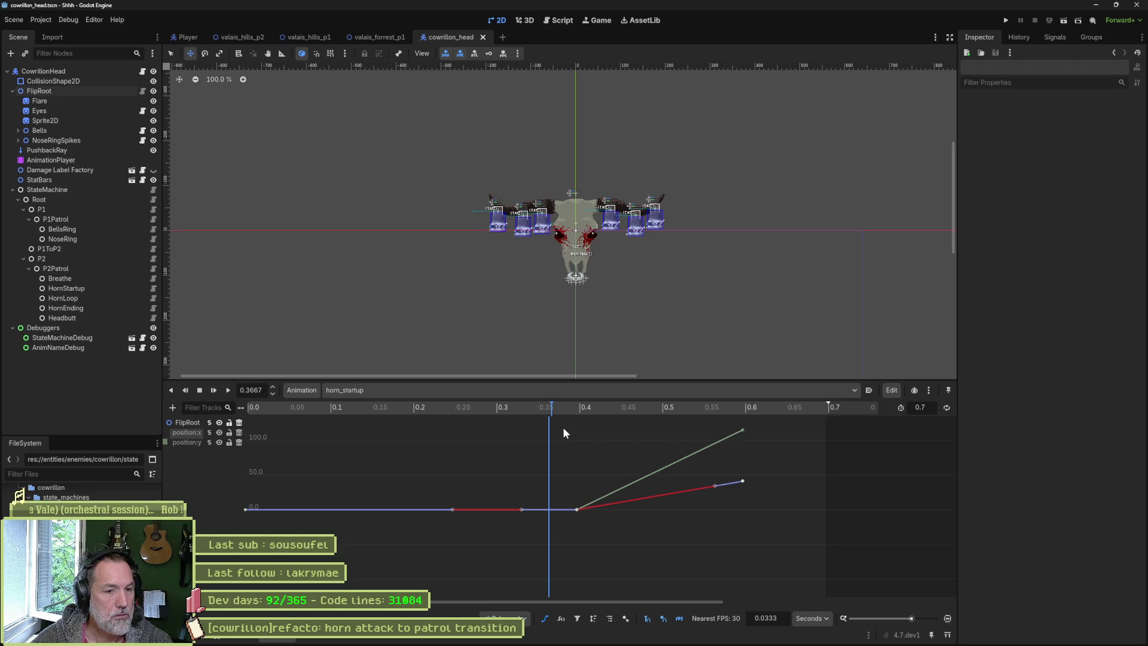
pyautogui.click(743, 481)
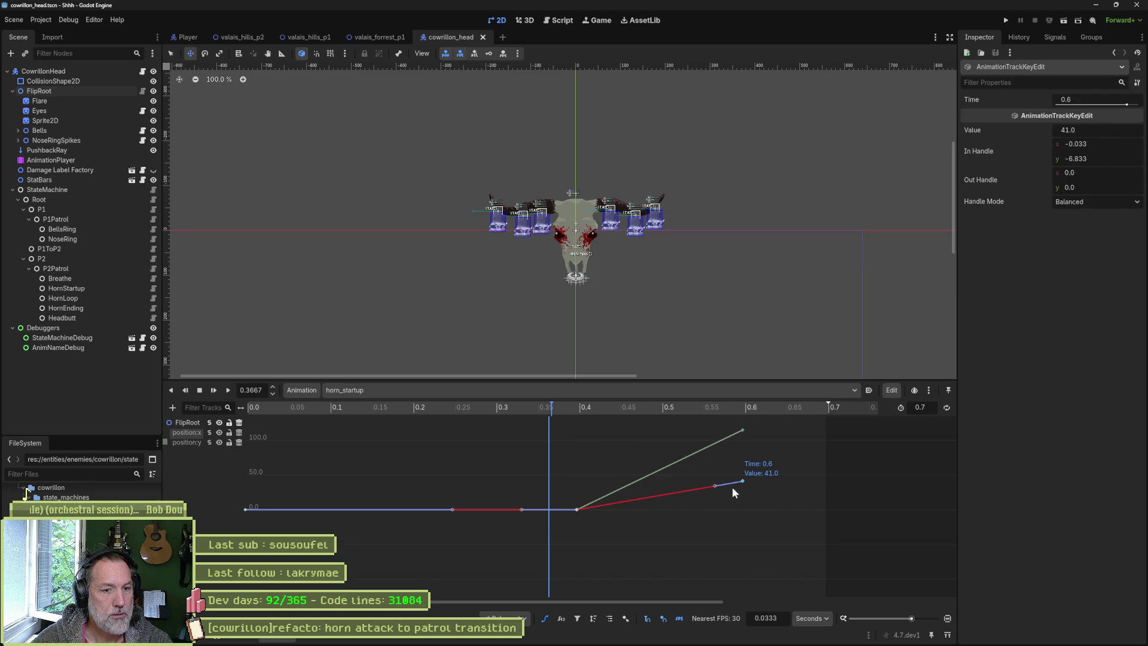
pyautogui.scroll(3, 1104, 130)
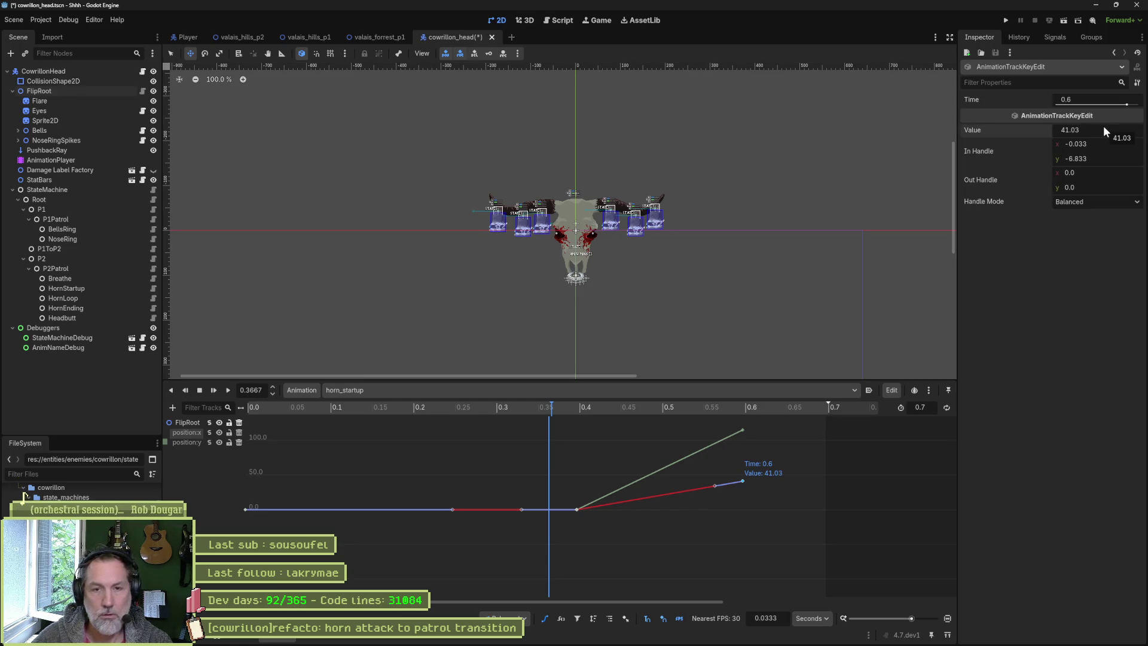
pyautogui.click(1104, 128)
pyautogui.write('0')
pyautogui.press('Return')
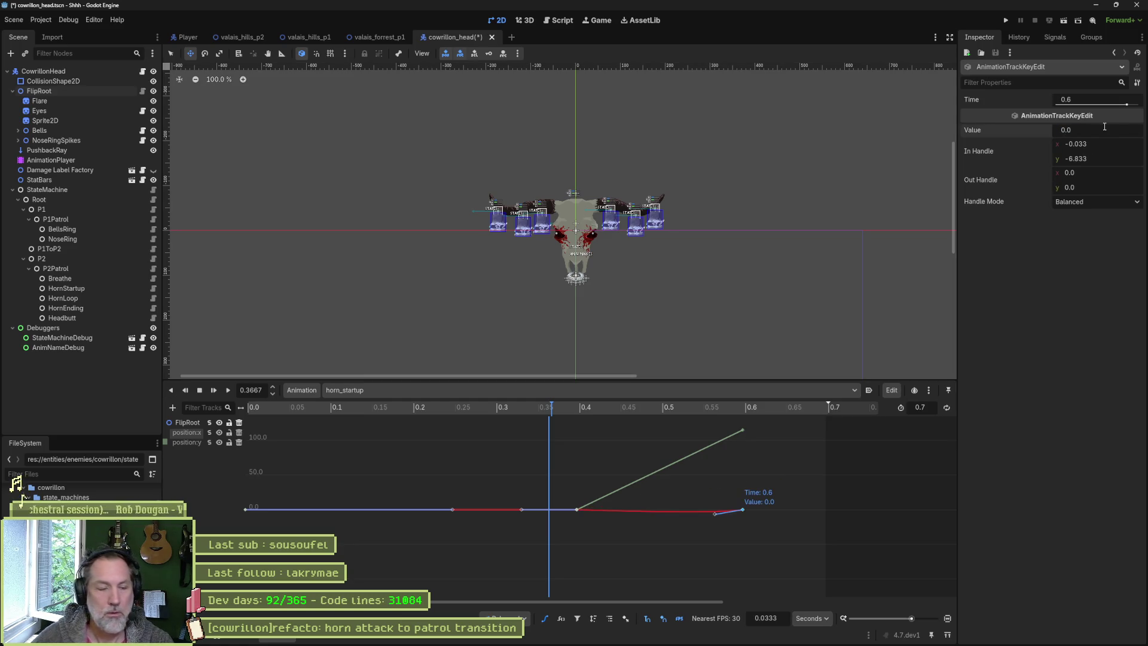
pyautogui.moveTo(713, 514)
pyautogui.mouseDown()
pyautogui.moveTo(724, 514)
pyautogui.moveTo(708, 510)
pyautogui.mouseUp()
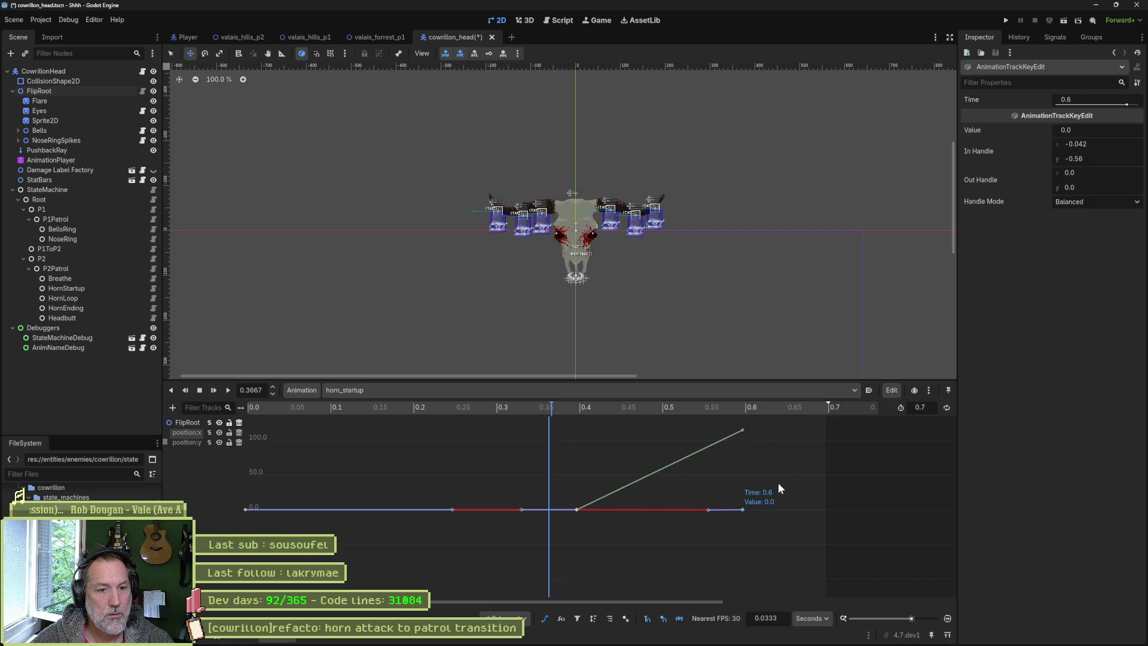
pyautogui.hotkey('ctrl', 's')
# - Inspect the position:y key at 0.6 (value 115), then switch to horn_loop
pyautogui.moveTo(398, 413)
pyautogui.mouseDown()
pyautogui.moveTo(221, 405)
pyautogui.moveTo(769, 430)
pyautogui.moveTo(554, 445)
pyautogui.moveTo(744, 446)
pyautogui.mouseUp()
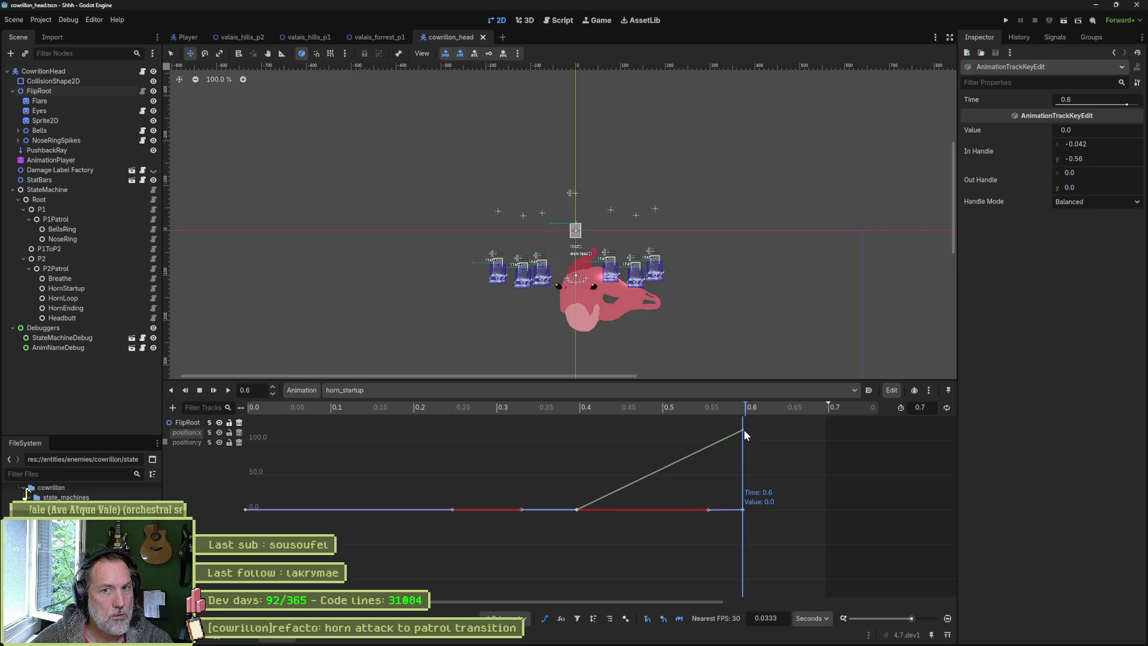
pyautogui.click(192, 443)
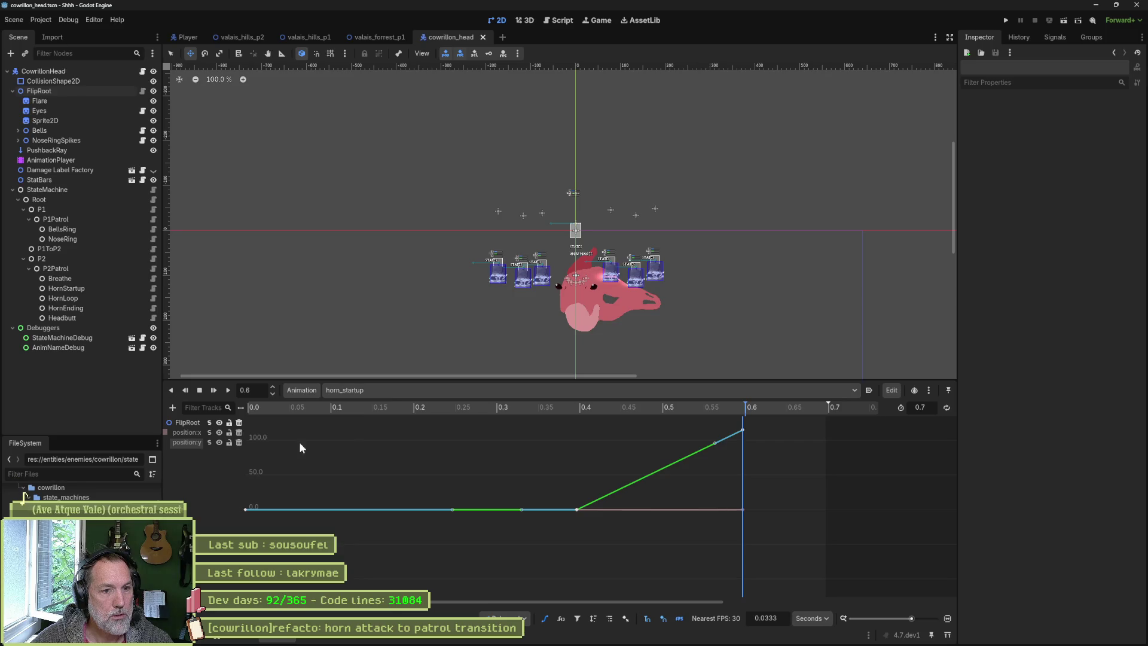
pyautogui.click(743, 430)
pyautogui.click(1071, 130)
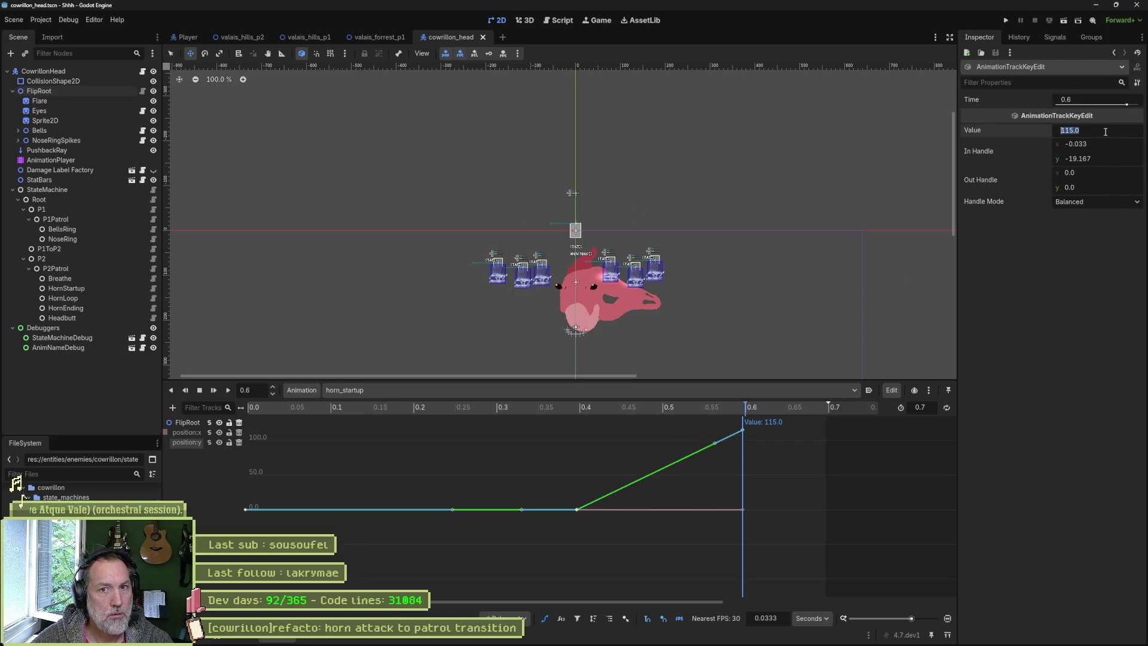
pyautogui.click(409, 390)
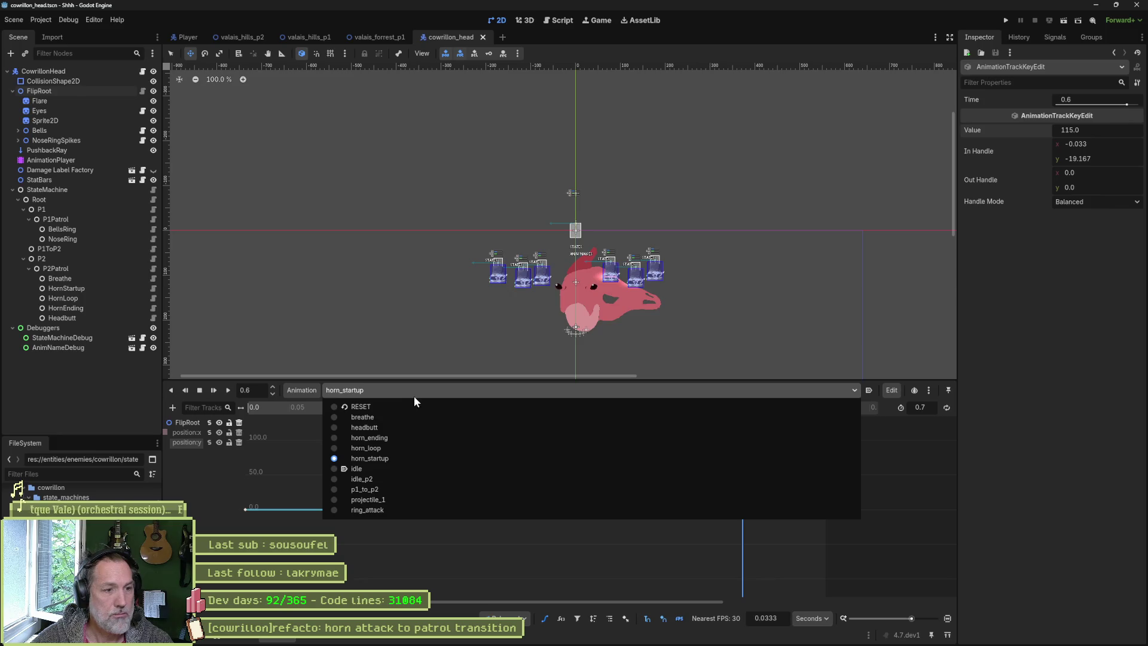
pyautogui.click(410, 447)
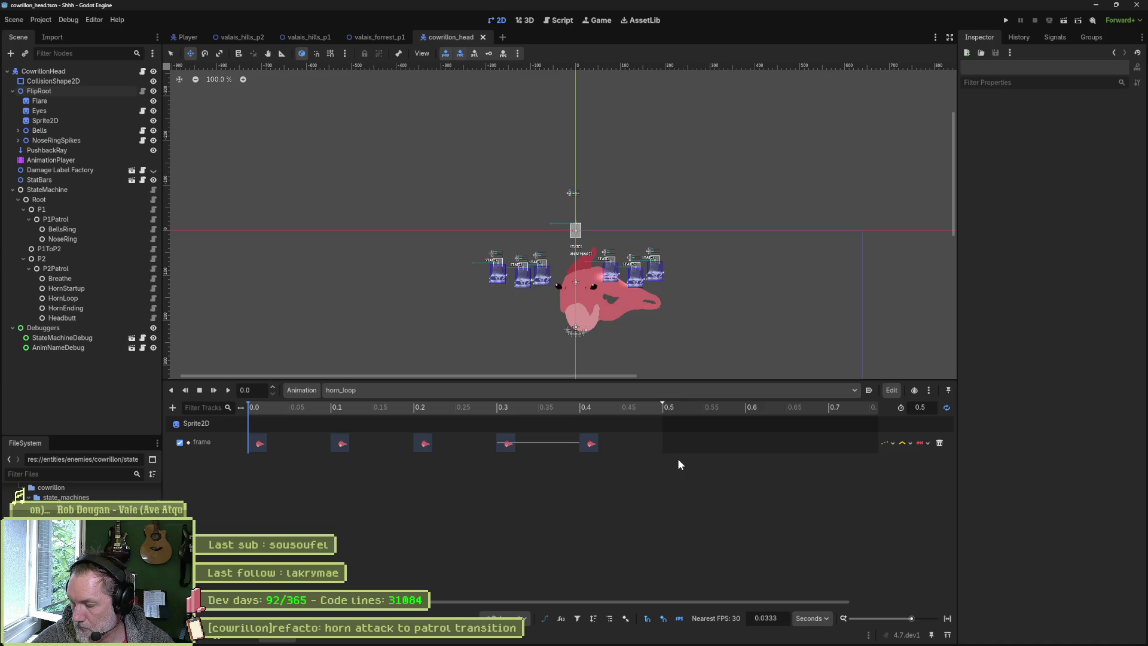
# - Load horn_startup and delete both FlipRoot position:x and position:y tracks
pyautogui.click(544, 392)
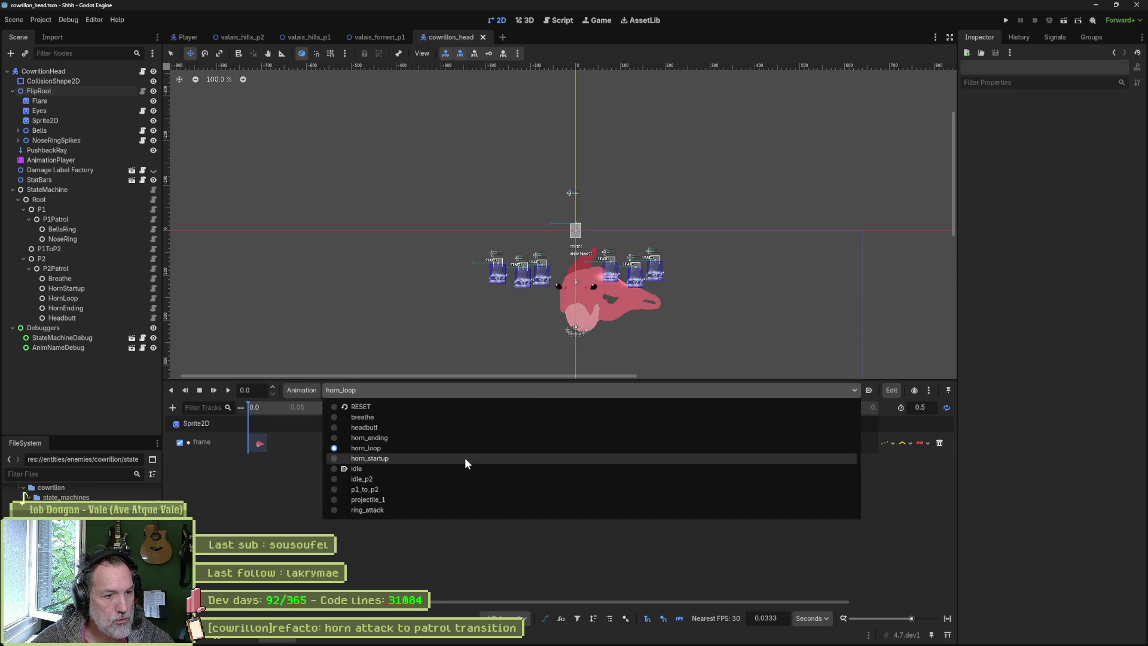
pyautogui.click(465, 458)
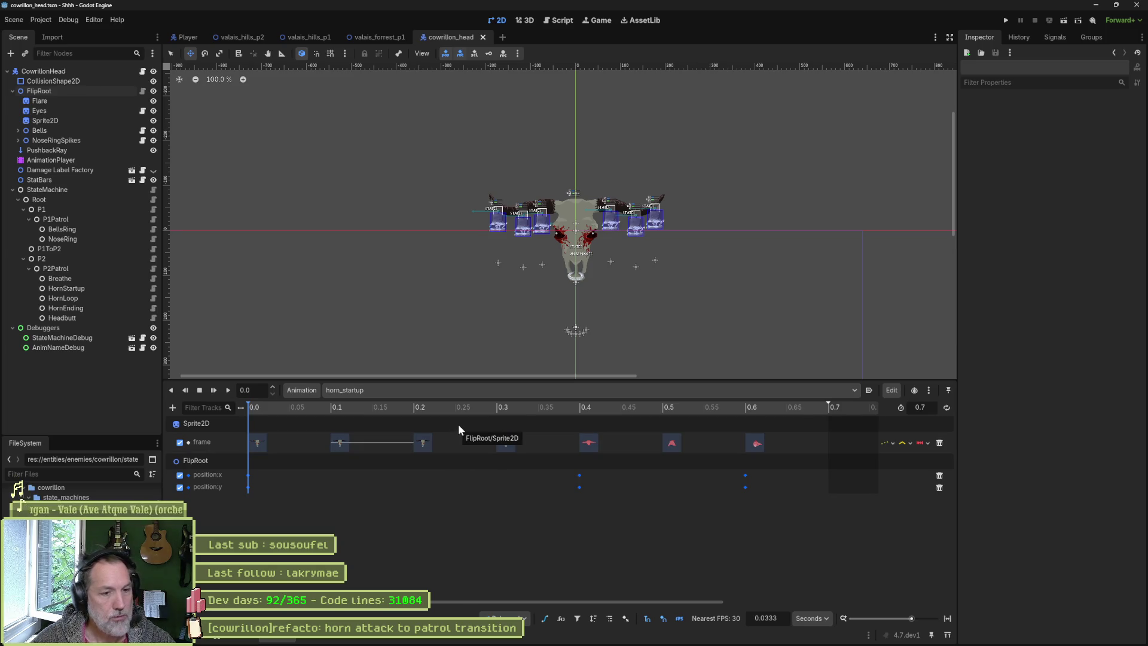
pyautogui.click(940, 476)
pyautogui.click(940, 476)
pyautogui.moveTo(255, 412)
pyautogui.mouseDown()
pyautogui.moveTo(800, 429)
pyautogui.moveTo(255, 426)
pyautogui.mouseUp()
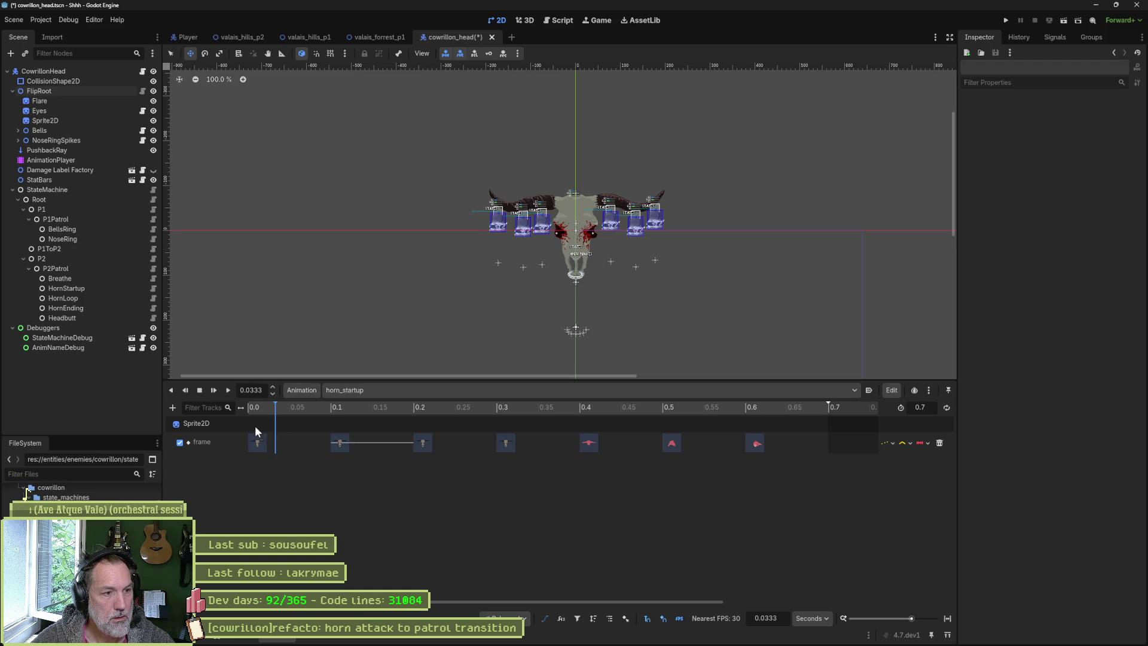
# - Create a CowrillonHead position track in horn_startup with a key at 0
pyautogui.click(67, 74)
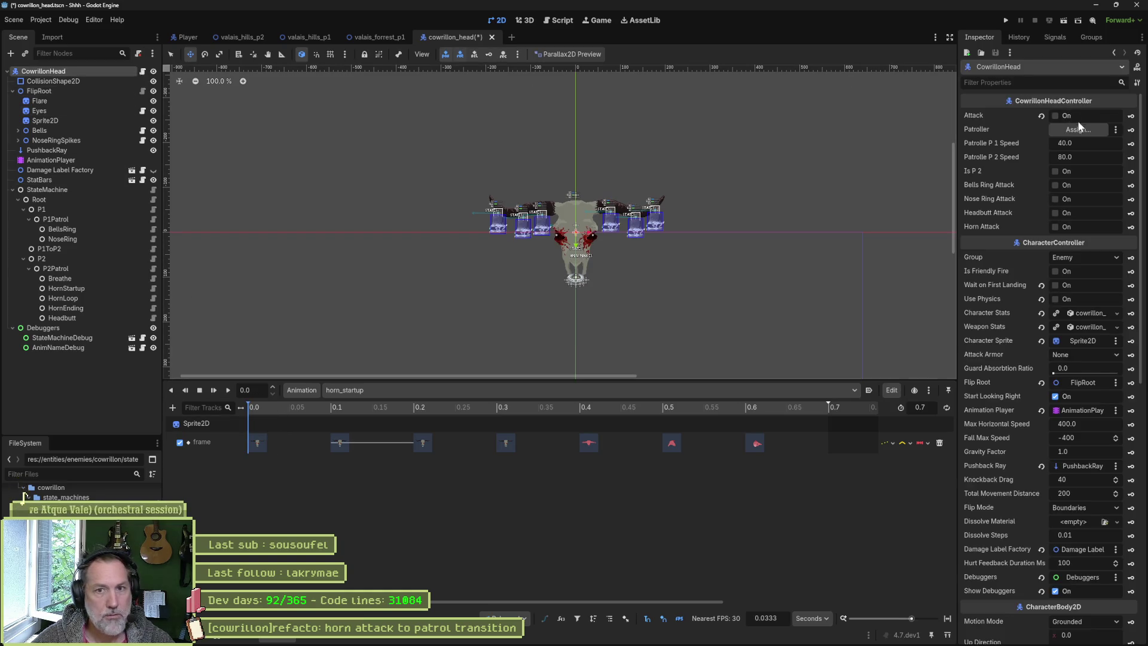
pyautogui.scroll(-10, 1027, 261)
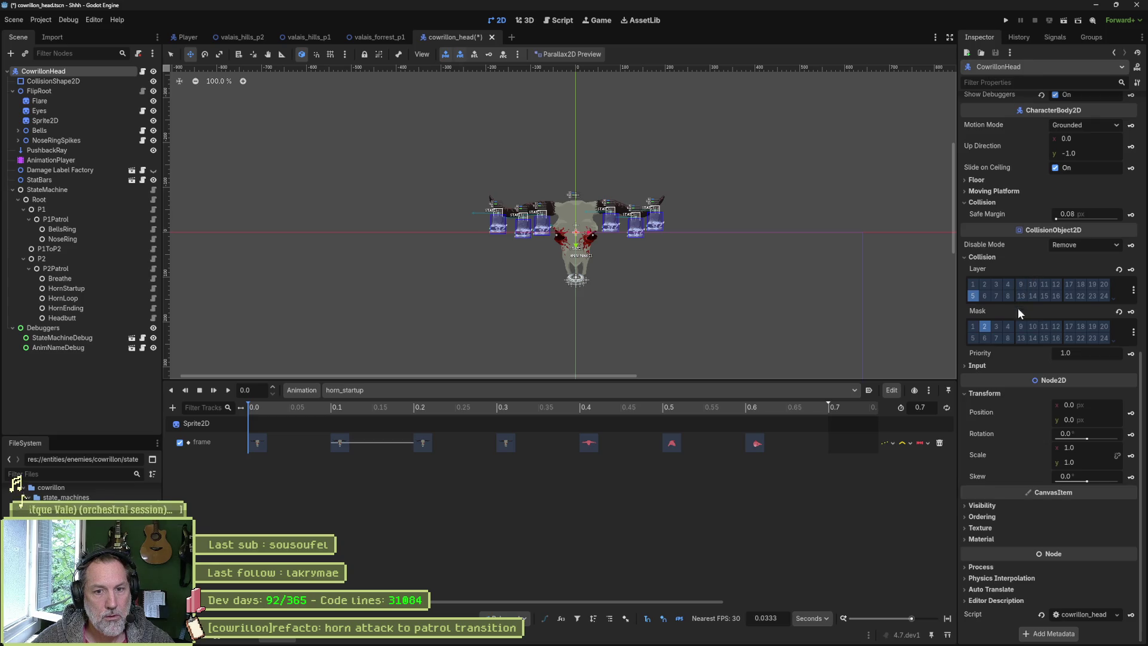
pyautogui.click(1131, 412)
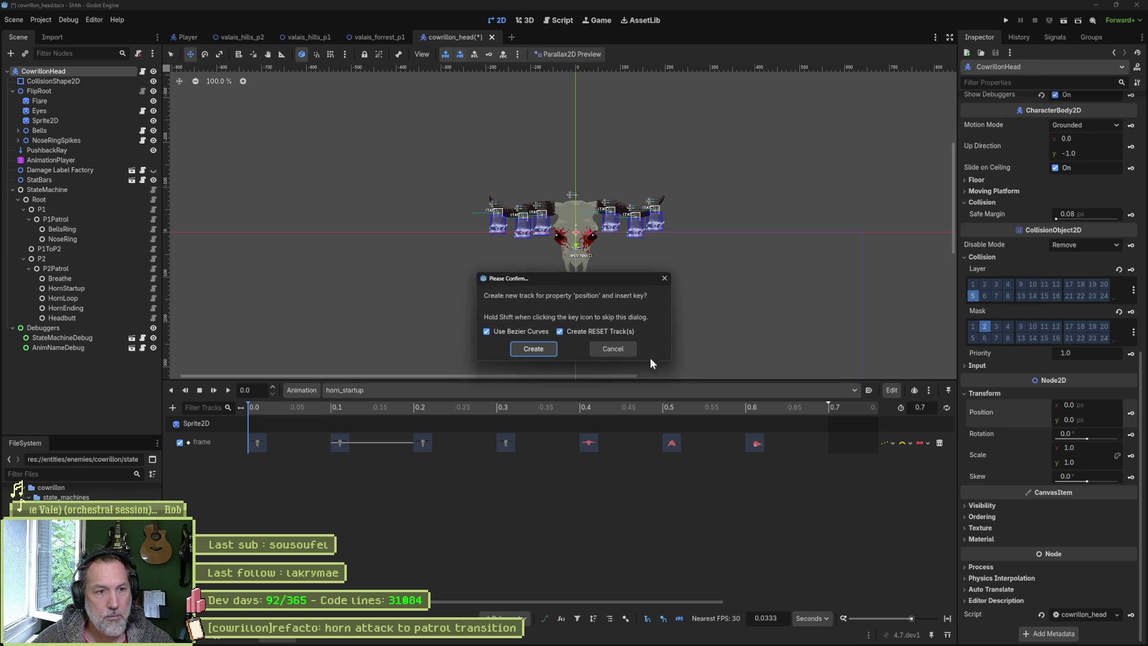
pyautogui.click(532, 350)
# - Key CowrillonHead's position at 0.4 and lower it to y 100 at 0.6, then open valais_forrest_p1
pyautogui.click(496, 408)
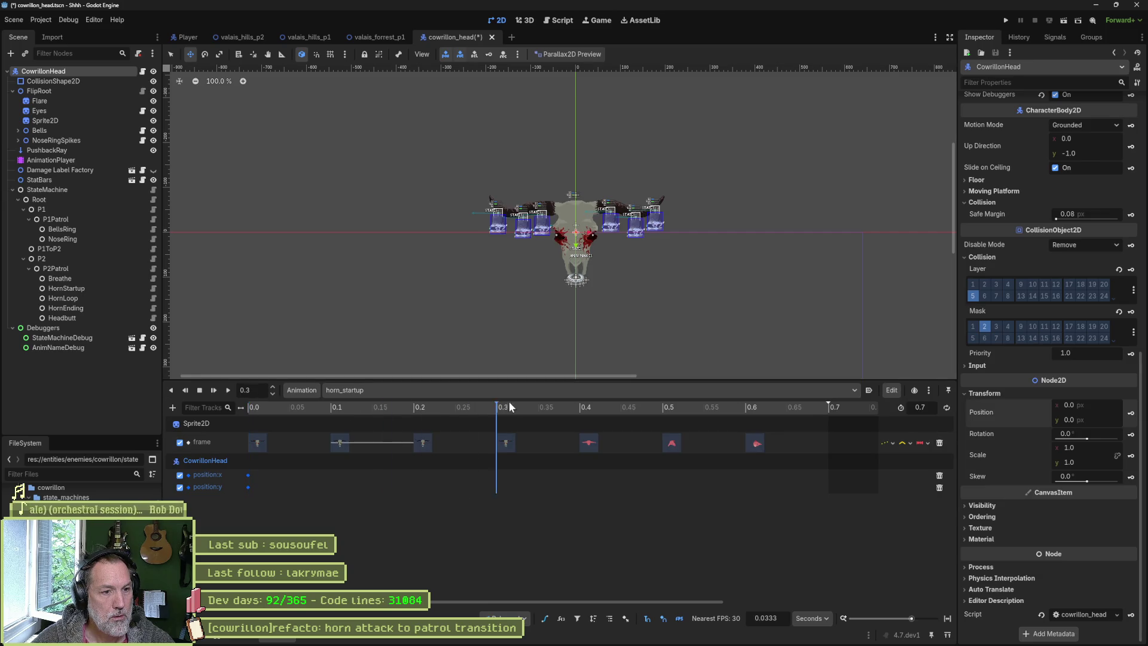
pyautogui.click(575, 406)
pyautogui.click(1131, 412)
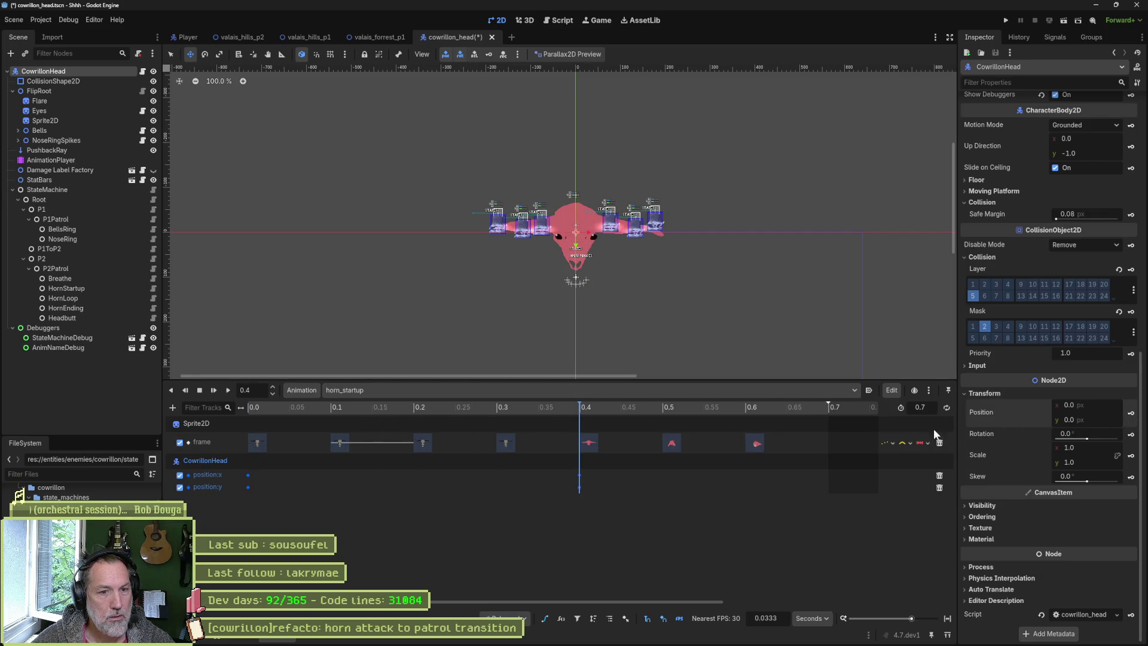
pyautogui.moveTo(604, 413)
pyautogui.mouseDown()
pyautogui.moveTo(827, 408)
pyautogui.moveTo(757, 414)
pyautogui.mouseUp()
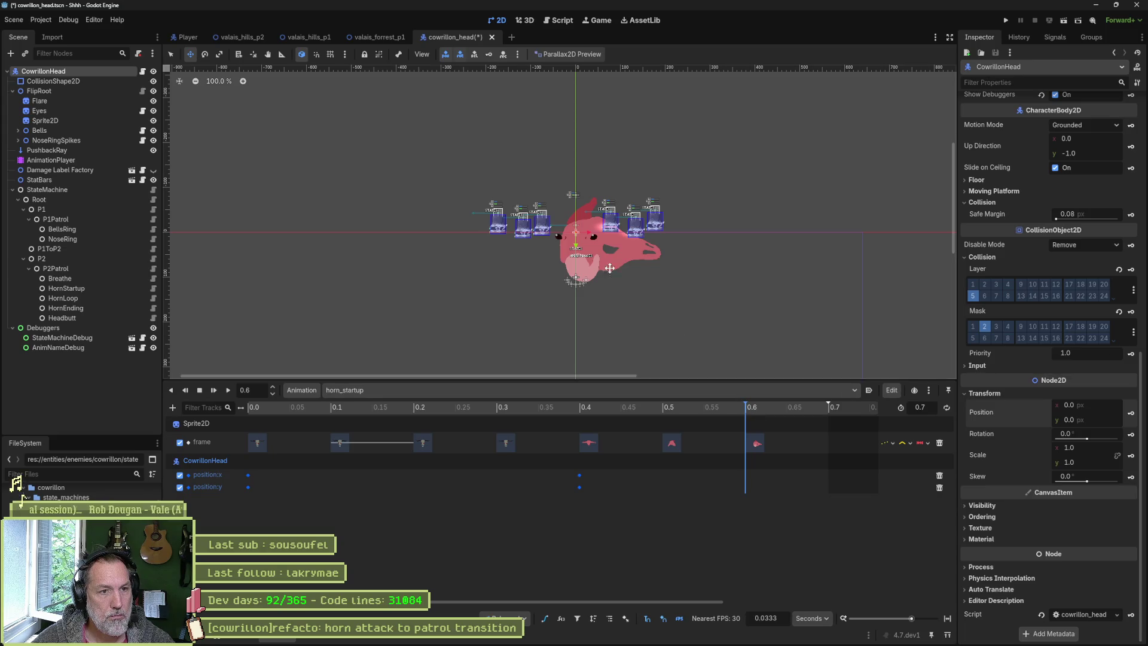
pyautogui.moveTo(576, 232); pyautogui.dragTo(576, 297)
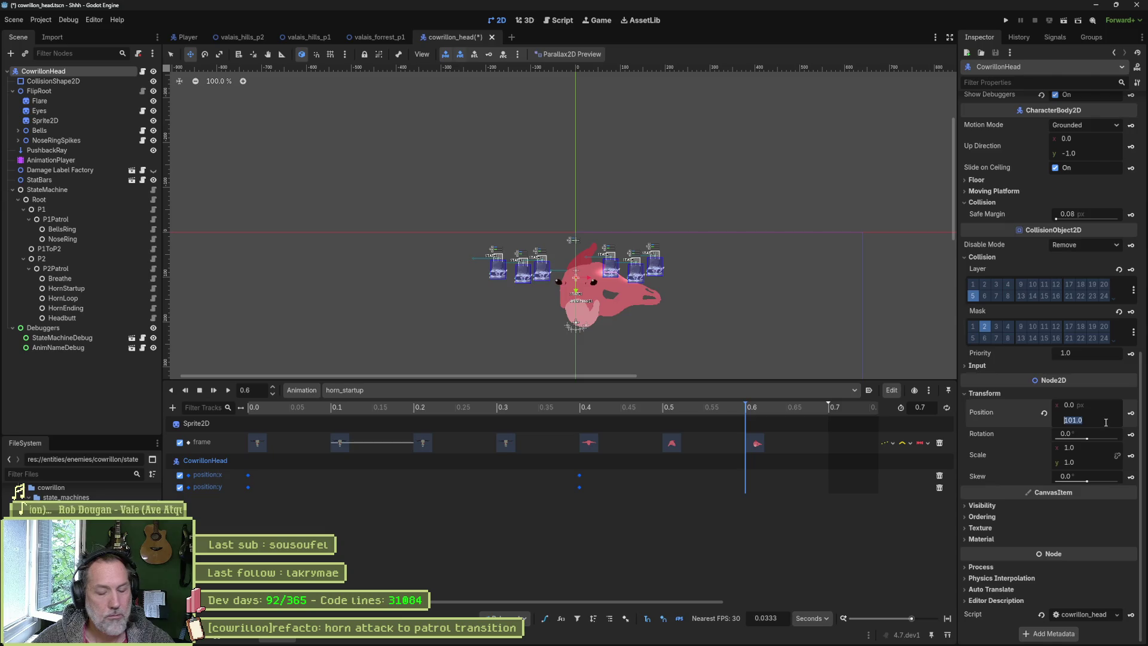
pyautogui.write('100')
pyautogui.press('Return')
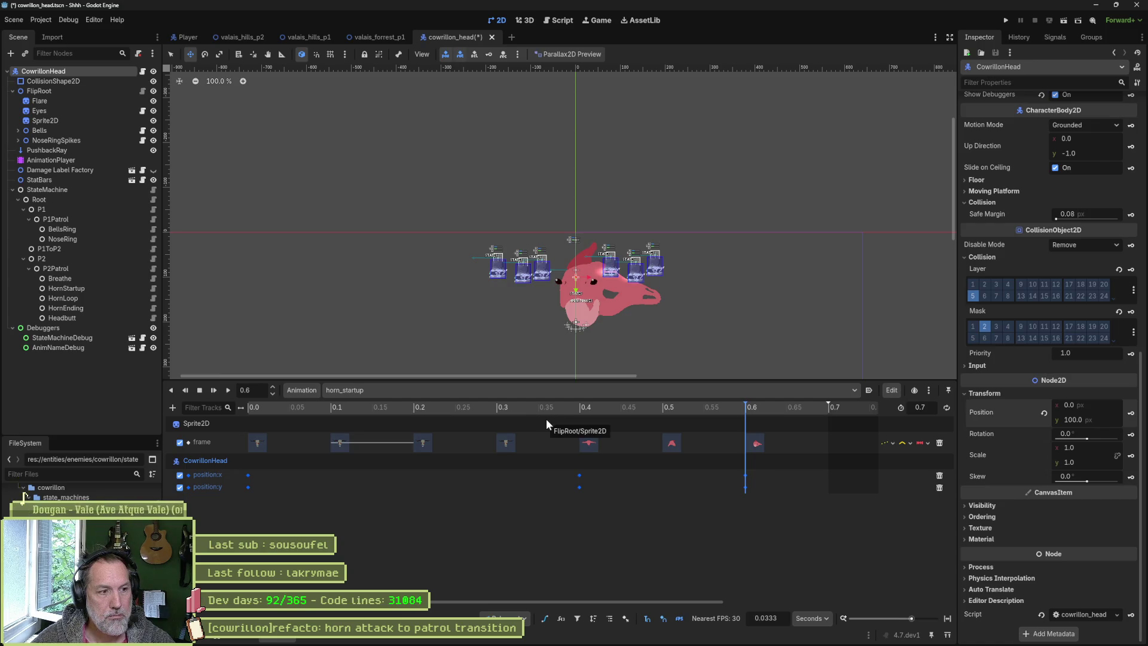
pyautogui.click(373, 38)
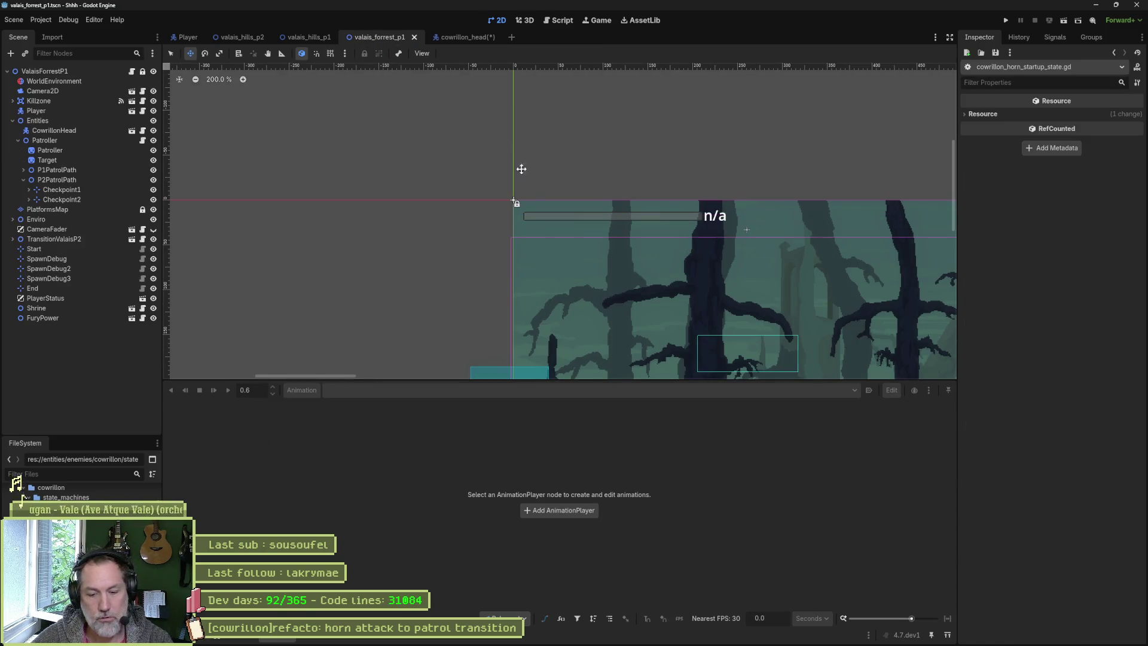
# - Run valais_forrest_p1 with F6 to watch the horn attack, stop it, and reopen cowrillon_head
pyautogui.press('F6')
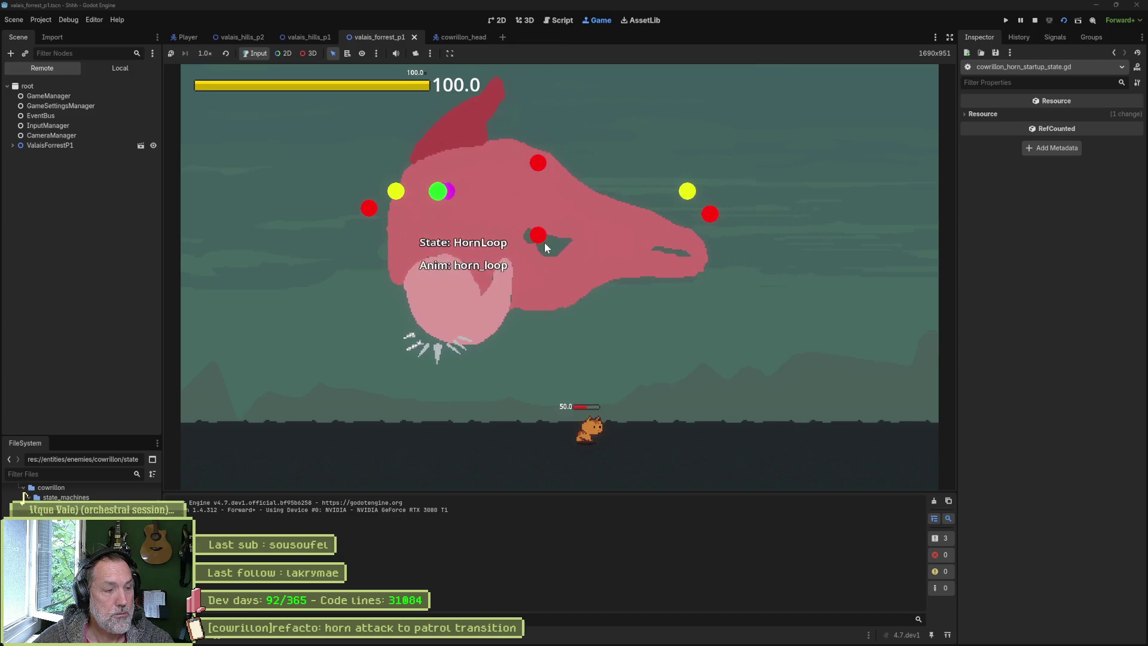
pyautogui.press('F8')
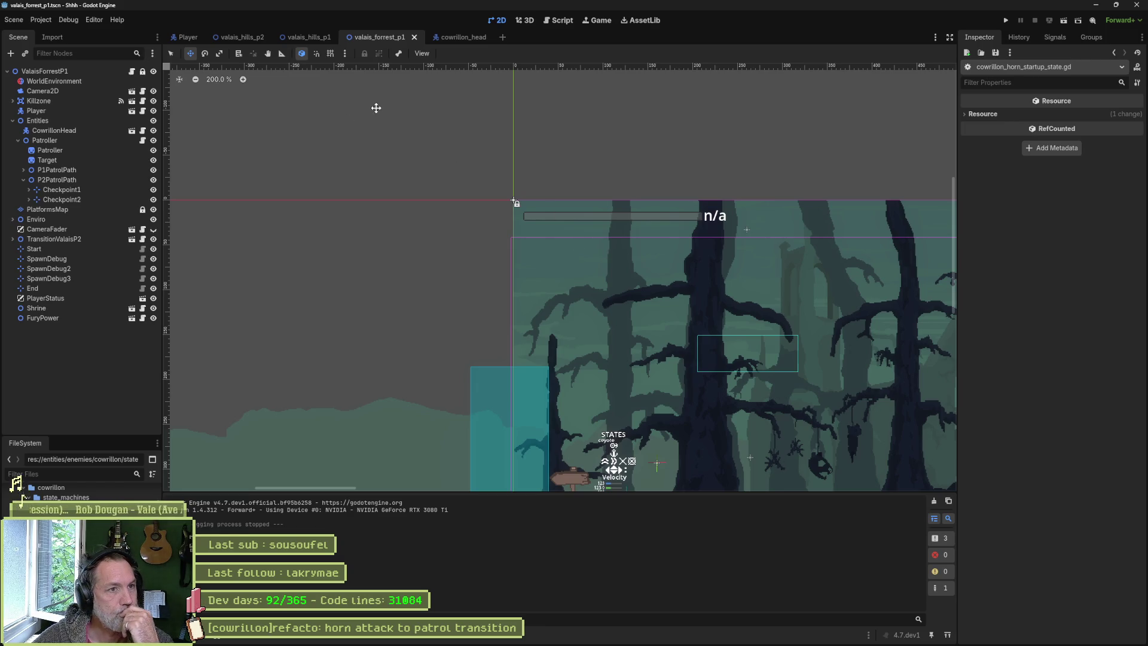
pyautogui.click(455, 38)
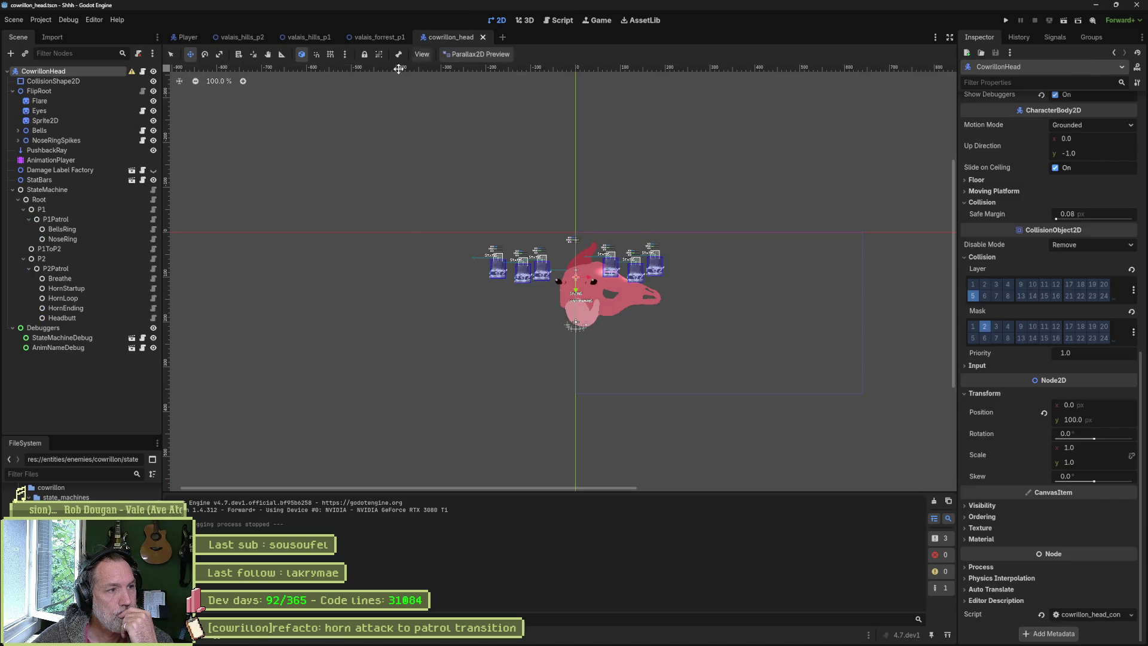
# - Delete the CowrillonHead position:x and position:y tracks from horn_startup
pyautogui.click(99, 160)
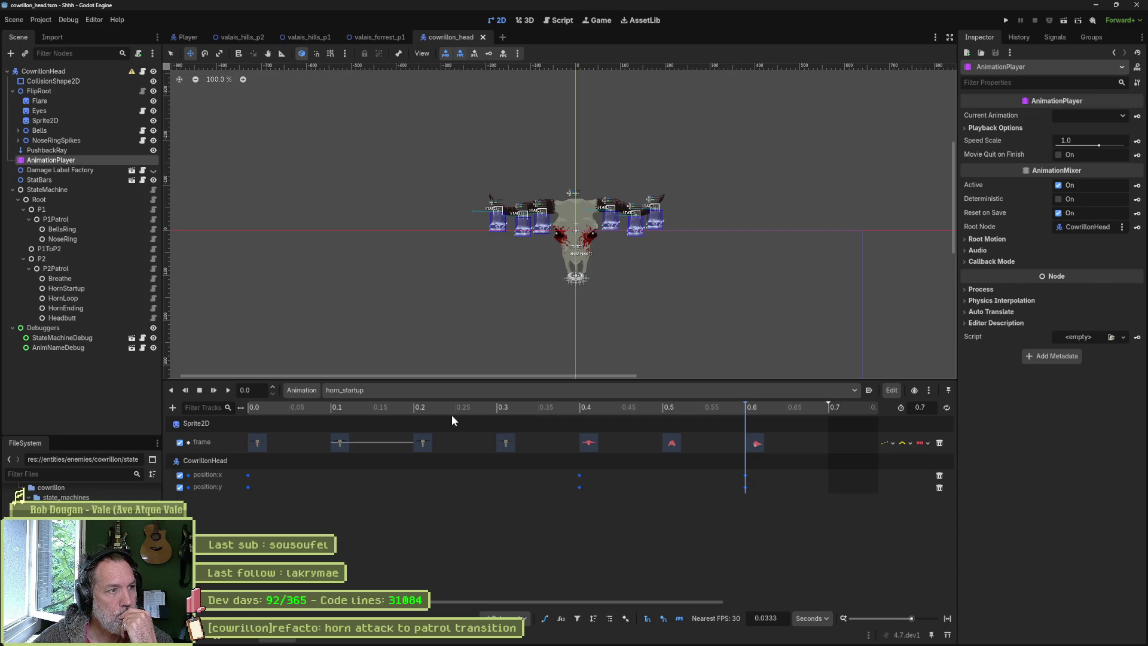
pyautogui.moveTo(132, 71)
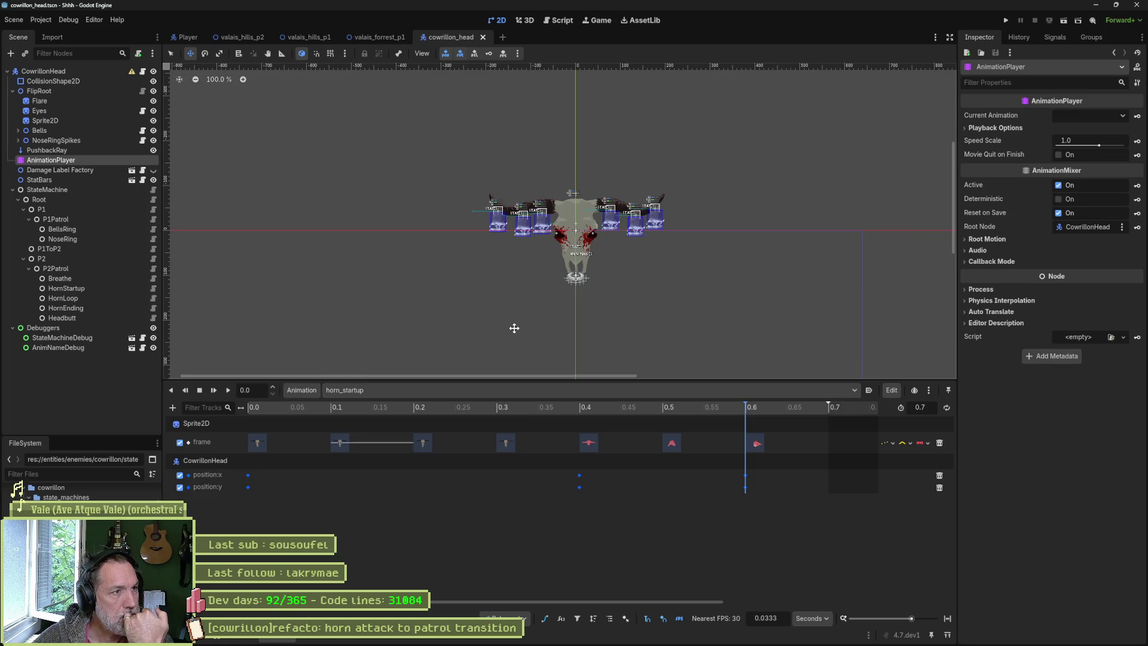
pyautogui.click(939, 475)
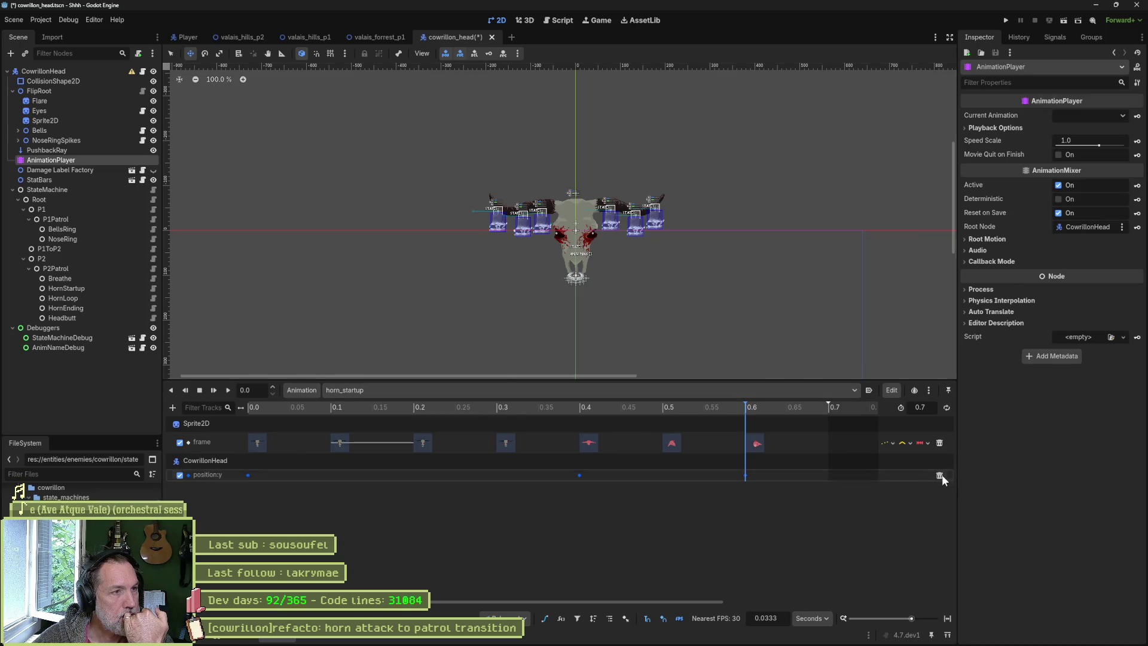
pyautogui.click(940, 476)
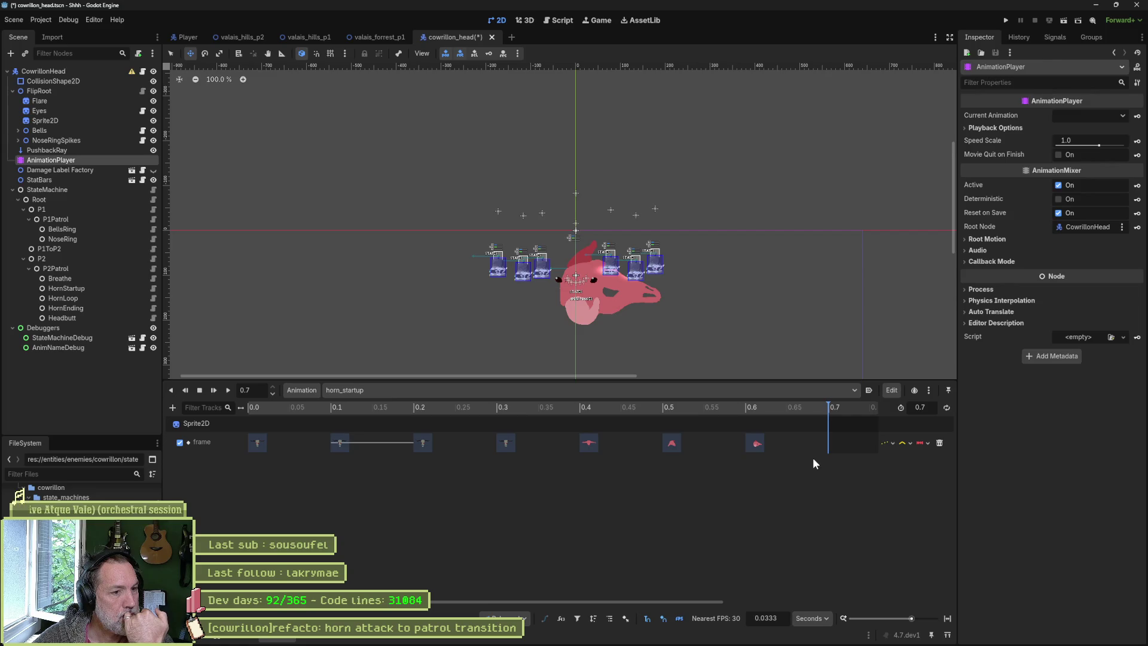
# - Confirm CowrillonHead is back at 0, 0, save, and switch to valais_forrest_p1
pyautogui.click(59, 73)
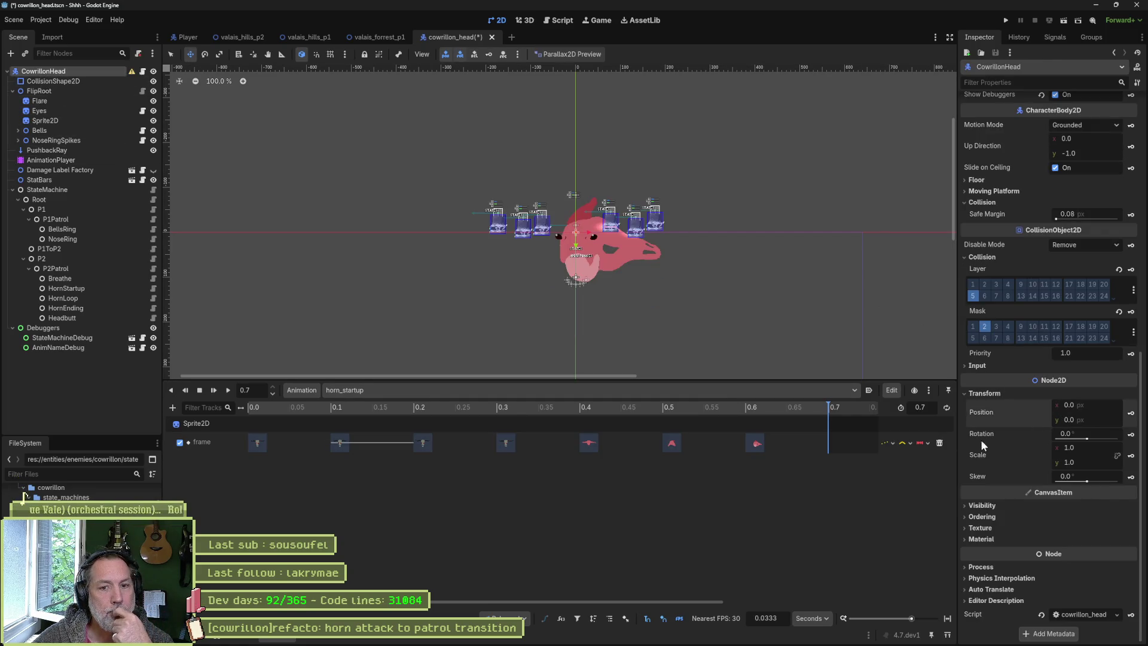
pyautogui.hotkey('ctrl', 's')
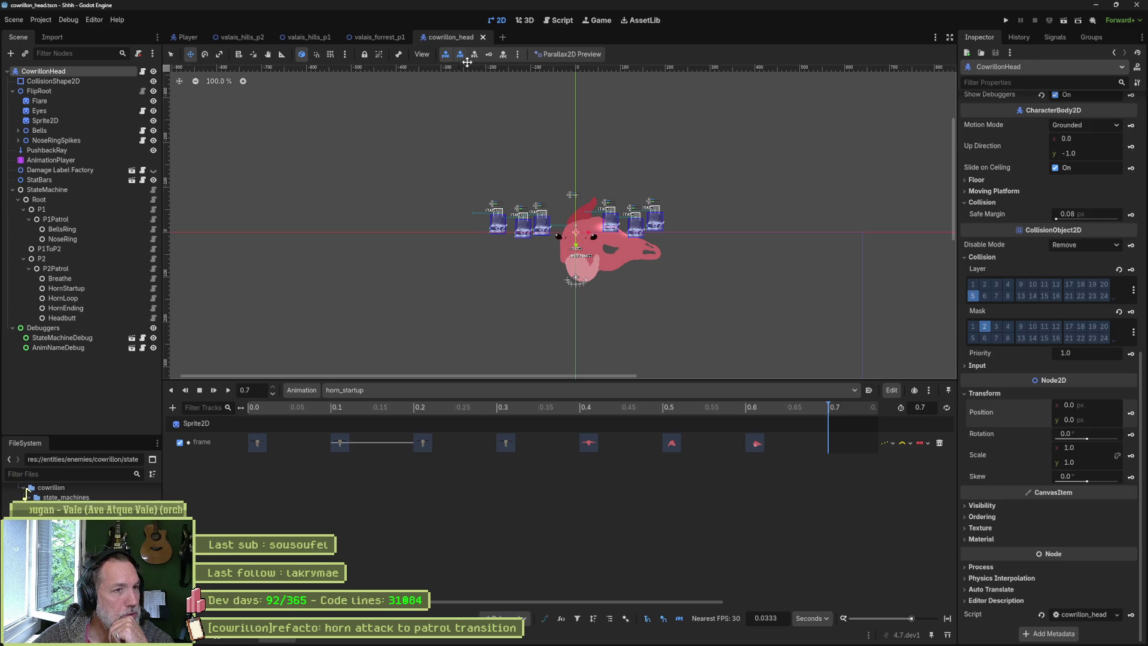
pyautogui.click(389, 37)
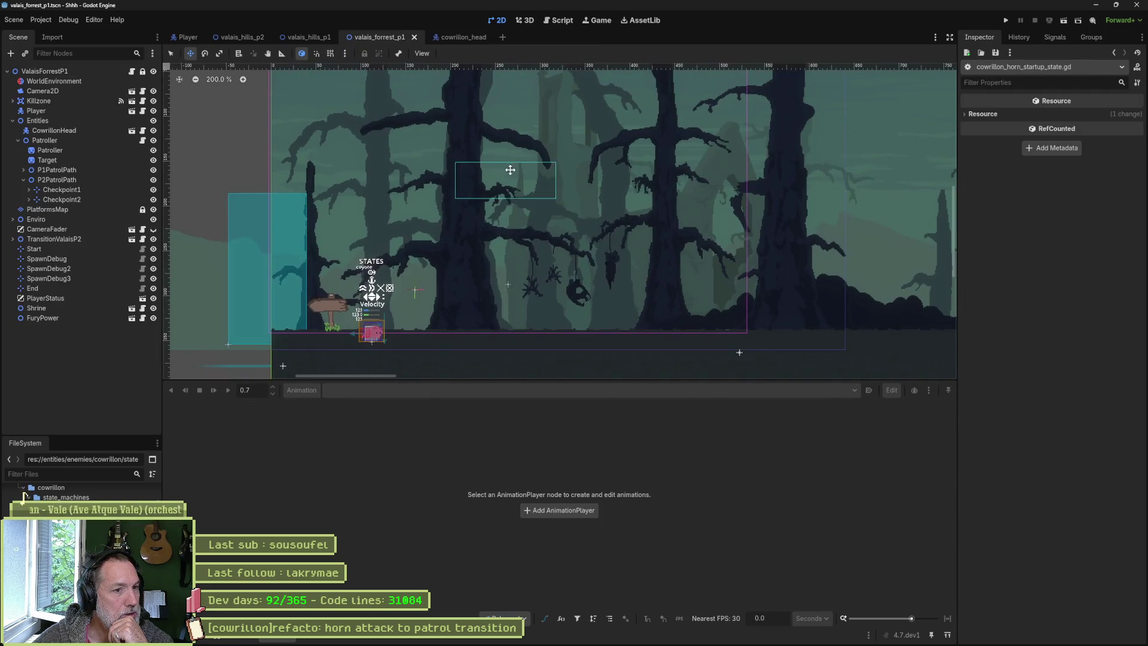
pyautogui.scroll(-4, 448, 213)
pyautogui.scroll(5, 733, 195)
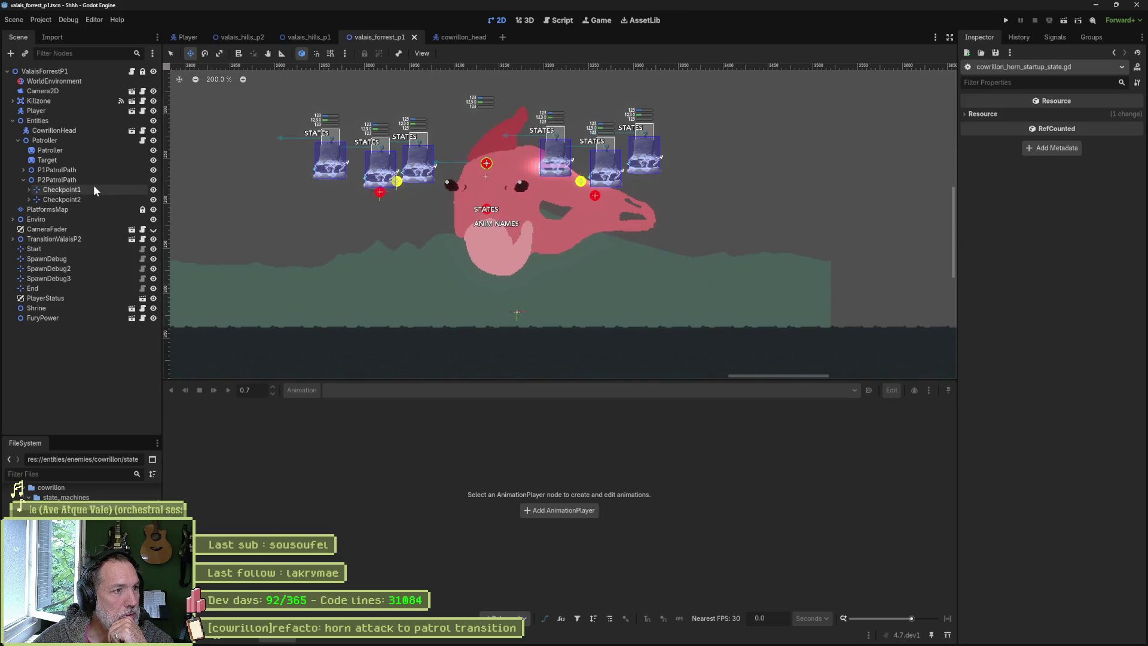
pyautogui.click(23, 180)
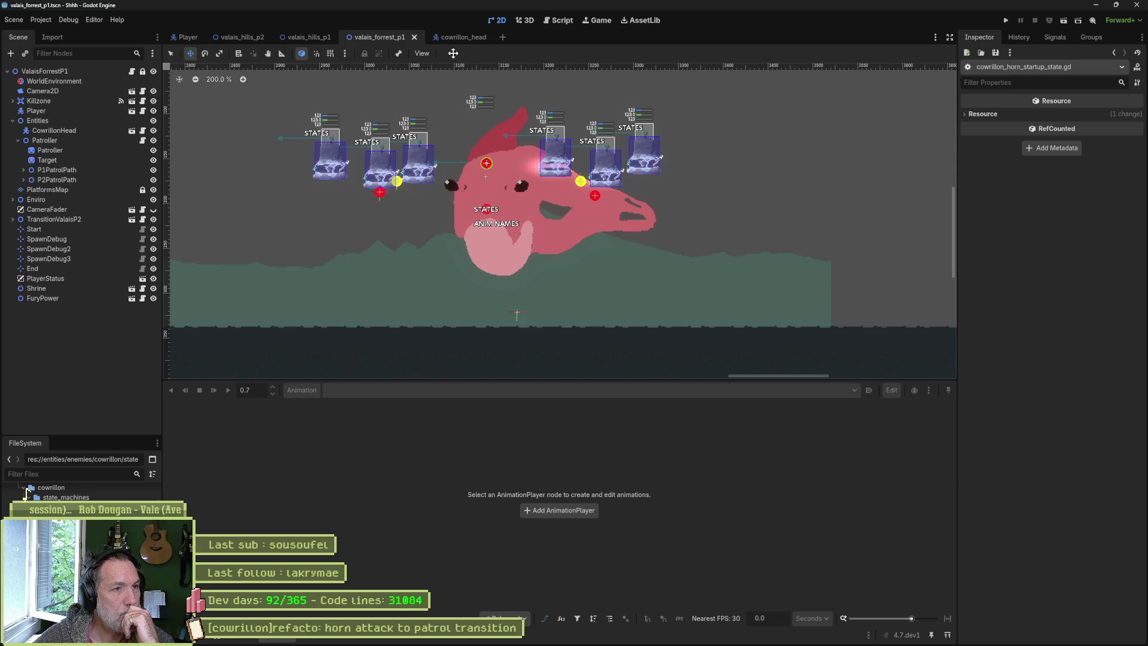
pyautogui.click(451, 38)
pyautogui.click(77, 160)
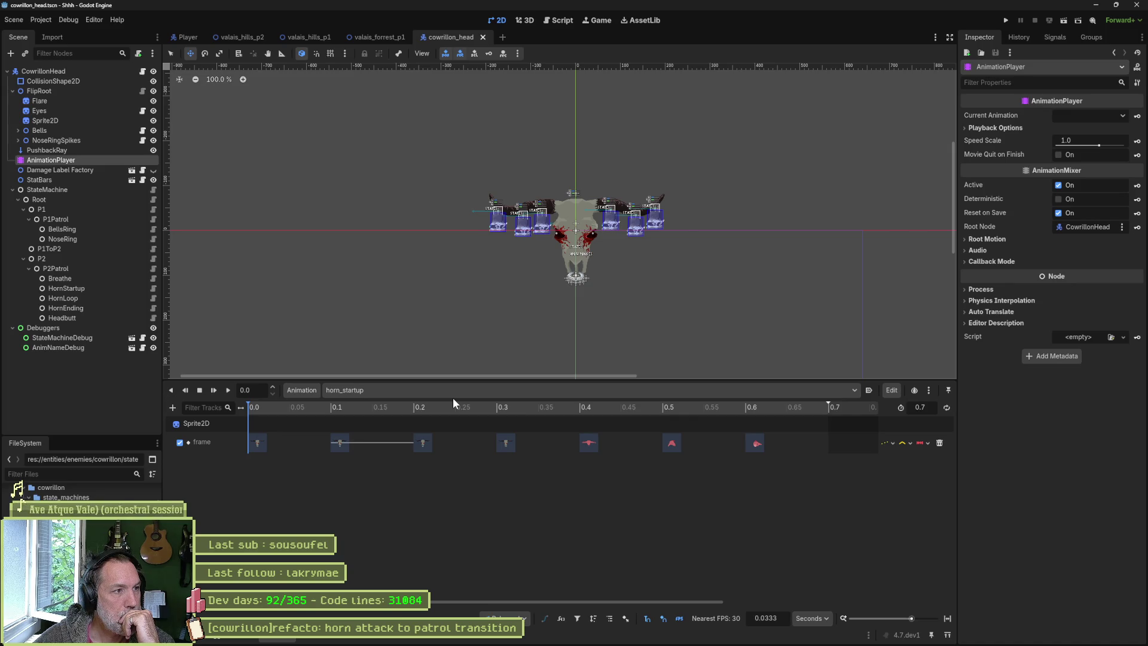
# - Drag FlipRoot in the viewport to position 311, 164, then undo the move
pyautogui.click(62, 91)
pyautogui.moveTo(545, 278); pyautogui.dragTo(707, 345)
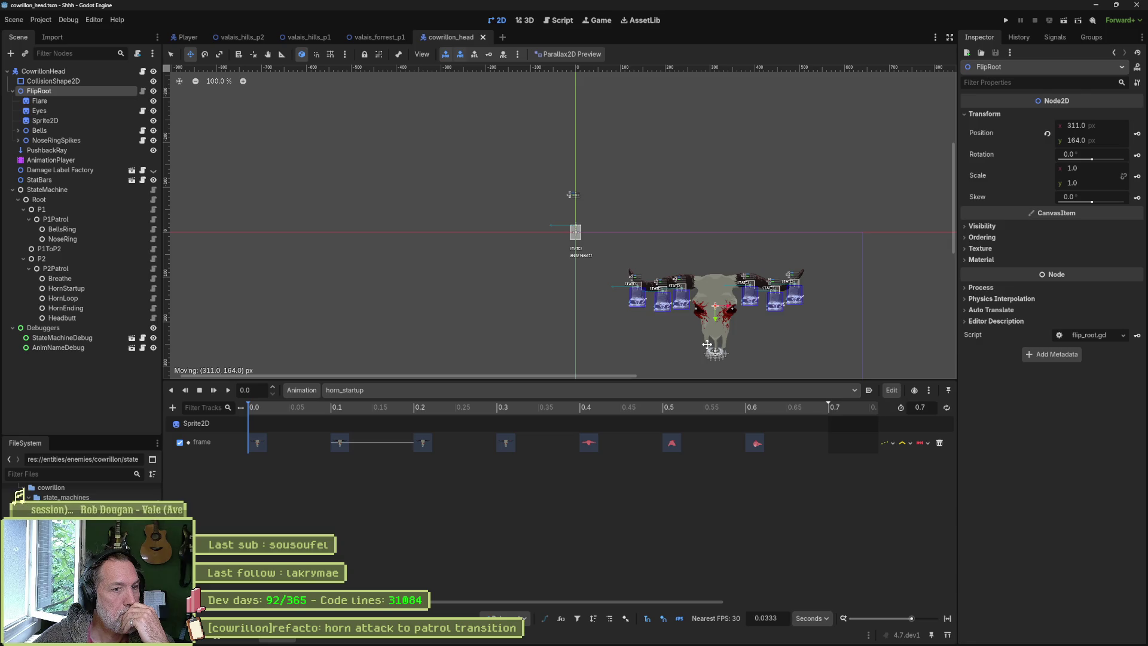
pyautogui.moveTo(707, 345); pyautogui.dragTo(707, 345)
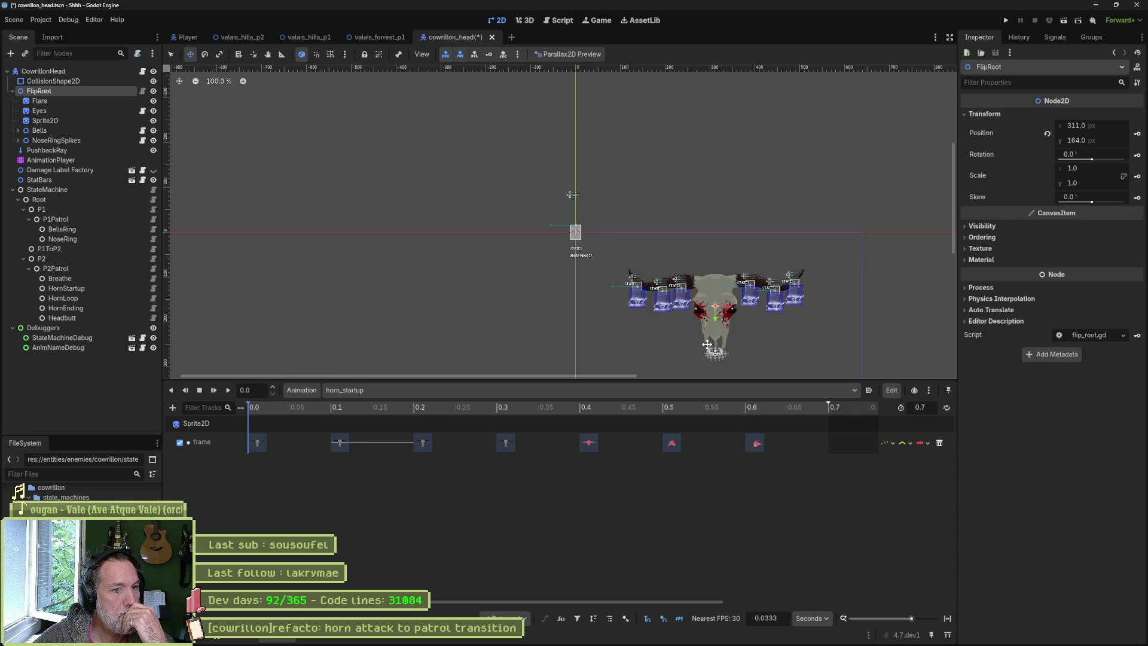
pyautogui.hotkey('ctrl', 'z')
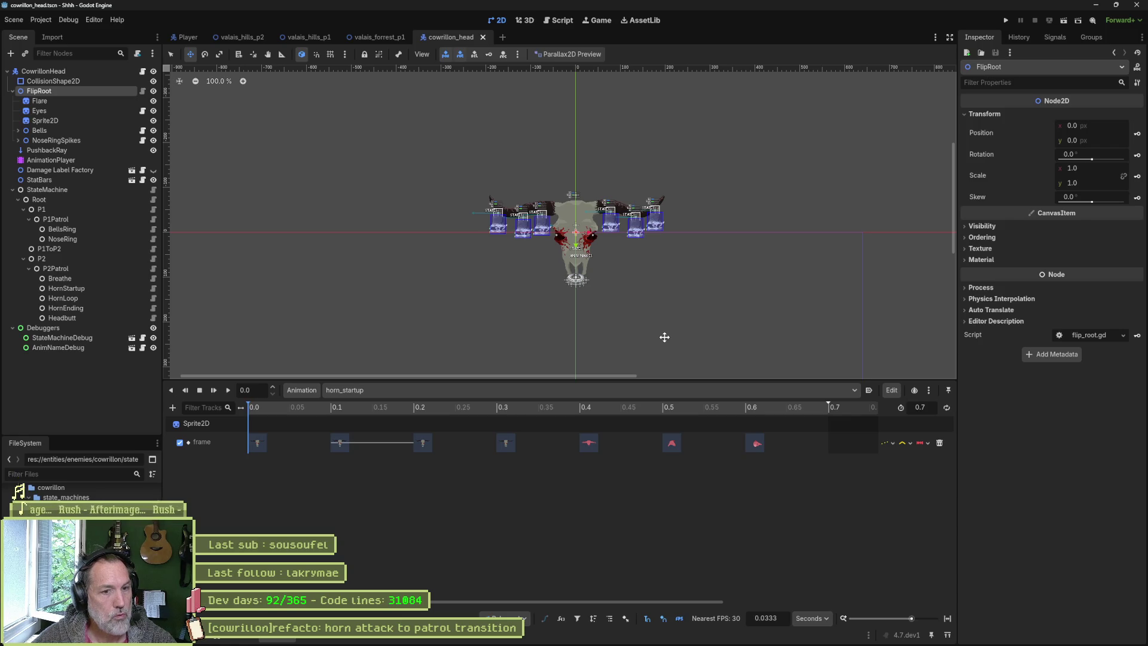
# - Check that the HornStartup state plays horn_startup, then select FlipRoot
pyautogui.click(113, 289)
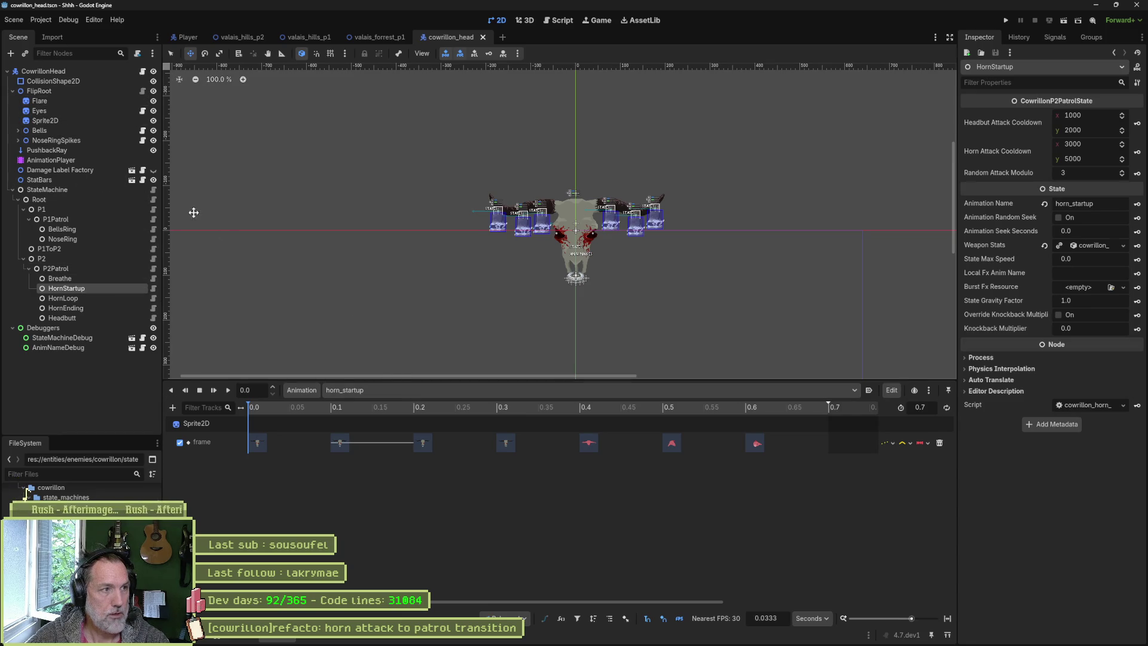
pyautogui.click(79, 89)
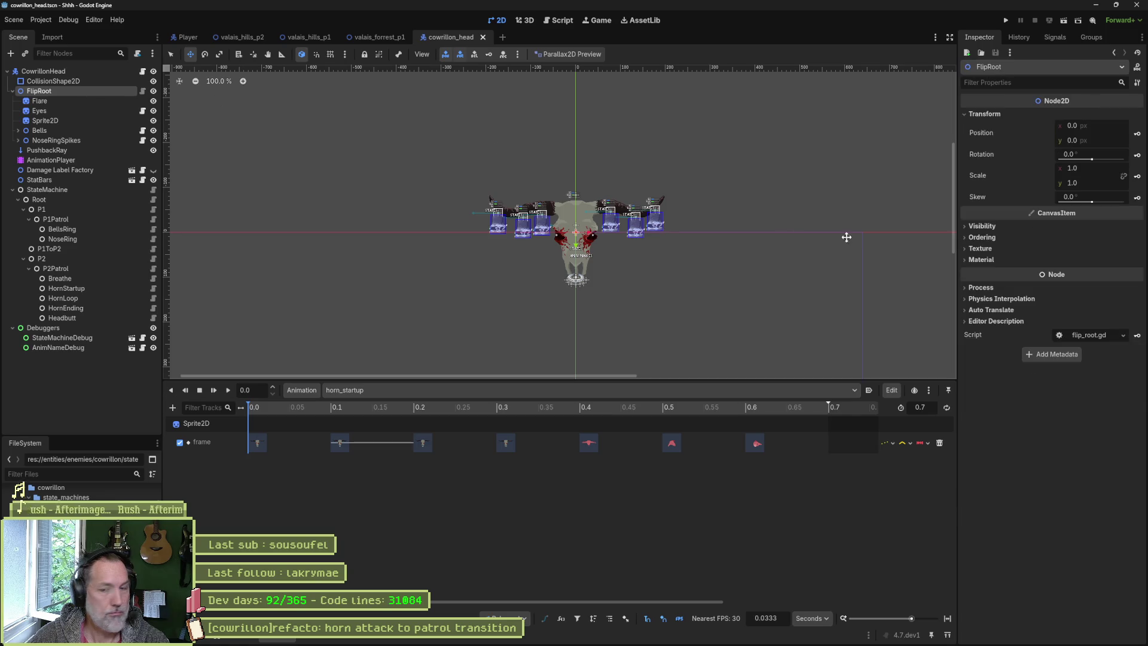
# - Add a FlipRoot position track to horn_startup and key a down-left head offset at 0.4
pyautogui.click(1137, 132)
pyautogui.click(550, 349)
pyautogui.scroll(3, 603, 297)
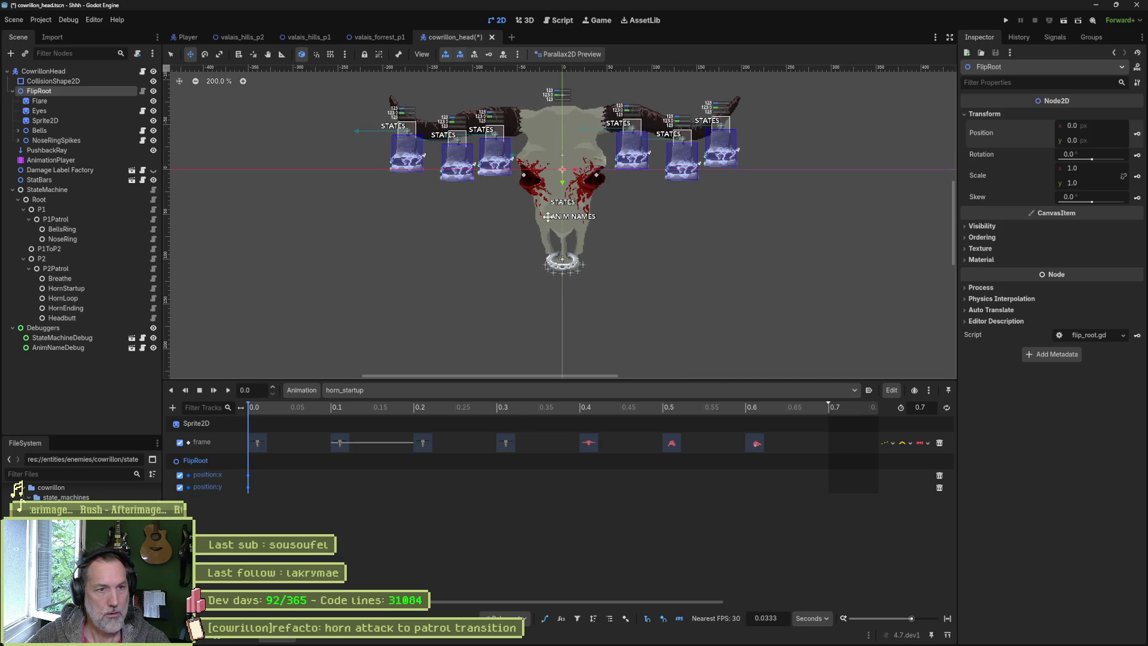
pyautogui.moveTo(521, 409)
pyautogui.mouseDown()
pyautogui.moveTo(604, 410)
pyautogui.moveTo(587, 411)
pyautogui.mouseUp()
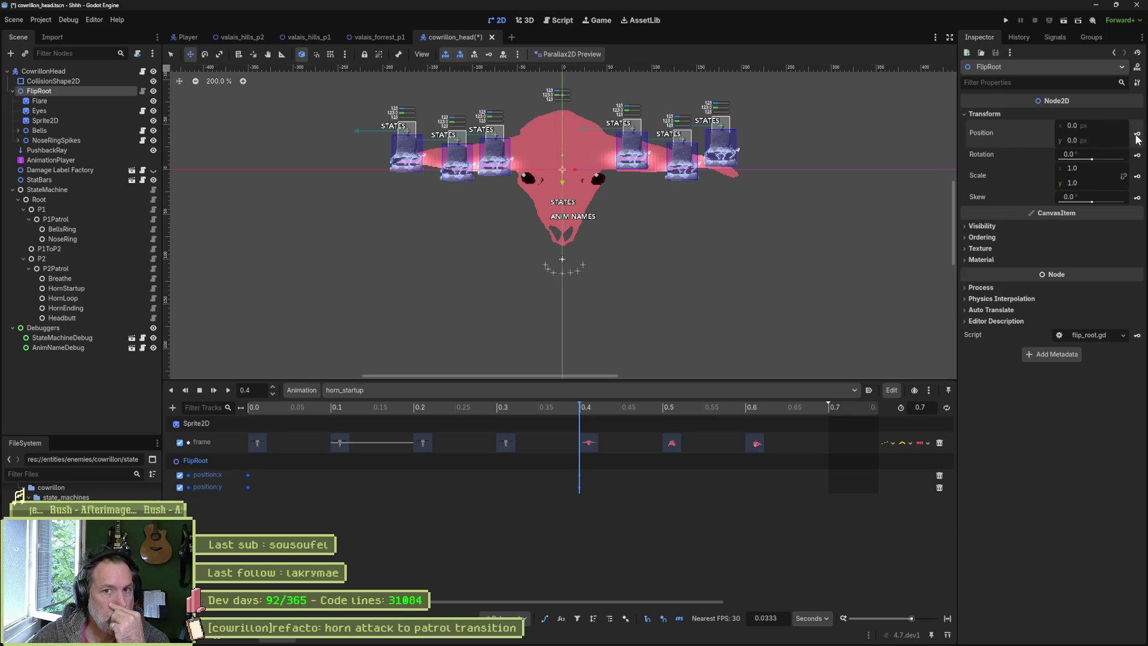
pyautogui.moveTo(612, 218); pyautogui.dragTo(587, 290)
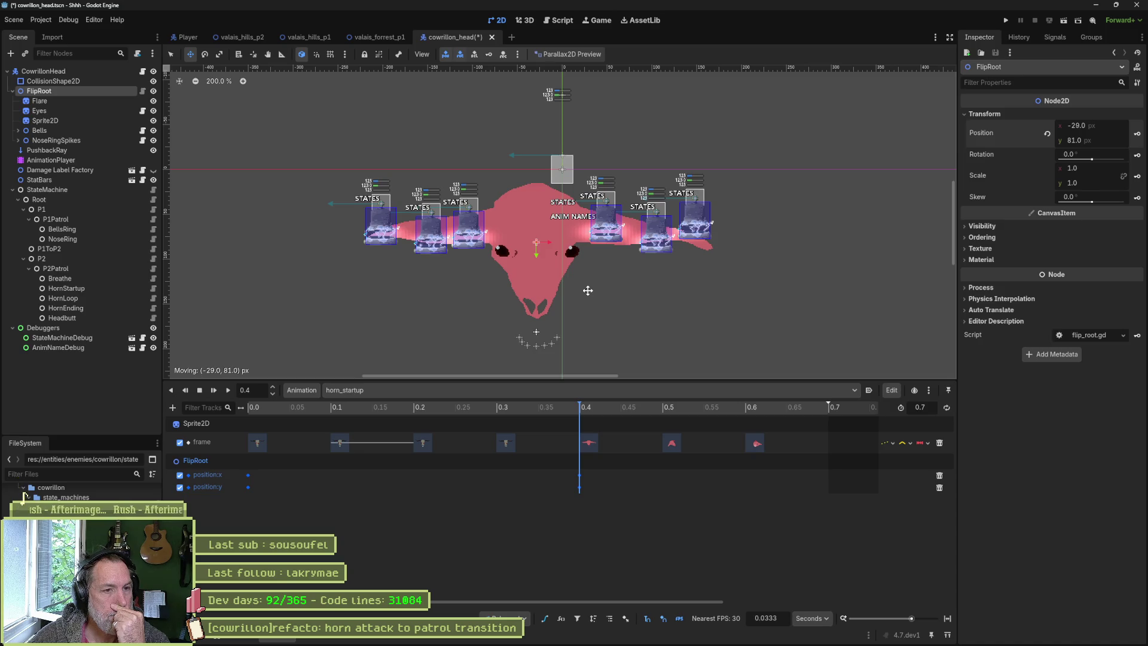
# - Key FlipRoot's head offset at 0.5, reaching -47, 58, then switch to Aseprite
pyautogui.moveTo(615, 407); pyautogui.dragTo(676, 412)
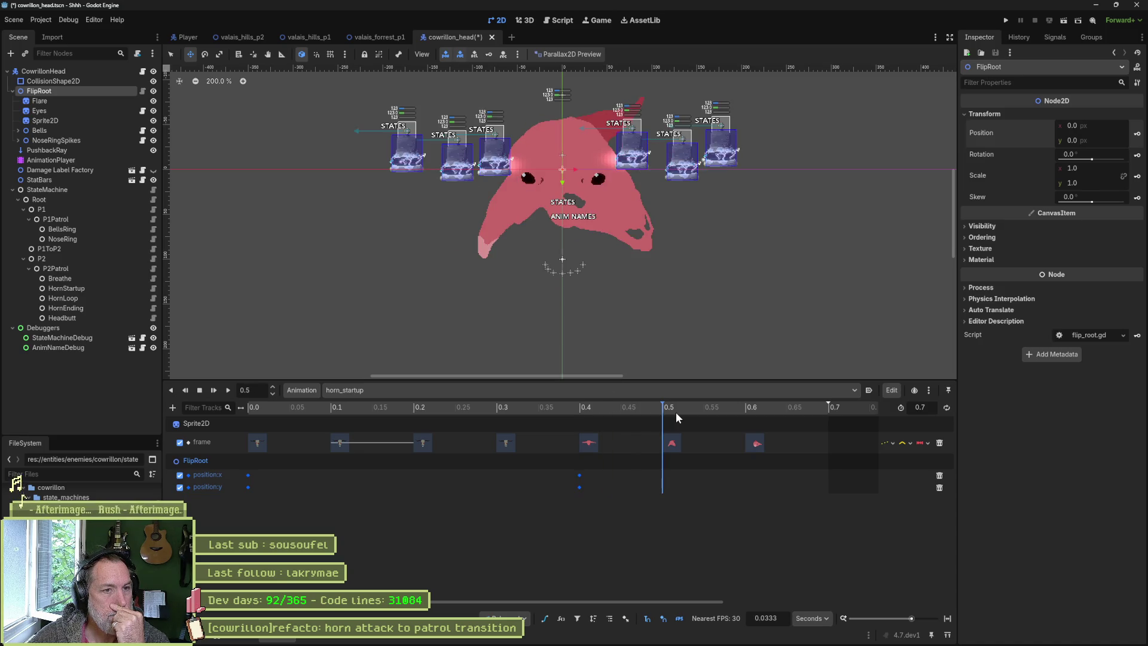
pyautogui.moveTo(679, 214); pyautogui.dragTo(638, 264)
pyautogui.moveTo(721, 408); pyautogui.dragTo(747, 408)
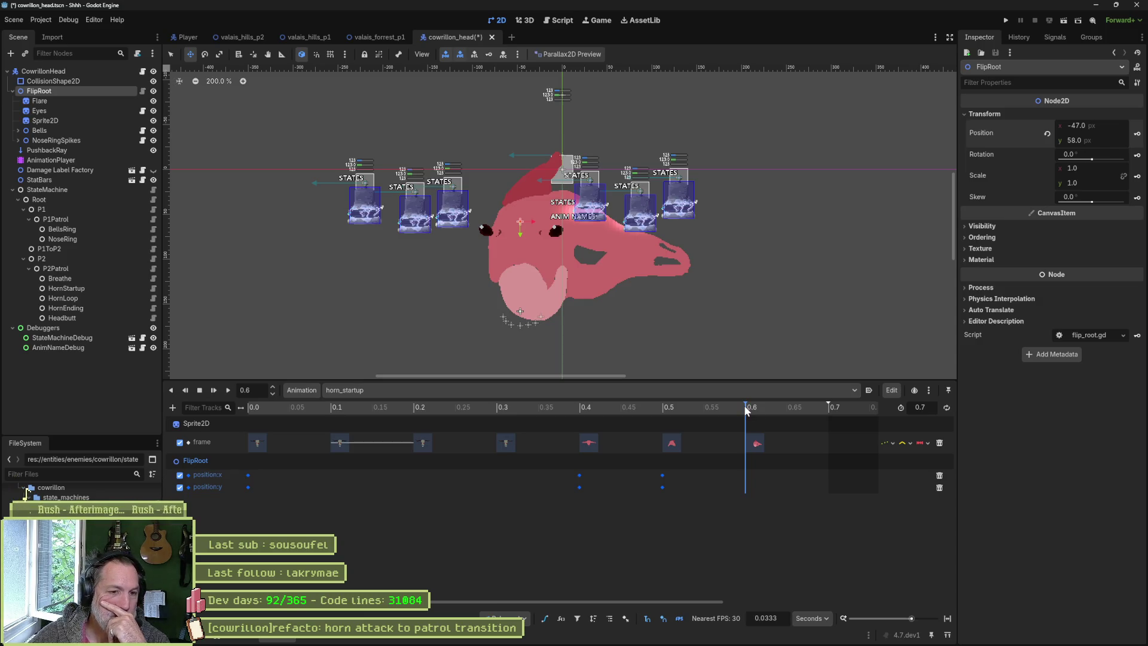
pyautogui.click(653, 640)
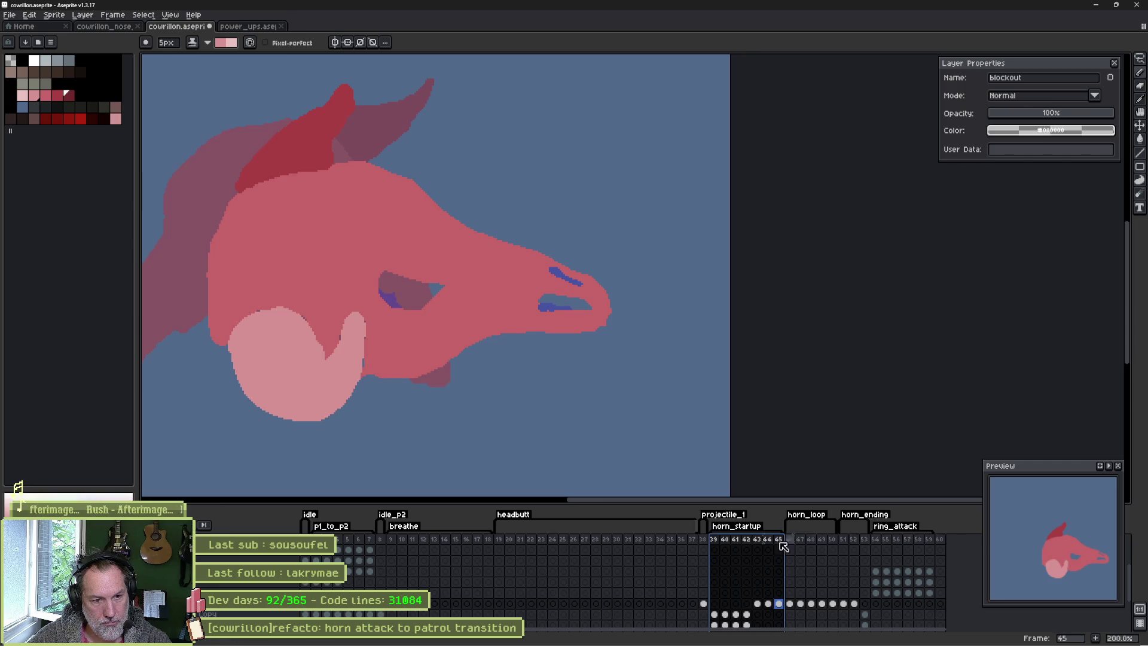
# - Select frames 61–75 of the cowrillon sprite and tag them 'horn'
pyautogui.click(714, 539)
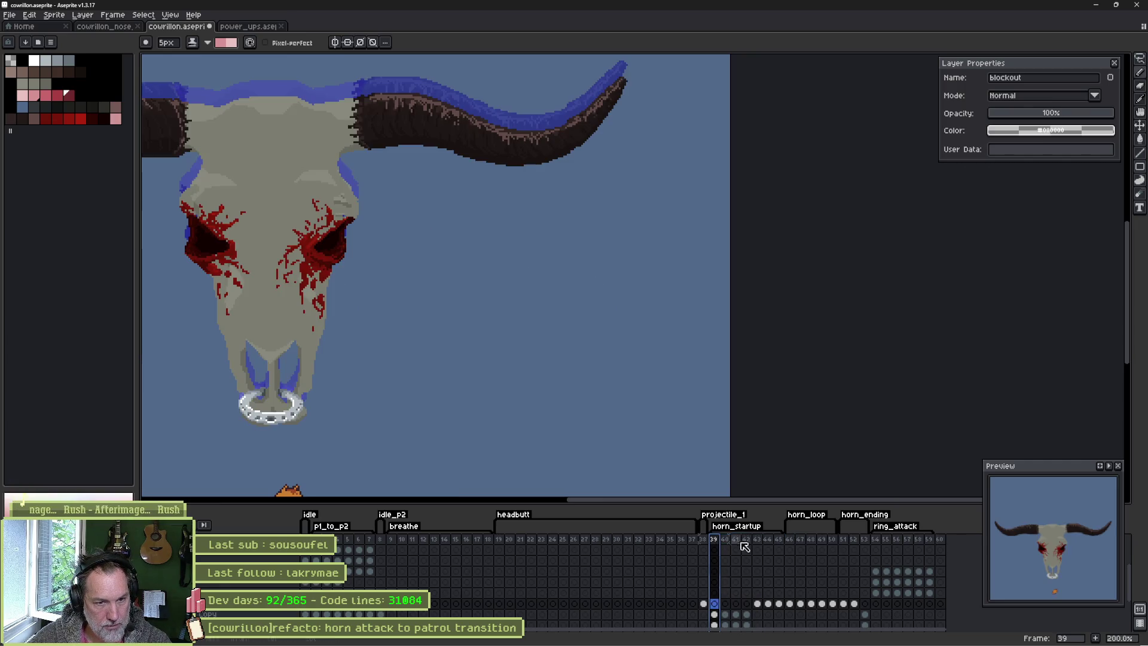
pyautogui.click(865, 540)
pyautogui.moveTo(719, 541); pyautogui.dragTo(951, 544)
pyautogui.rightClick(958, 544)
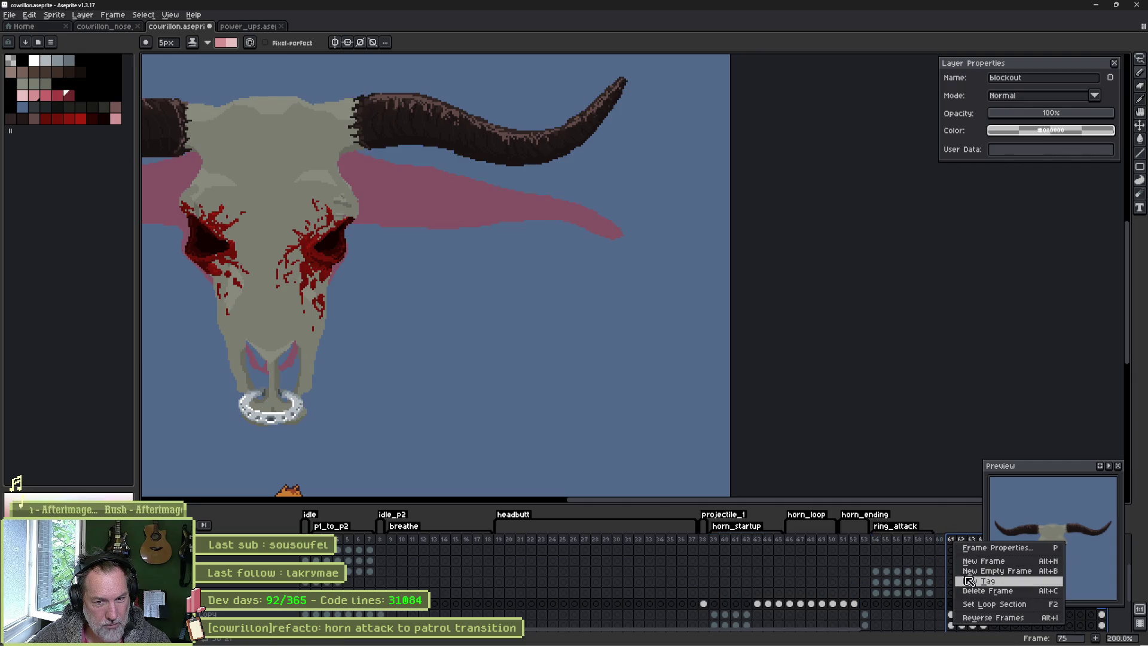
pyautogui.click(969, 581)
pyautogui.write('horn')
pyautogui.press('Return')
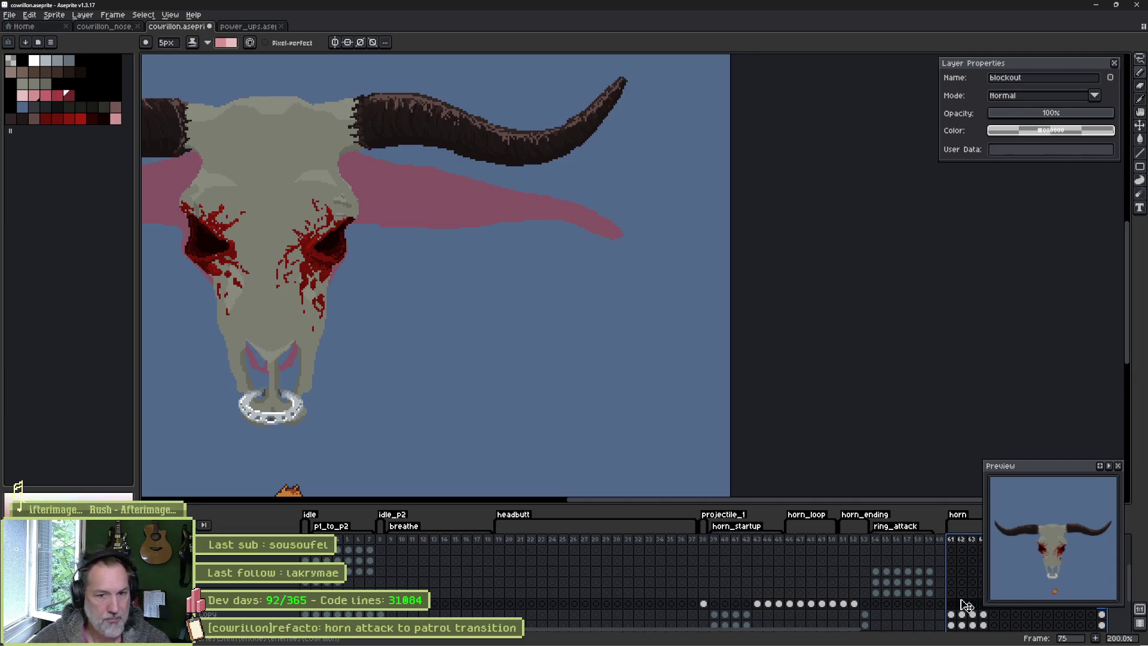
# - Check the horn tag's properties and preview frames 61–71 before returning to Godot
pyautogui.doubleClick(962, 518)
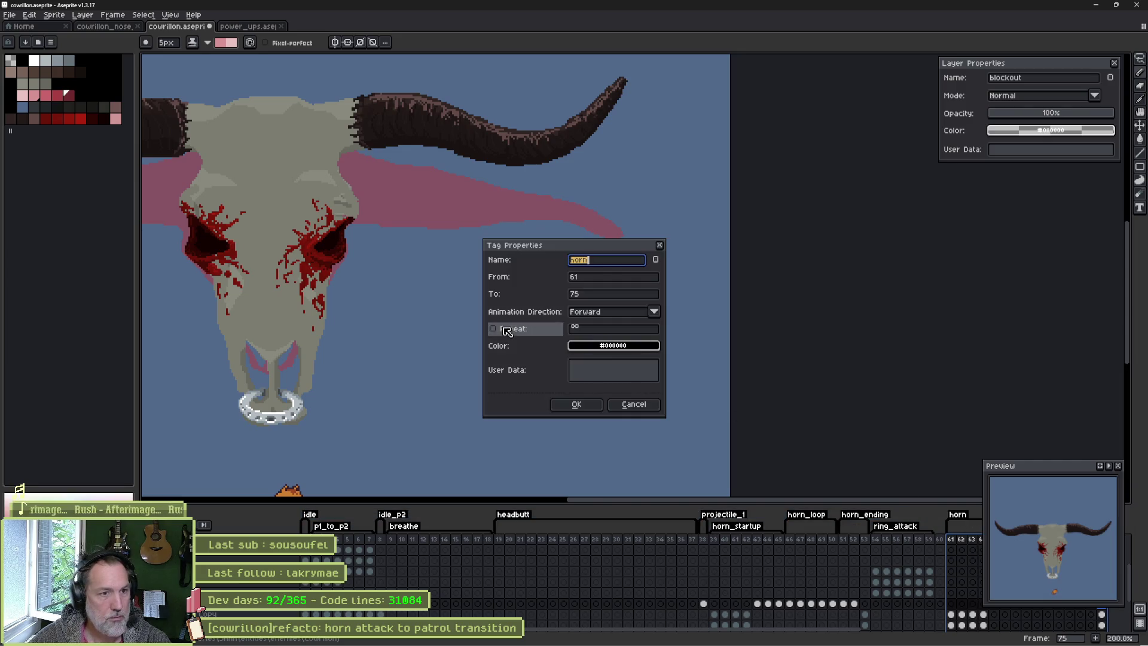
pyautogui.click(571, 401)
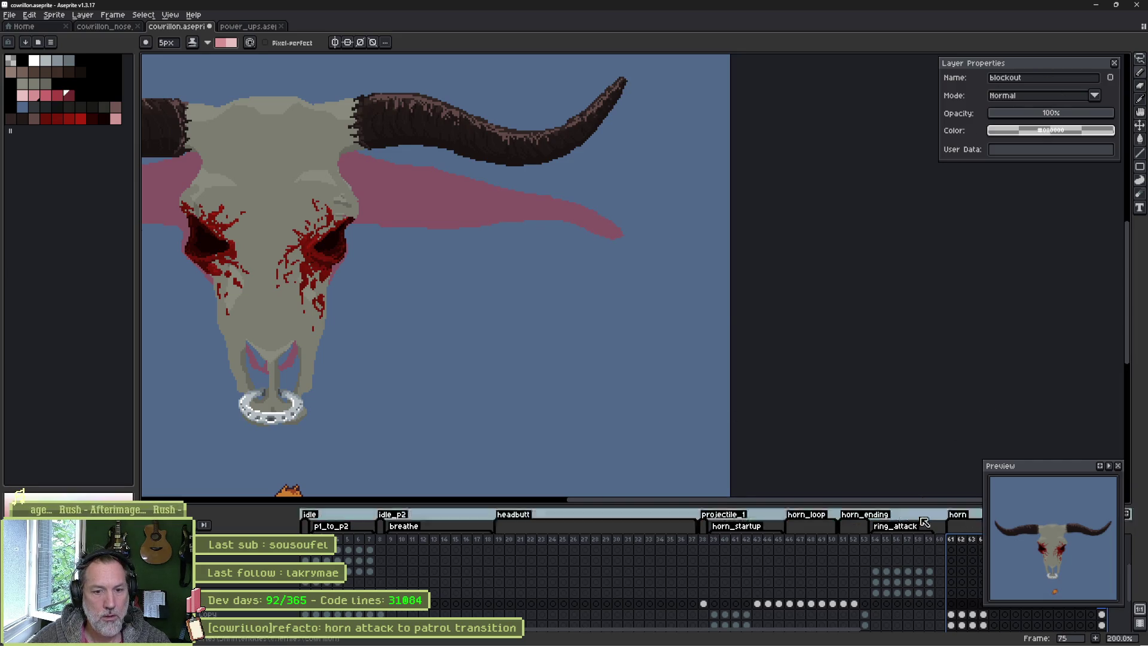
pyautogui.hscroll(10, 777, 547)
pyautogui.moveTo(562, 541)
pyautogui.mouseDown()
pyautogui.moveTo(721, 546)
pyautogui.moveTo(651, 546)
pyautogui.mouseUp()
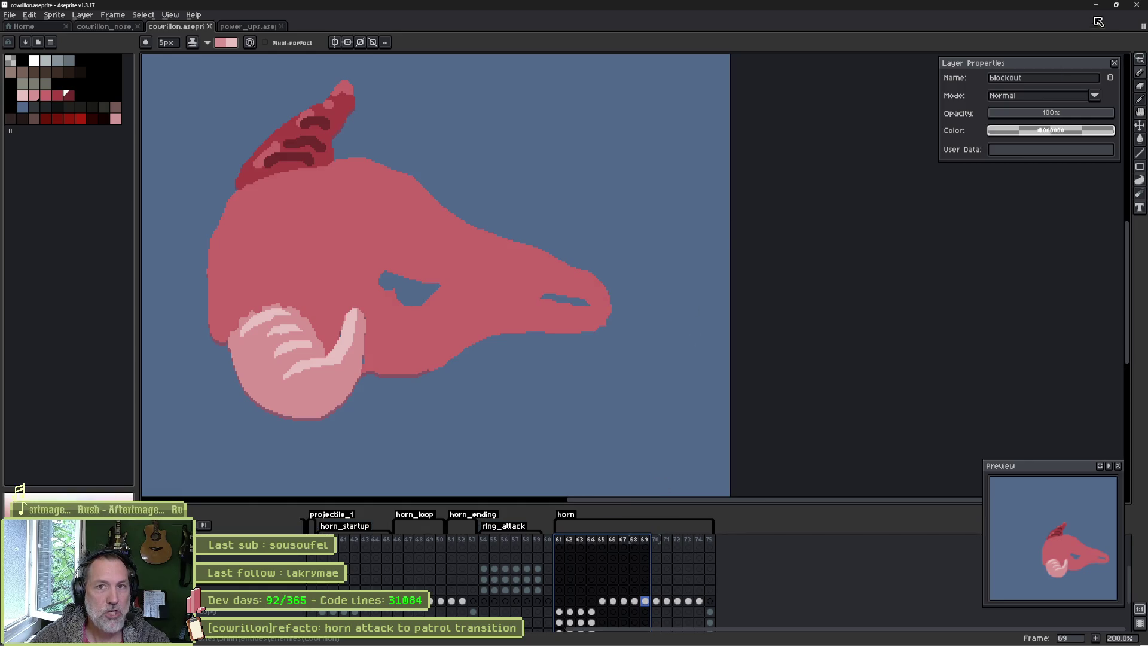
pyautogui.click(1096, 4)
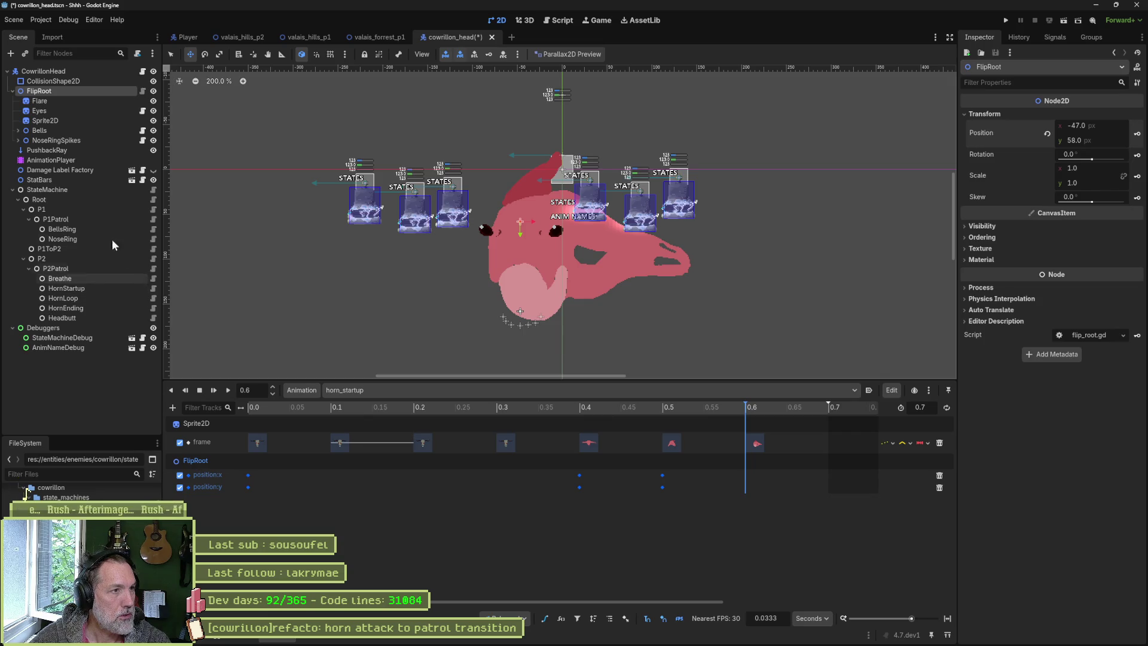
# - Save with the Sprite2D selected to reimport the updated cowrillon sprite sheet
pyautogui.click(89, 120)
pyautogui.scroll(-2, 1021, 478)
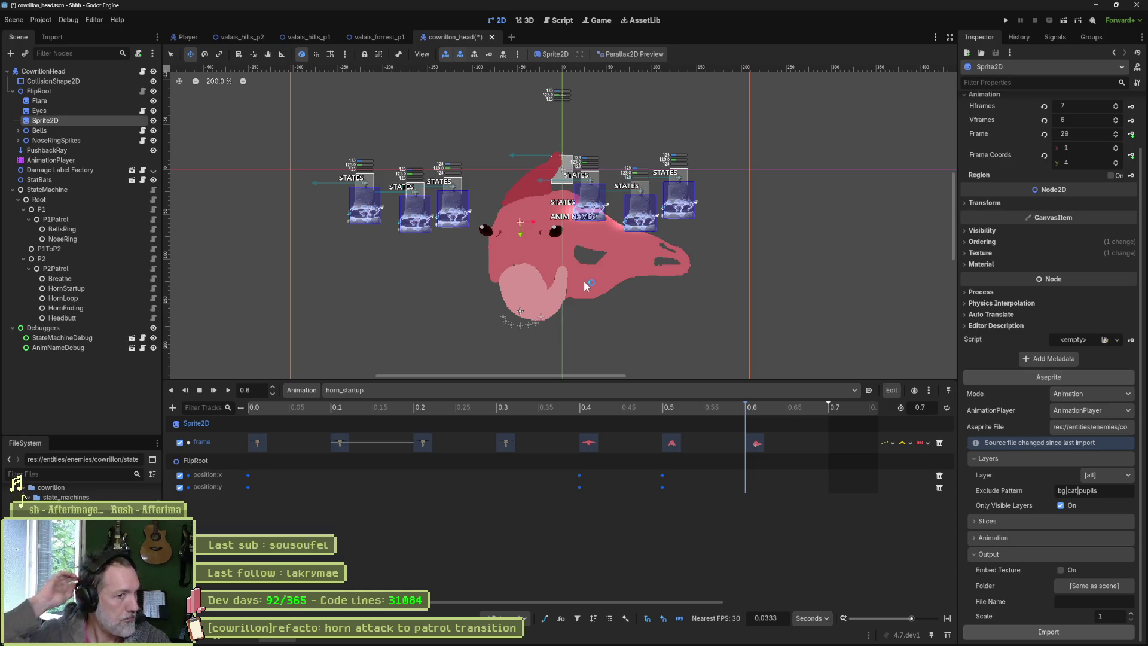
pyautogui.hotkey('ctrl', 's')
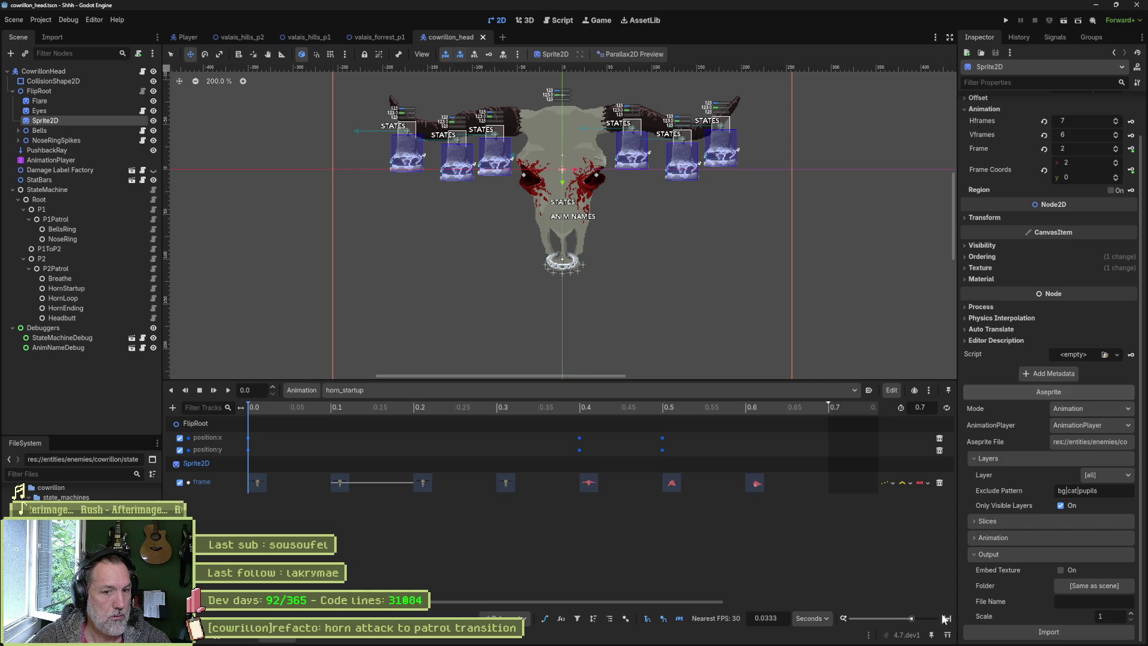
# - Switch the AnimationPlayer to the new horn animation and scrub it to 0.3
pyautogui.click(634, 389)
pyautogui.click(408, 439)
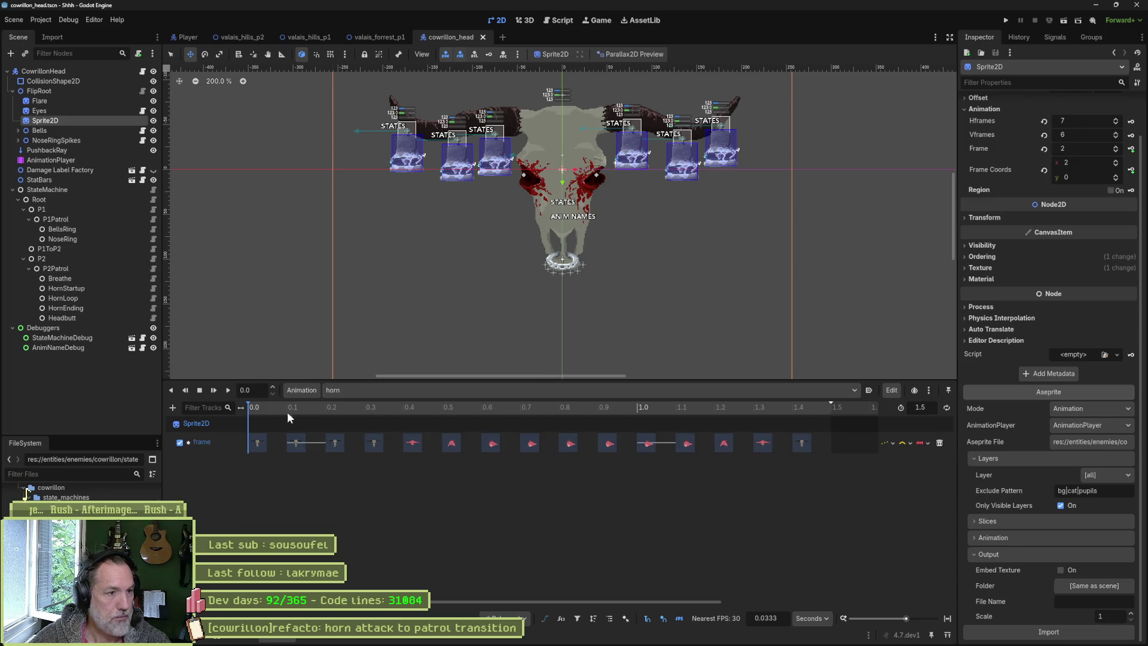
pyautogui.moveTo(271, 408); pyautogui.dragTo(378, 408)
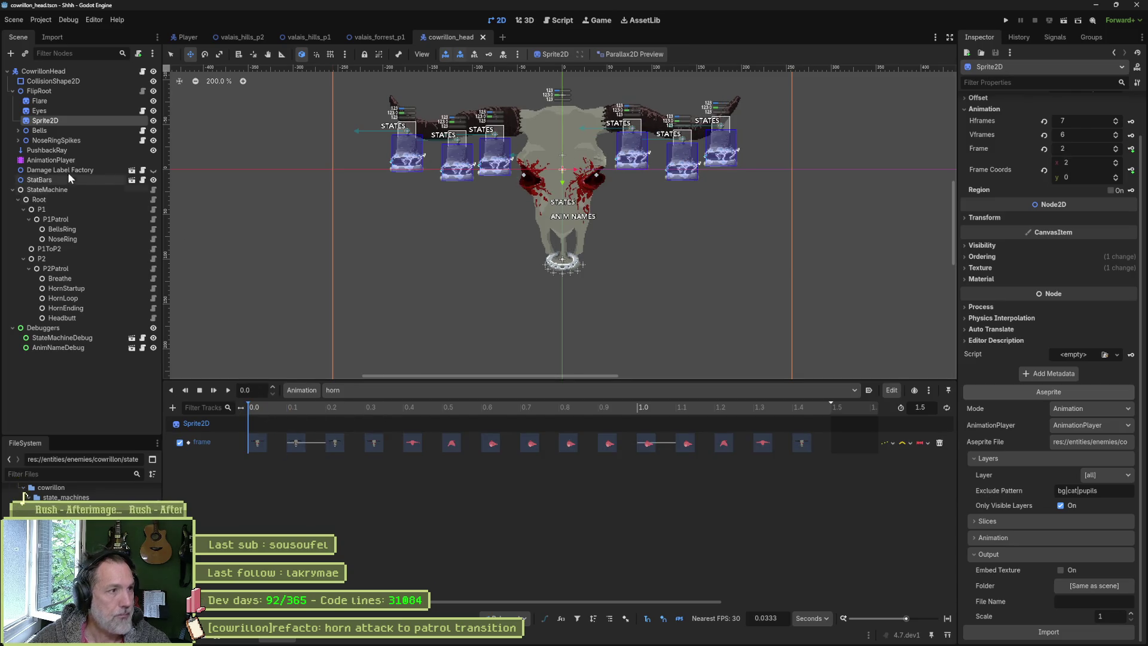
pyautogui.click(59, 91)
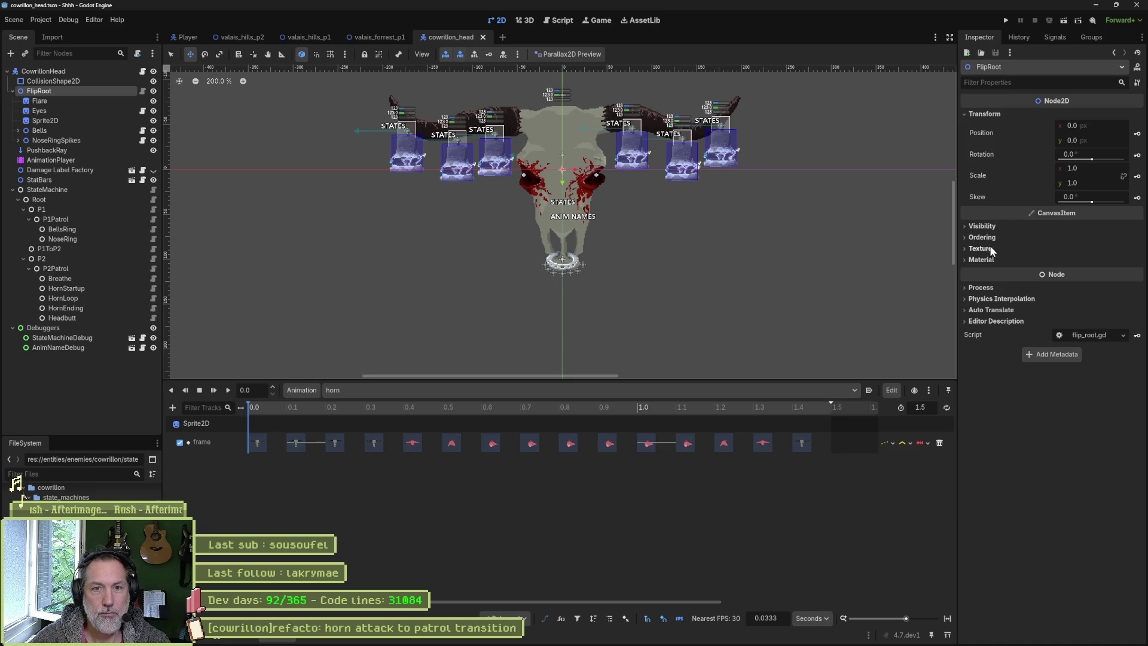
# - Add a FlipRoot position track to horn and key head offsets at 0.4, 0.5 and 0.7
pyautogui.click(1137, 133)
pyautogui.click(519, 348)
pyautogui.moveTo(368, 408)
pyautogui.mouseDown()
pyautogui.moveTo(484, 421)
pyautogui.moveTo(443, 418)
pyautogui.mouseUp()
pyautogui.click(1137, 133)
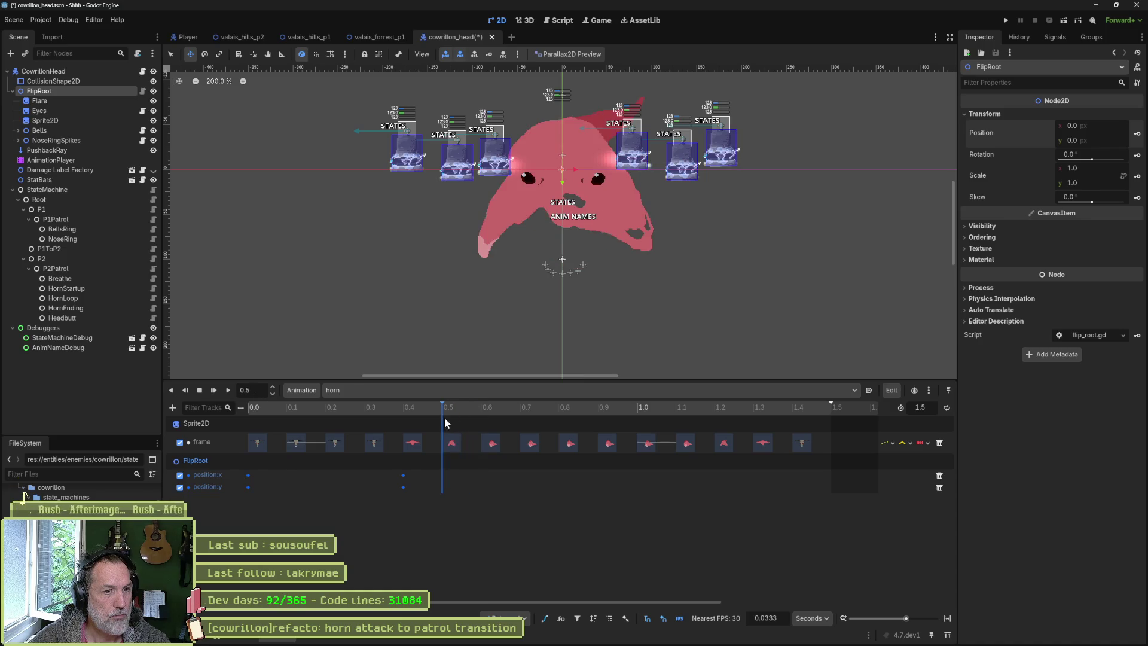
pyautogui.moveTo(540, 226); pyautogui.dragTo(498, 265)
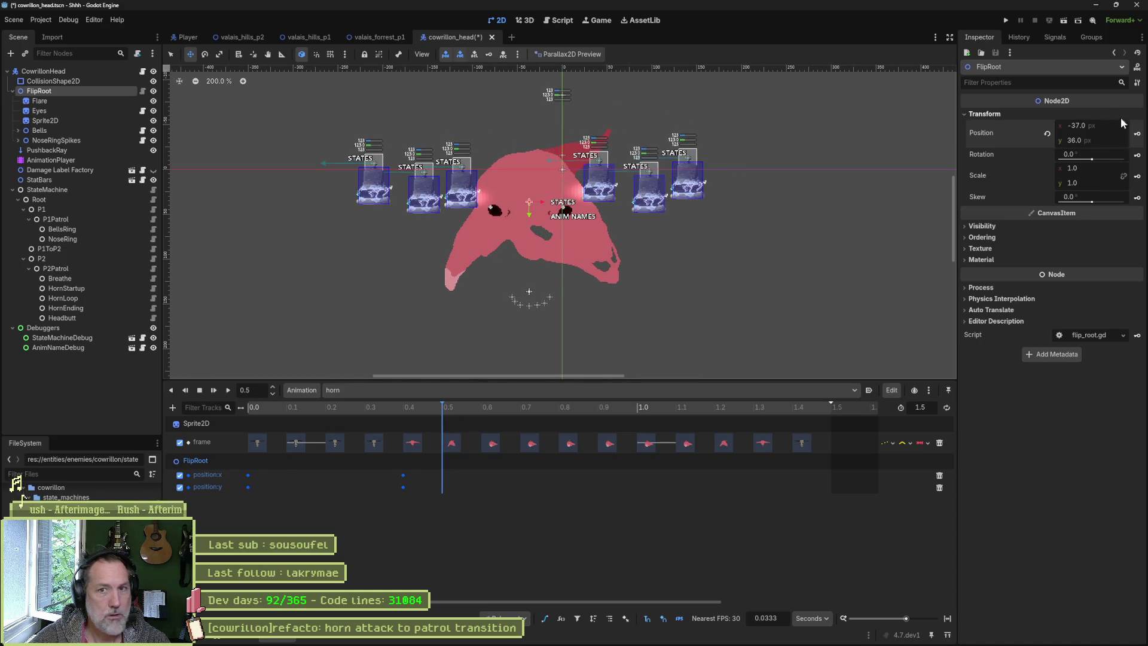
pyautogui.moveTo(457, 400); pyautogui.dragTo(492, 404)
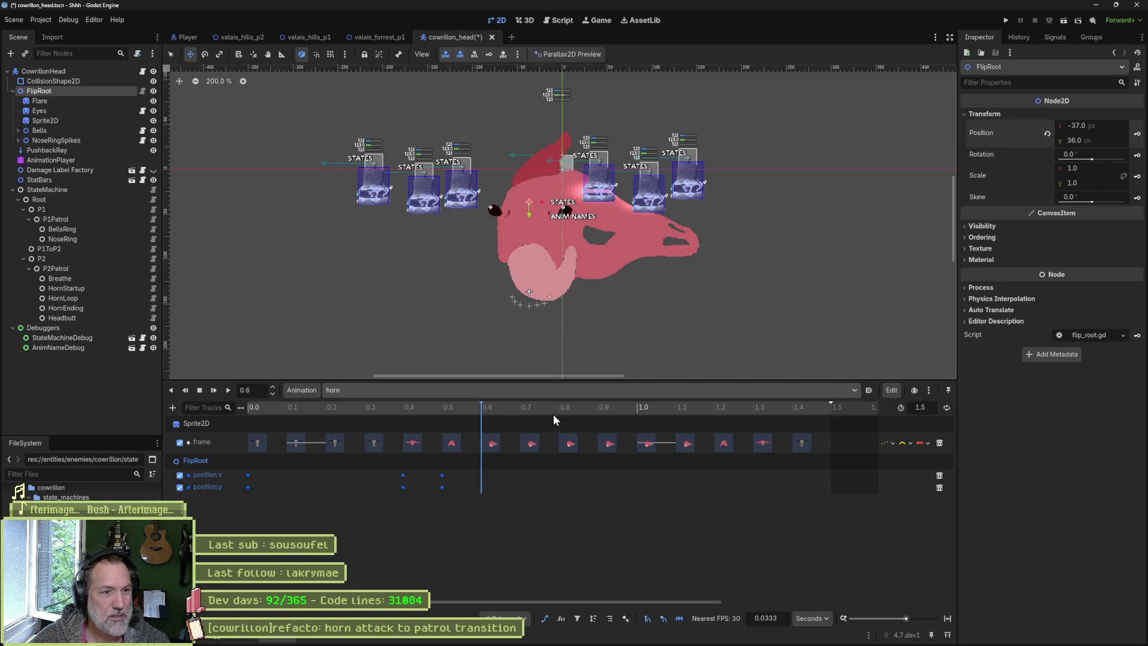
pyautogui.moveTo(482, 412)
pyautogui.mouseDown()
pyautogui.moveTo(737, 422)
pyautogui.moveTo(675, 429)
pyautogui.mouseUp()
pyautogui.click(1138, 134)
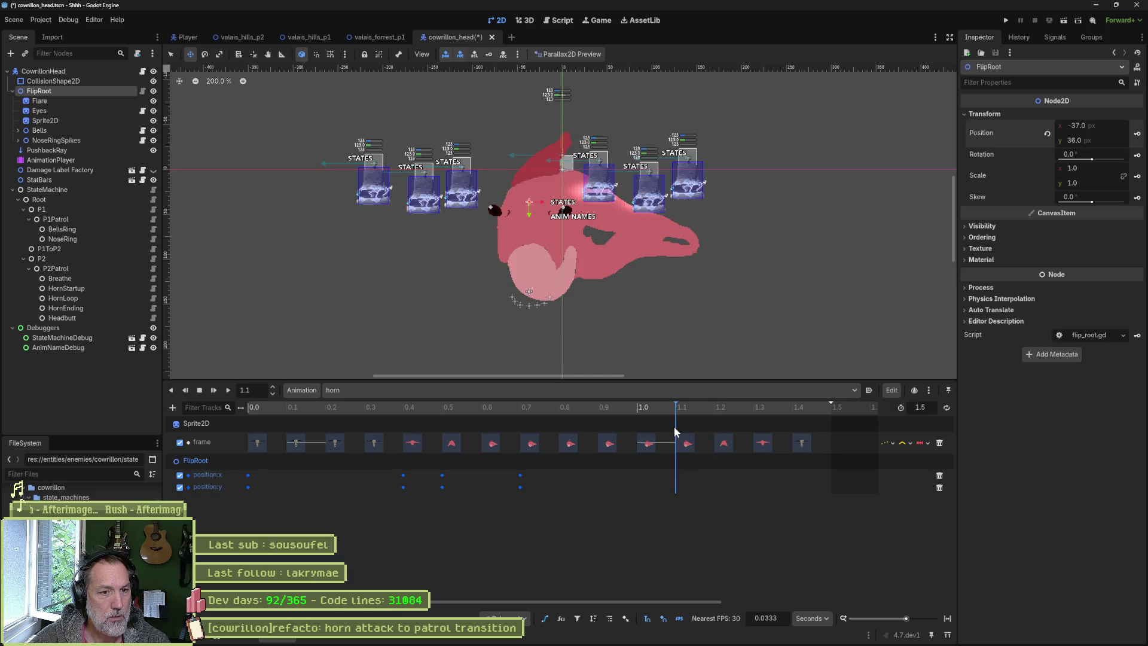
# - Key FlipRoot offsets at 1.1, 1.2 and 1.2333, return to 0,0 at 1.3, and save
pyautogui.press('Insert')
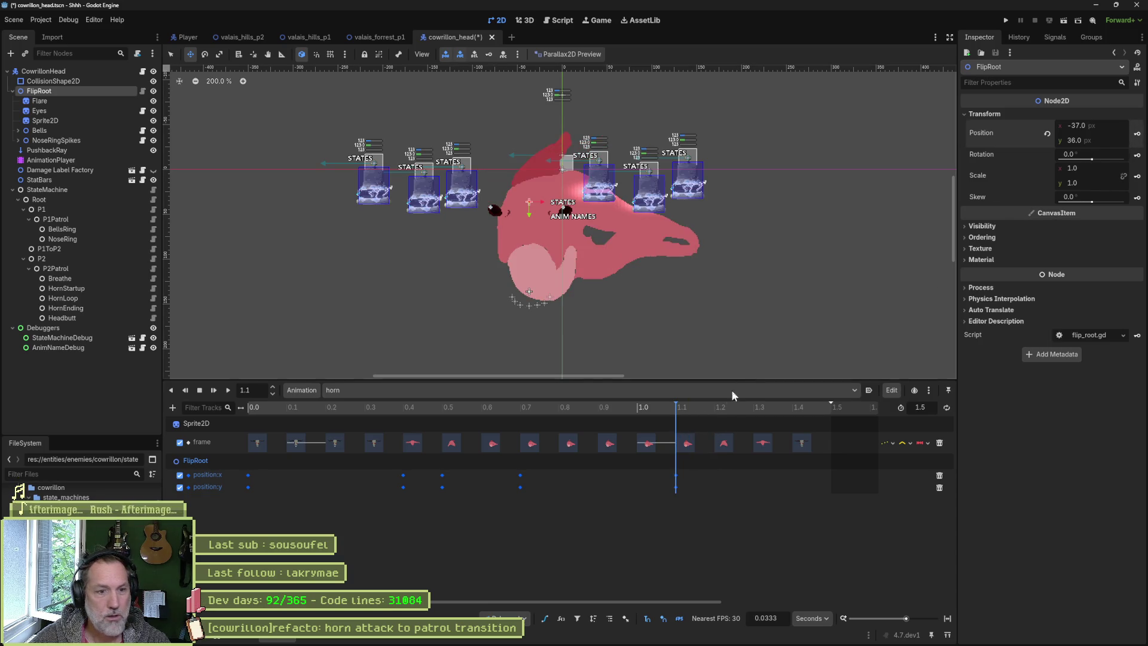
pyautogui.moveTo(681, 417)
pyautogui.mouseDown()
pyautogui.moveTo(714, 412)
pyautogui.moveTo(623, 406)
pyautogui.moveTo(531, 418)
pyautogui.moveTo(676, 426)
pyautogui.mouseUp()
pyautogui.moveTo(598, 233); pyautogui.dragTo(706, 246)
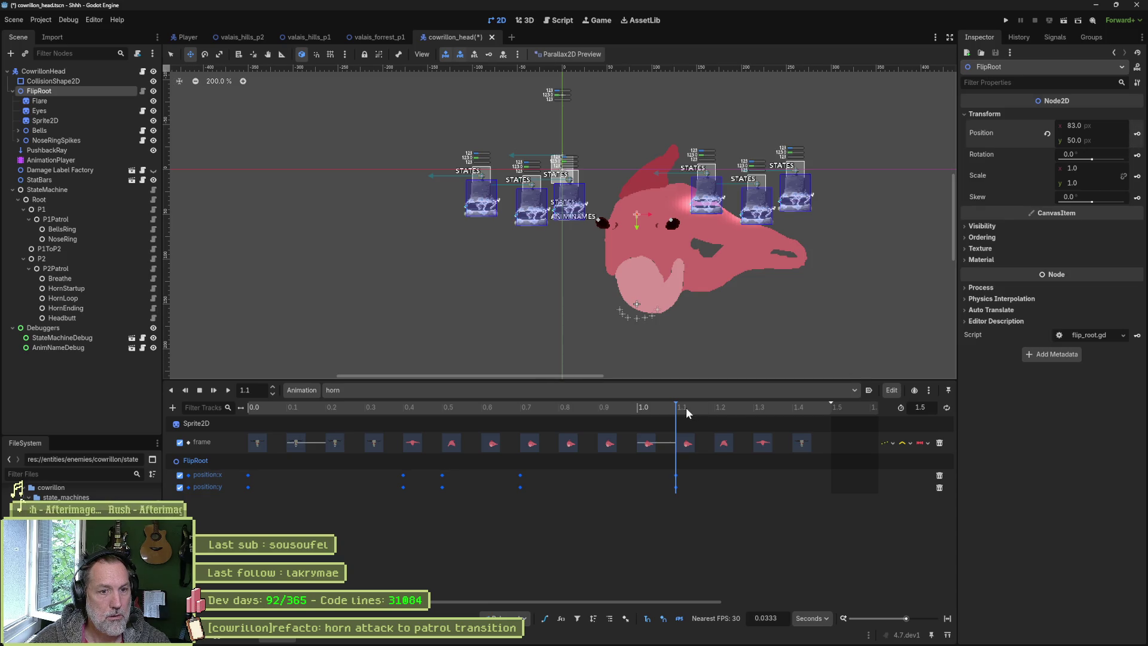
pyautogui.click(716, 410)
pyautogui.moveTo(716, 413); pyautogui.dragTo(723, 414)
pyautogui.moveTo(689, 269); pyautogui.dragTo(638, 249)
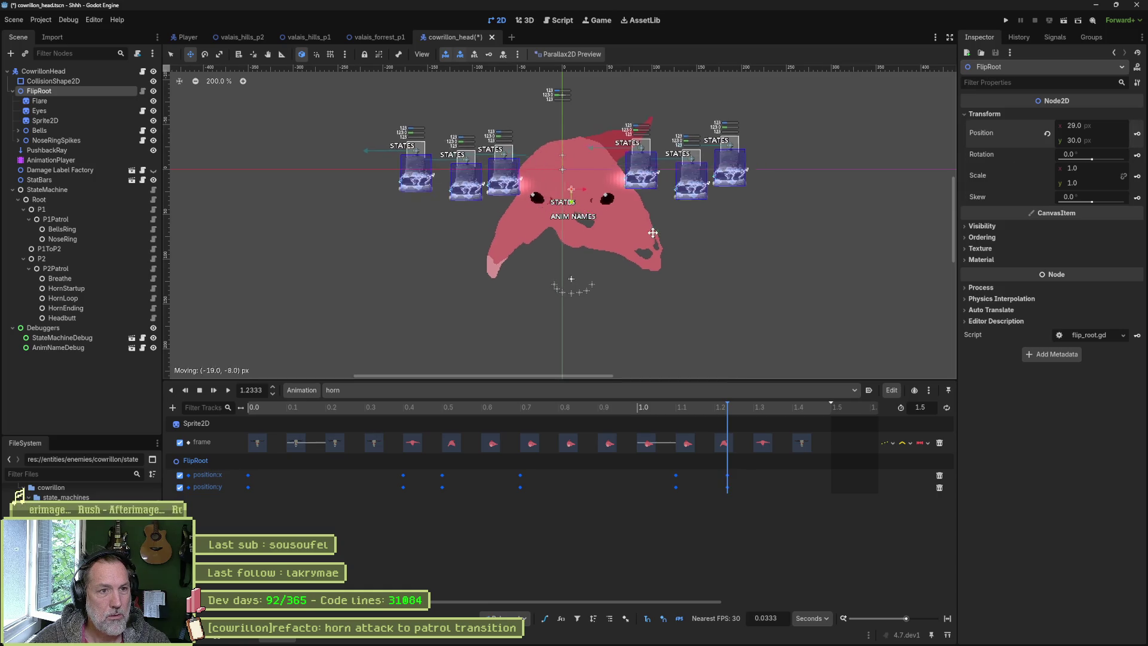
pyautogui.click(807, 409)
pyautogui.moveTo(807, 409); pyautogui.dragTo(758, 415)
pyautogui.moveTo(657, 234); pyautogui.dragTo(622, 198)
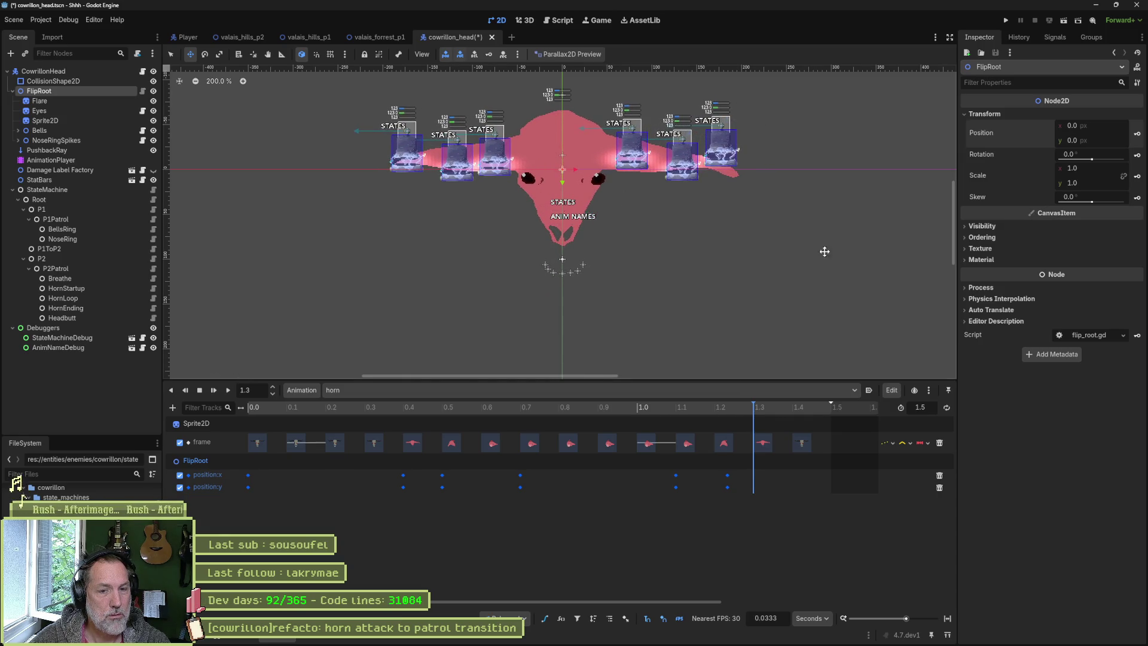
pyautogui.hotkey('ctrl', 's')
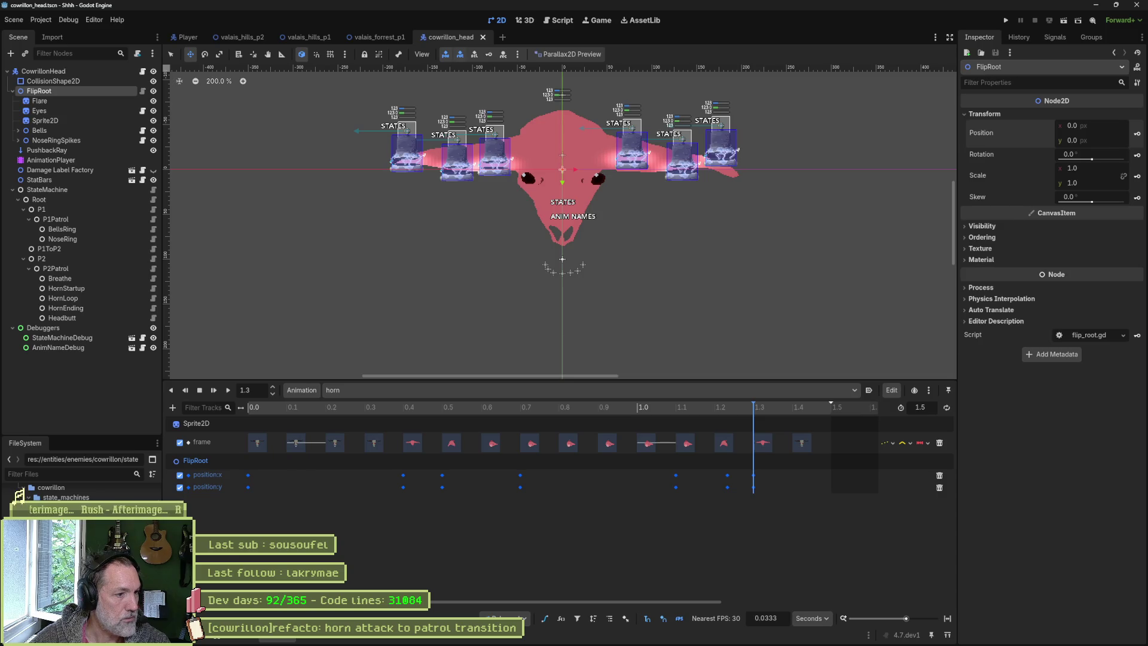
pyautogui.hotkey('ctrl', 'd')
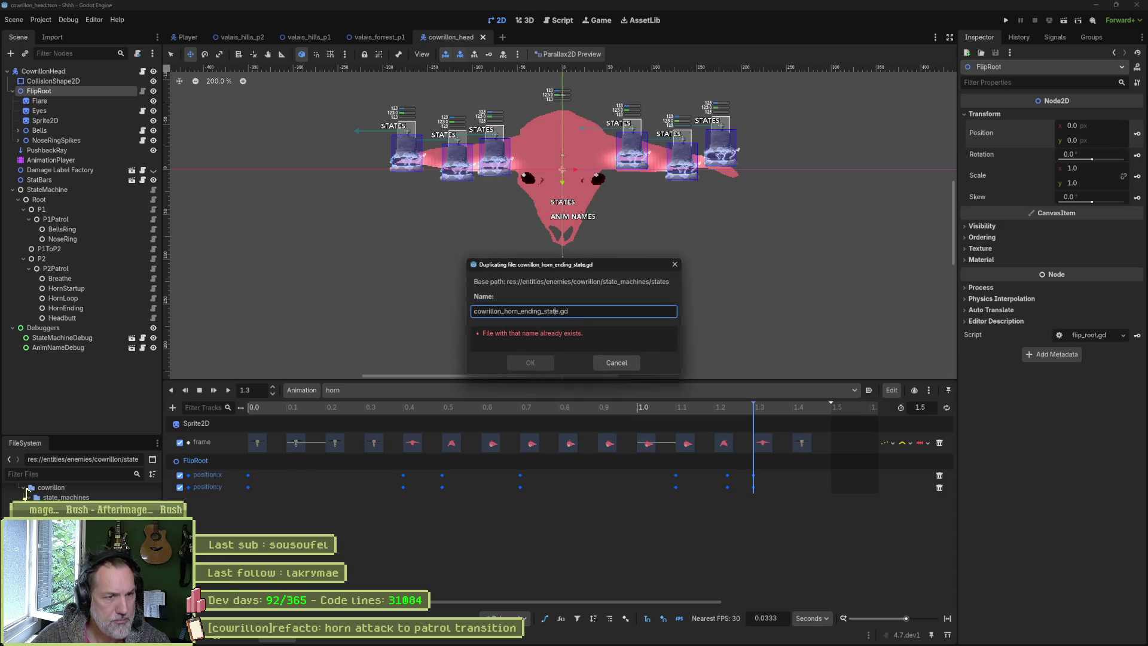
# - Name the duplicate cowrillon_horn_state.gd and change its class_name to CowrillonHornState
pyautogui.press('Left')
pyautogui.press('Left')
pyautogui.press('Left')
pyautogui.press('BackSpace')
pyautogui.press('BackSpace')
pyautogui.press('BackSpace')
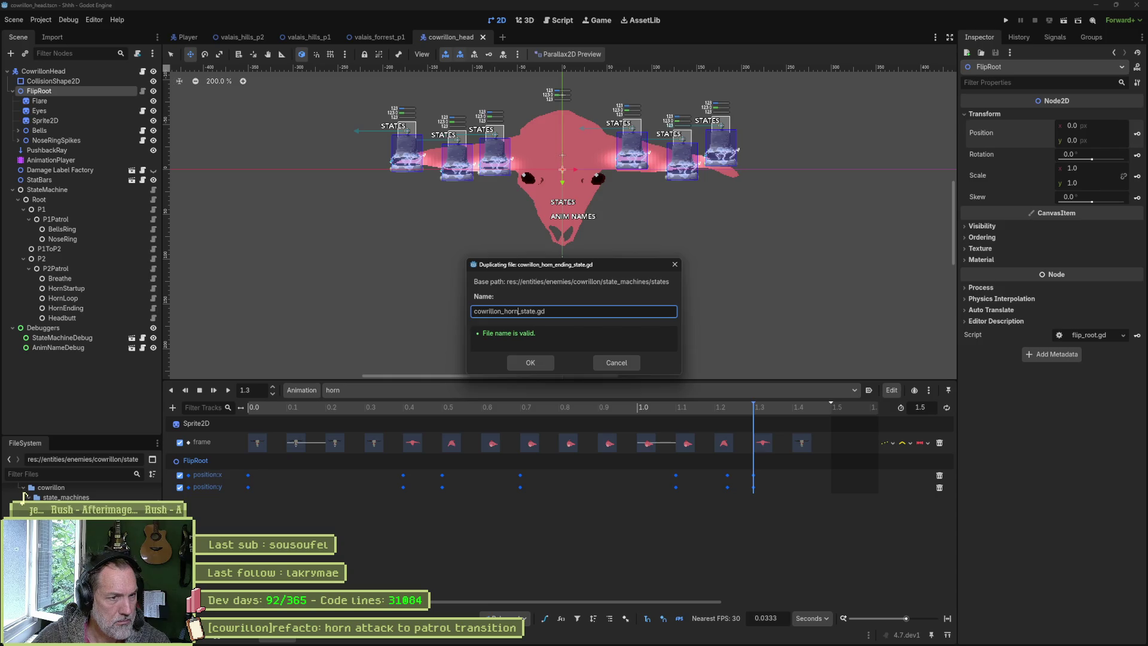
pyautogui.press('Return')
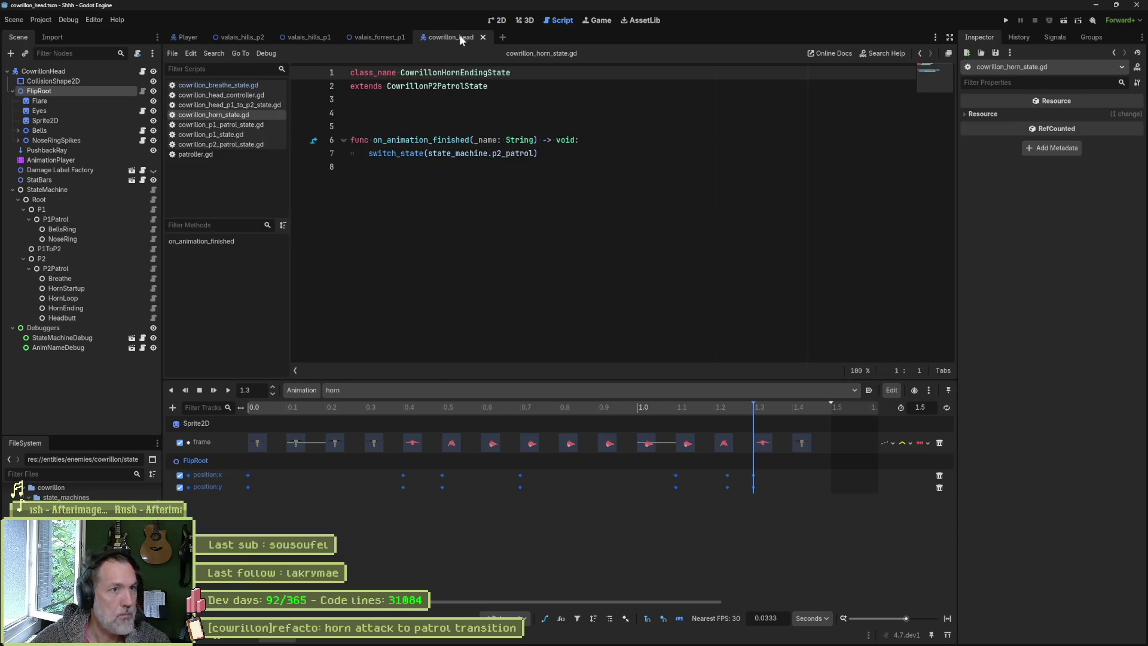
pyautogui.moveTo(462, 72); pyautogui.dragTo(491, 72)
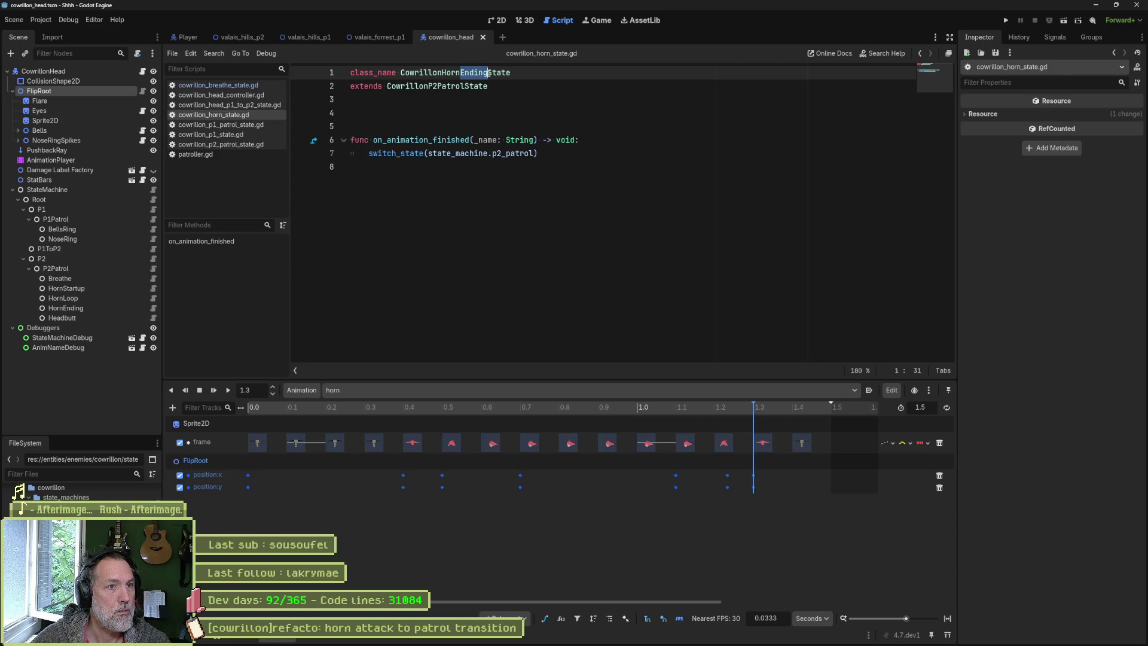
pyautogui.press('BackSpace')
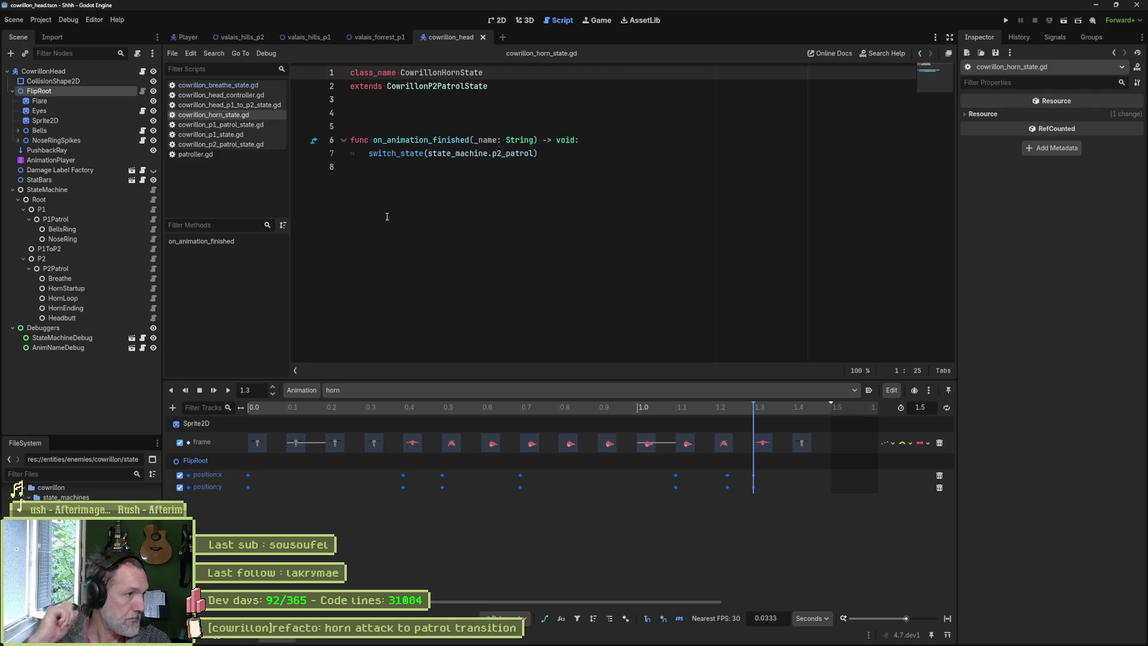
# - Add a CowrillonHornState child node under P2Patrol
pyautogui.click(104, 269)
pyautogui.hotkey('ctrl', 'a')
pyautogui.write('horn')
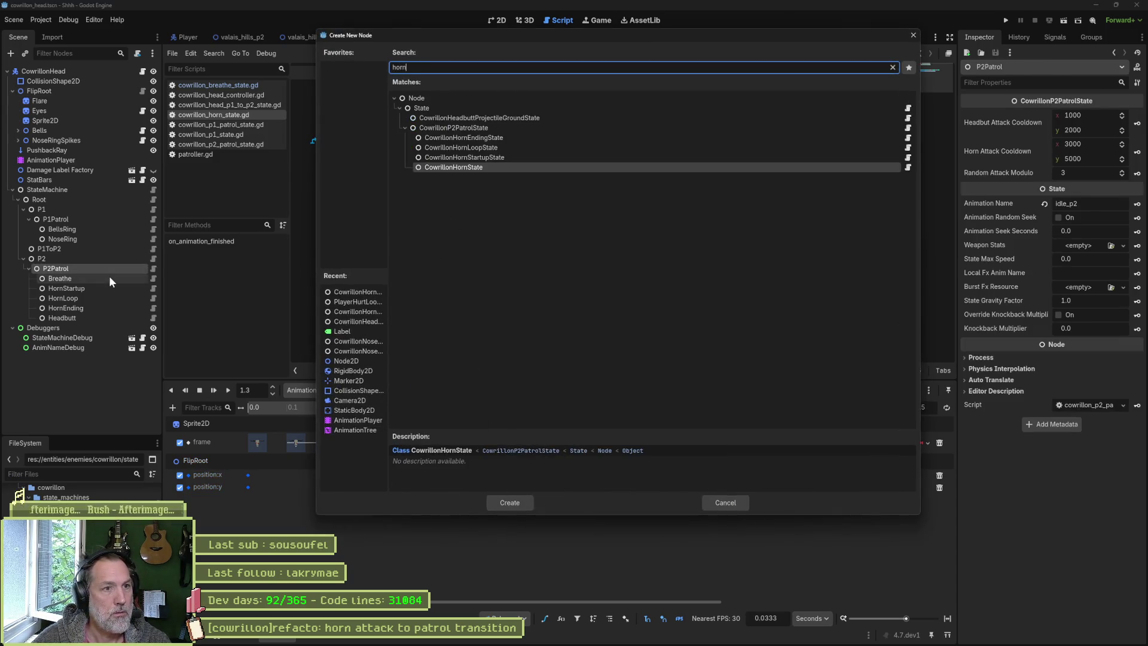
pyautogui.press('Return')
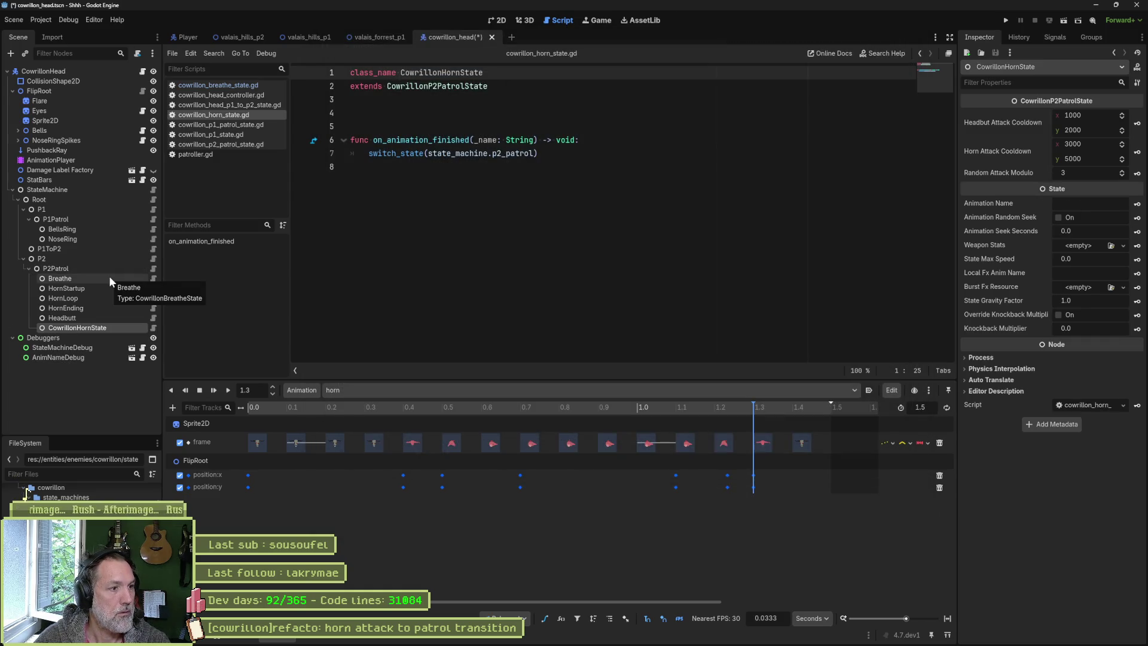
# - Rename the new node 'Horn' and move it directly below Breathe
pyautogui.press('F2')
pyautogui.write('Horn')
pyautogui.press('Return')
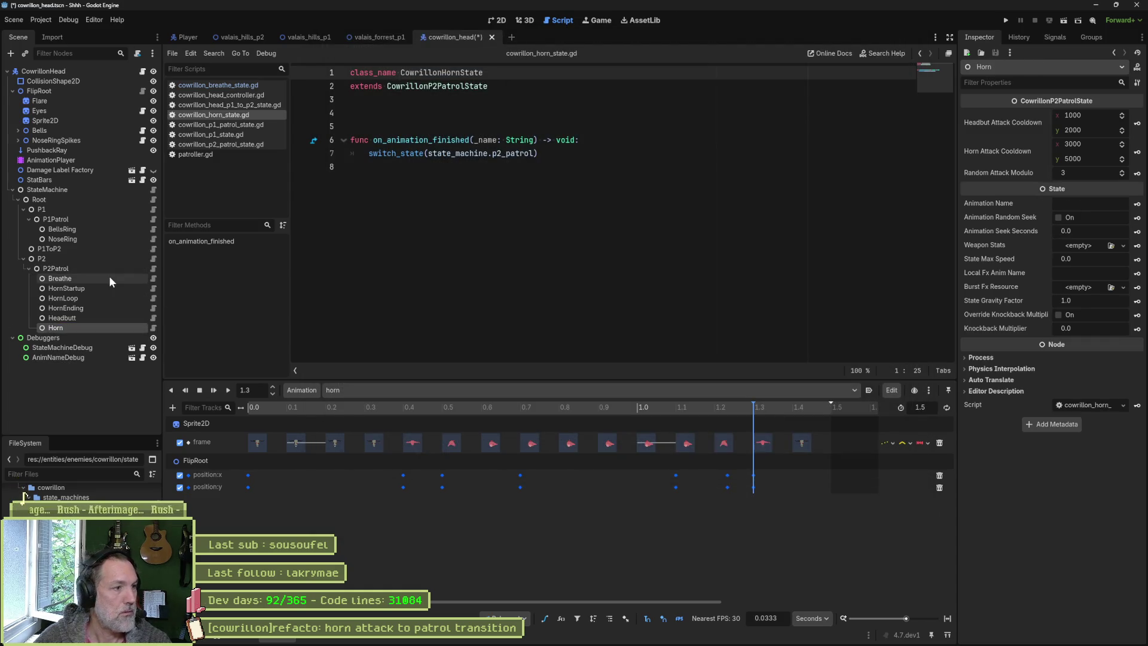
pyautogui.moveTo(53, 328); pyautogui.dragTo(69, 284)
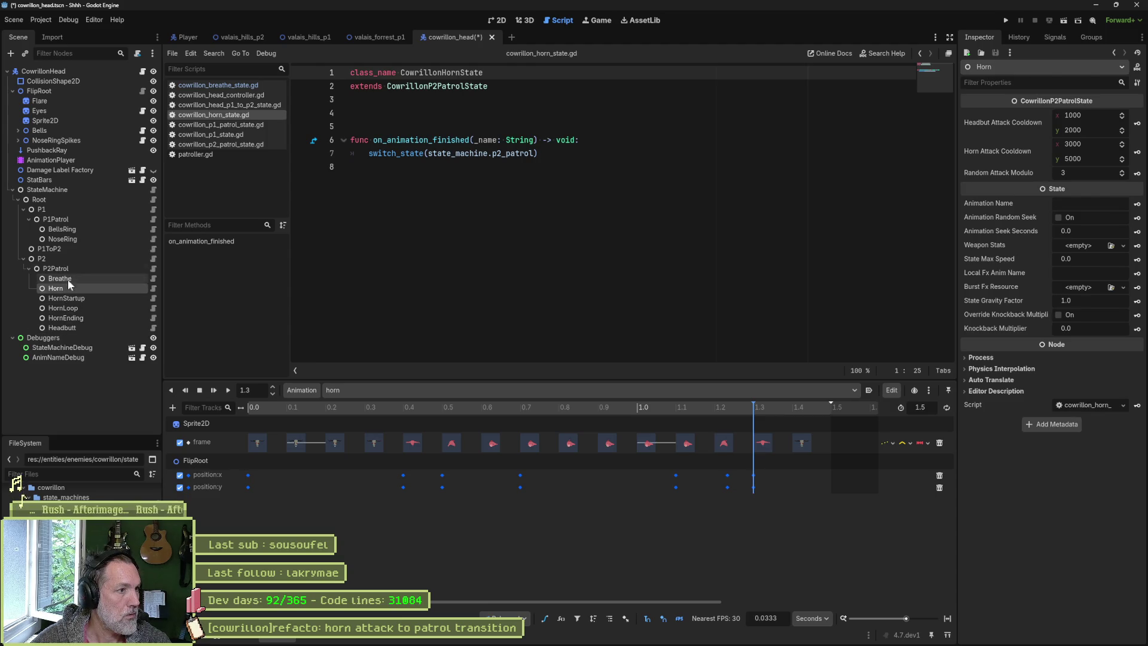
pyautogui.click(154, 191)
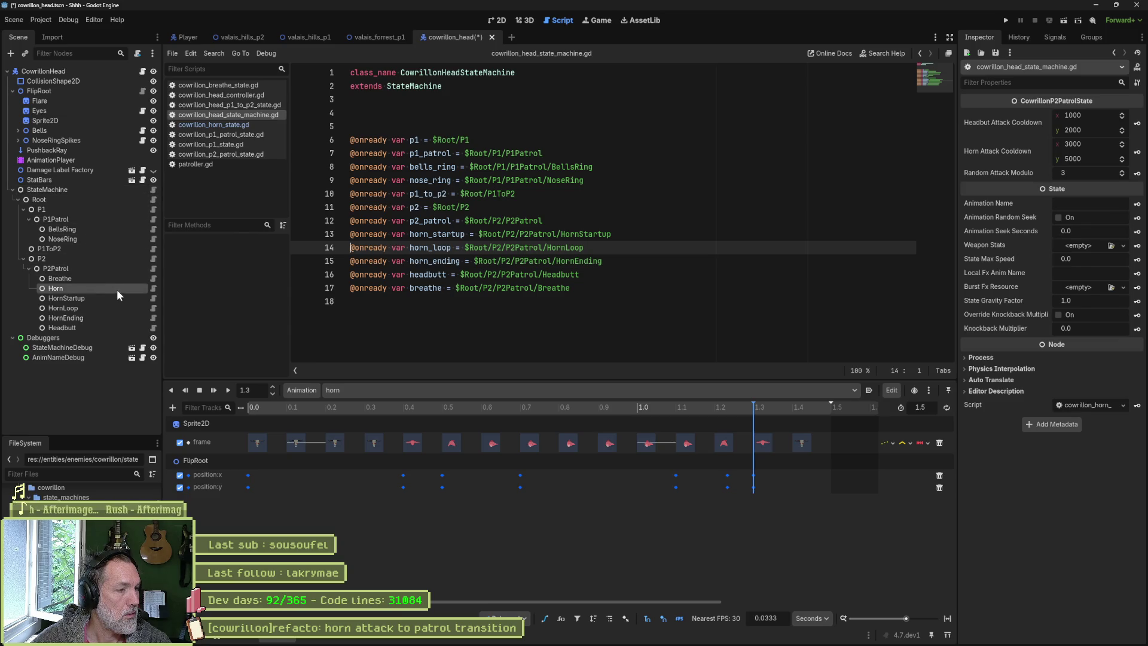
pyautogui.moveTo(109, 287)
pyautogui.mouseDown()
pyautogui.moveTo(242, 274)
pyautogui.moveTo(357, 241)
pyautogui.moveTo(349, 235)
pyautogui.mouseUp()
pyautogui.hotkey('ctrl', 's')
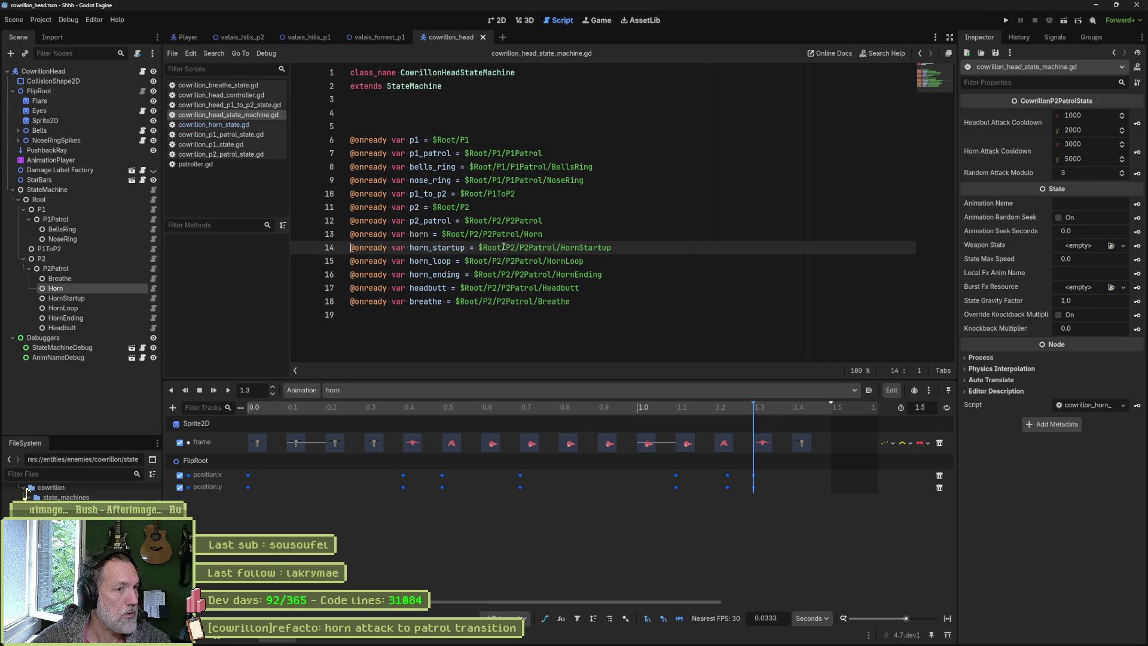
pyautogui.hotkey('ctrl', 'w')
pyautogui.hotkey('ctrl', 'w')
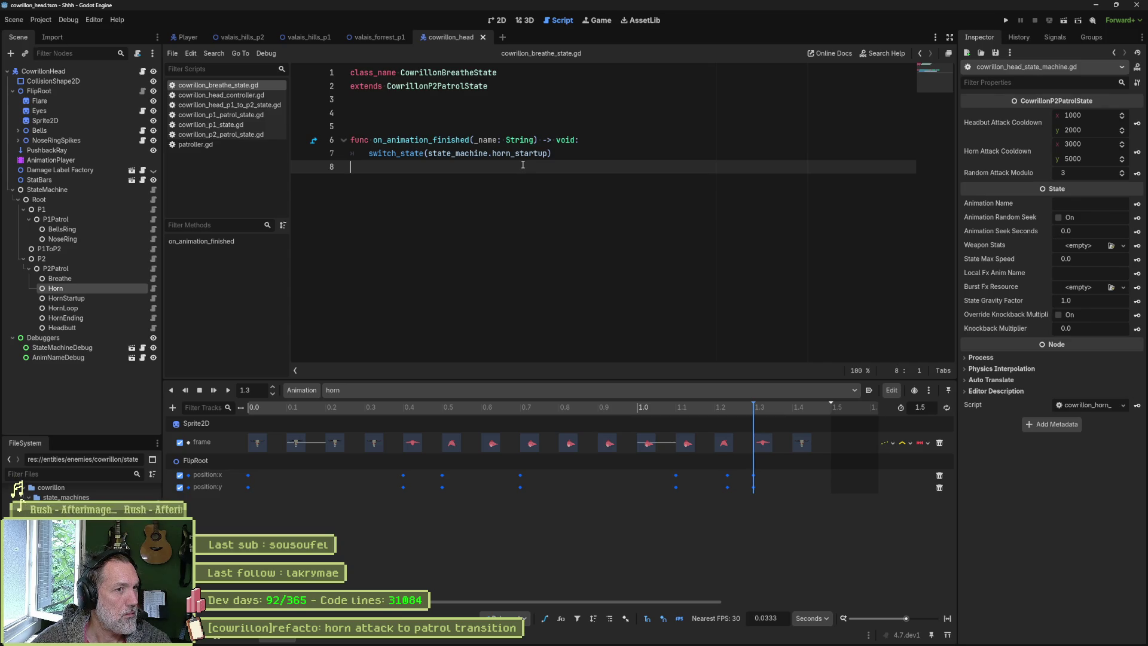
# - Make Breathe switch to state_machine.horn instead of horn_startup and save
pyautogui.moveTo(510, 154); pyautogui.dragTo(545, 154)
pyautogui.press('BackSpace')
pyautogui.hotkey('ctrl', 's')
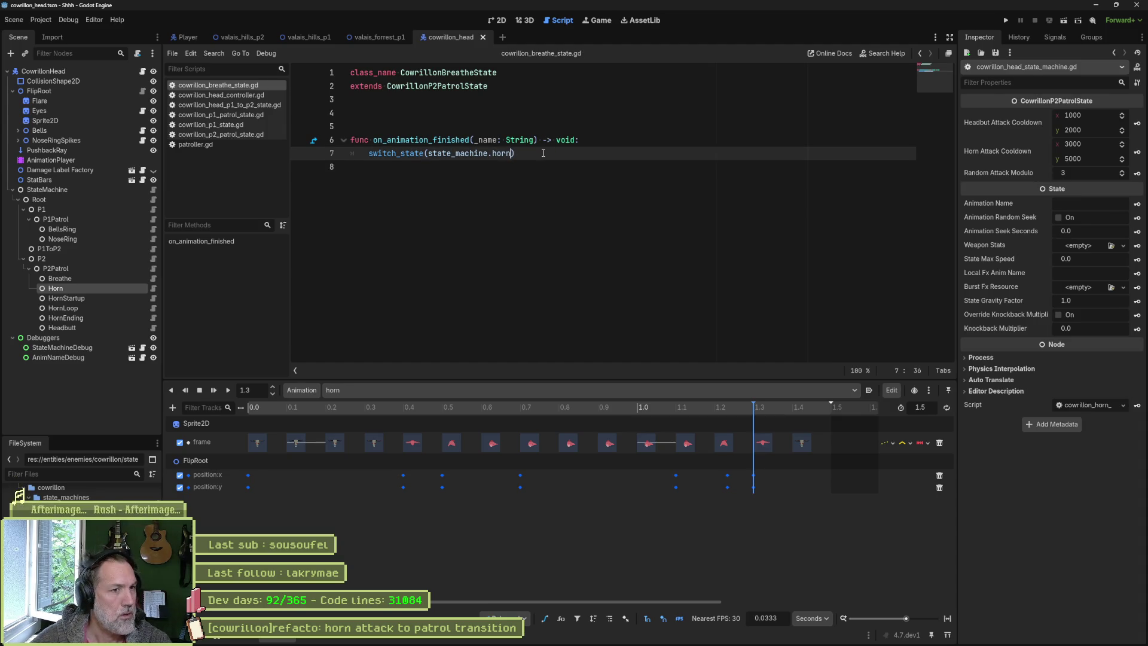
# - Open cowrillon_p2_patrol_state.gd and select state_machine.horn_startup on line 23
pyautogui.click(241, 135)
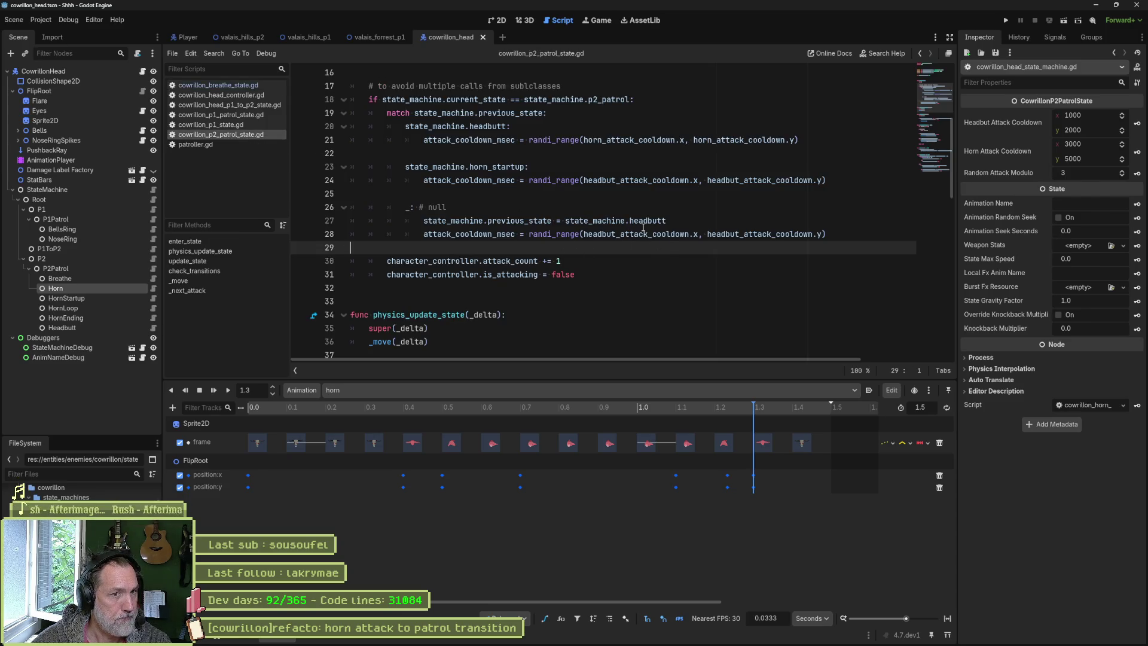
pyautogui.moveTo(634, 234)
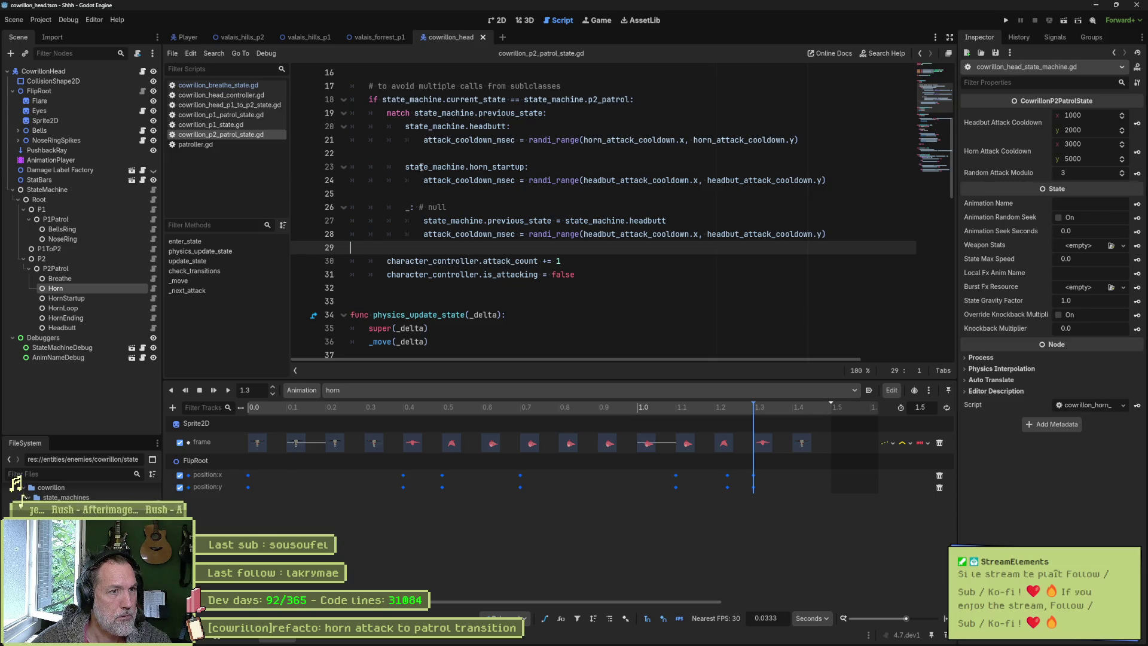
pyautogui.moveTo(406, 167); pyautogui.dragTo(525, 167)
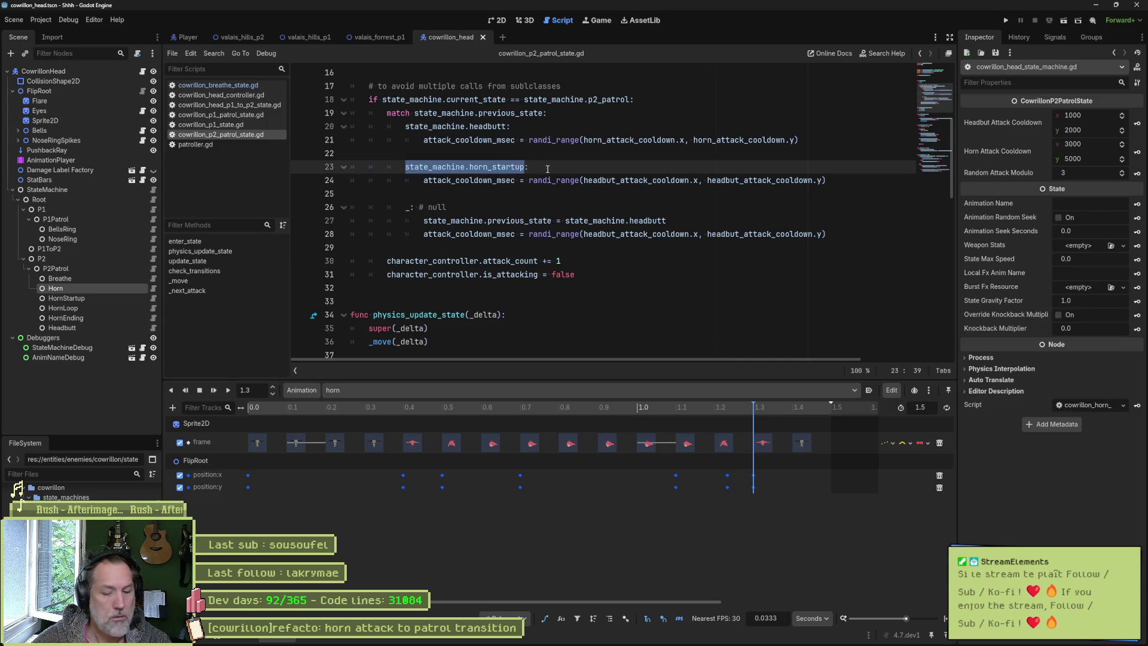
# - Replace every state_machine.horn_startup in the patrol script with state_machine.horn
pyautogui.hotkey('ctrl', 'shift', 'r')
pyautogui.click(598, 286)
pyautogui.write('state_machine.horn_s')
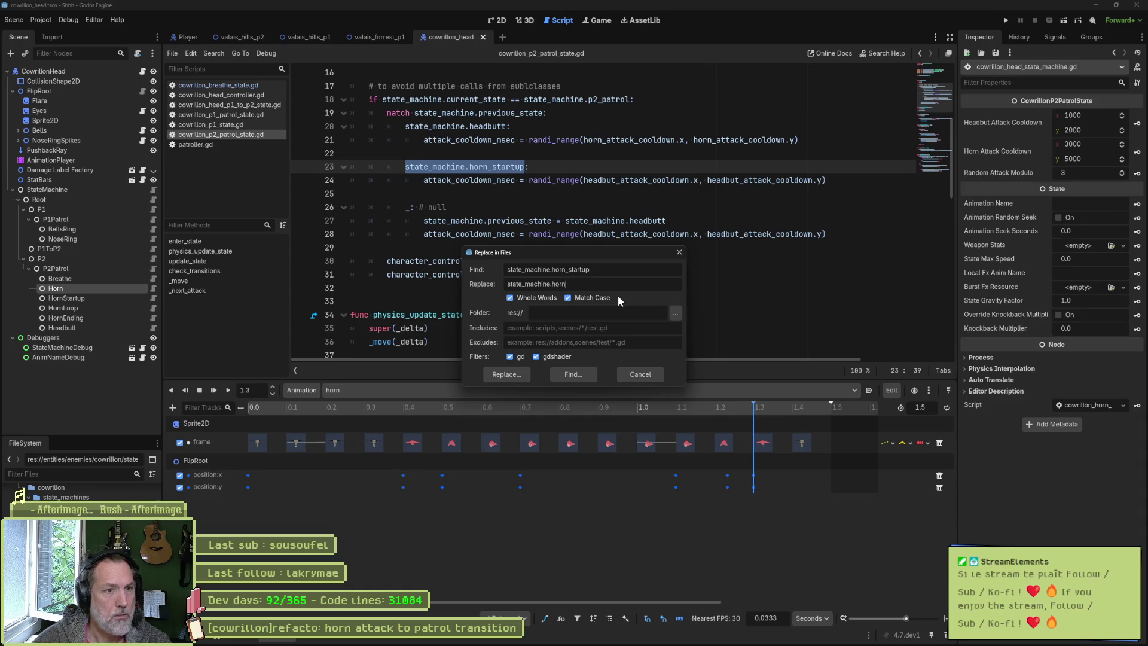
pyautogui.click(508, 374)
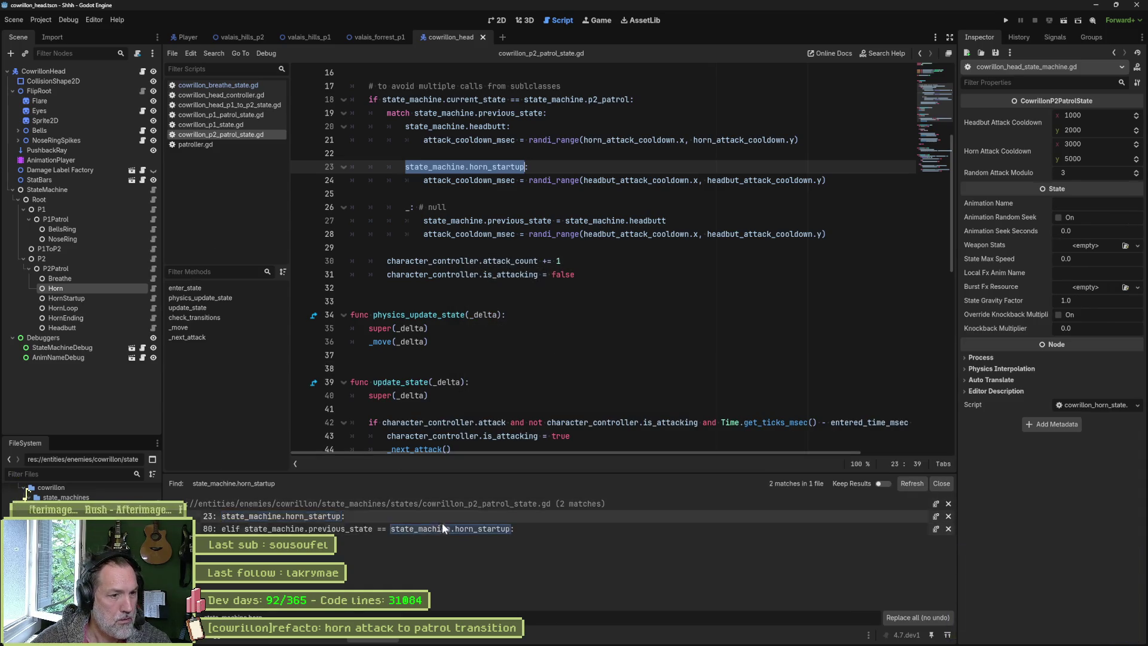
pyautogui.click(908, 618)
pyautogui.click(943, 483)
pyautogui.click(688, 215)
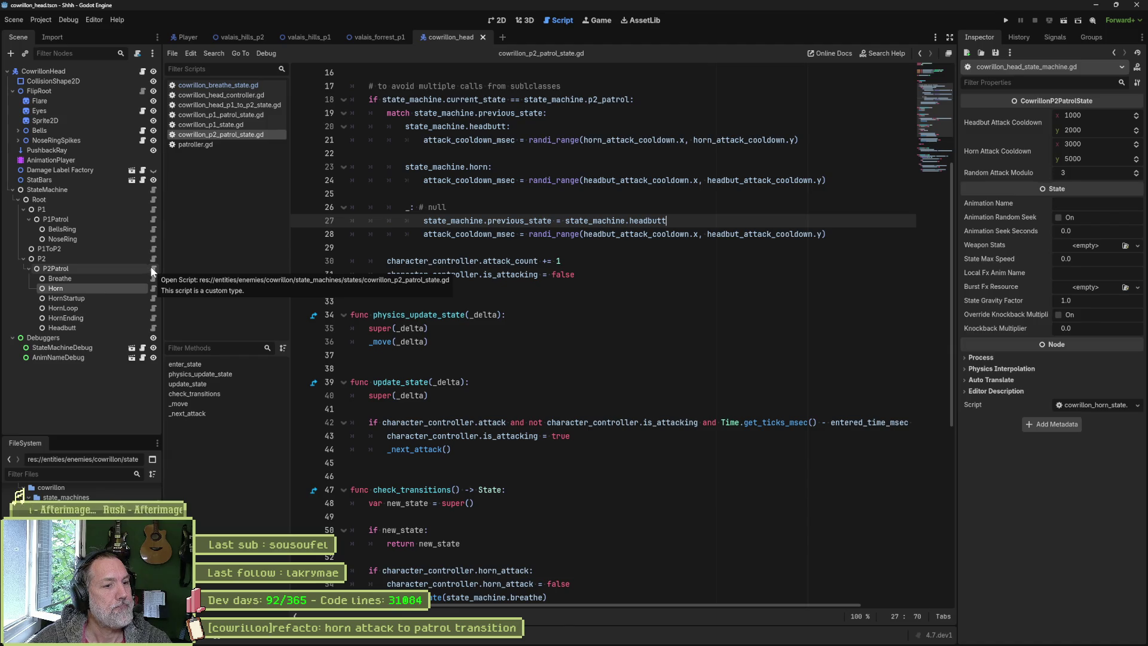
pyautogui.click(372, 35)
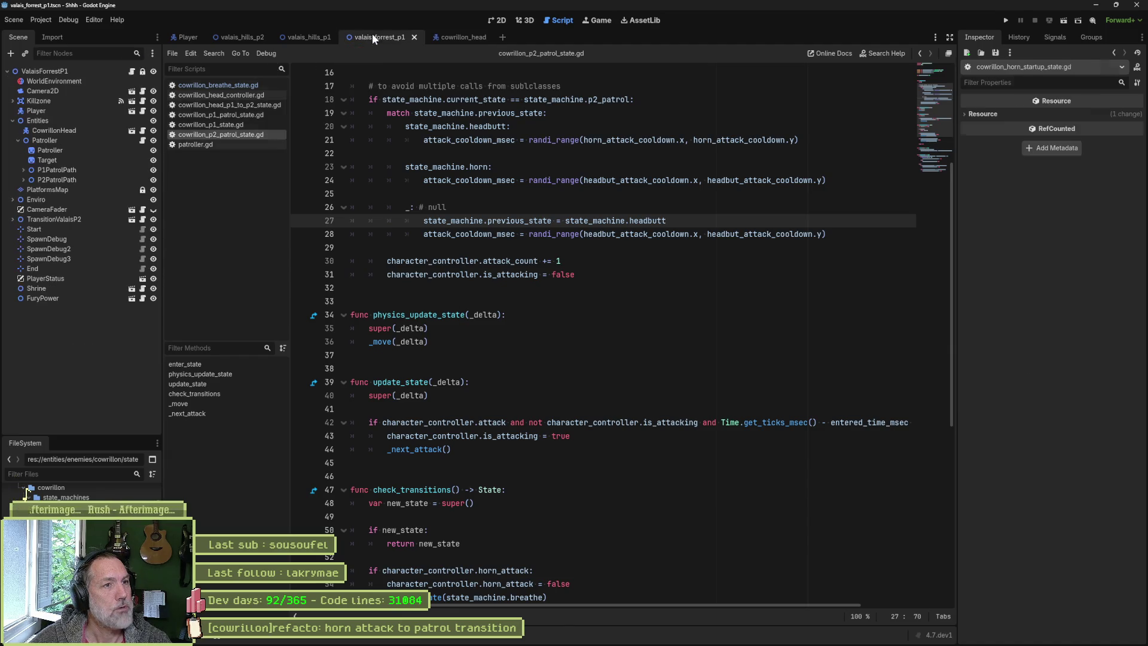
pyautogui.click(557, 274)
pyautogui.press('F6')
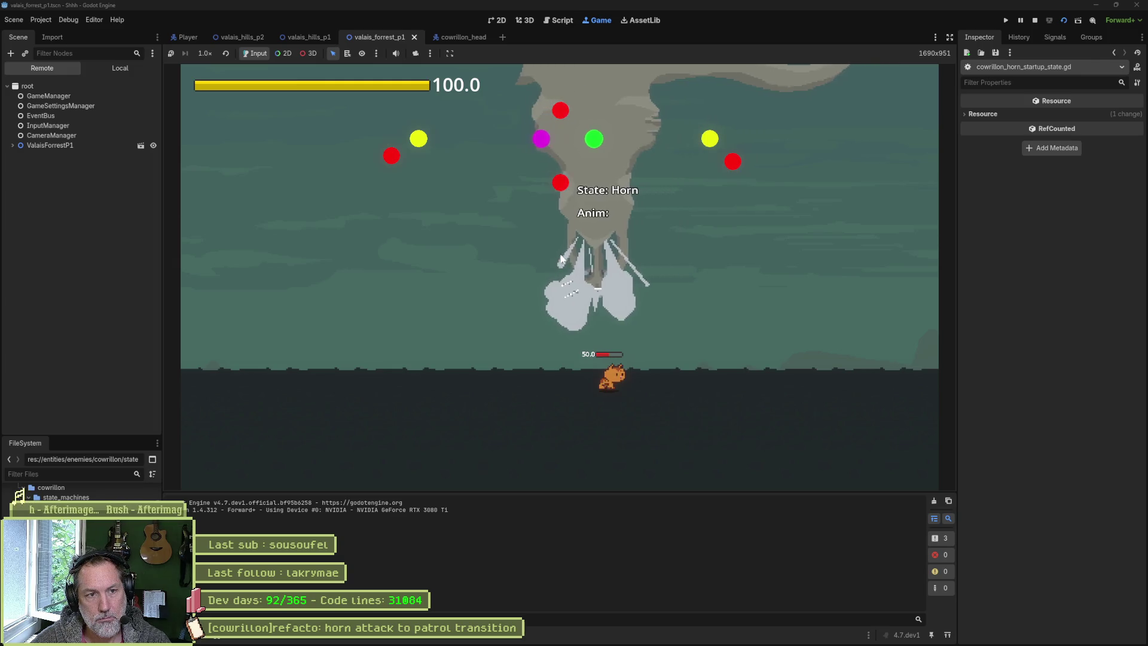
pyautogui.press('F8')
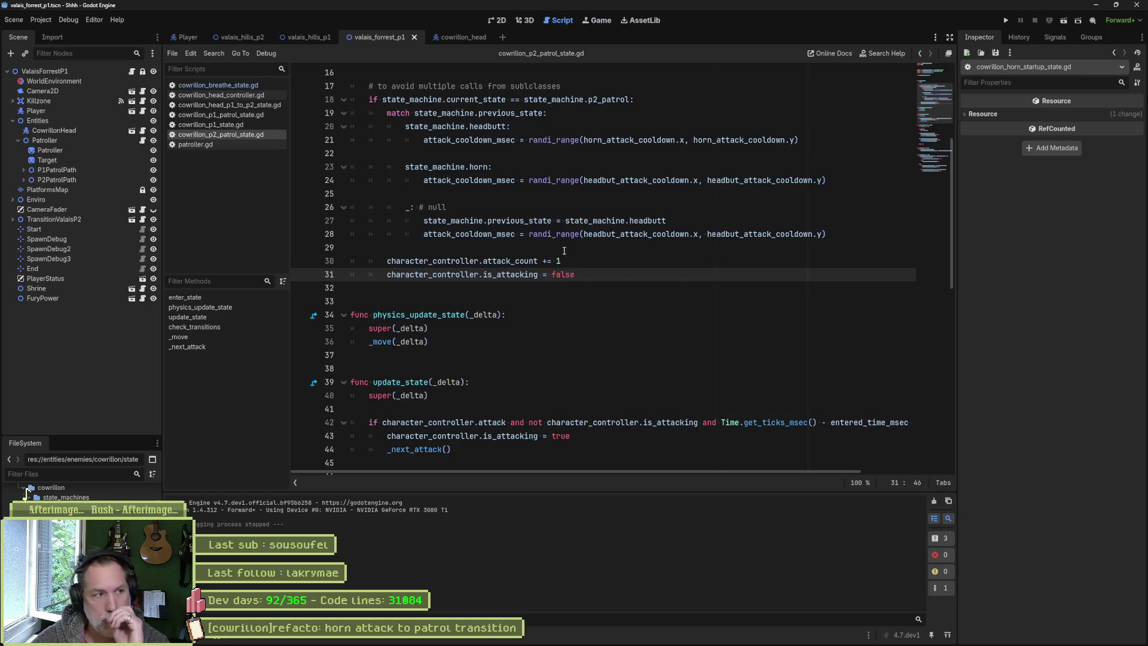
# - In cowrillon_head, set the Horn state's Animation Name to horn and save
pyautogui.click(457, 36)
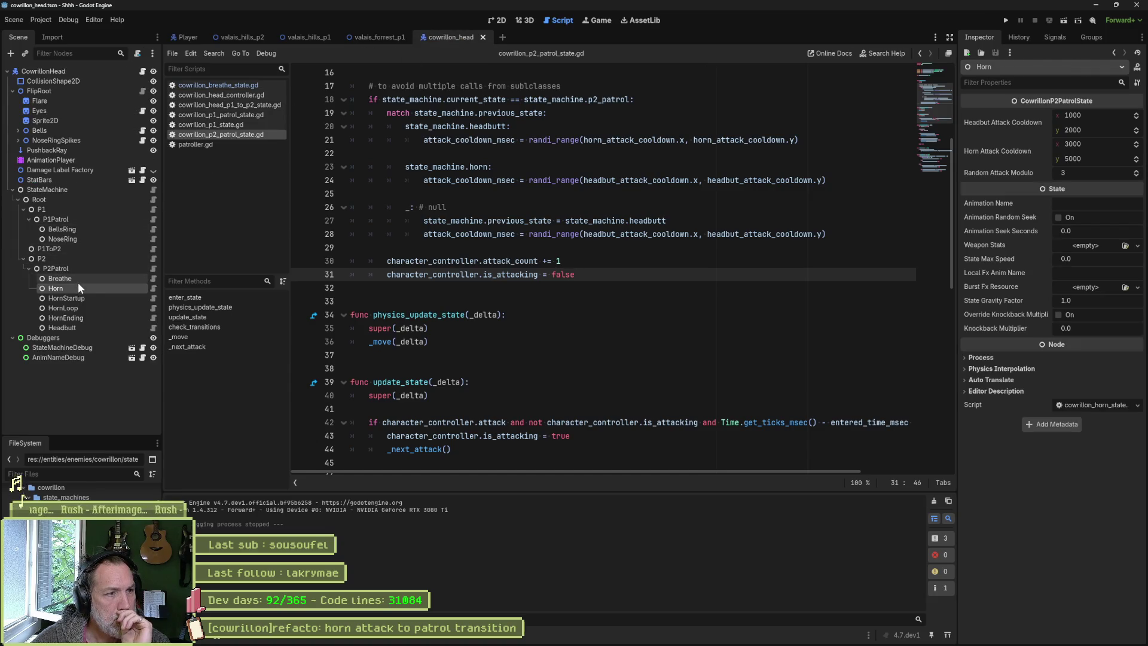
pyautogui.click(1083, 203)
pyautogui.write('horn')
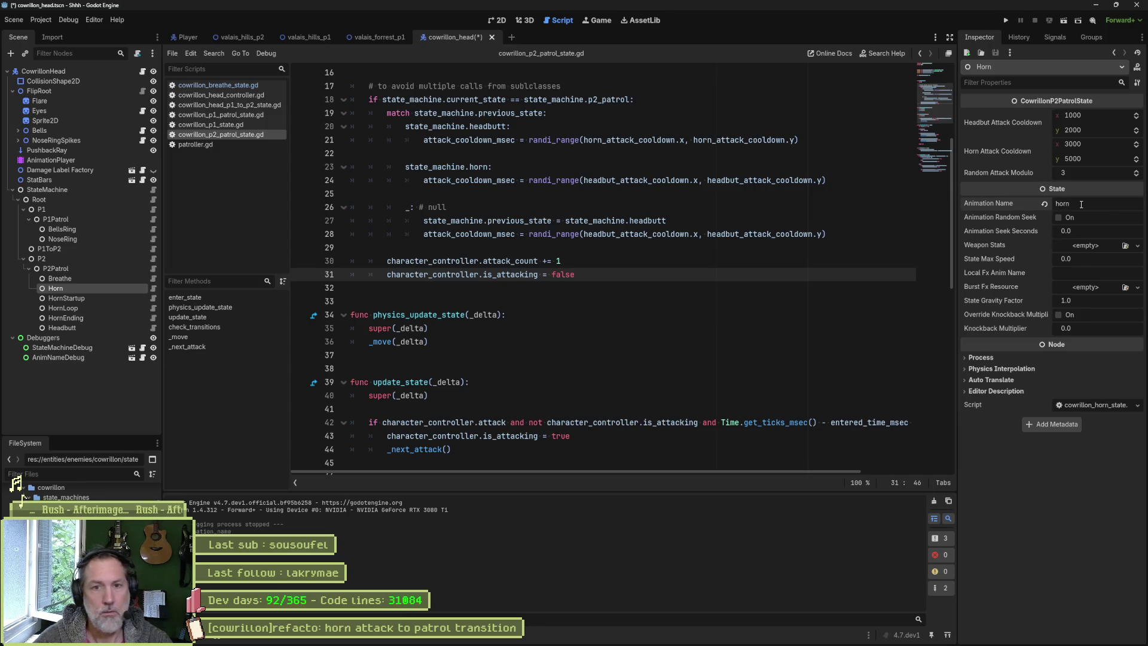
pyautogui.hotkey('ctrl', 's')
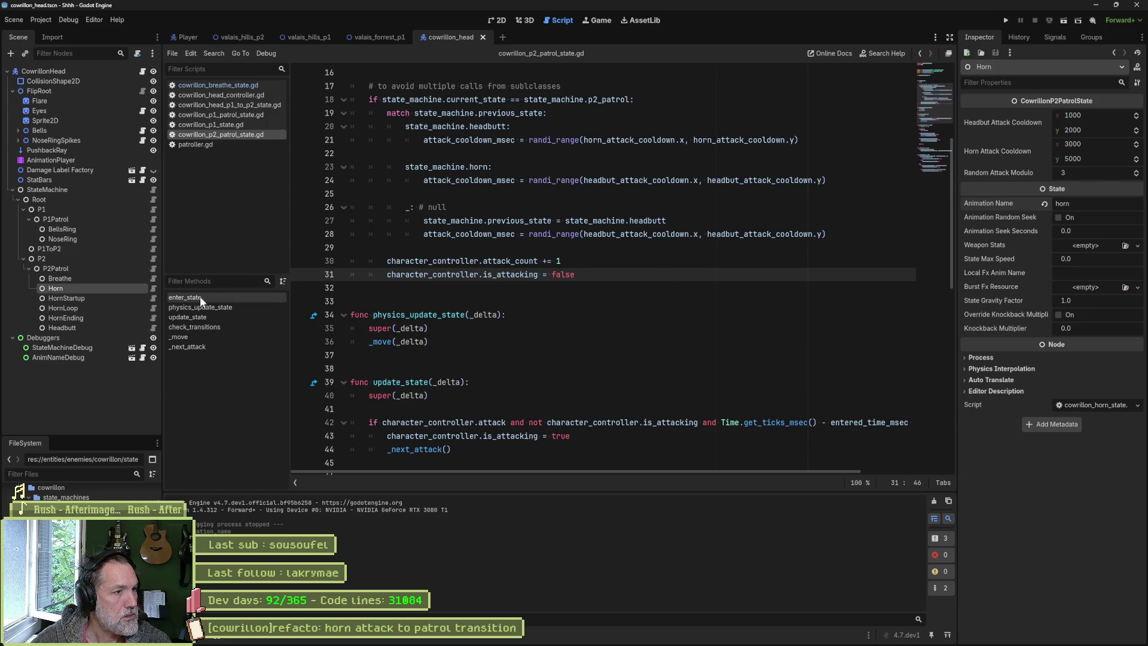
# - Delete the HornStartup, HornLoop and HornEnding nodes from P2Patrol
pyautogui.click(84, 298)
pyautogui.keyDown('shift'); pyautogui.click(90, 318); pyautogui.keyUp('shift')
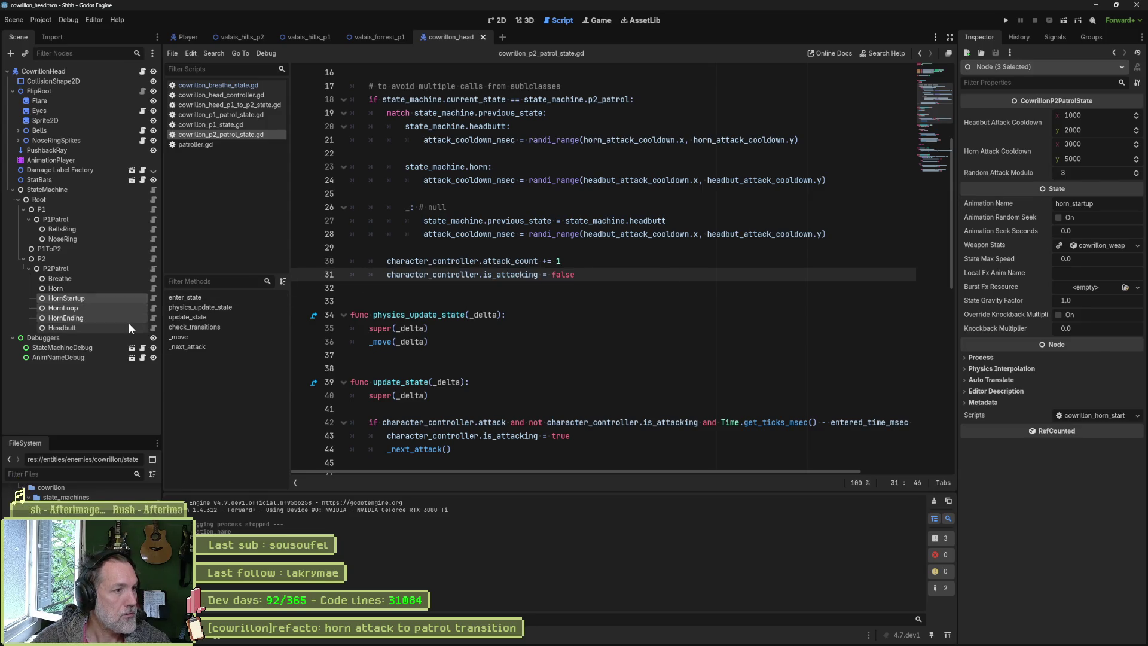
pyautogui.press('Delete')
pyautogui.press('Return')
# - Comment out the horn_startup, horn_loop and horn_ending references in the StateMachine script and save
pyautogui.click(154, 190)
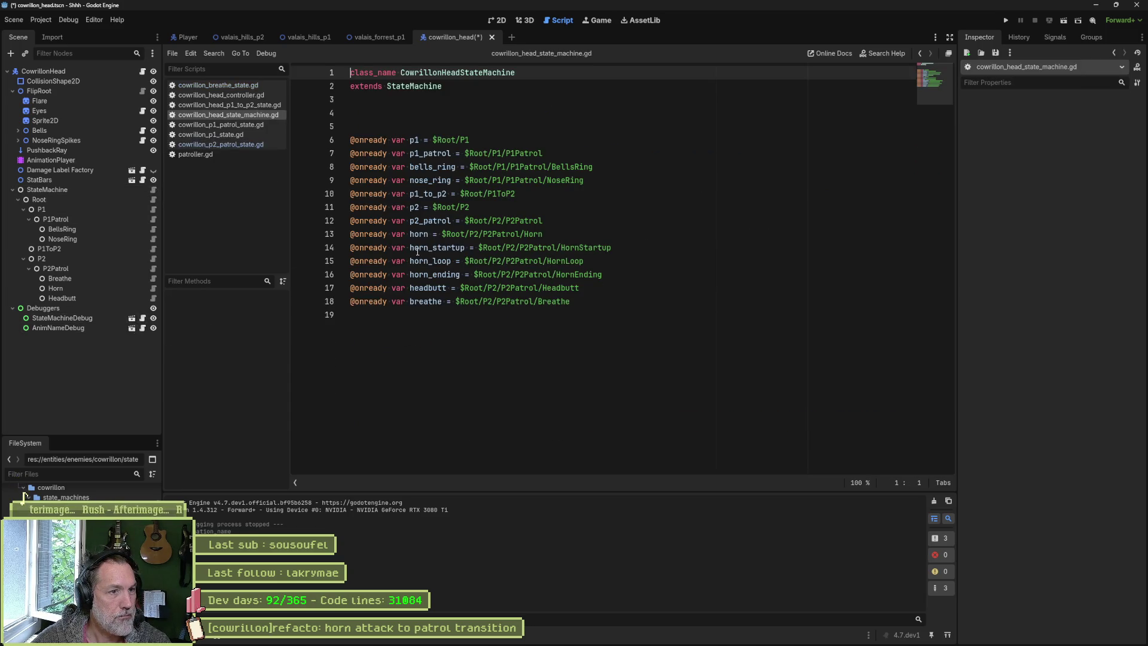
pyautogui.moveTo(418, 252); pyautogui.dragTo(422, 269)
pyautogui.hotkey('ctrl', 's')
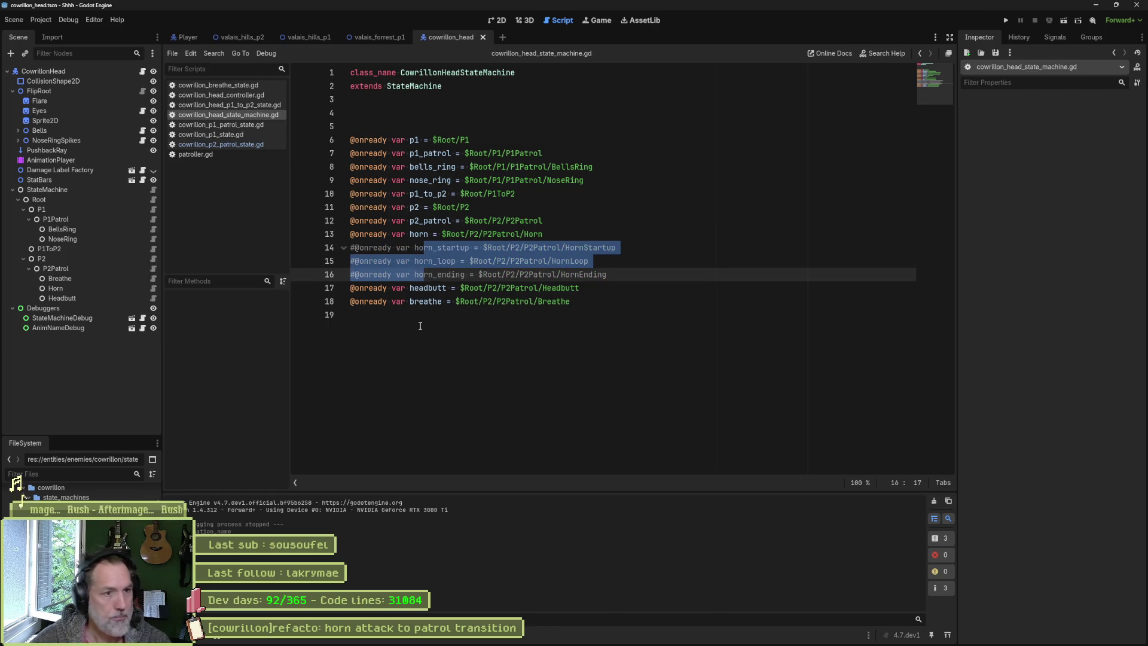
pyautogui.hotkey('ctrl', 'k')
pyautogui.click(427, 326)
pyautogui.click(377, 37)
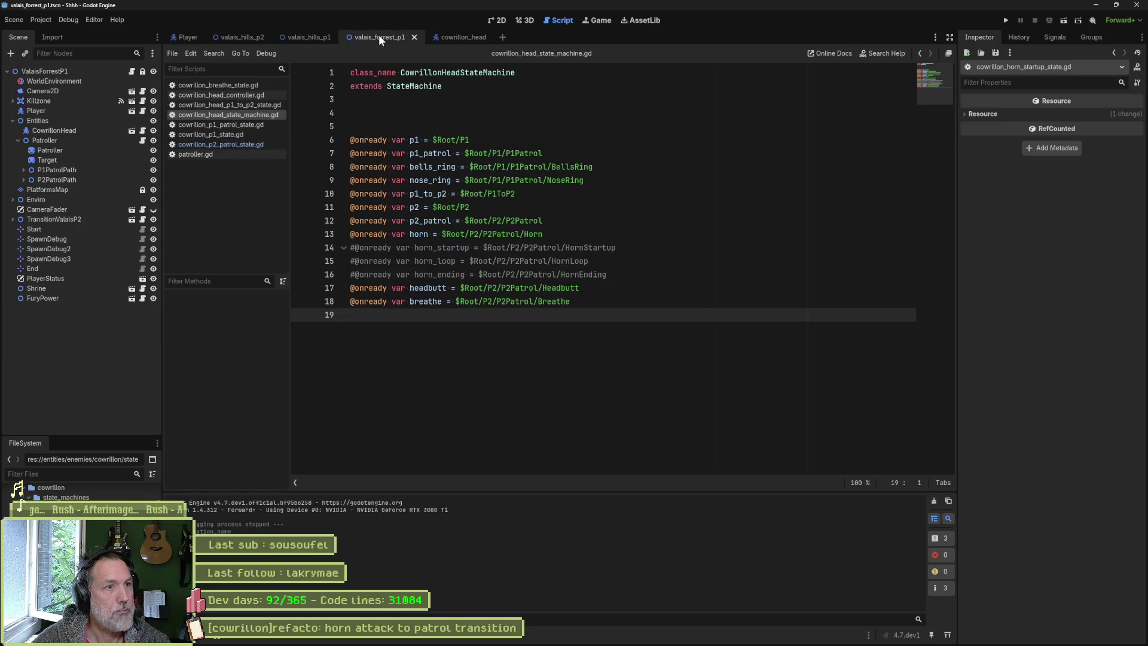
# - Run valais_forrest_p1 a few times with F6 to test the boss's Horn state
pyautogui.press('F6')
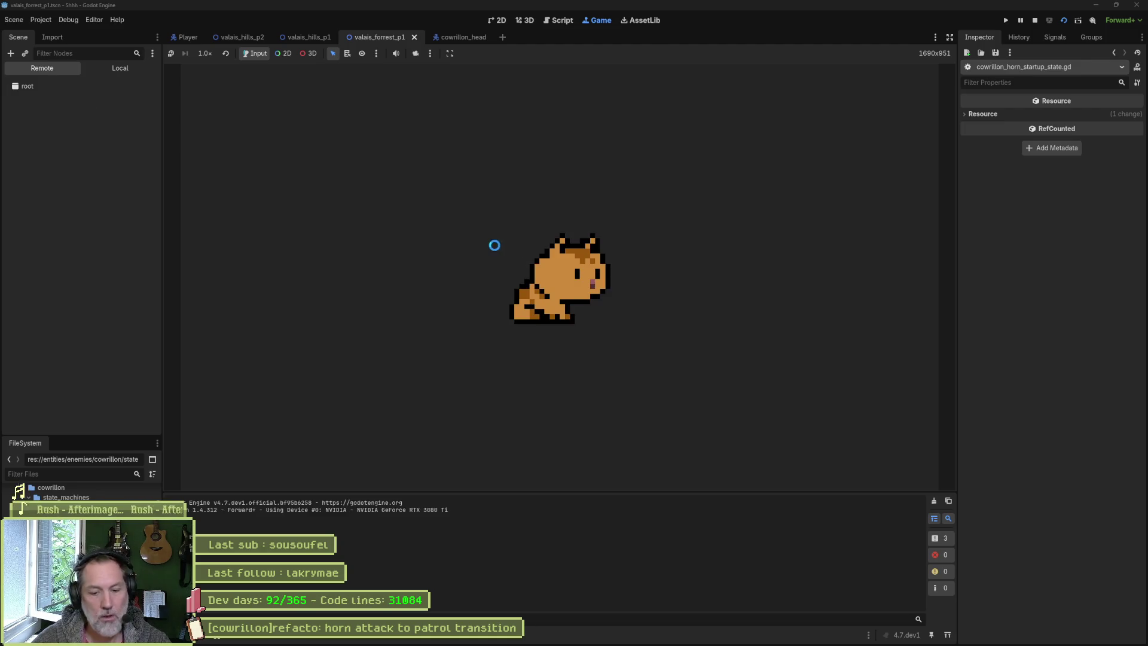
pyautogui.press('F8')
pyautogui.click(60, 142)
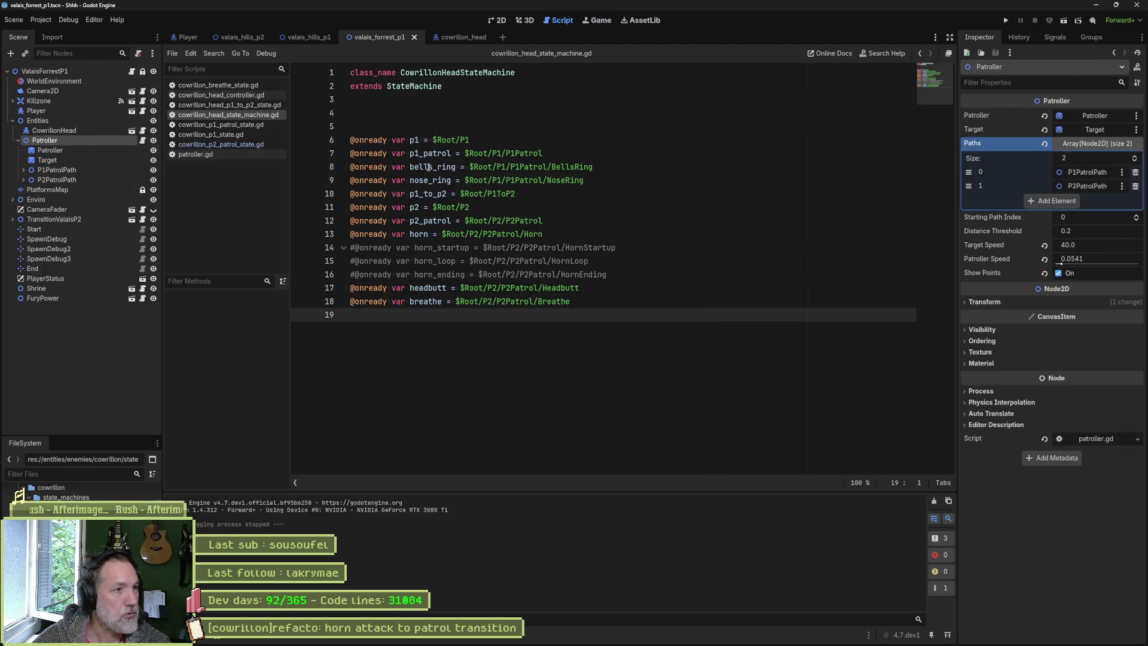
pyautogui.click(729, 288)
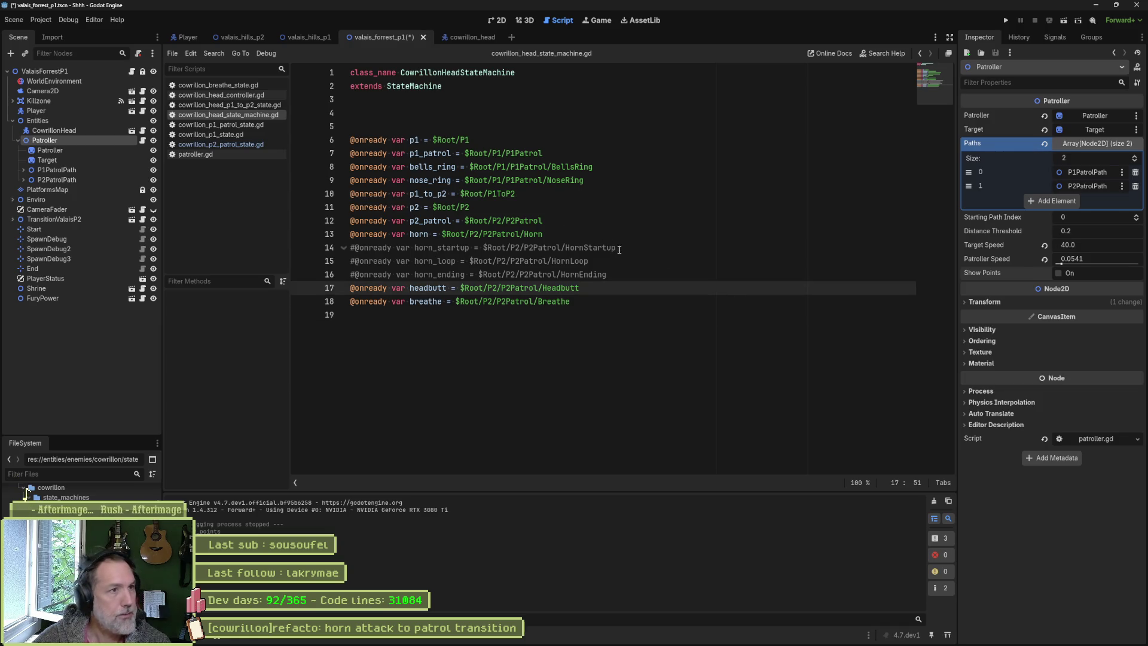
pyautogui.press('F6')
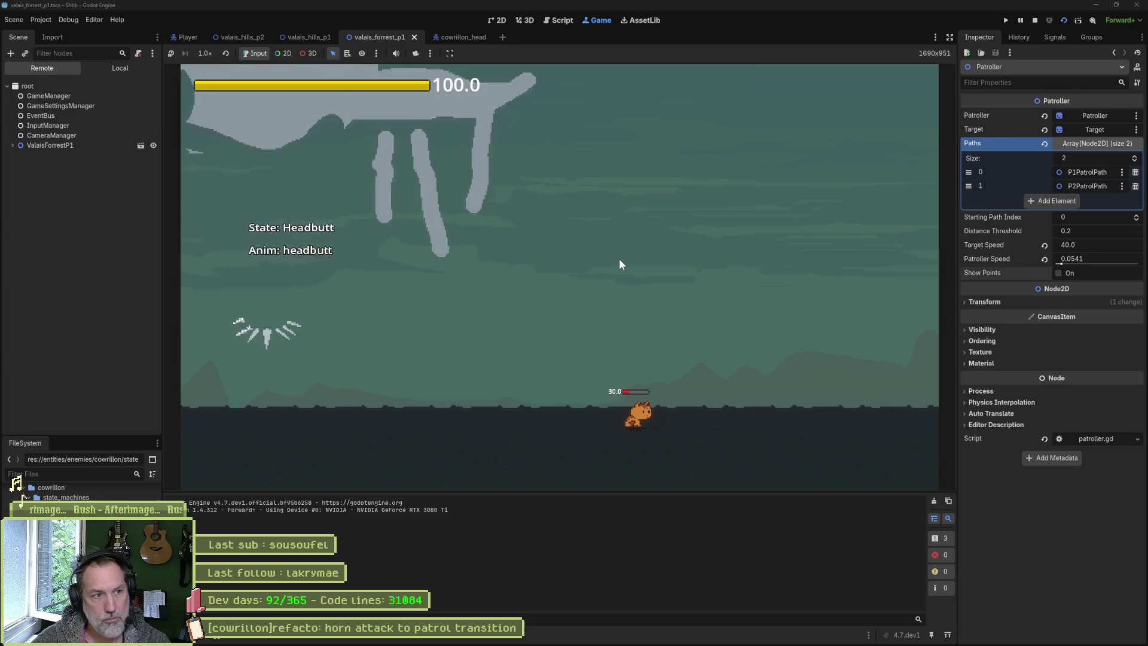
pyautogui.press('F8')
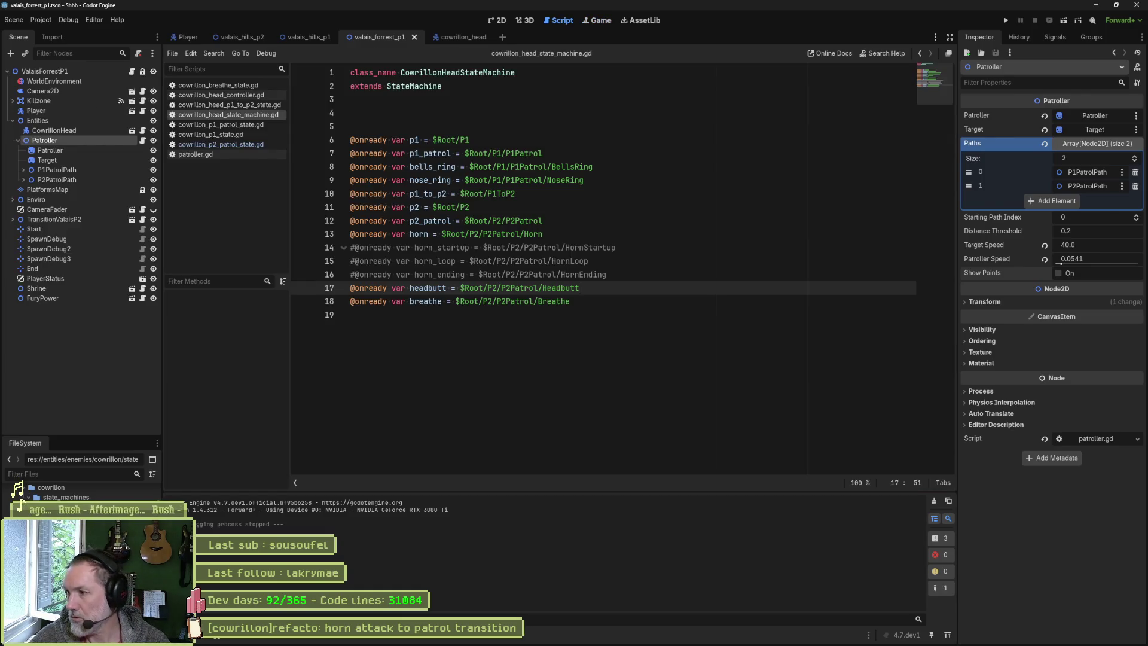
pyautogui.press('F6')
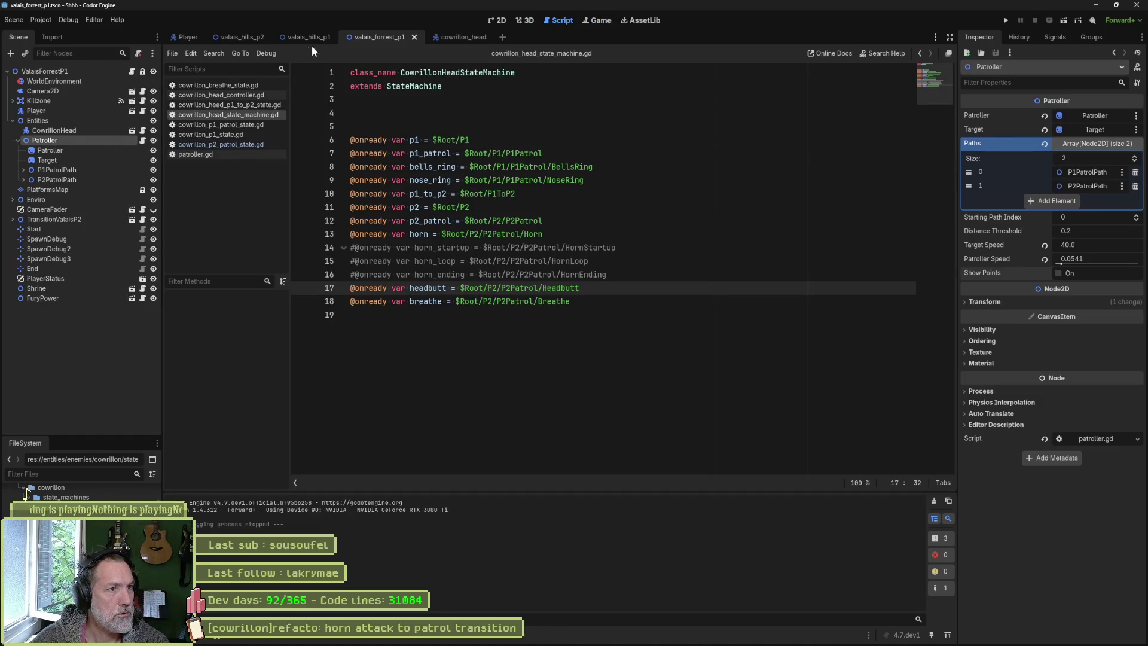
# - Turn the Patroller's Show Points option back on and save the forest scene
pyautogui.click(1059, 272)
pyautogui.click(806, 302)
pyautogui.hotkey('ctrl', 's')
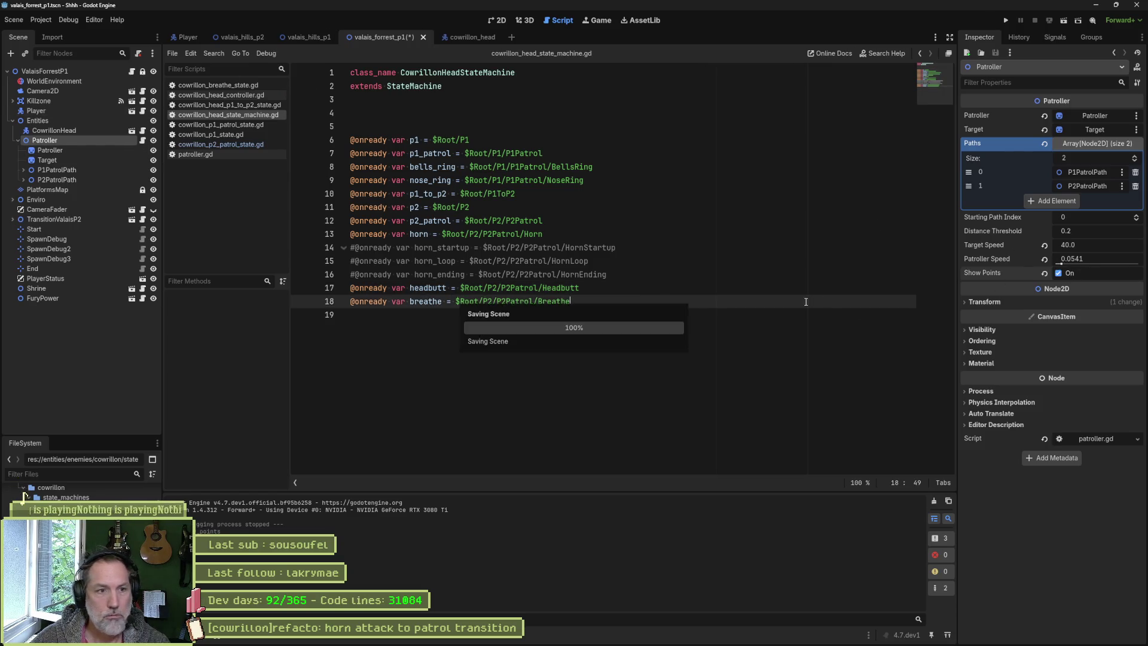
# - Run the forest level to watch the horn attack, stop it, and pause the PotPlayer recording
pyautogui.press('F5')
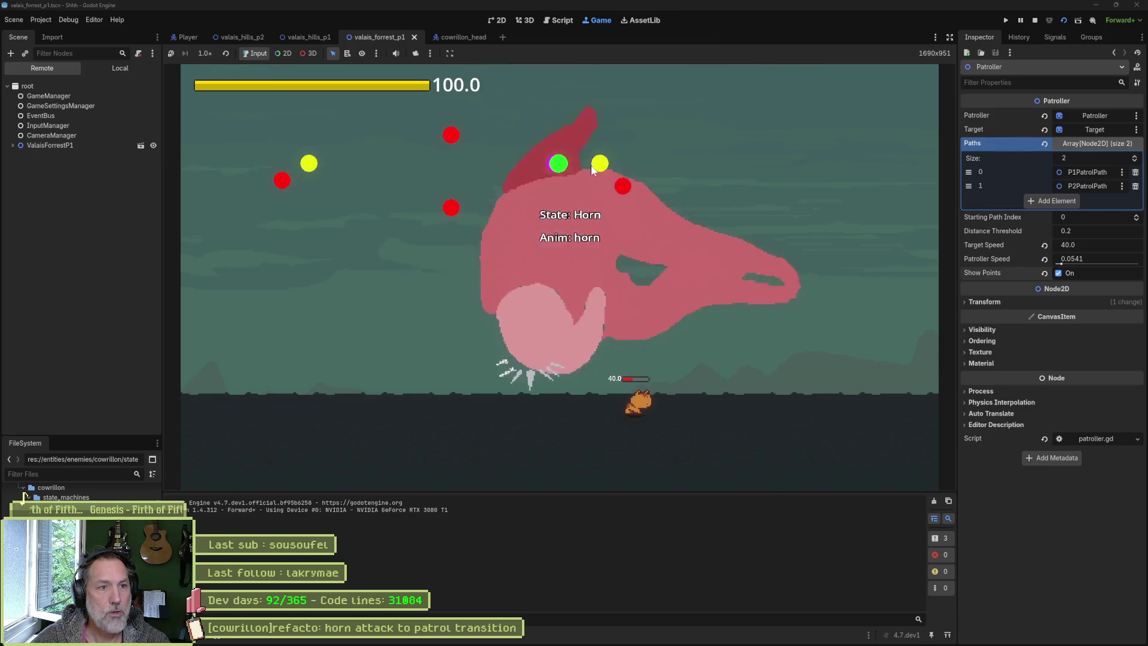
pyautogui.press('F8')
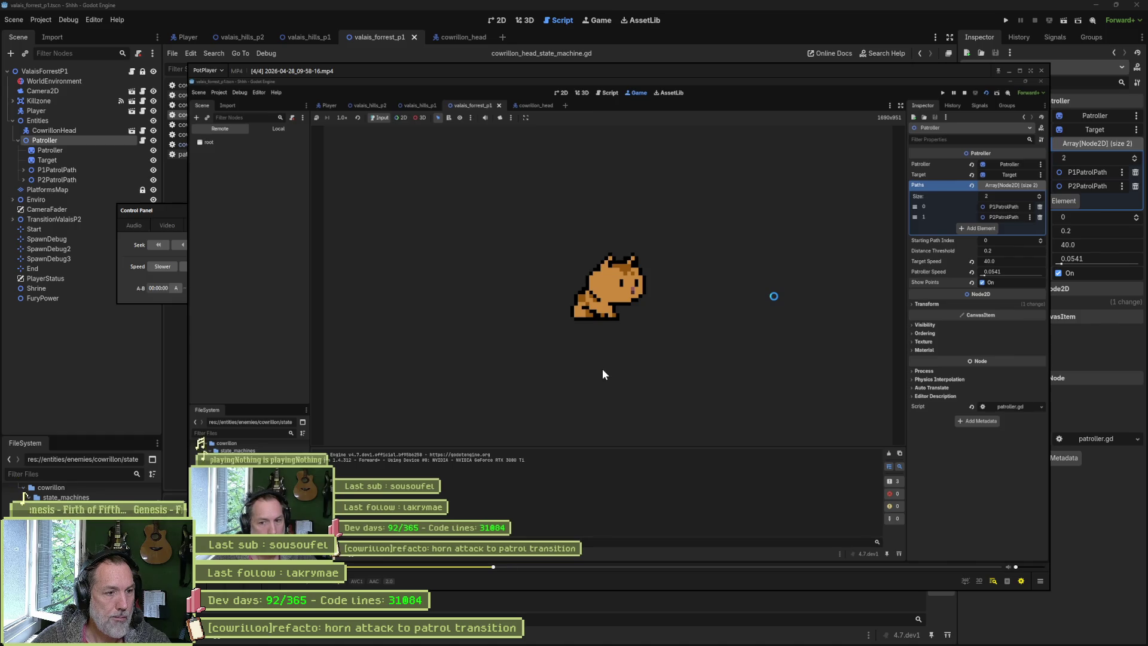
pyautogui.press('space')
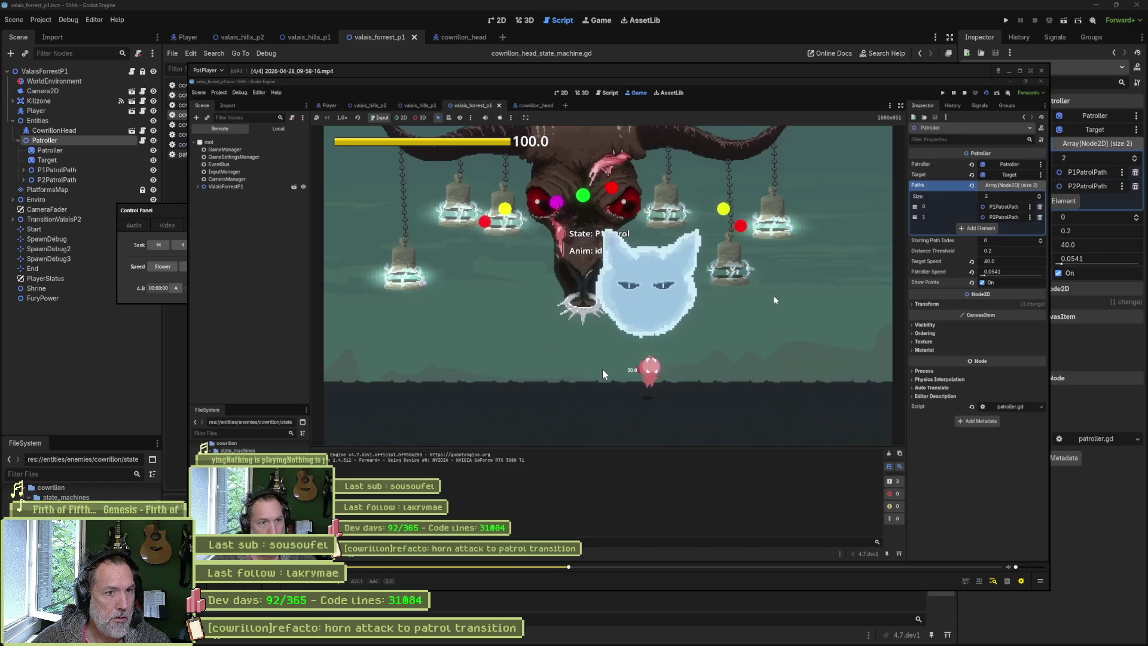
# - Step the recording back and forward frame by frame until the boss reaches its Horn state
pyautogui.press('space')
pyautogui.press('space')
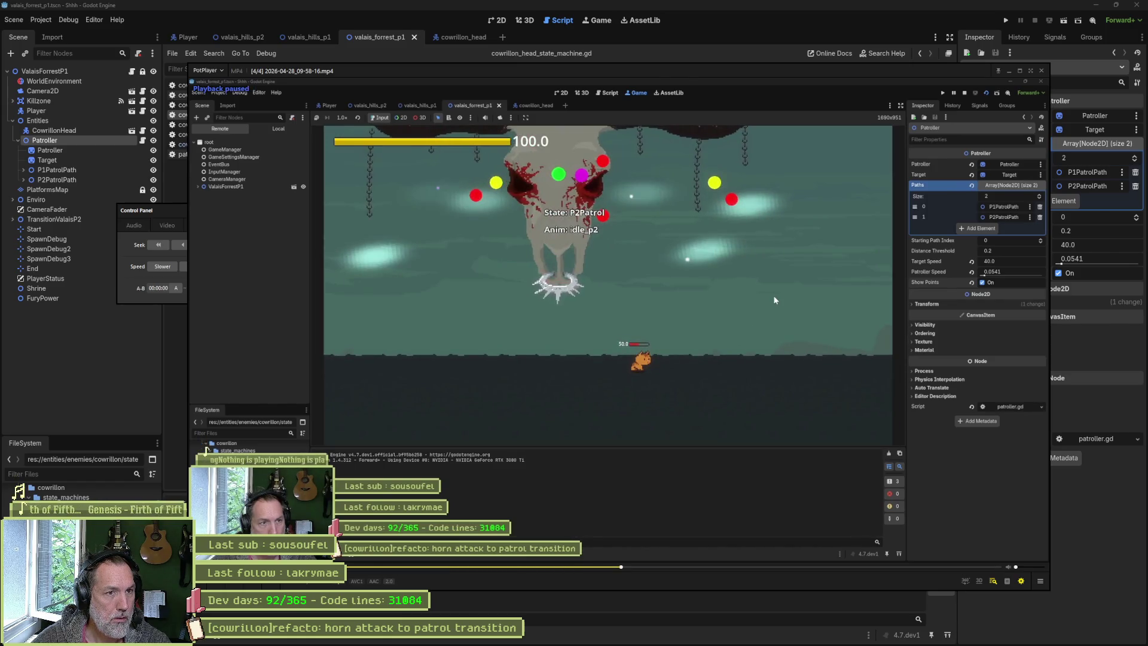
pyautogui.press('d')
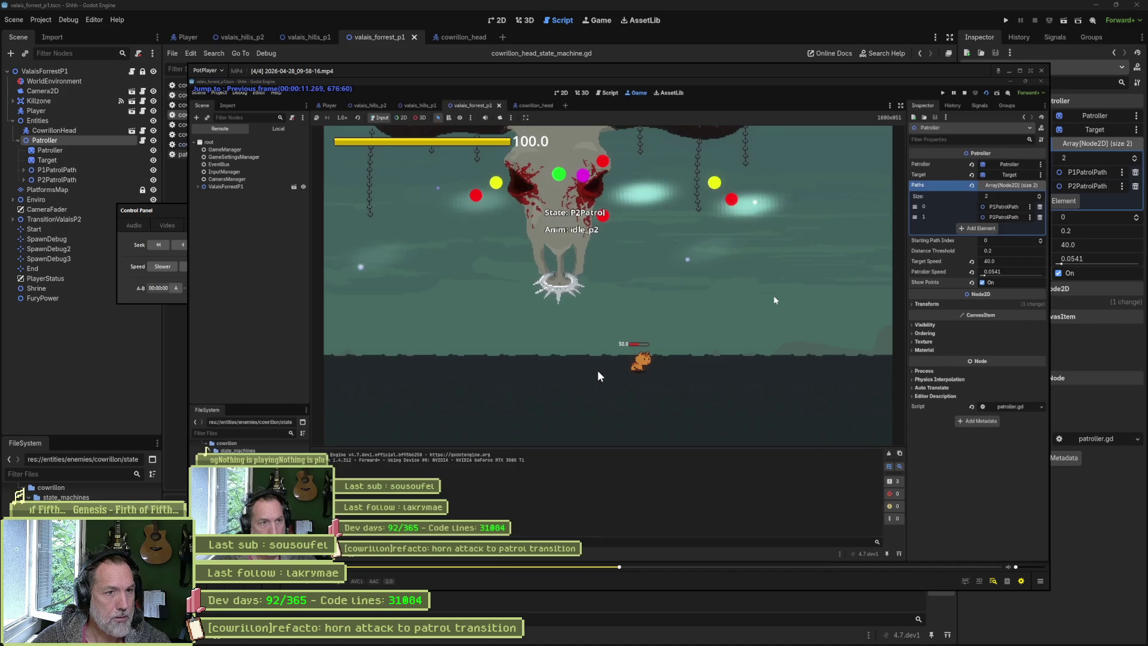
pyautogui.press('d')
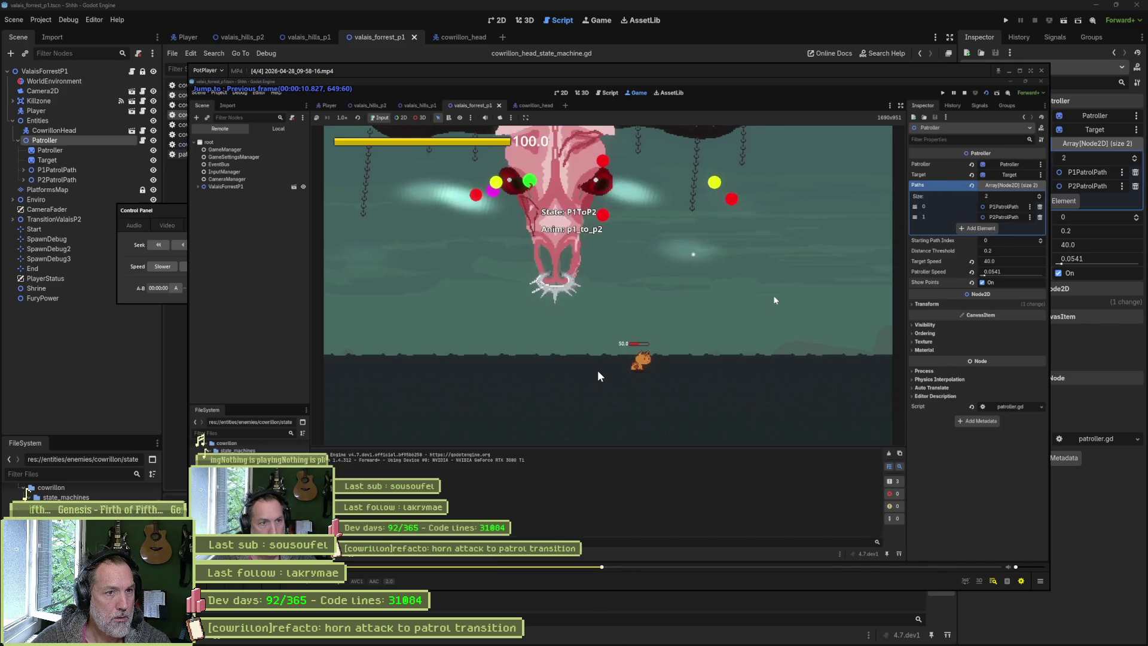
pyautogui.press('d')
pyautogui.press('d')
pyautogui.press('d')
pyautogui.press('d')
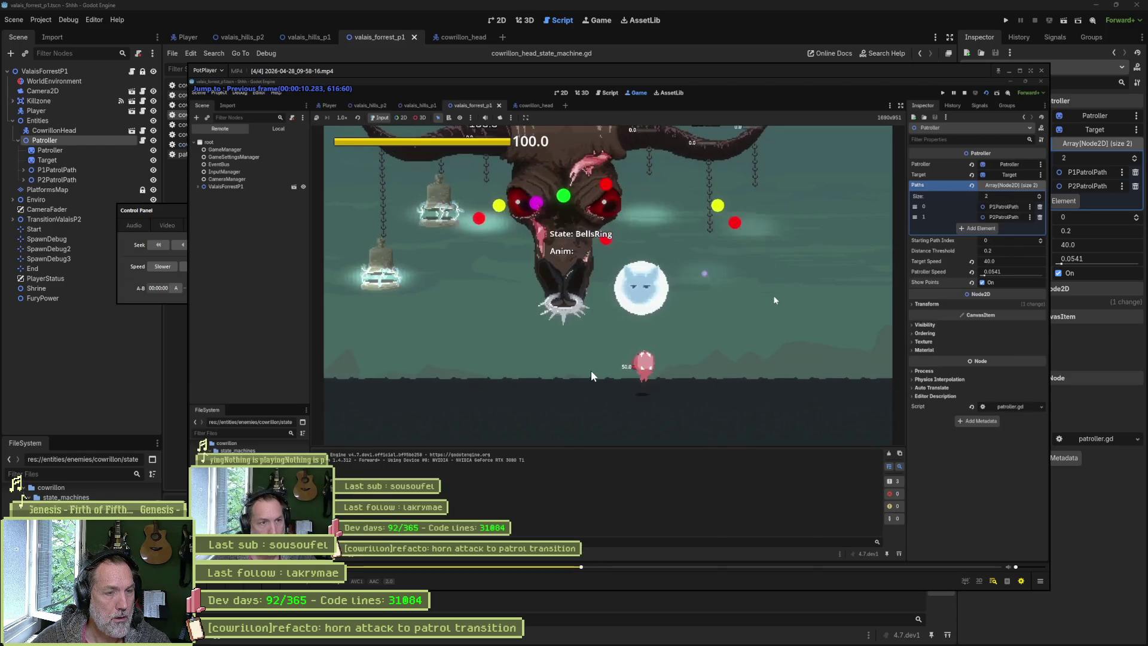
pyautogui.press('f')
pyautogui.press('f')
pyautogui.press('f')
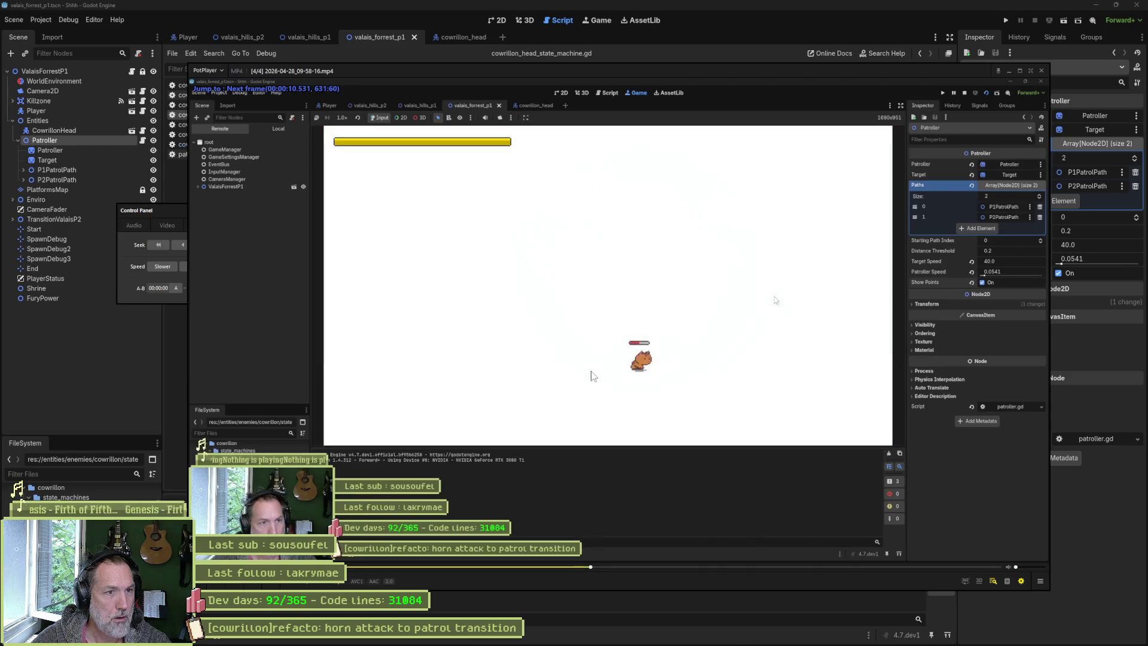
pyautogui.press('f')
pyautogui.press('f')
pyautogui.press('f')
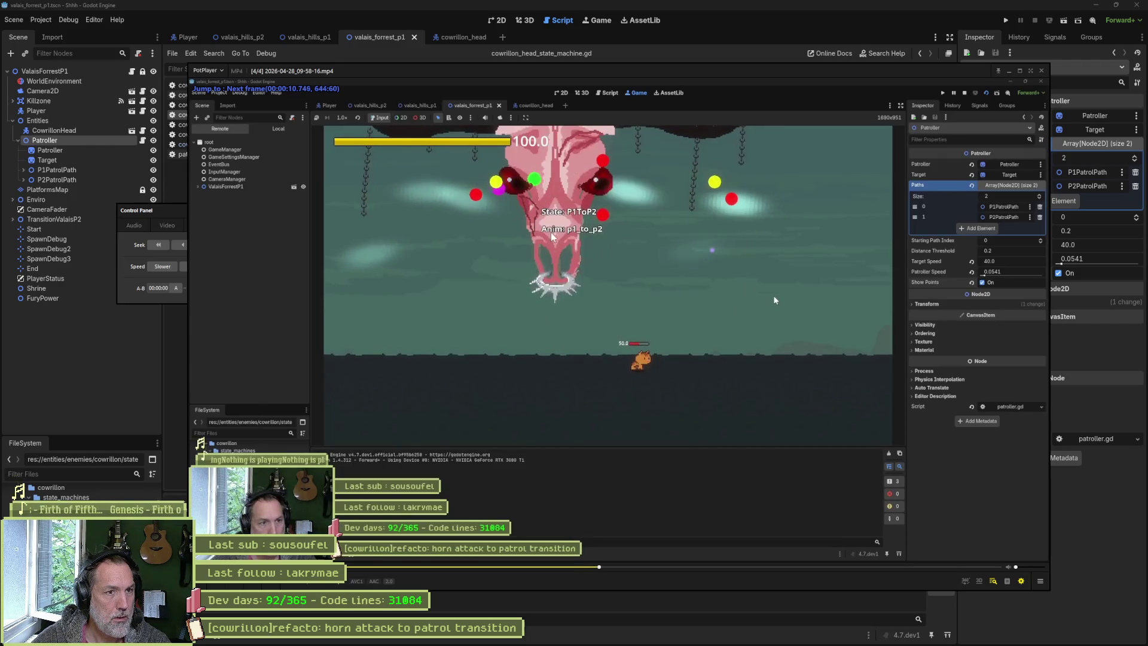
pyautogui.press('f')
pyautogui.press('f')
pyautogui.press('f')
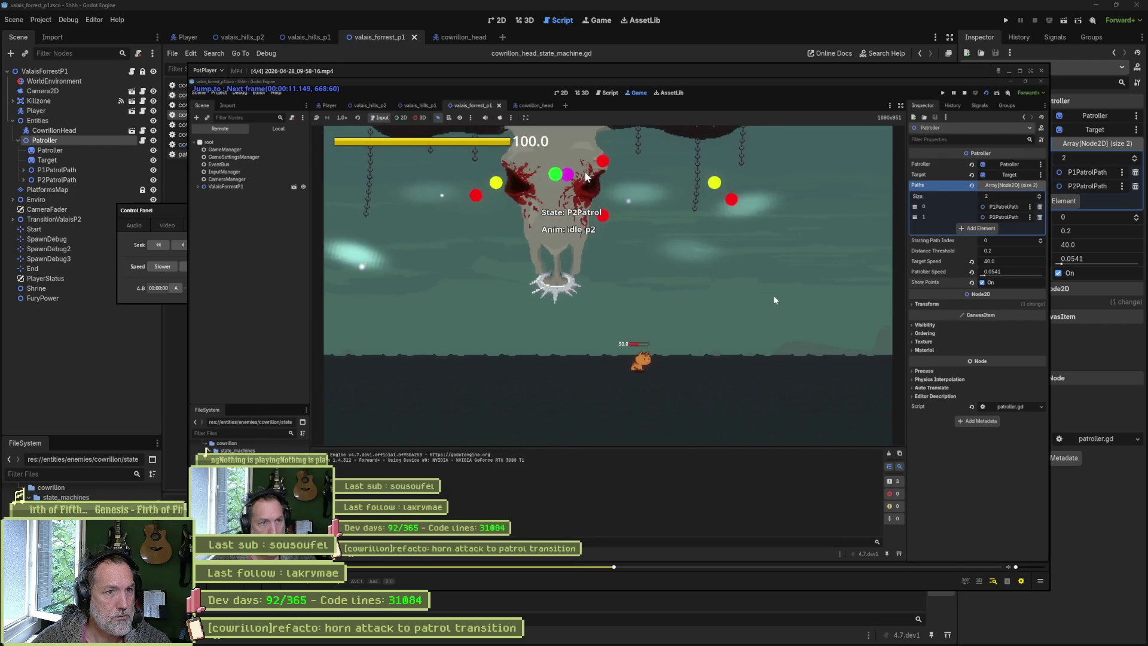
pyautogui.press('space')
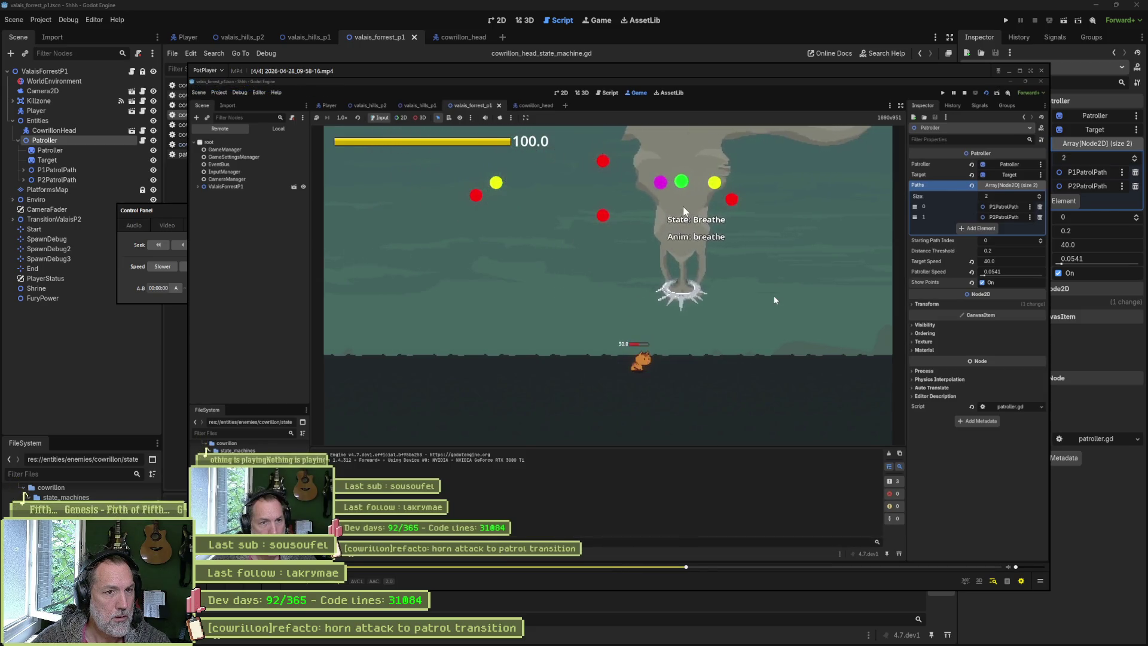
pyautogui.press('f')
pyautogui.press('f')
pyautogui.press('f')
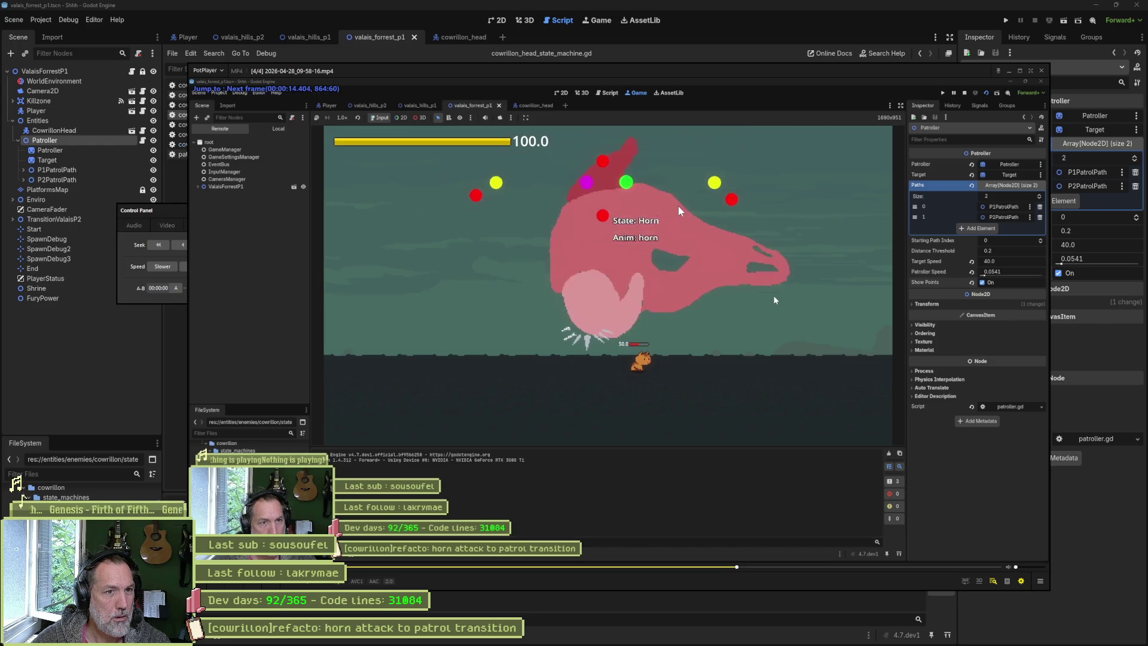
pyautogui.press('f')
pyautogui.press('f')
pyautogui.press('f')
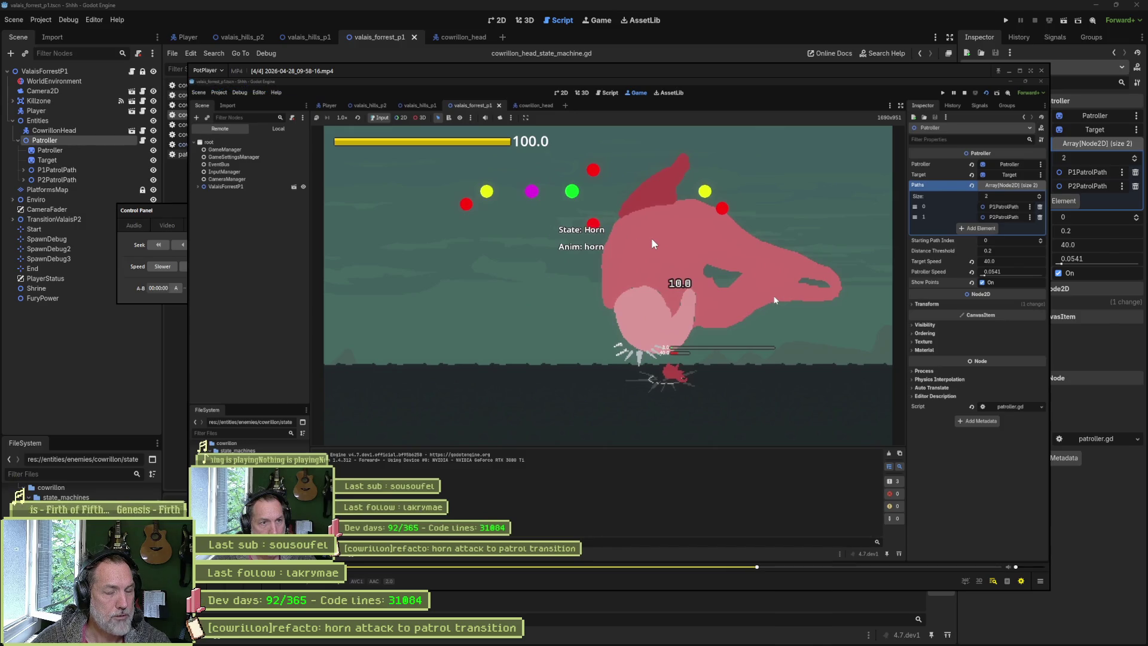
pyautogui.press('f')
pyautogui.press('f')
pyautogui.press('f')
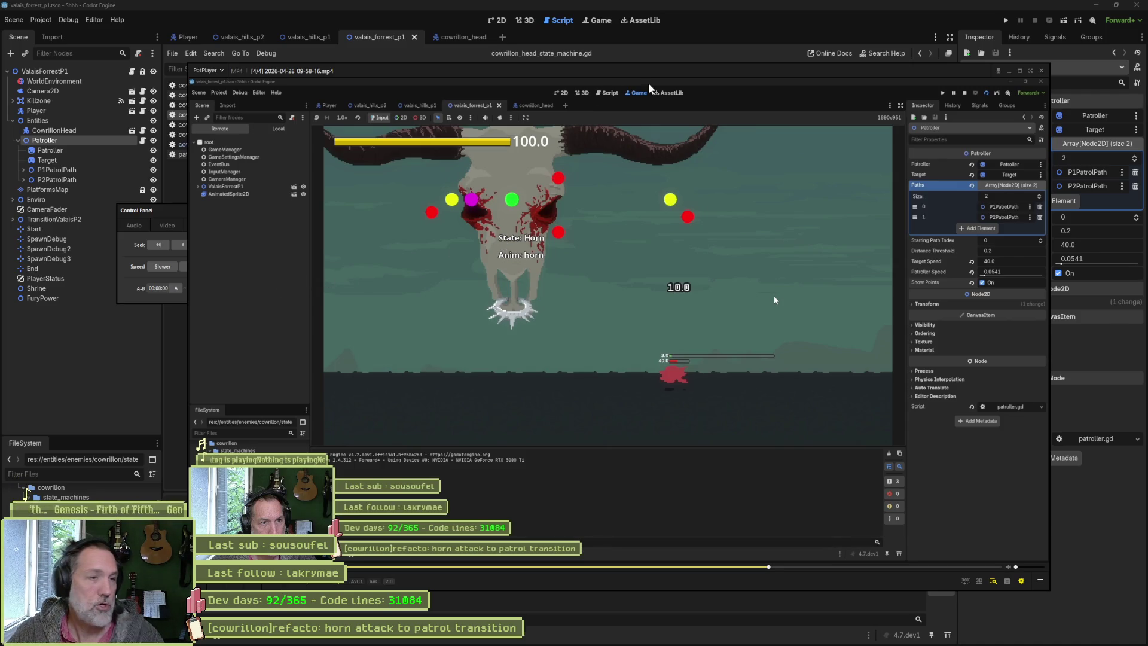
# - Delete commented horn lines 14–16 from cowrillon_head_state_machine.gd, then open patroller.gd
pyautogui.click(720, 46)
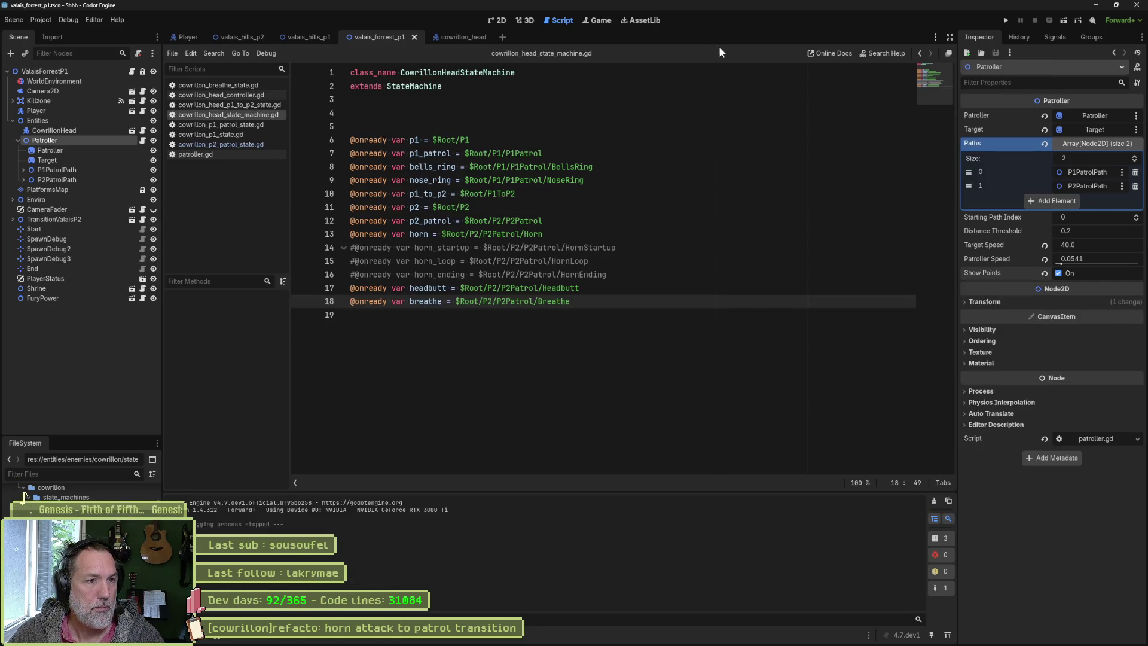
pyautogui.moveTo(621, 275); pyautogui.dragTo(623, 228)
pyautogui.moveTo(622, 275); pyautogui.dragTo(611, 237)
pyautogui.press('BackSpace')
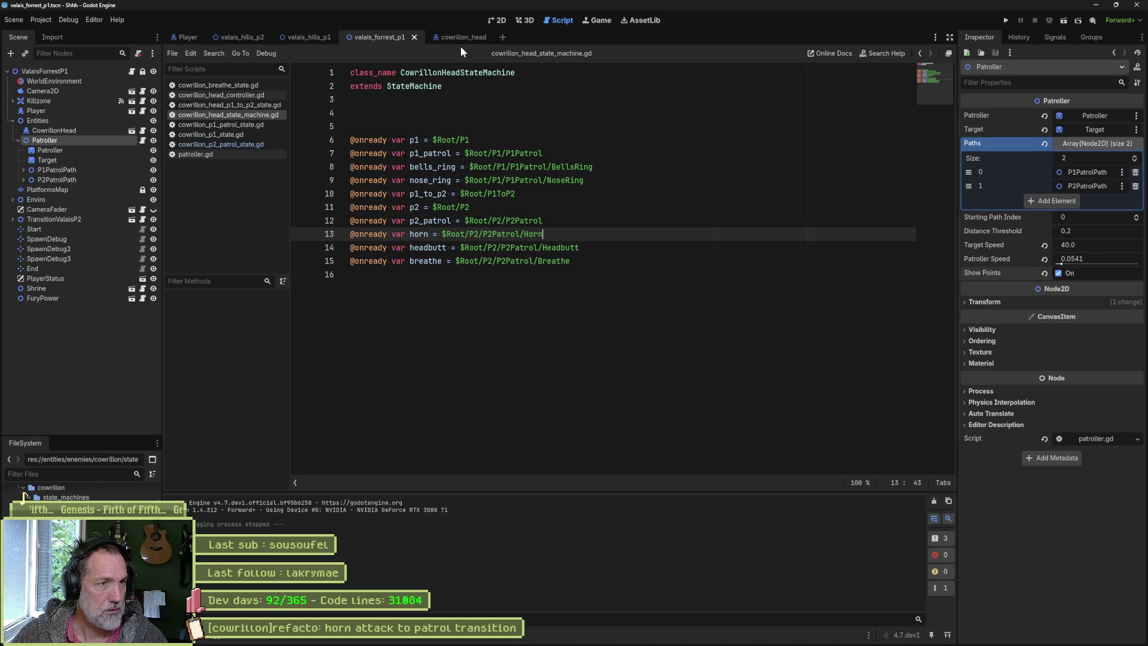
pyautogui.moveTo(461, 38)
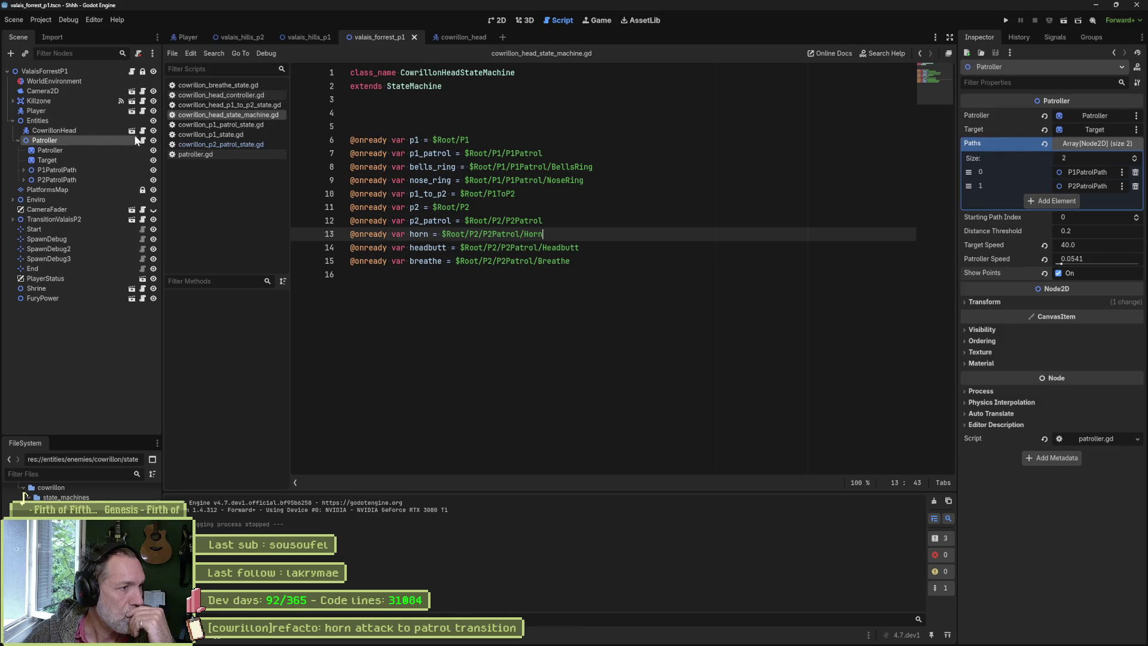
pyautogui.click(215, 155)
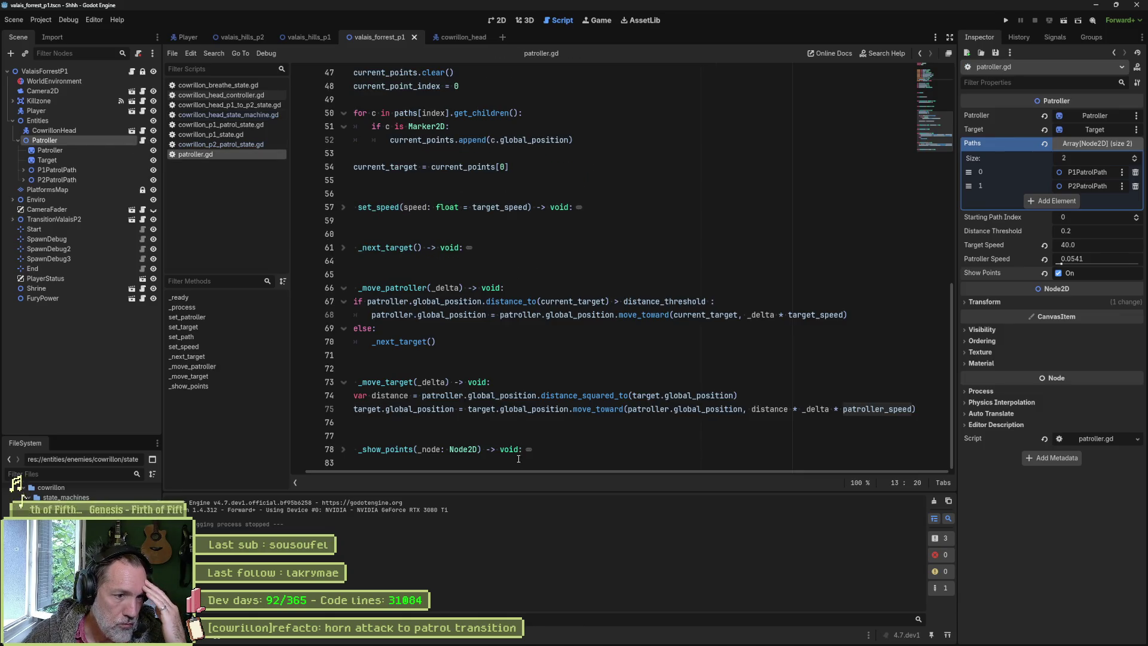
# - Scroll patroller.gd back to the left edge to review the _move_target function
pyautogui.moveTo(518, 470); pyautogui.dragTo(450, 466)
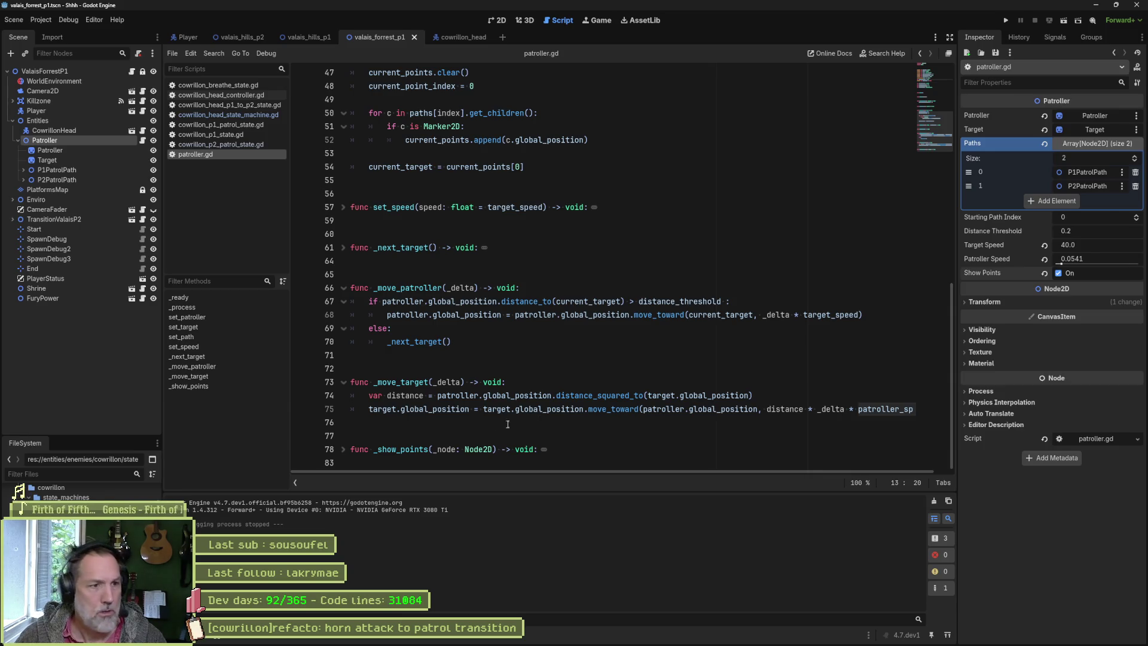
# - Seek the PotPlayer recording to about 00:00:14, pause on the horn attack, and return to Godot
pyautogui.moveTo(487, 317)
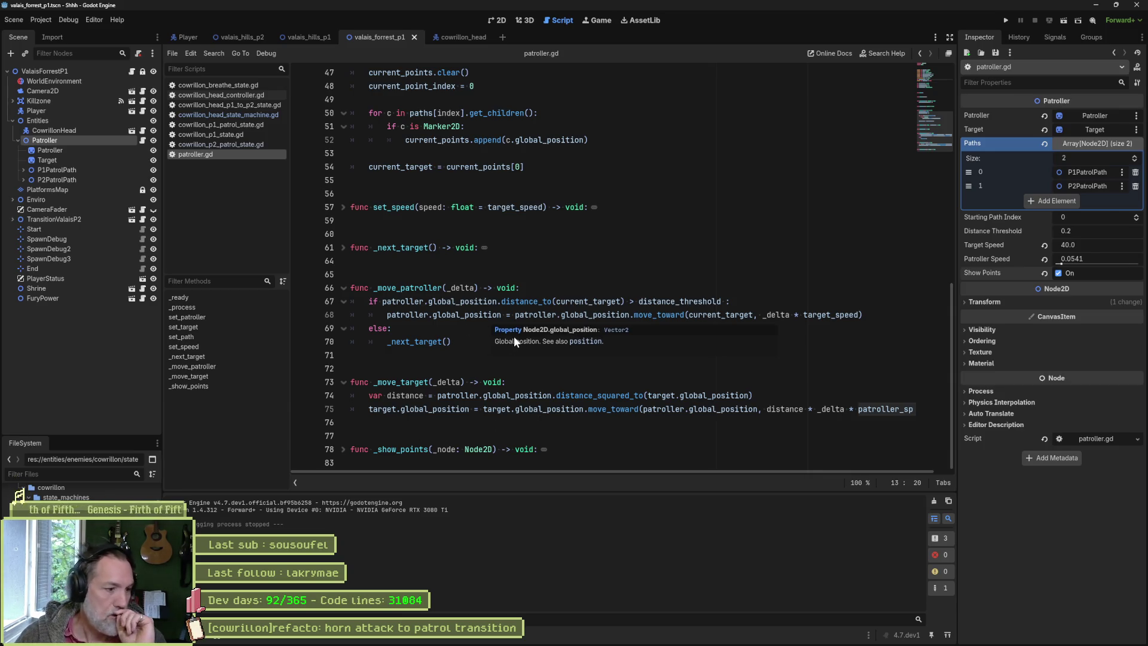
pyautogui.moveTo(593, 643)
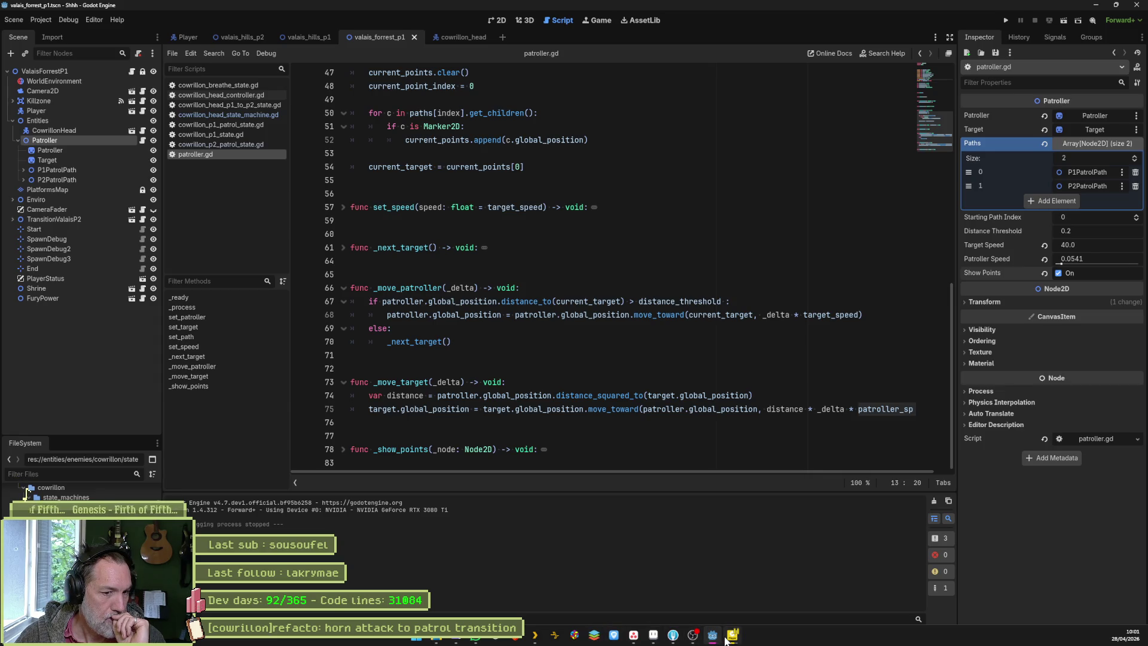
pyautogui.click(727, 637)
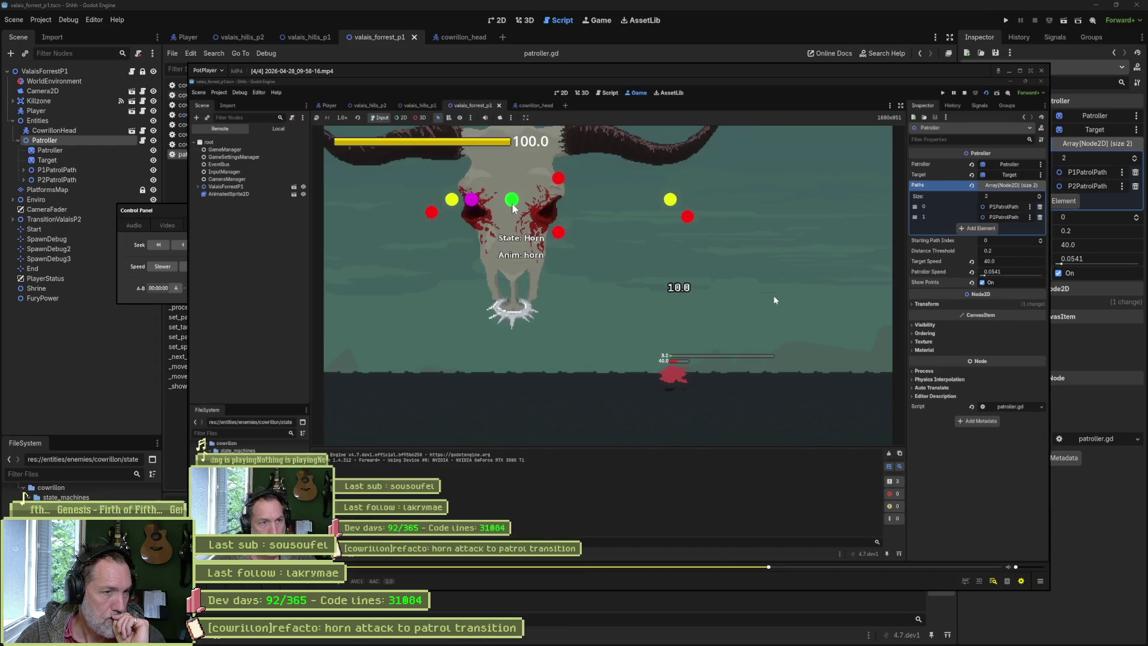
pyautogui.click(738, 573)
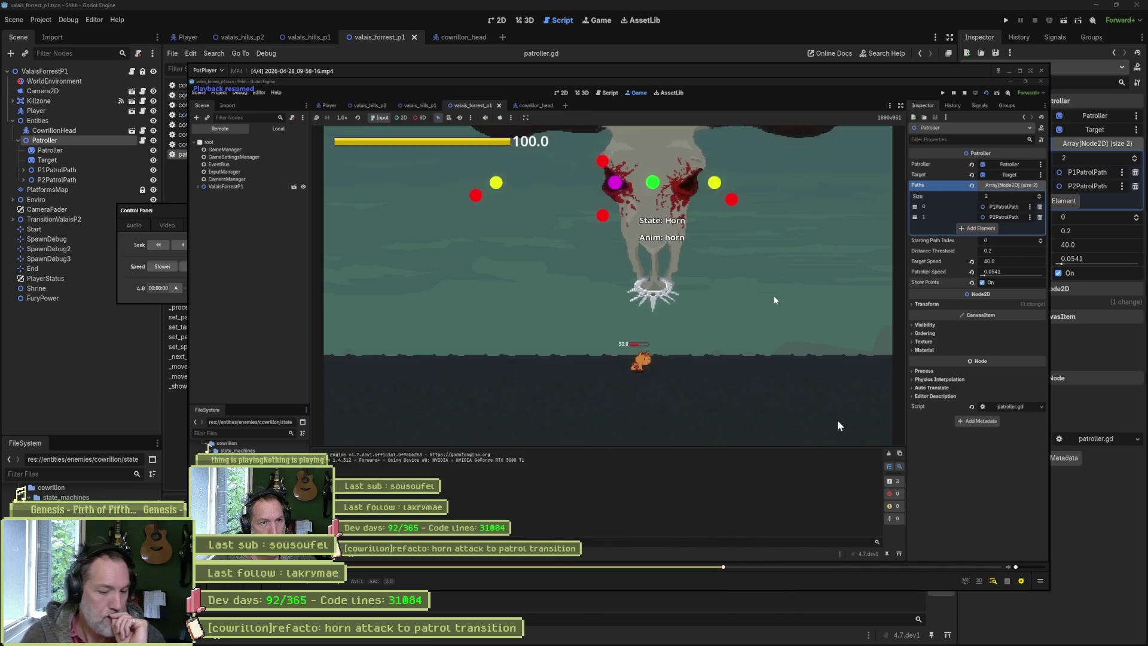
pyautogui.click(838, 425)
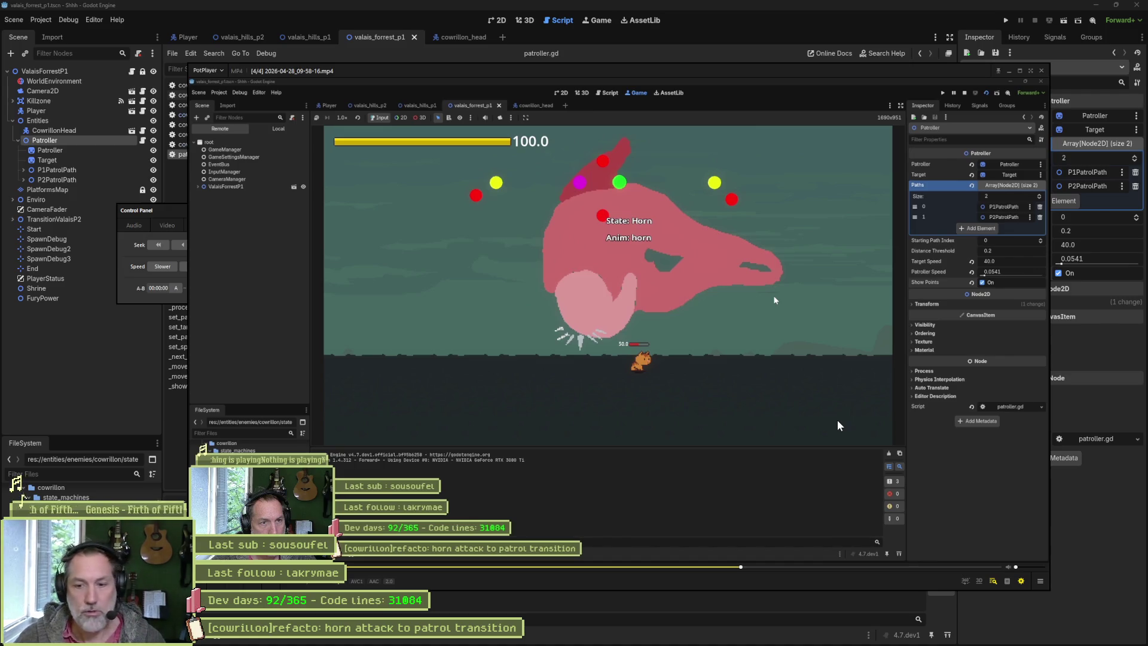
pyautogui.click(131, 362)
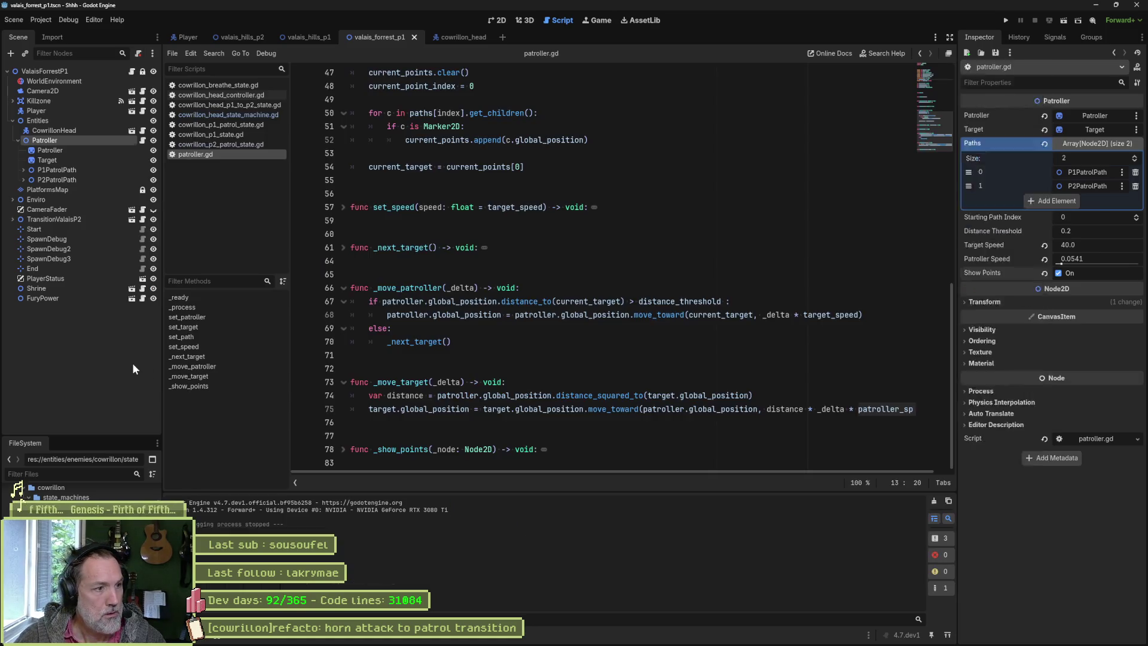
# - Fold all functions in patroller.gd, then expand set_patroller, set_target and set_path
pyautogui.click(419, 275)
pyautogui.hotkey('ctrl', 'alt', 'f')
pyautogui.scroll(5, 444, 303)
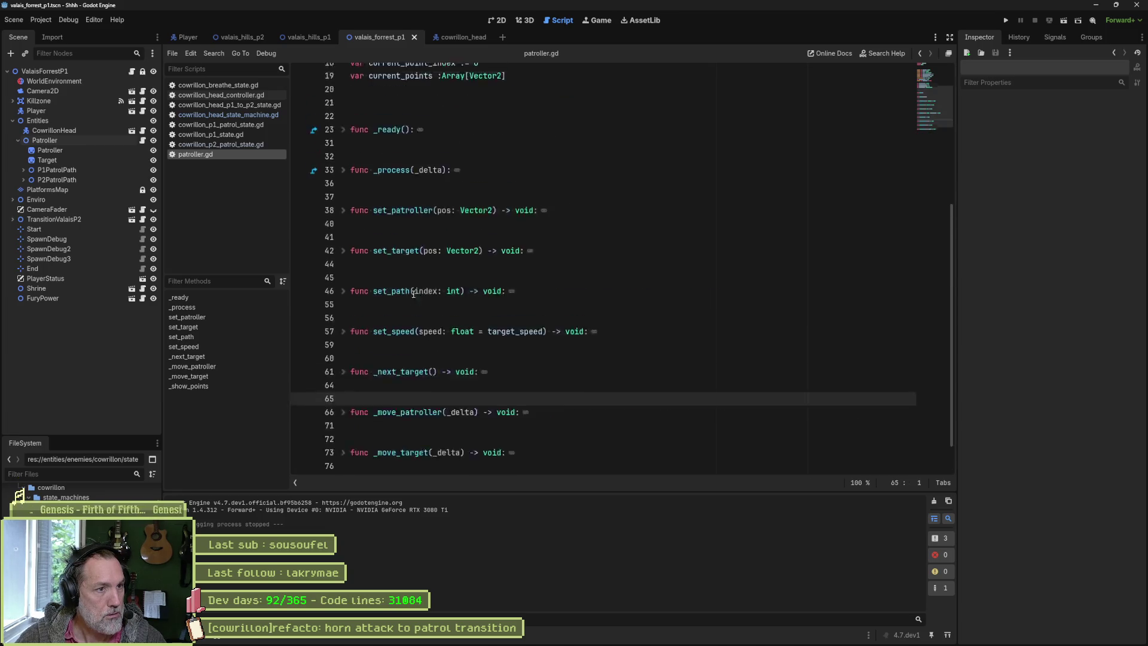
pyautogui.scroll(-1, 445, 303)
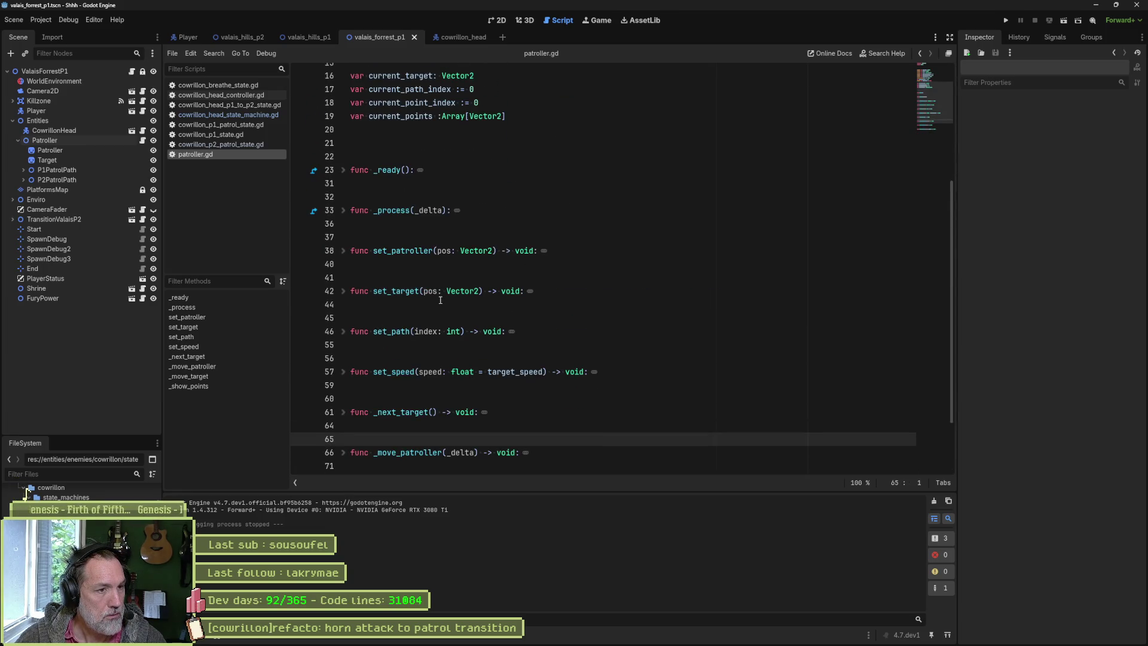
pyautogui.click(543, 251)
pyautogui.click(529, 291)
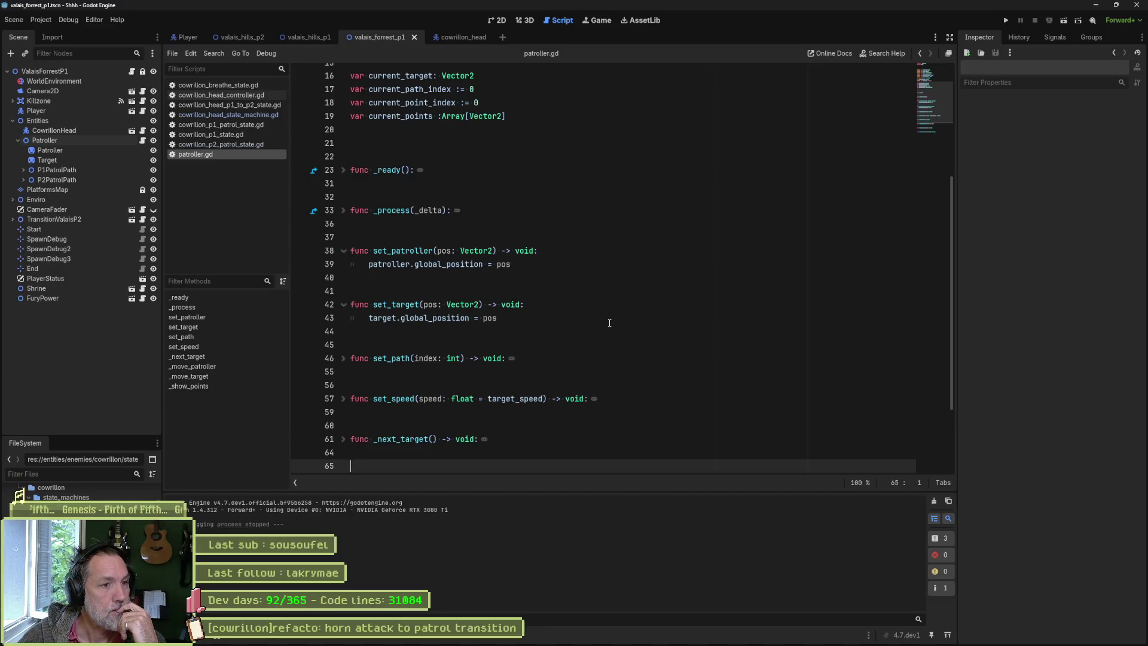
pyautogui.scroll(-1, 606, 336)
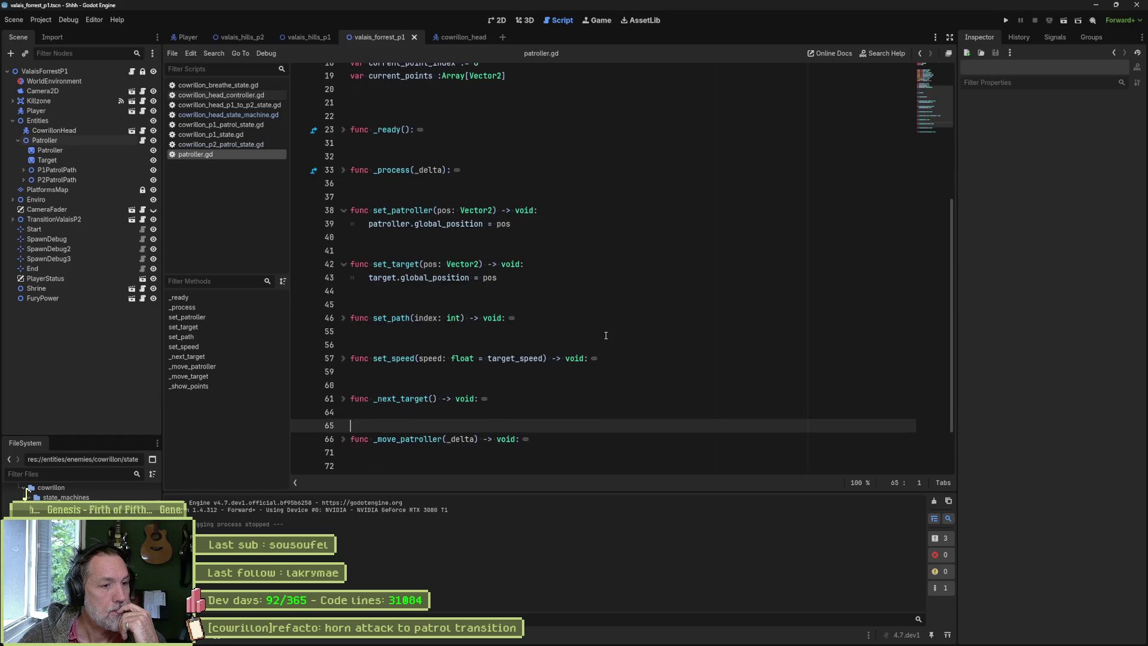
pyautogui.click(343, 318)
pyautogui.doubleClick(402, 210)
# - Expand _move_patroller and _process, then place the caret after the show_points export
pyautogui.scroll(-1, 540, 285)
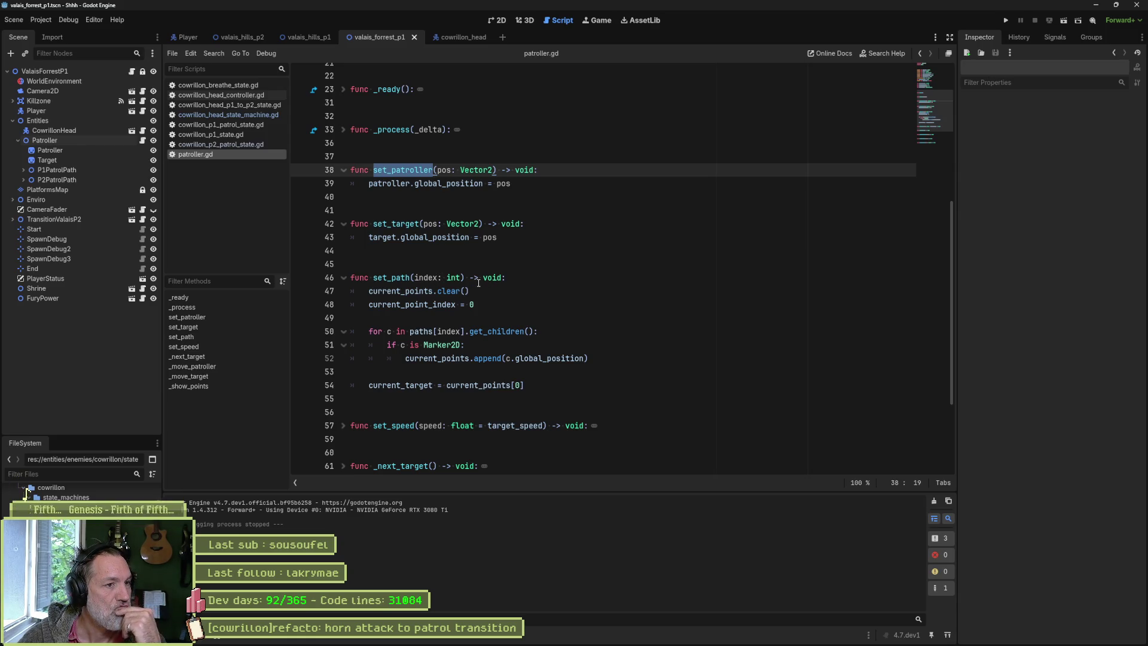
pyautogui.scroll(-3, 482, 290)
pyautogui.scroll(-1, 483, 290)
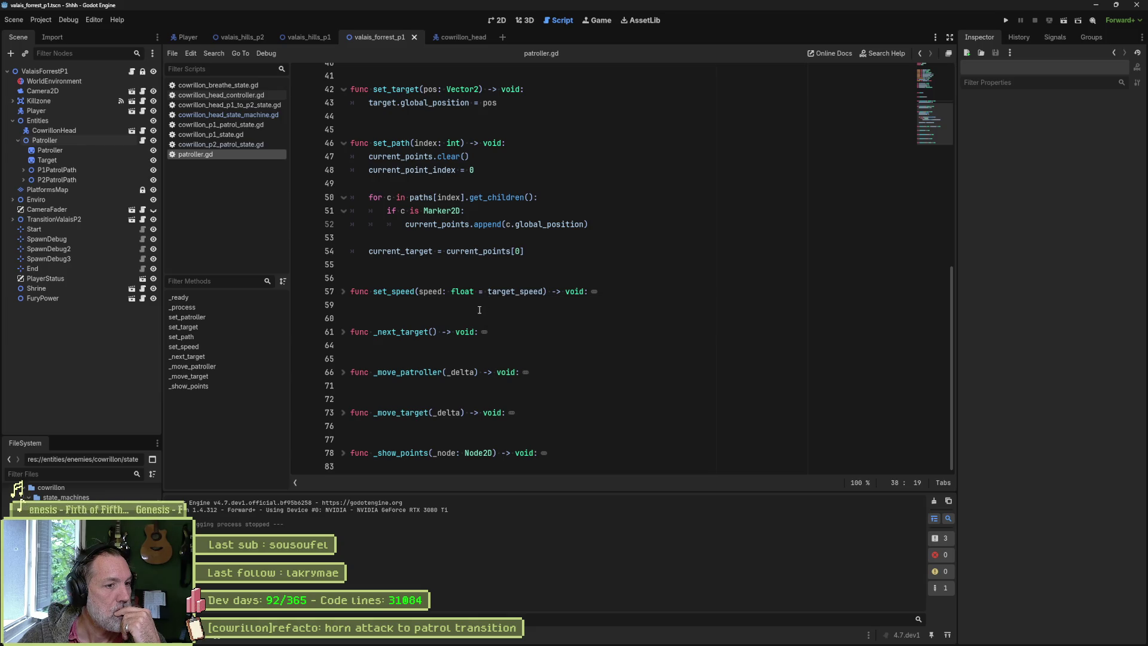
pyautogui.click(343, 372)
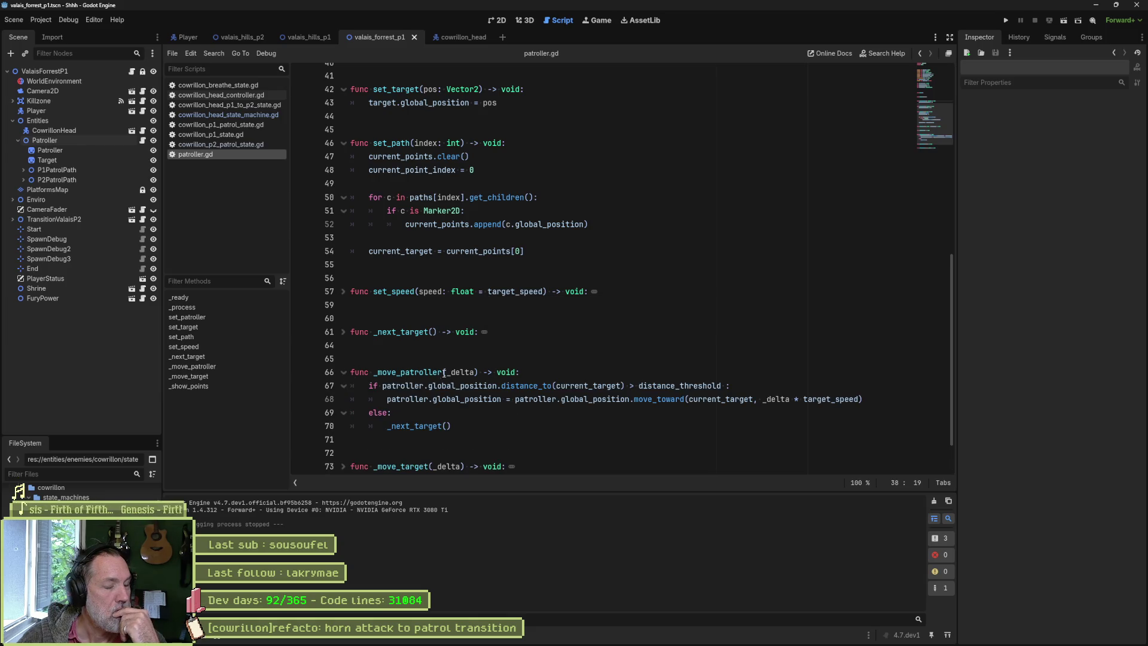
pyautogui.doubleClick(407, 374)
pyautogui.scroll(6, 497, 357)
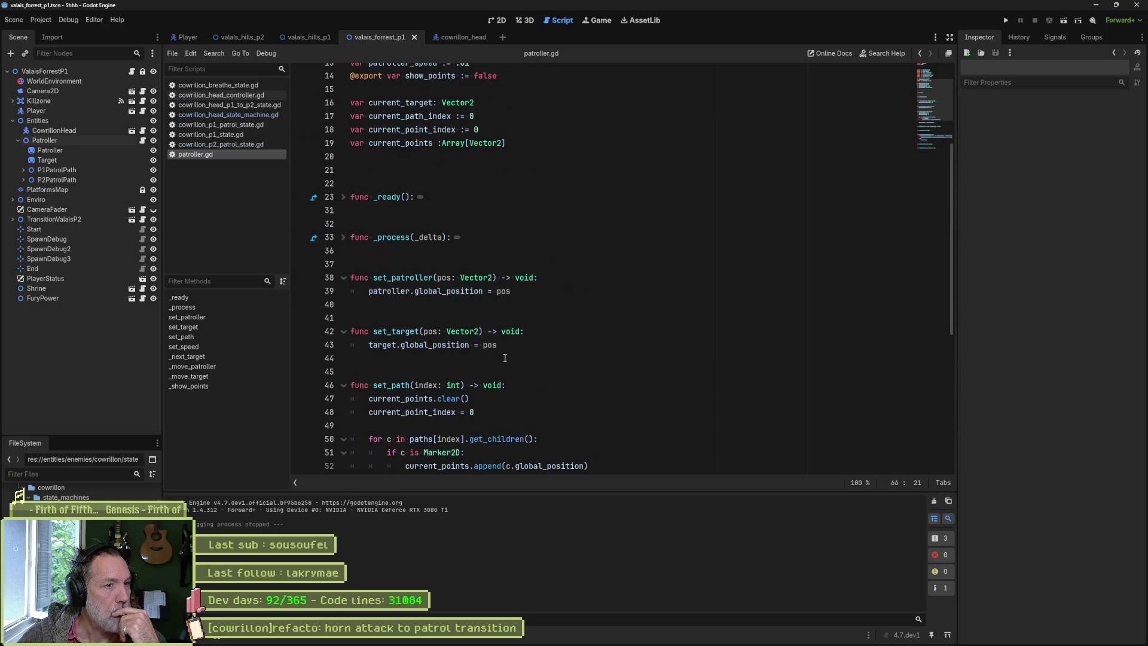
pyautogui.click(343, 237)
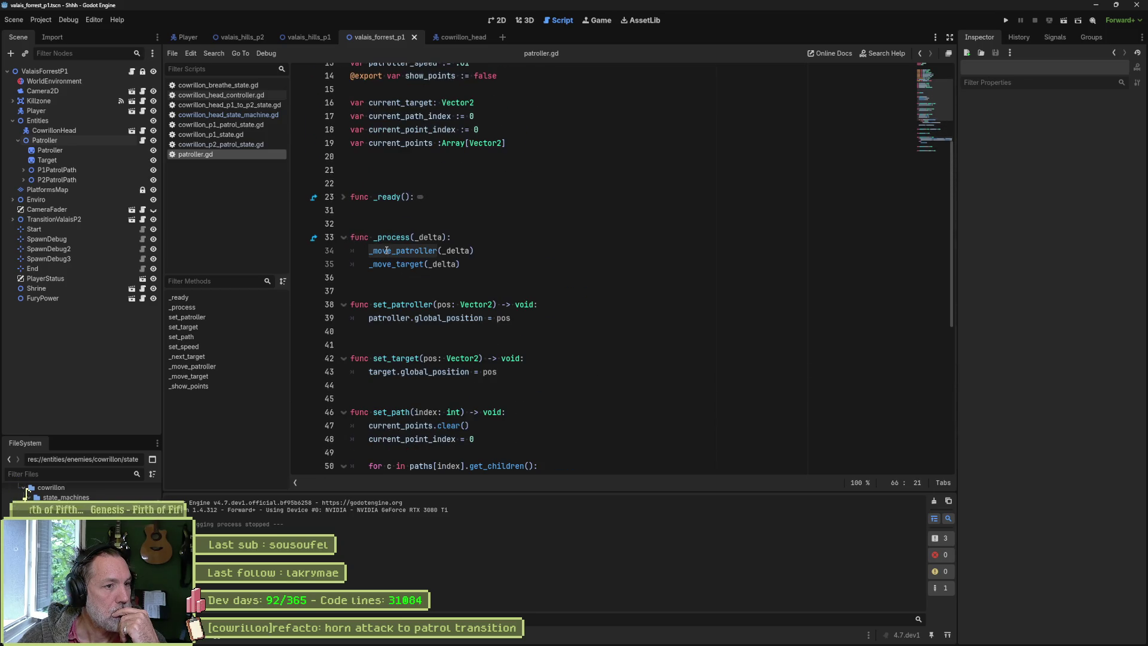
pyautogui.moveTo(421, 252)
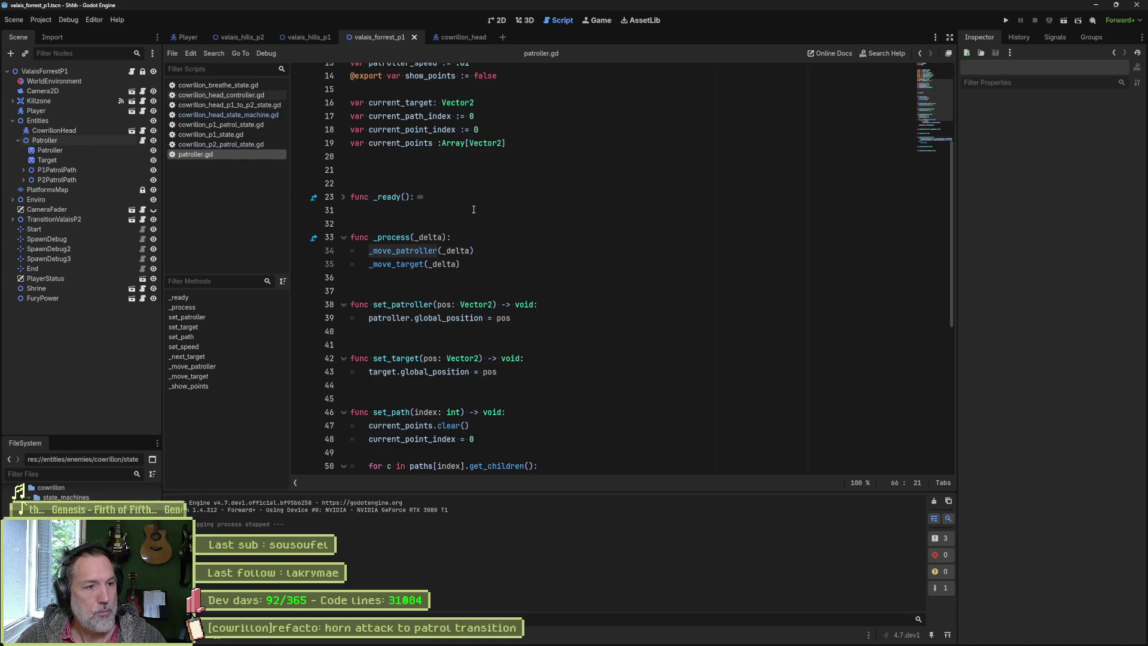
pyautogui.scroll(2, 470, 216)
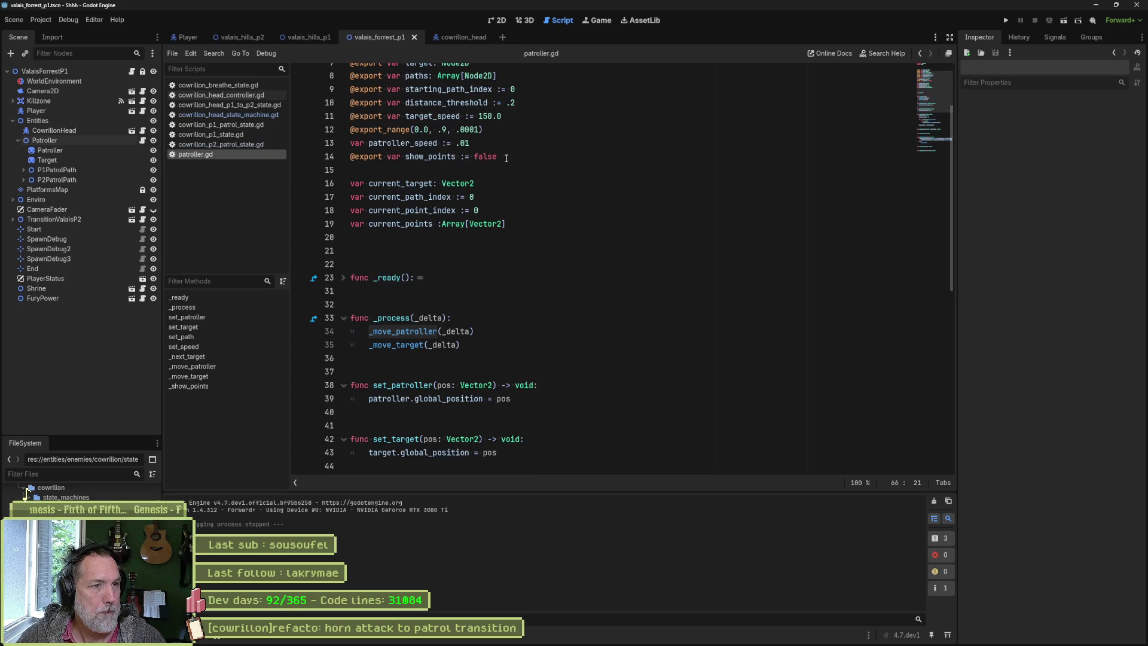
pyautogui.click(506, 158)
pyautogui.press('Return')
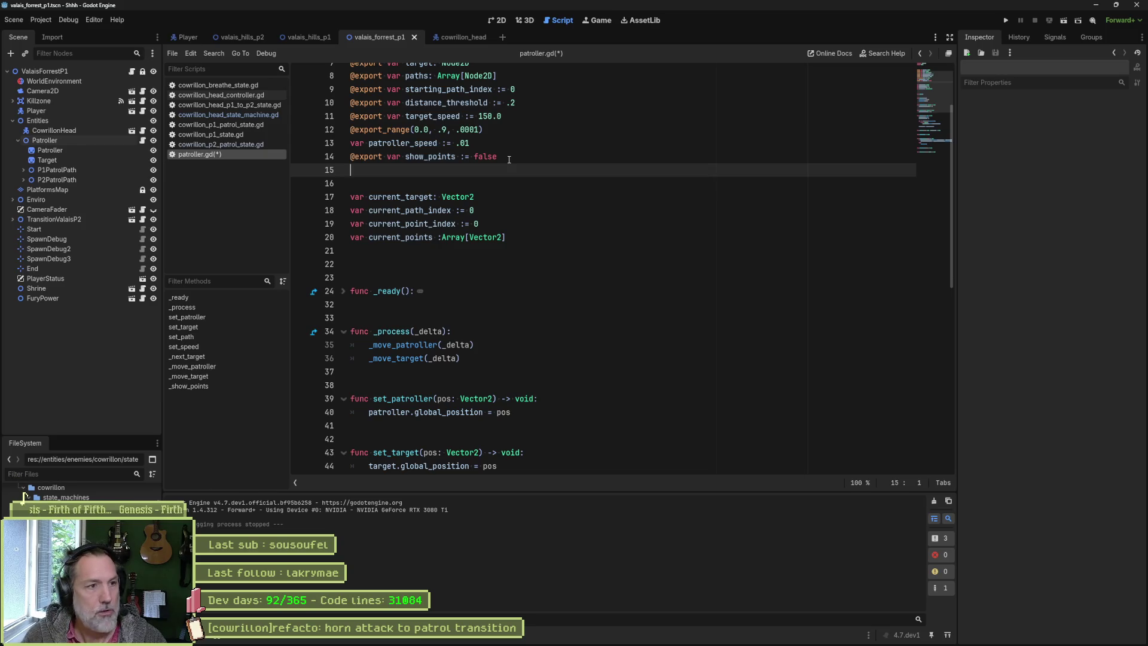
pyautogui.write('@export var is_p')
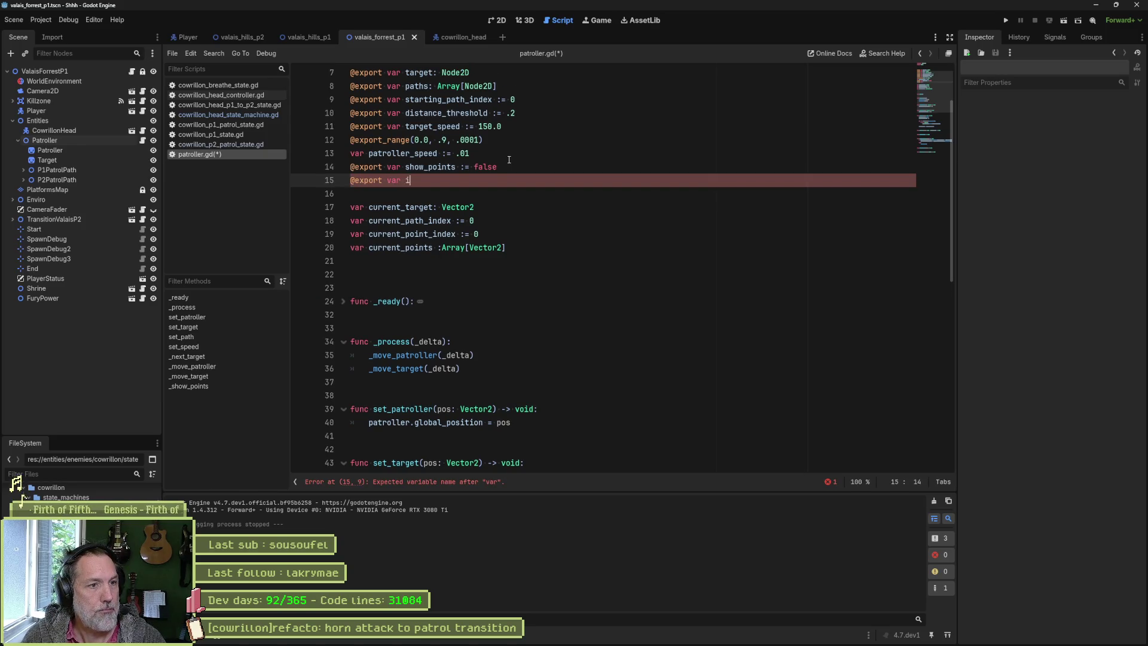
pyautogui.write('aused := false')
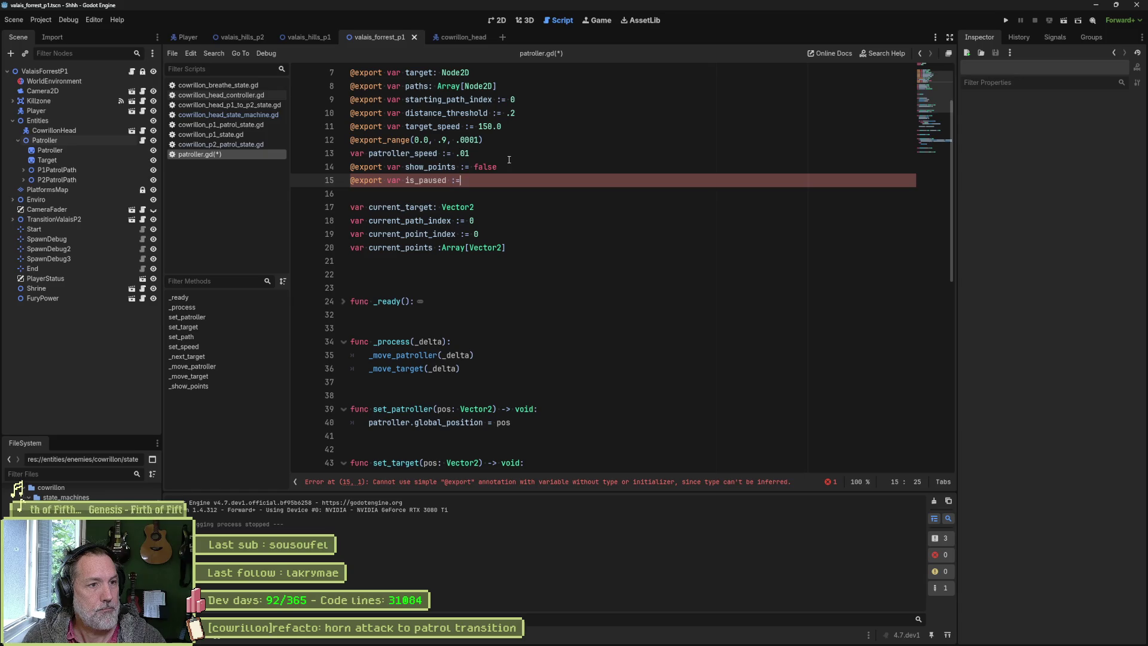
pyautogui.doubleClick(426, 180)
pyautogui.scroll(-3, 451, 223)
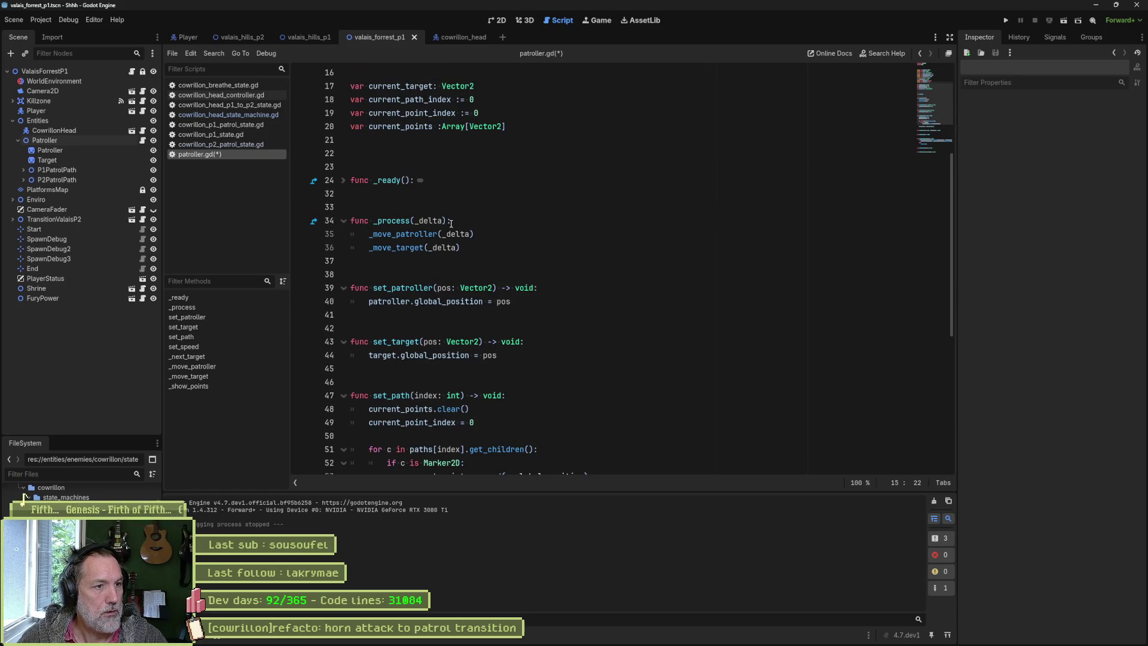
# - Wrap _move_patroller's movement code in 'if not is_paused:', save, and run the scene
pyautogui.keyDown('ctrl'); pyautogui.click(421, 235); pyautogui.keyUp('ctrl')
pyautogui.press('Return')
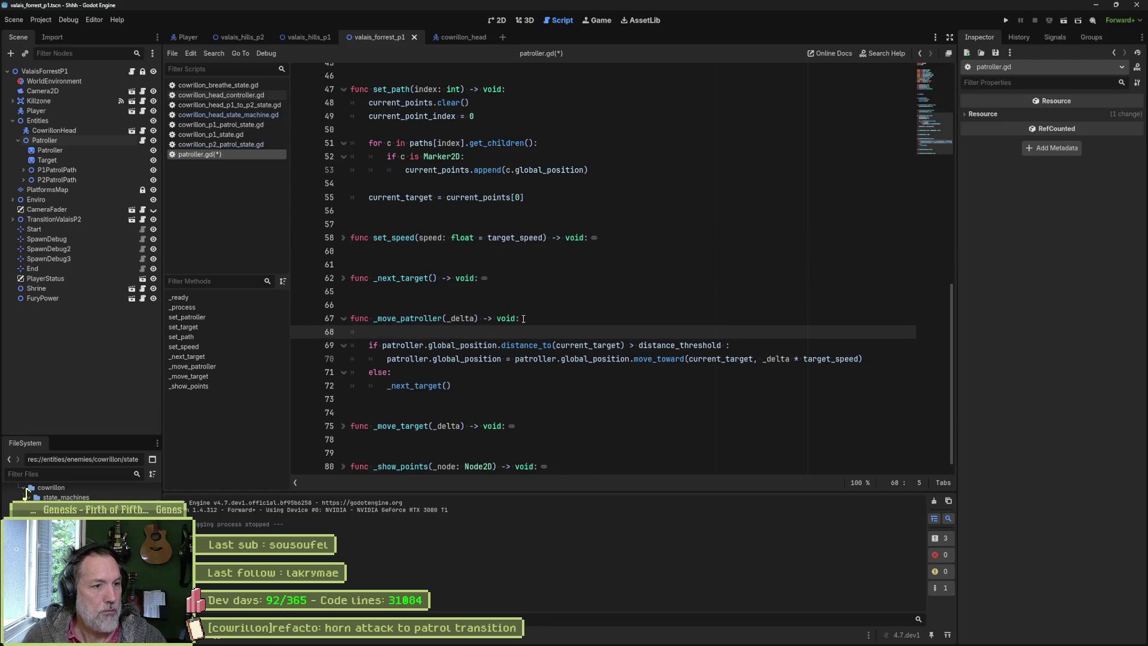
pyautogui.write('if not is_paused:')
pyautogui.press('Down')
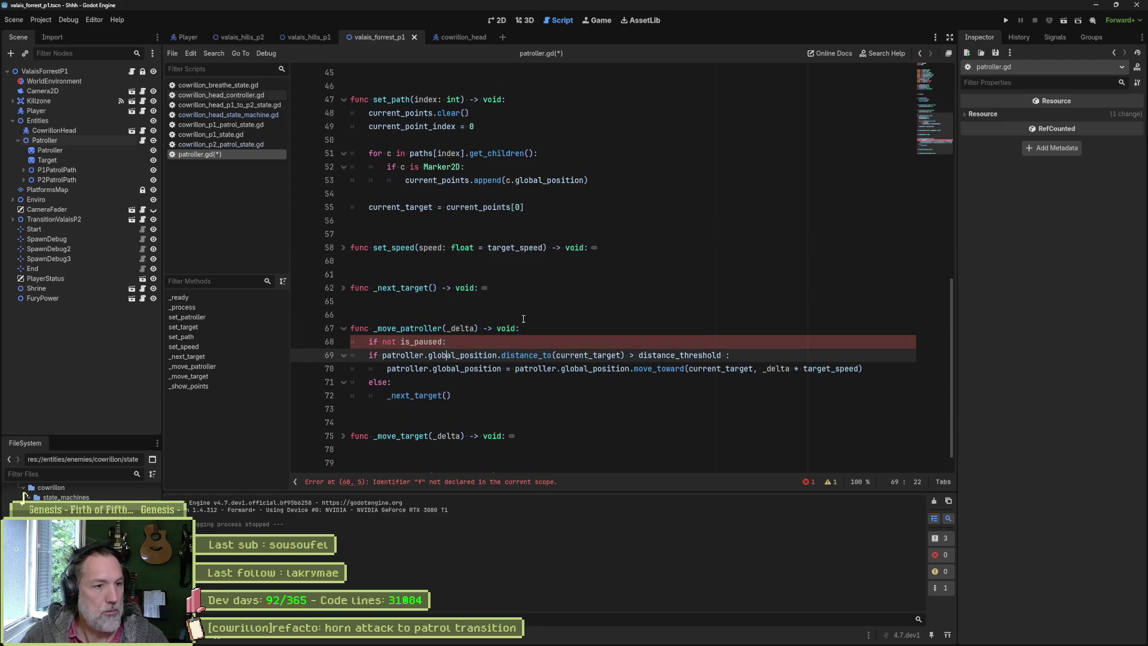
pyautogui.hotkey('shift', 'Down')
pyautogui.hotkey('shift', 'Down')
pyautogui.hotkey('shift', 'Down')
pyautogui.press('Tab')
pyautogui.hotkey('ctrl', 's')
pyautogui.press('Up')
pyautogui.press('Up')
pyautogui.press('Up')
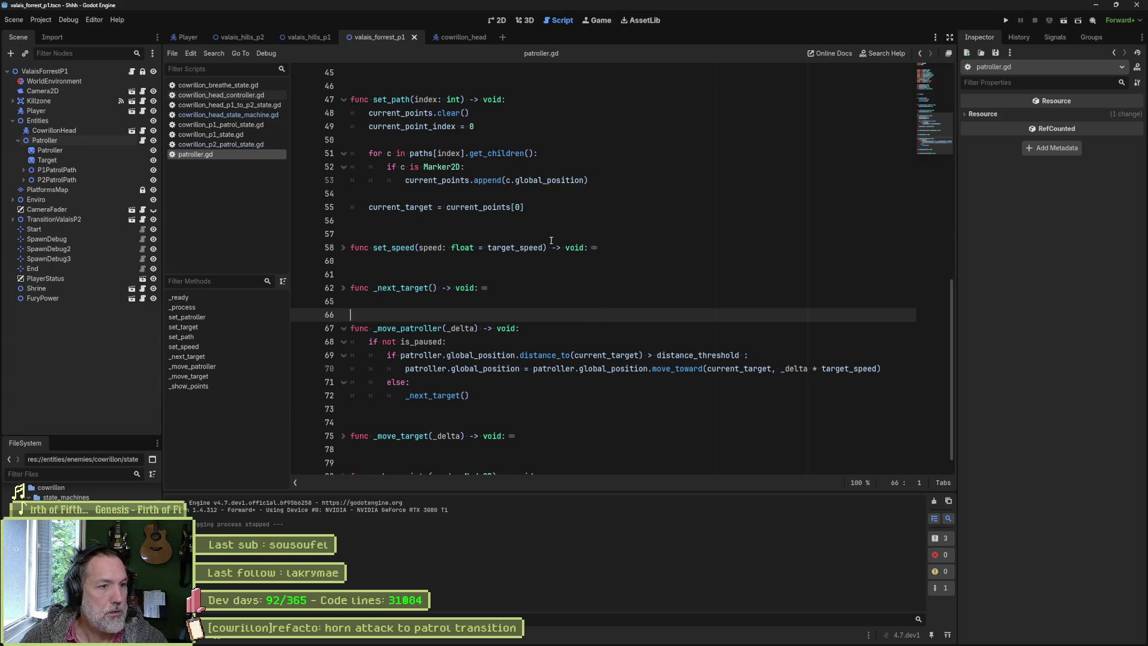
pyautogui.press('F6')
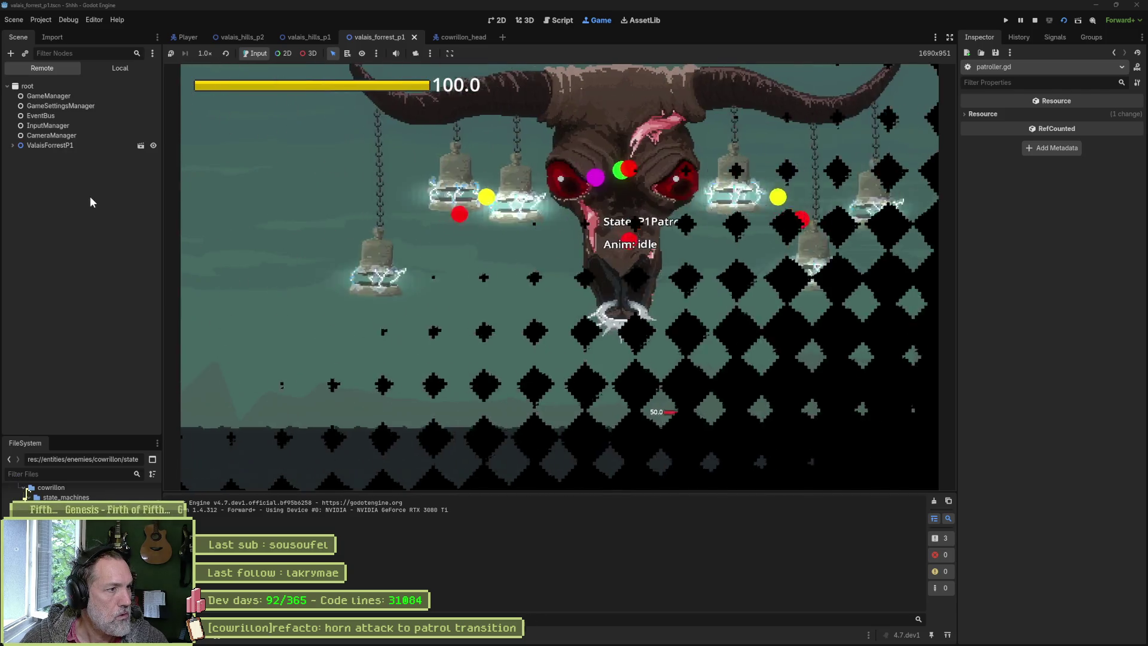
# - In the Remote tree, select the live Patroller, tick Is Paused, then stop the game
pyautogui.click(49, 146)
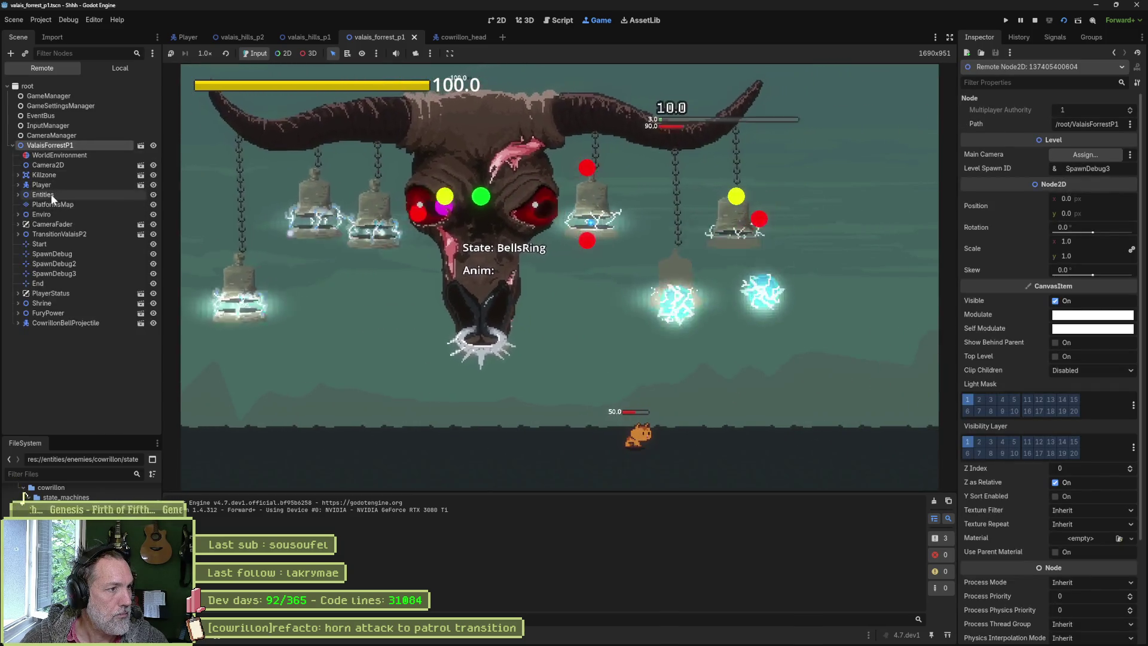
pyautogui.doubleClick(51, 195)
pyautogui.doubleClick(51, 214)
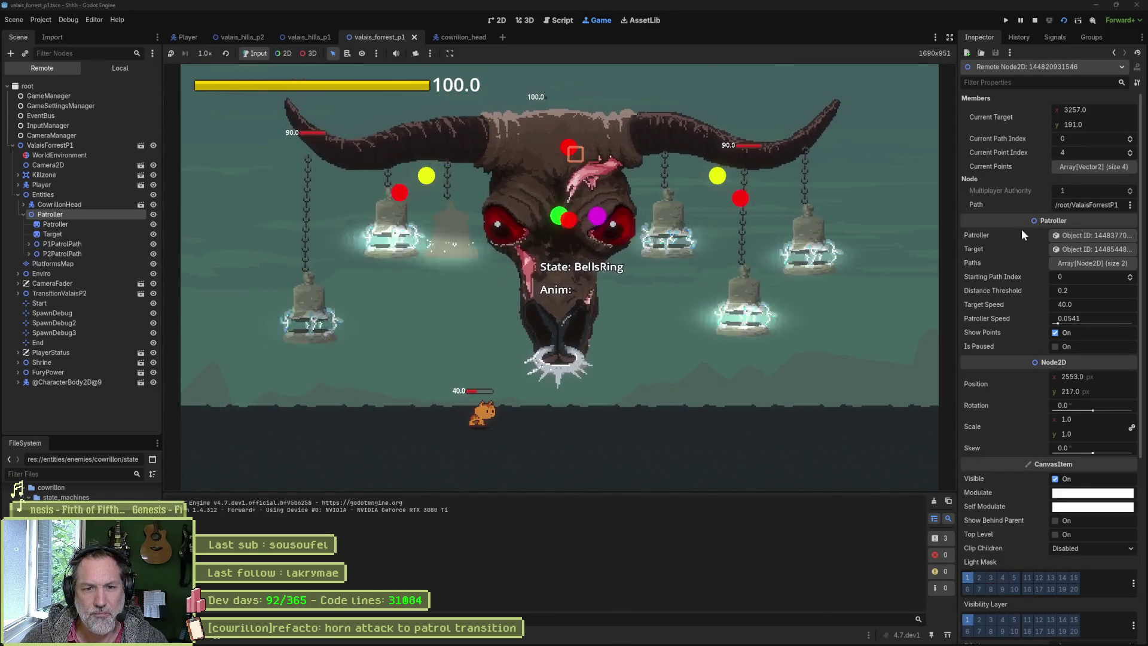
pyautogui.click(1056, 347)
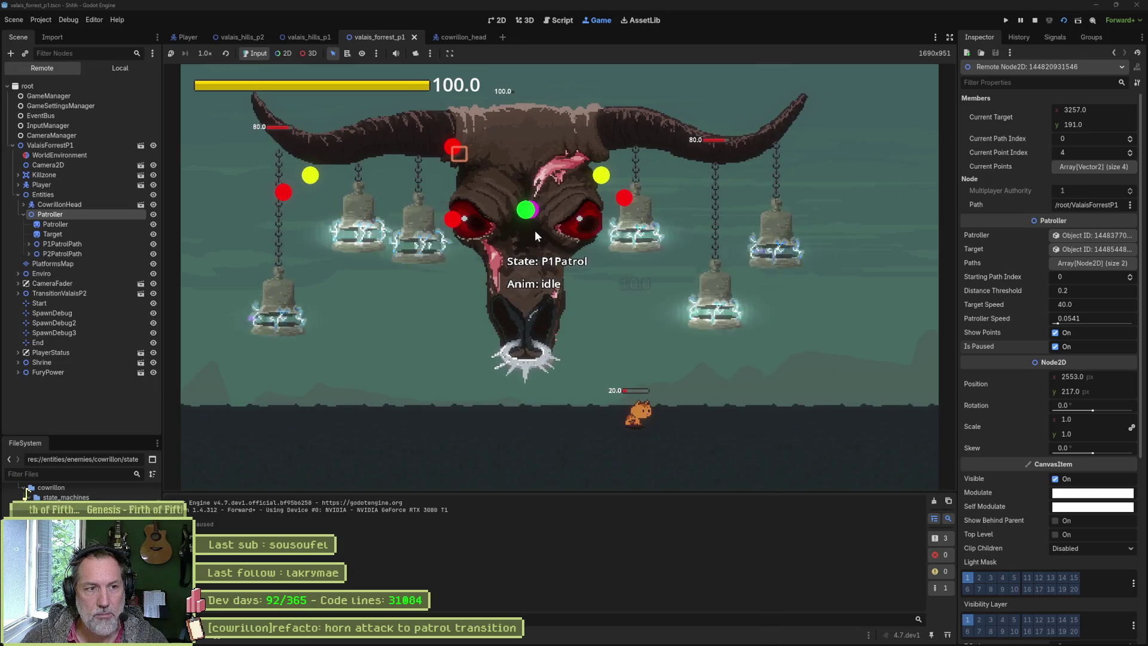
pyautogui.press('F8')
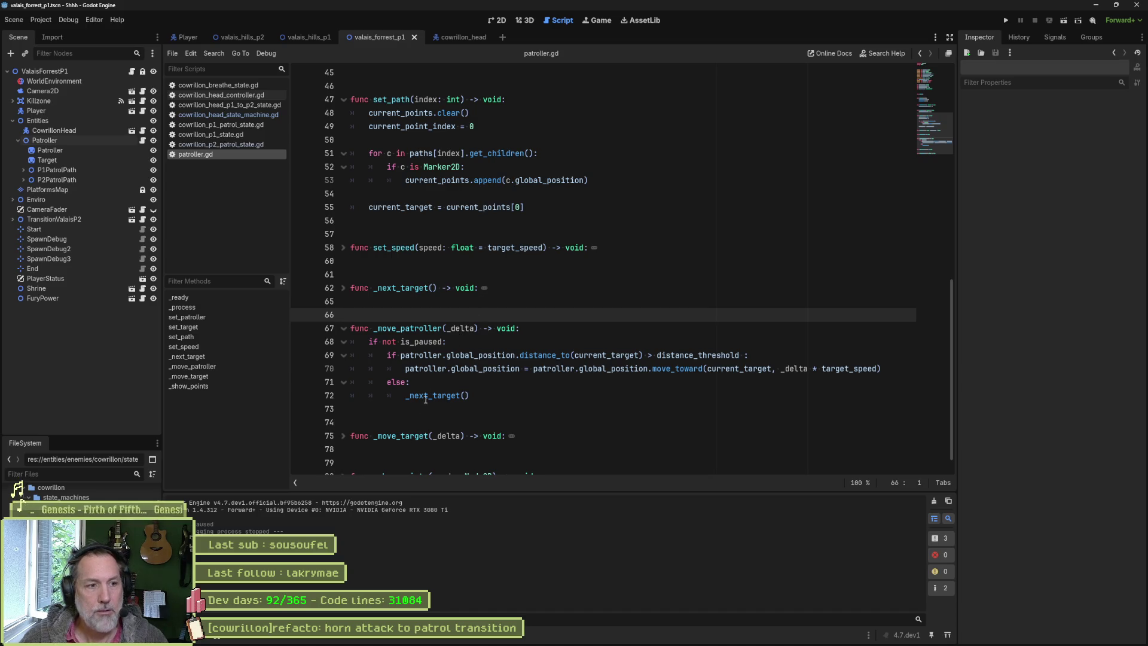
# - Copy the 'if not is_paused:' check into _move_target, indent its movement lines, and save
pyautogui.click(344, 436)
pyautogui.moveTo(753, 347); pyautogui.dragTo(535, 329)
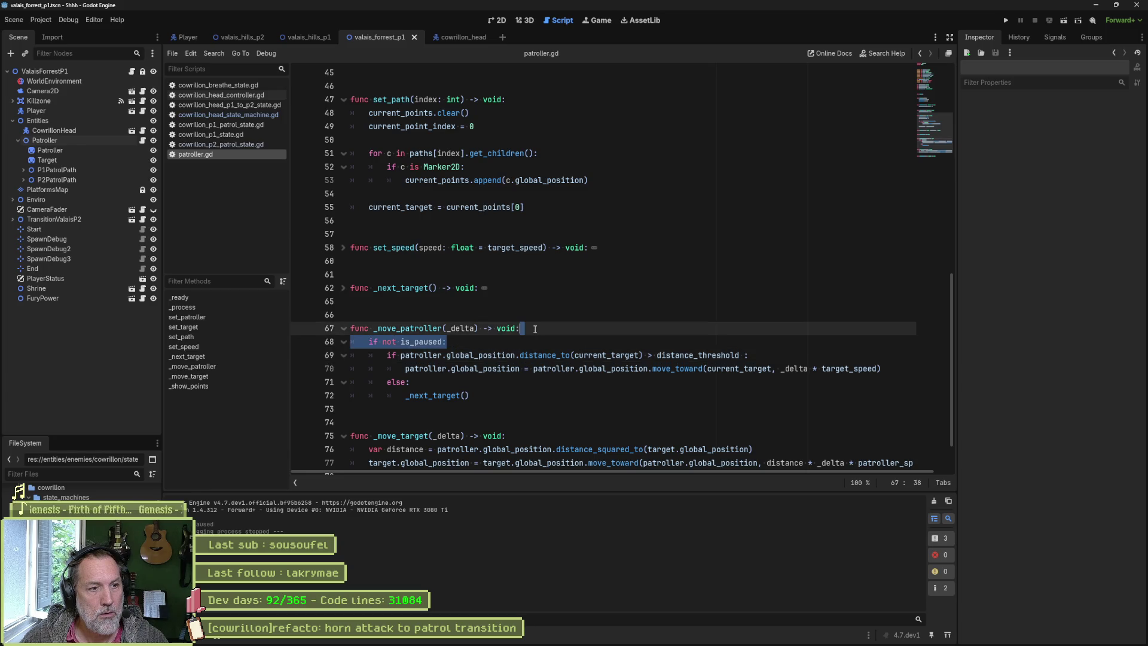
pyautogui.hotkey('ctrl', 'c')
pyautogui.scroll(-2, 534, 353)
pyautogui.click(502, 381)
pyautogui.hotkey('ctrl', 'v')
pyautogui.moveTo(476, 409); pyautogui.dragTo(474, 423)
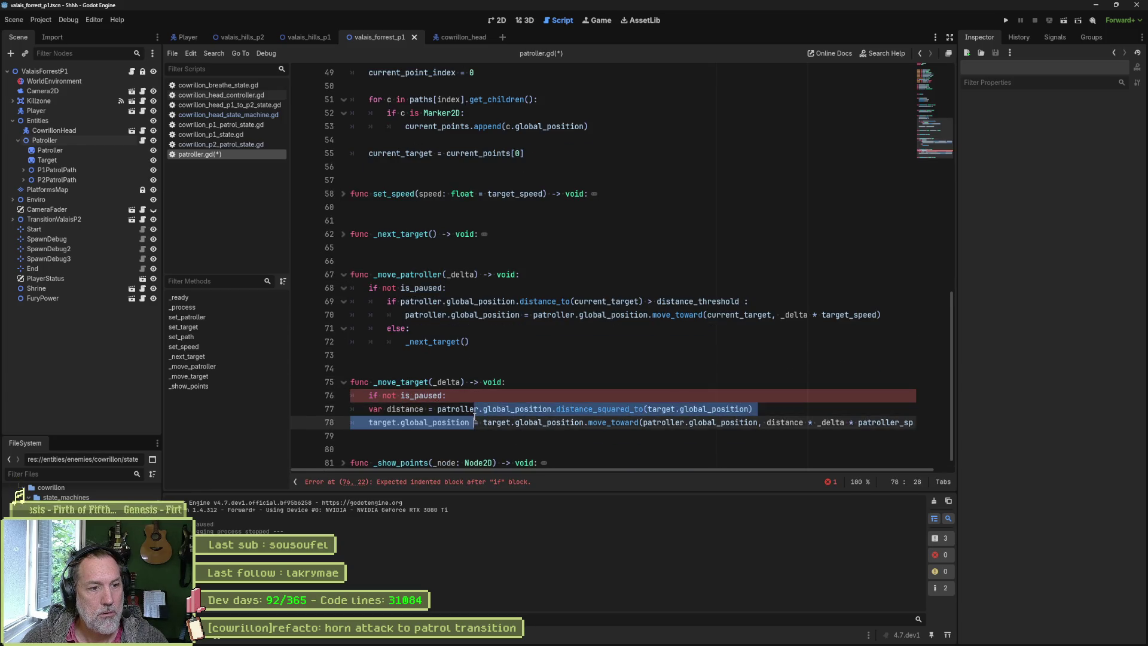
pyautogui.press('Tab')
pyautogui.hotkey('ctrl', 's')
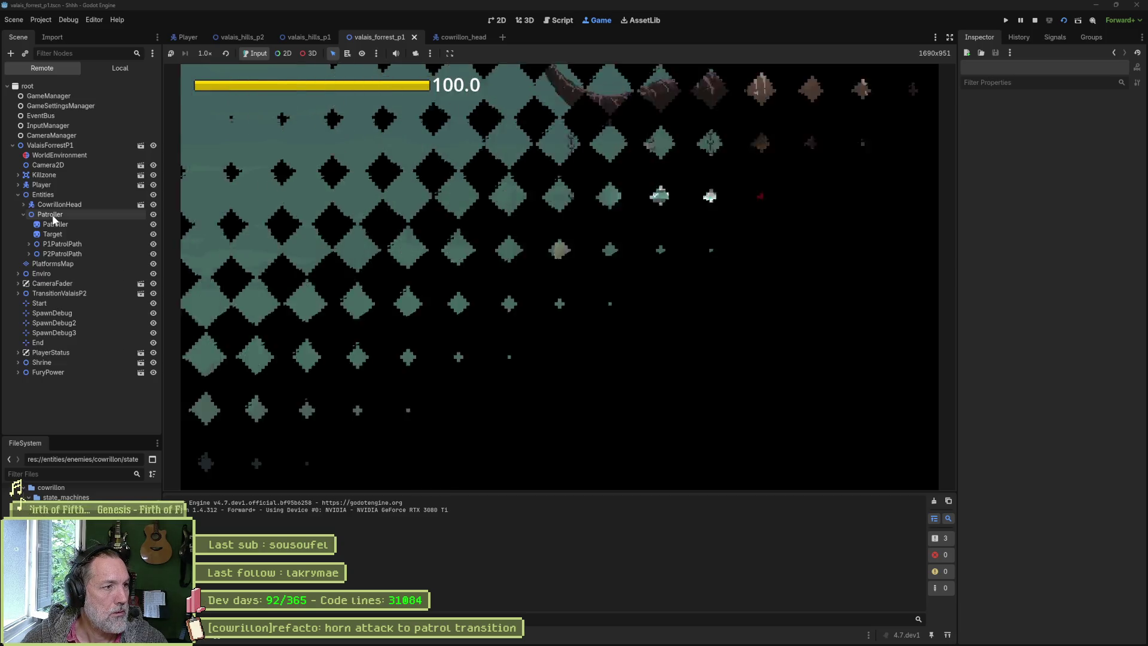
# - Toggle Is Paused on and off for the live Patroller, then stop the game
pyautogui.click(53, 215)
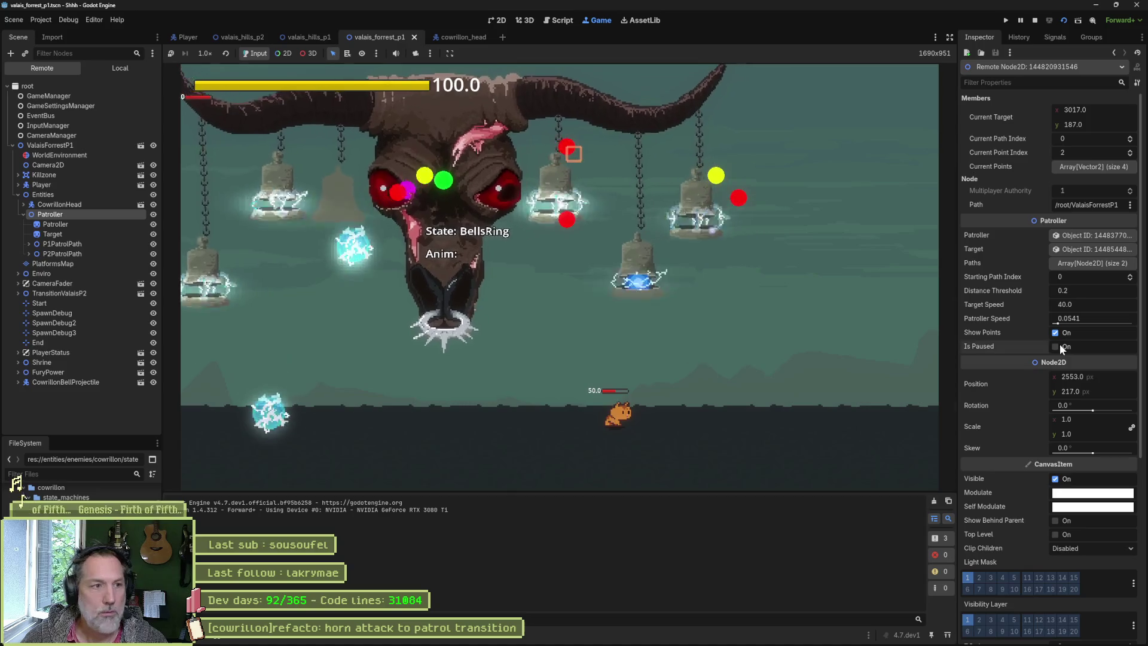
pyautogui.click(1057, 347)
pyautogui.click(1056, 347)
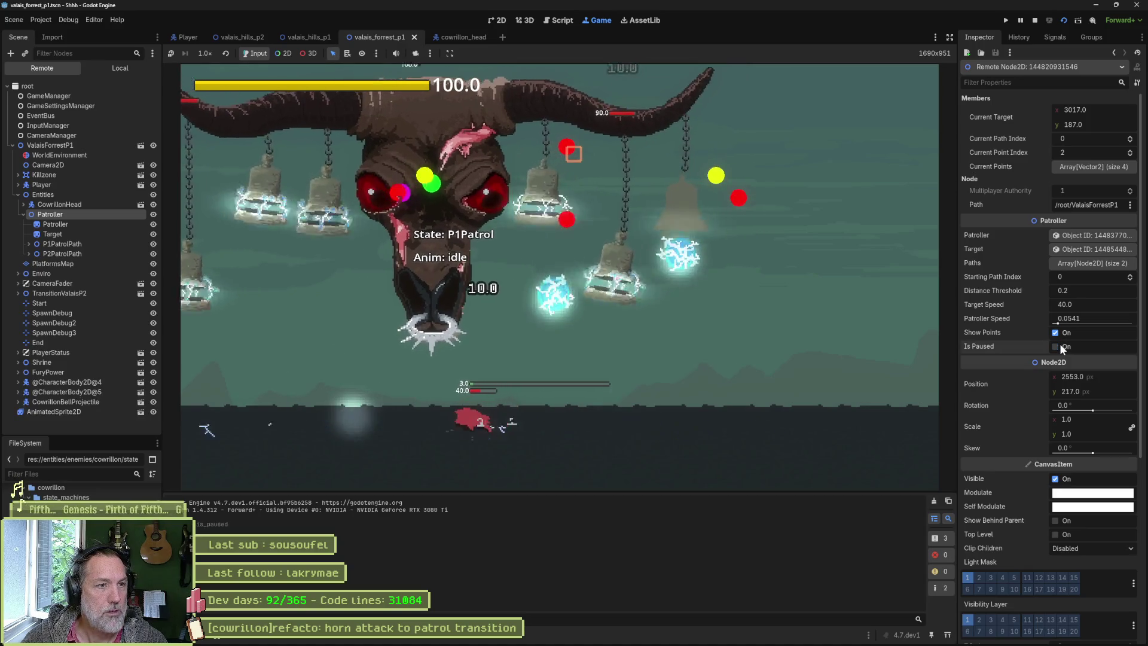
pyautogui.press('F8')
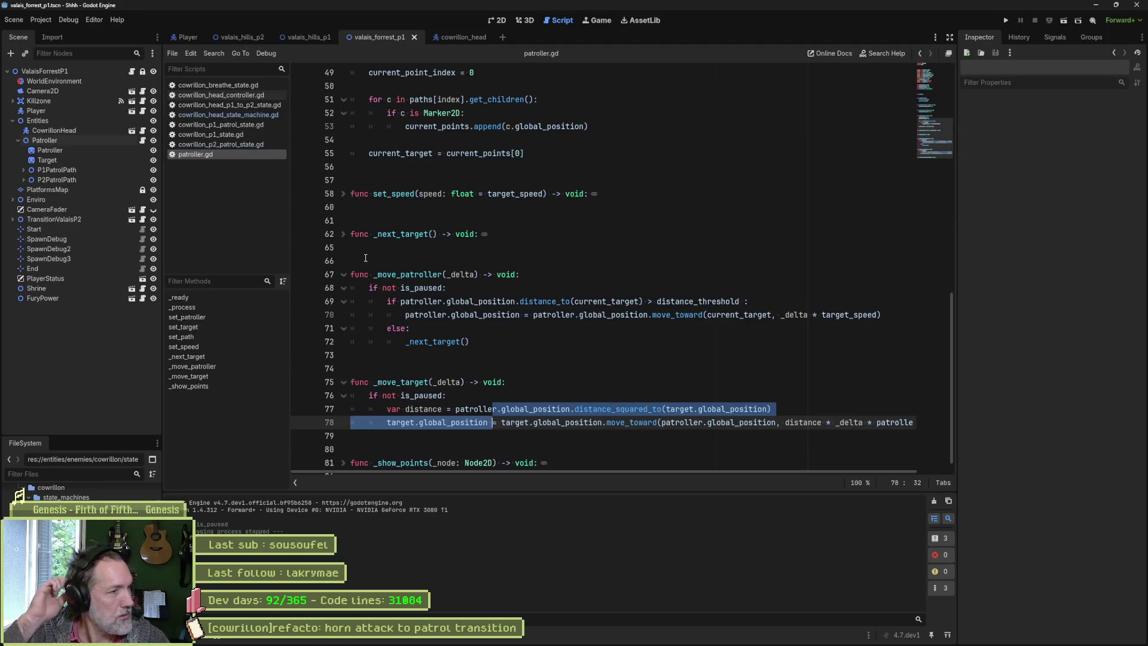
# - Undo the _move_target check and paste 'if not is_paused:' into _process over both move calls
pyautogui.hotkey('ctrl', 'z')
pyautogui.hotkey('ctrl', 'z')
pyautogui.hotkey('ctrl', 'z')
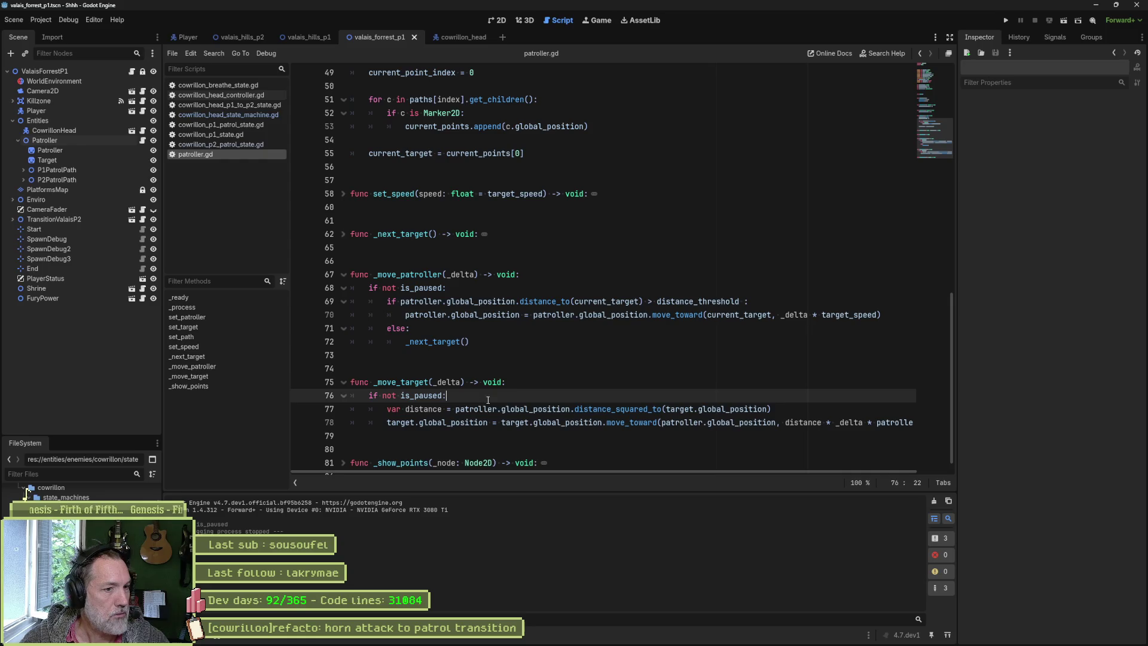
pyautogui.scroll(10, 501, 248)
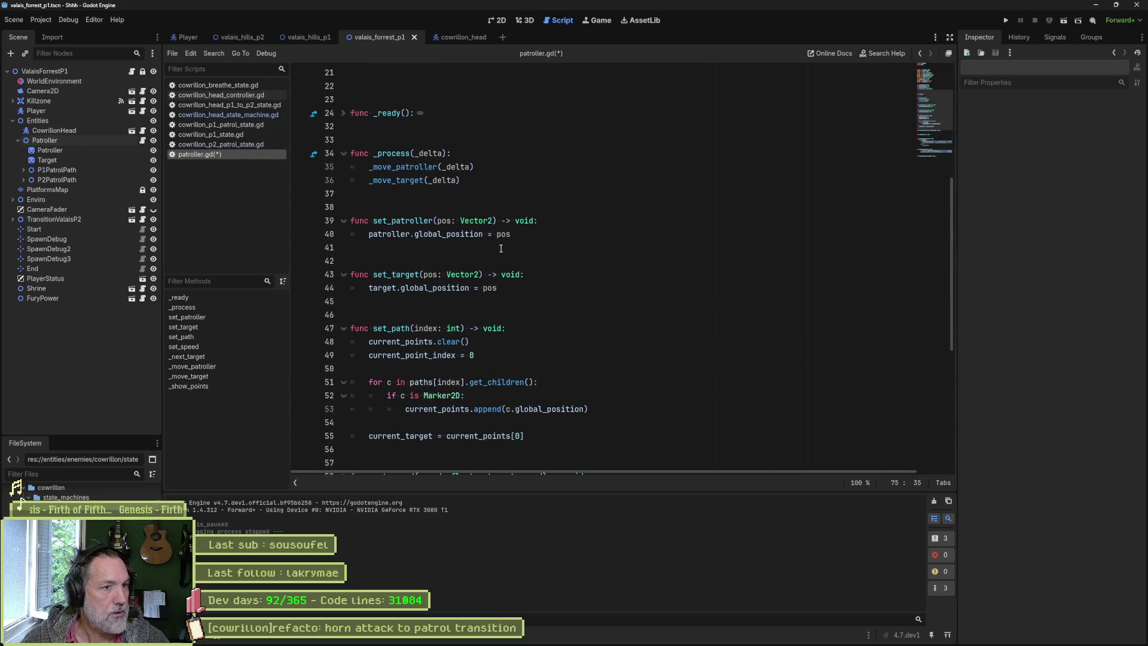
pyautogui.click(508, 162)
pyautogui.hotkey('ctrl', 'v')
pyautogui.hotkey('shift', 'Down')
pyautogui.hotkey('shift', 'Down')
pyautogui.press('Tab')
pyautogui.press('Down')
# - Remove the old pause check from _move_patroller, restore the original indentation, and save
pyautogui.scroll(-3, 493, 281)
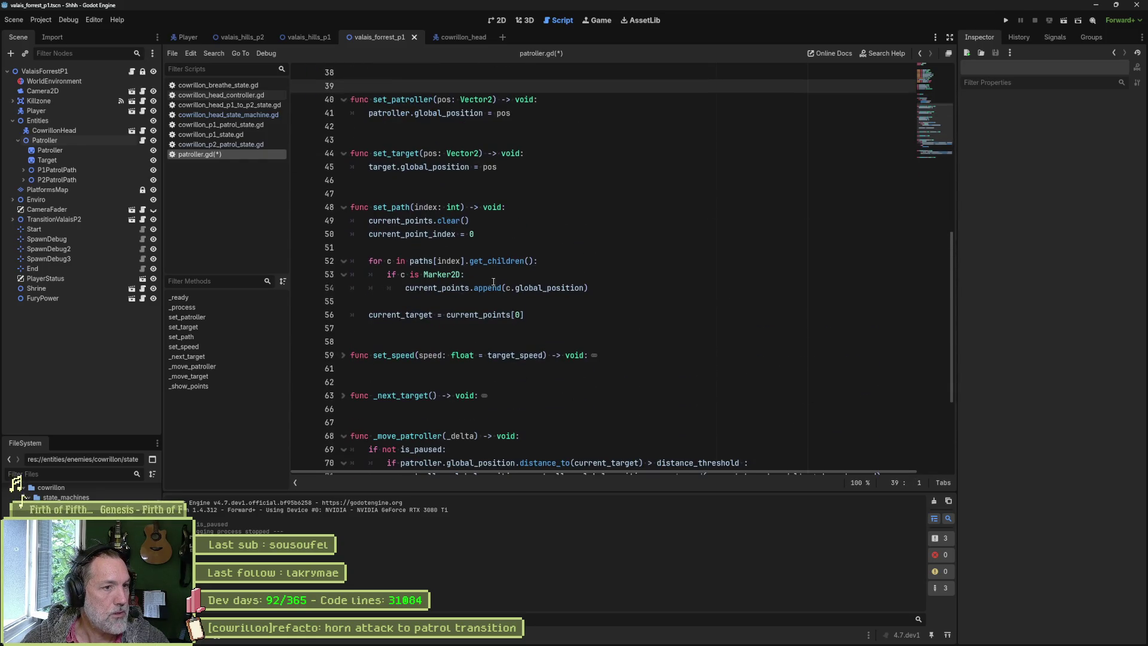
pyautogui.scroll(-4, 493, 281)
pyautogui.click(482, 285)
pyautogui.hotkey('ctrl', 'shift', 'k')
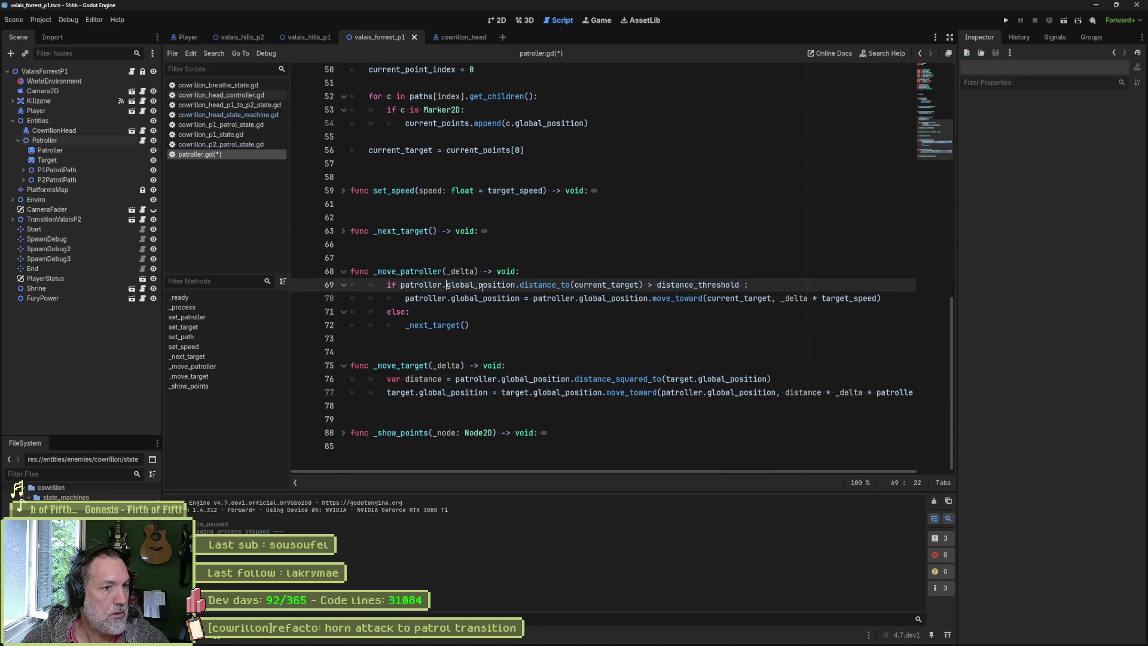
pyautogui.hotkey('shift', 'Down')
pyautogui.hotkey('shift', 'Down')
pyautogui.hotkey('shift', 'Down')
pyautogui.hotkey('shift', 'Tab')
pyautogui.press('Down')
pyautogui.press('Down')
pyautogui.press('Down')
pyautogui.hotkey('shift', 'Down')
pyautogui.hotkey('shift', 'Down')
pyautogui.hotkey('shift', 'Tab')
pyautogui.hotkey('ctrl', 's')
# - Rerun the scene, inspect the live Patroller, stop, and switch to the cowrillon_head scene
pyautogui.press('F6')
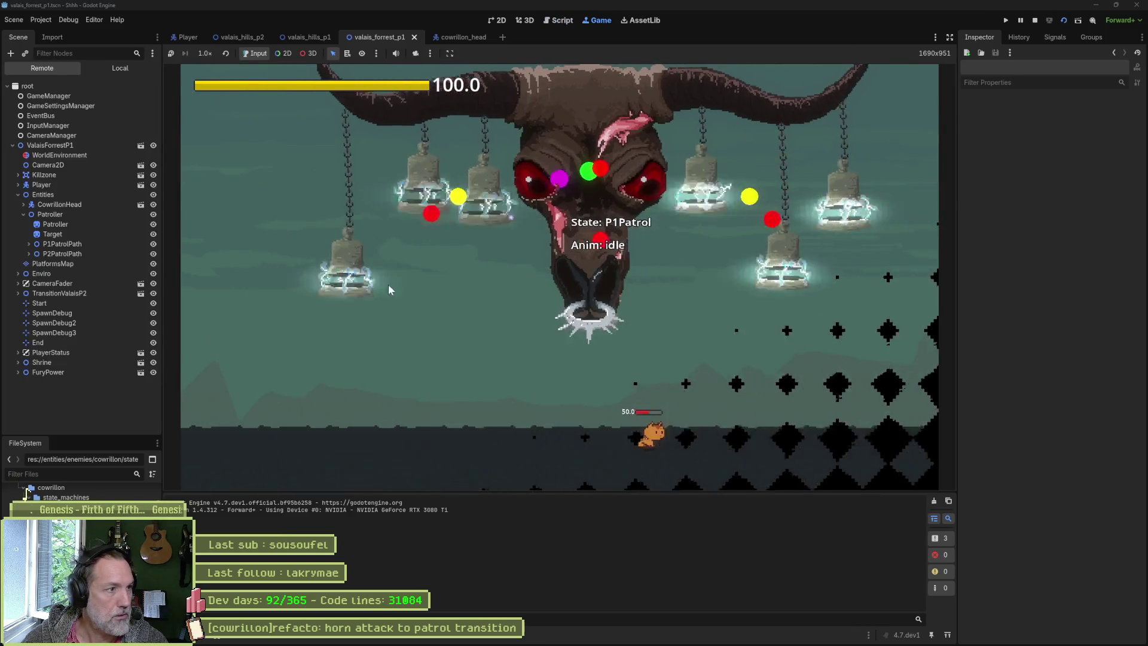
pyautogui.click(65, 216)
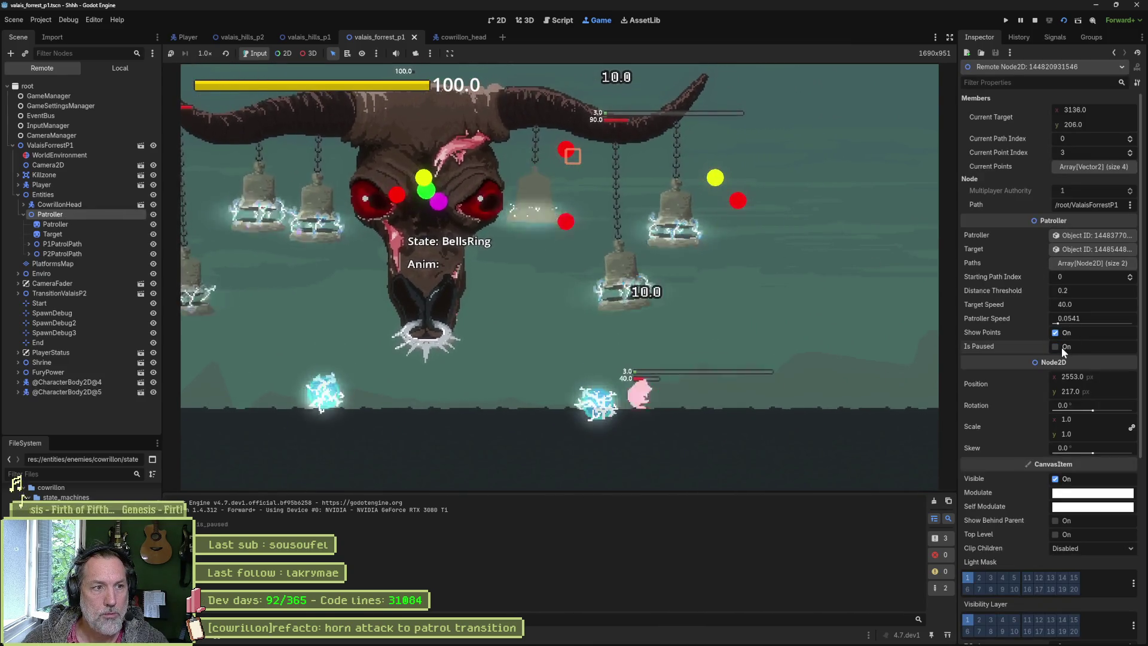
pyautogui.press('F8')
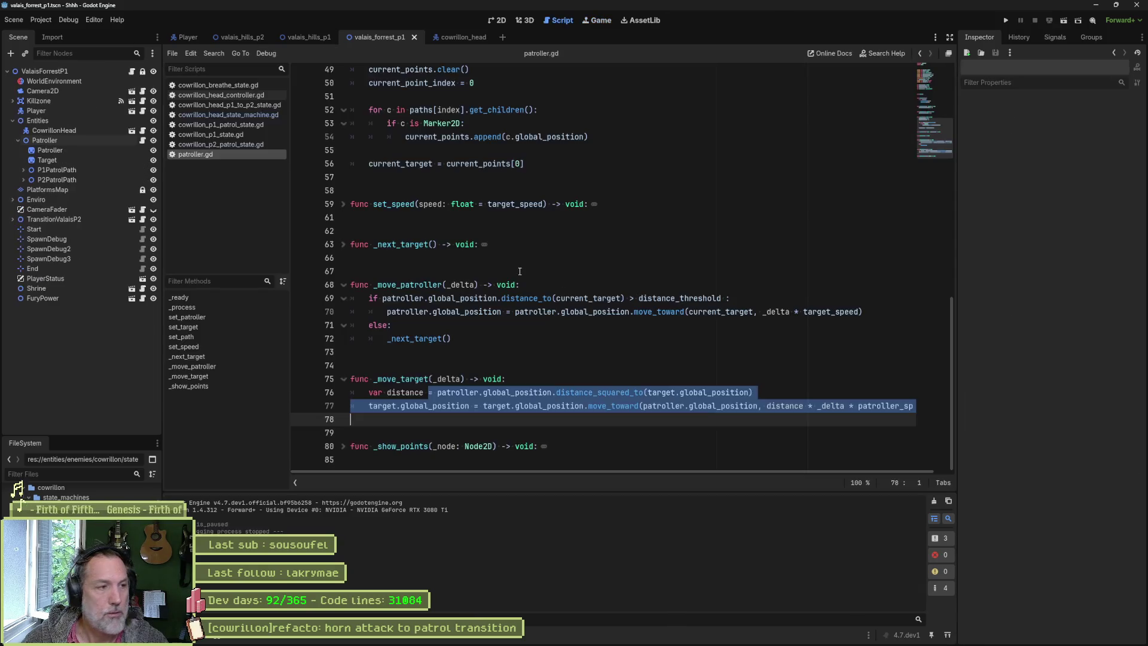
pyautogui.click(493, 378)
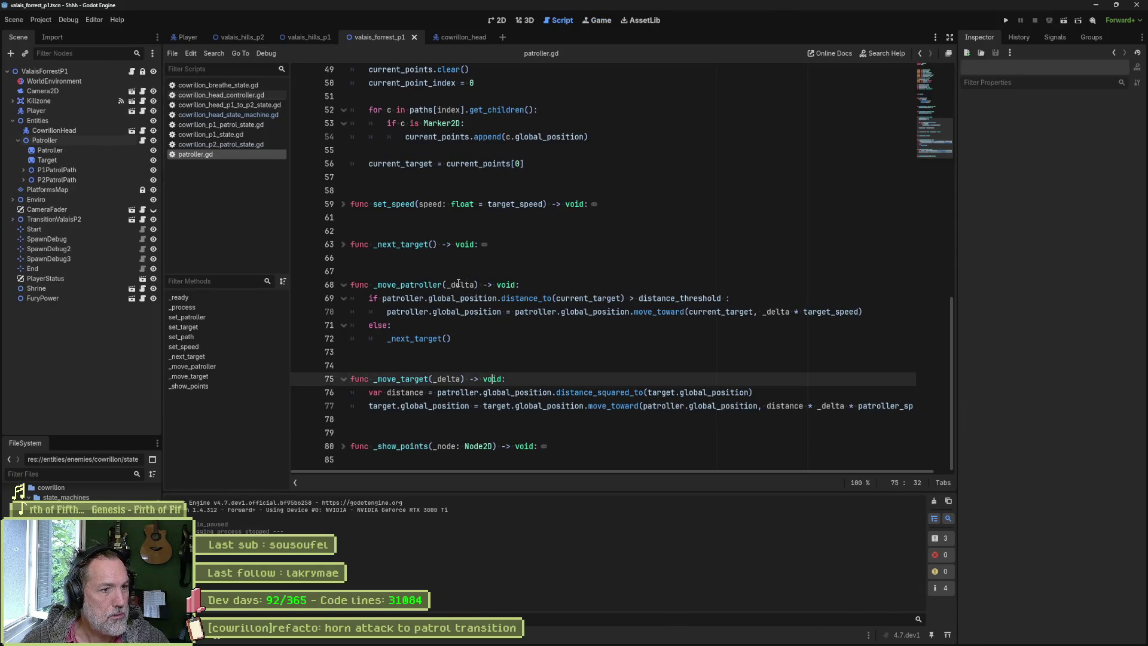
pyautogui.scroll(10, 452, 287)
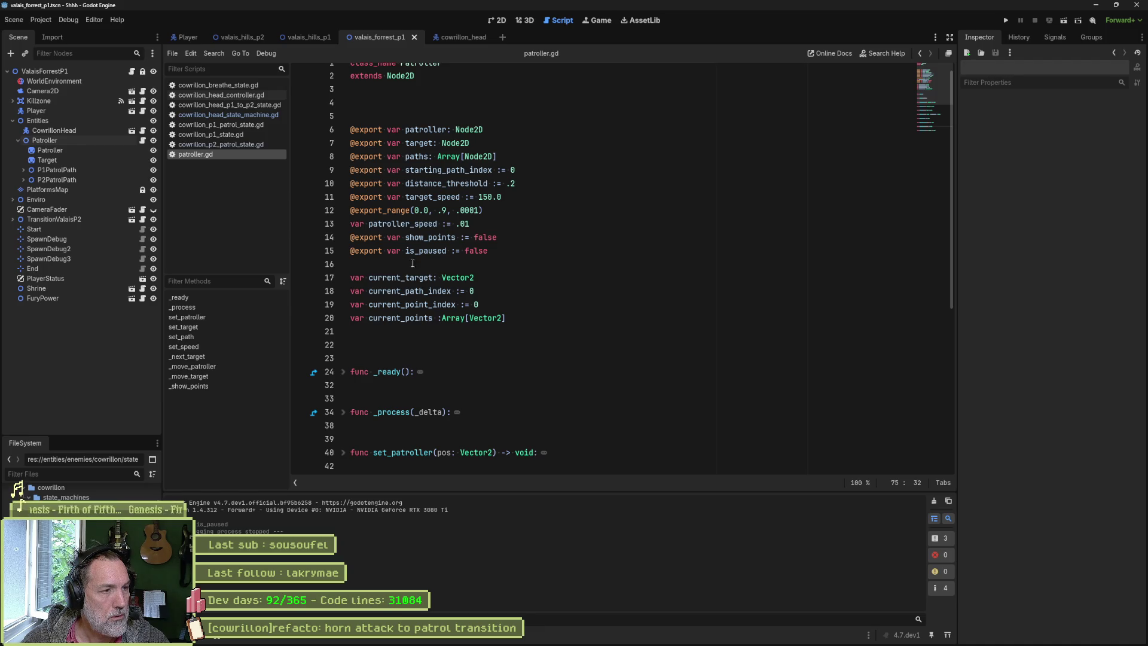
pyautogui.click(468, 38)
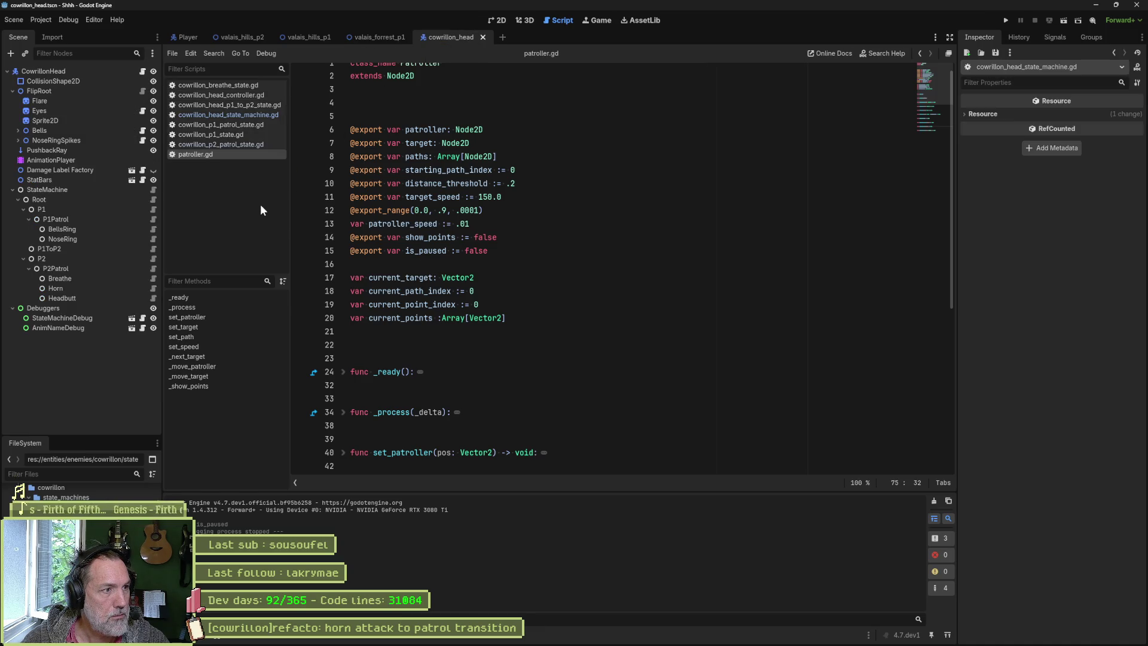
# - Open the Horn state script and declare an enter_state function above on_animation_finished
pyautogui.click(222, 95)
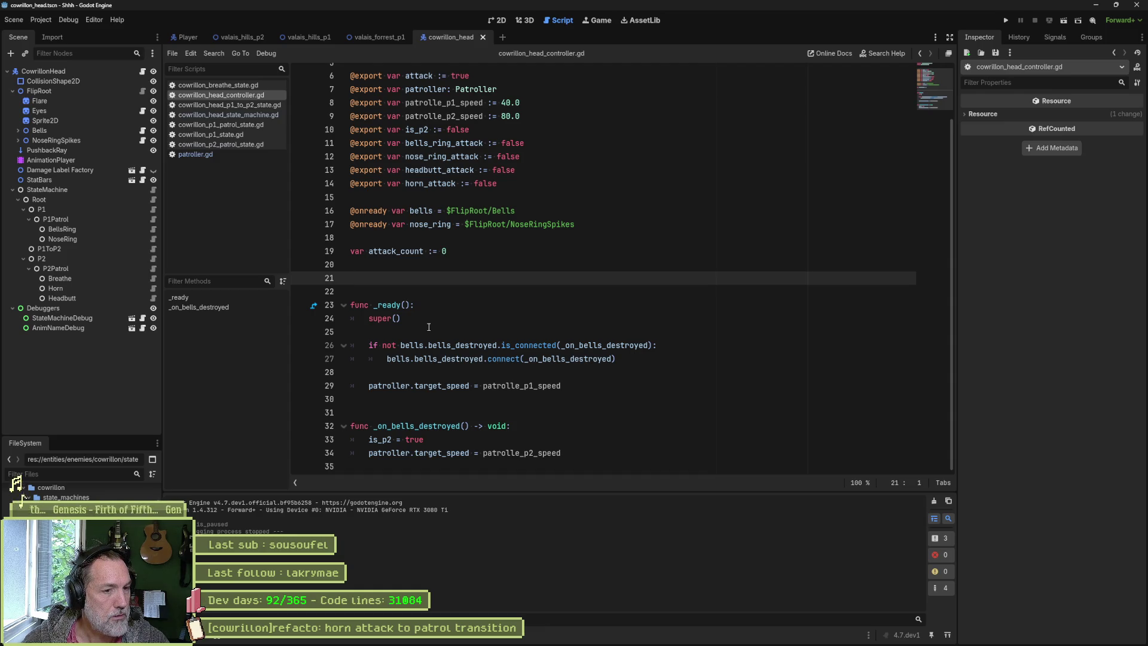
pyautogui.click(149, 288)
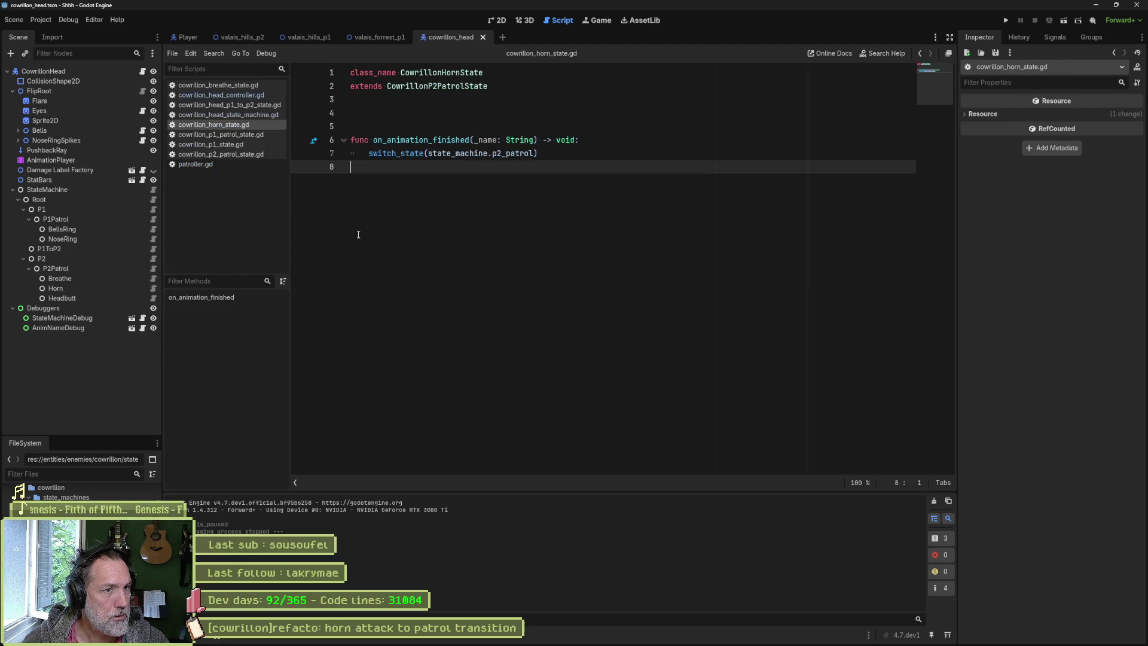
pyautogui.press('Up')
pyautogui.press('Up')
pyautogui.press('Up')
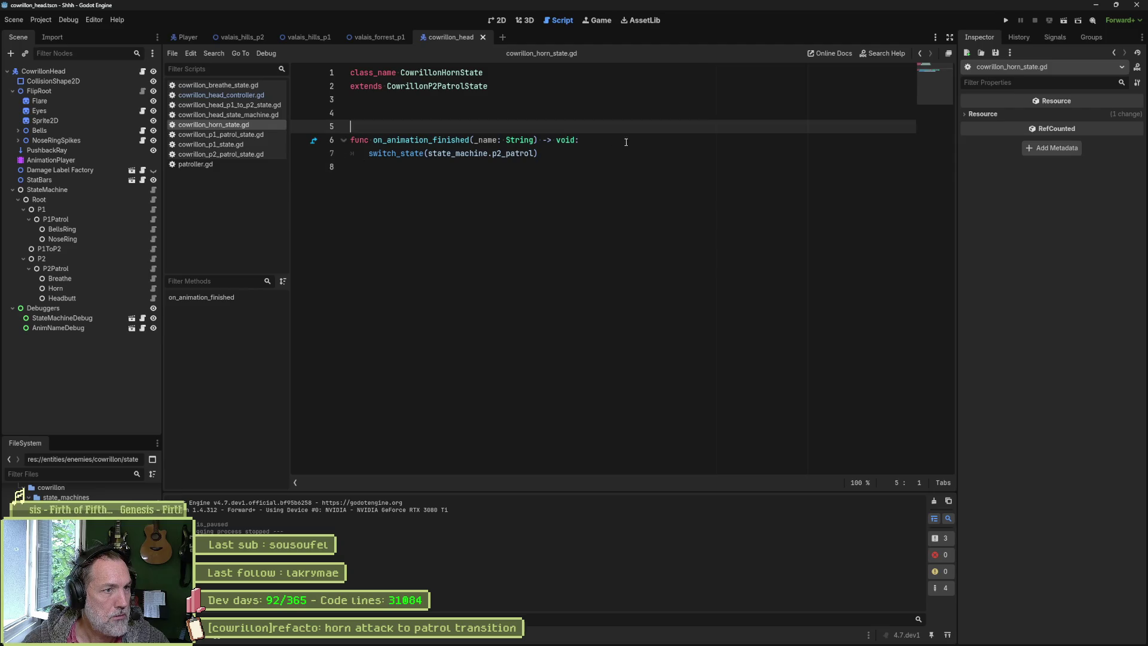
pyautogui.press('Return')
pyautogui.press('Return')
pyautogui.press('Up')
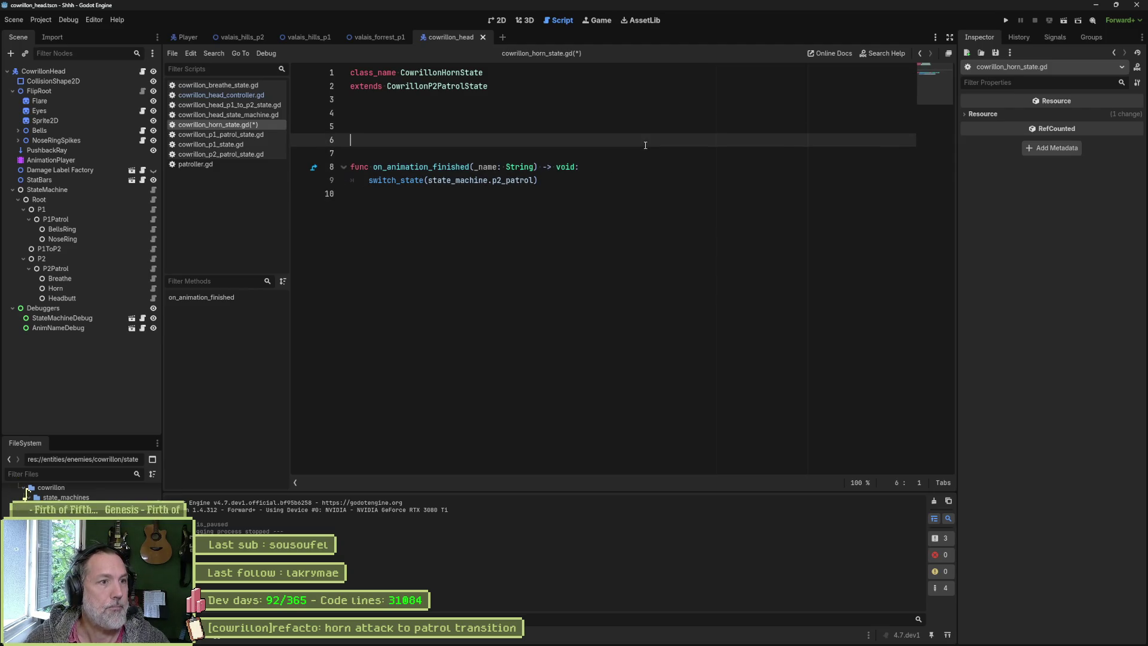
pyautogui.write('func ')
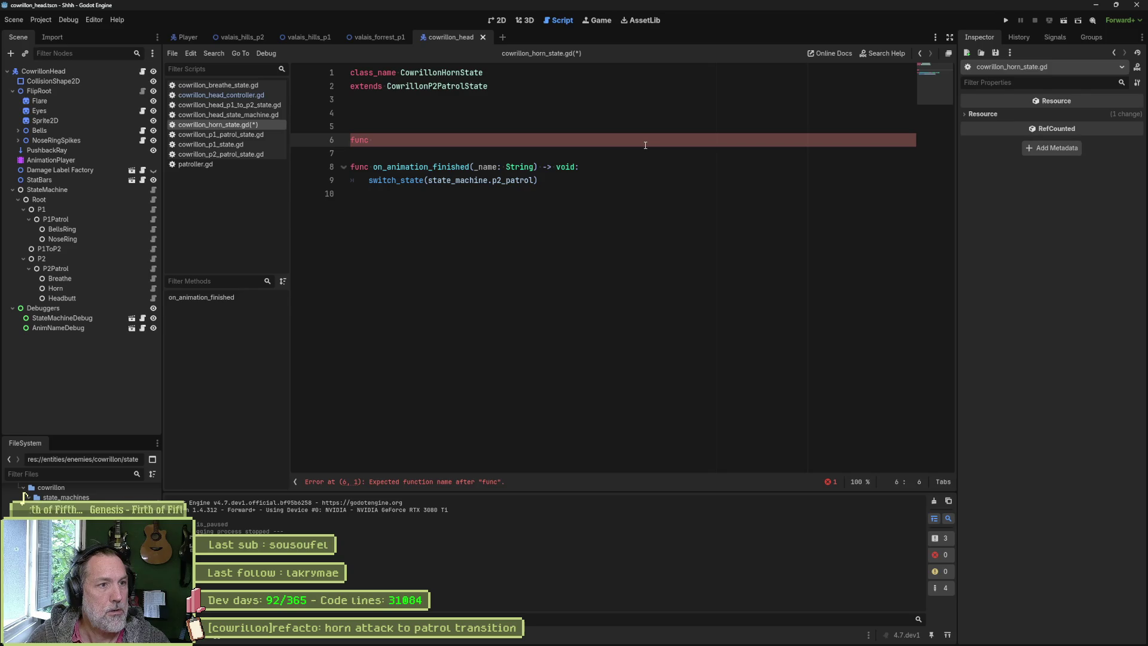
pyautogui.write('enter')
pyautogui.press('Return')
# - Make enter_state call super() and set character_controller.patroller.is_paused = true, then run valais_forrest_p1
pyautogui.press('Return')
pyautogui.write('super()')
pyautogui.press('Return')
pyautogui.press('Return')
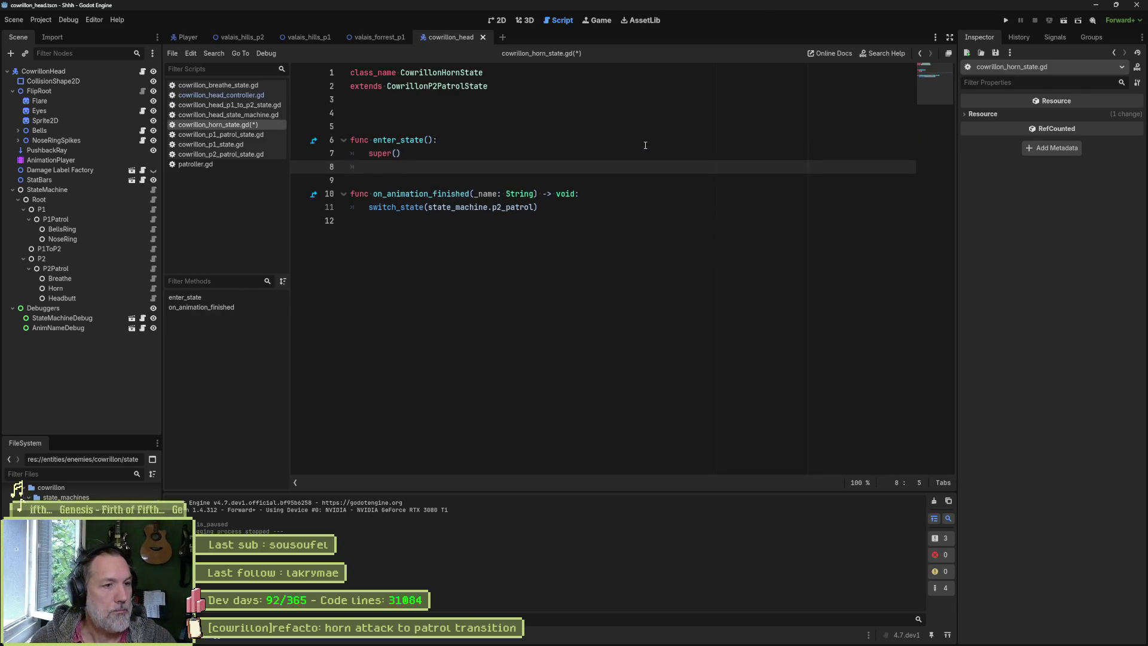
pyautogui.press('Up')
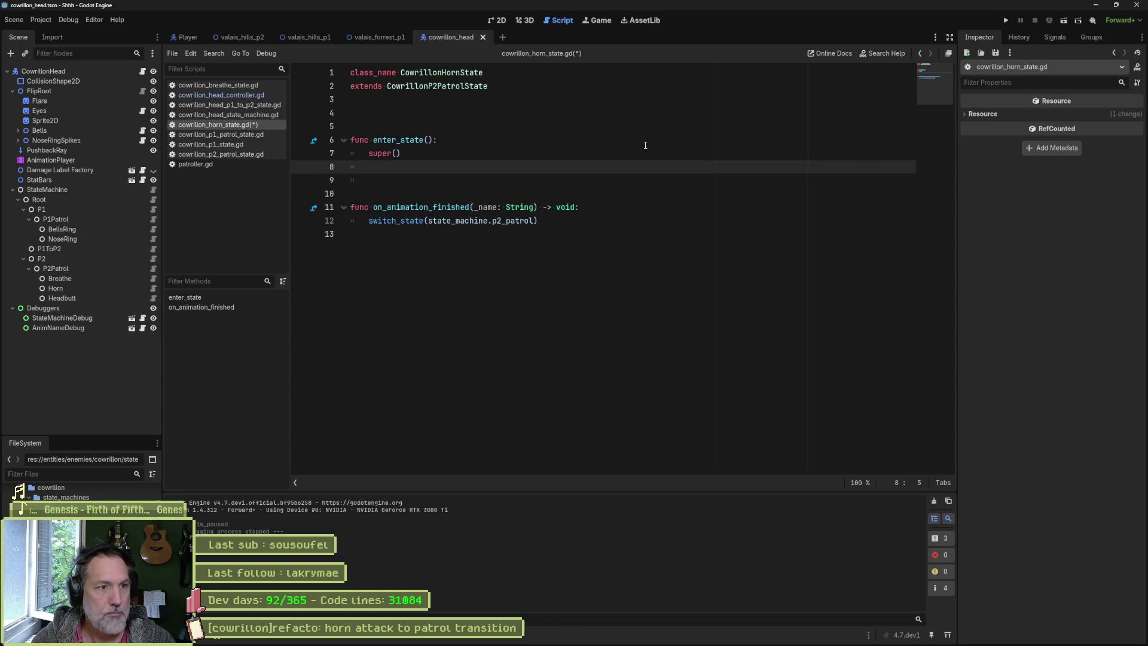
pyautogui.write('a')
pyautogui.press('Return')
pyautogui.write('.patroller.is_paused = true')
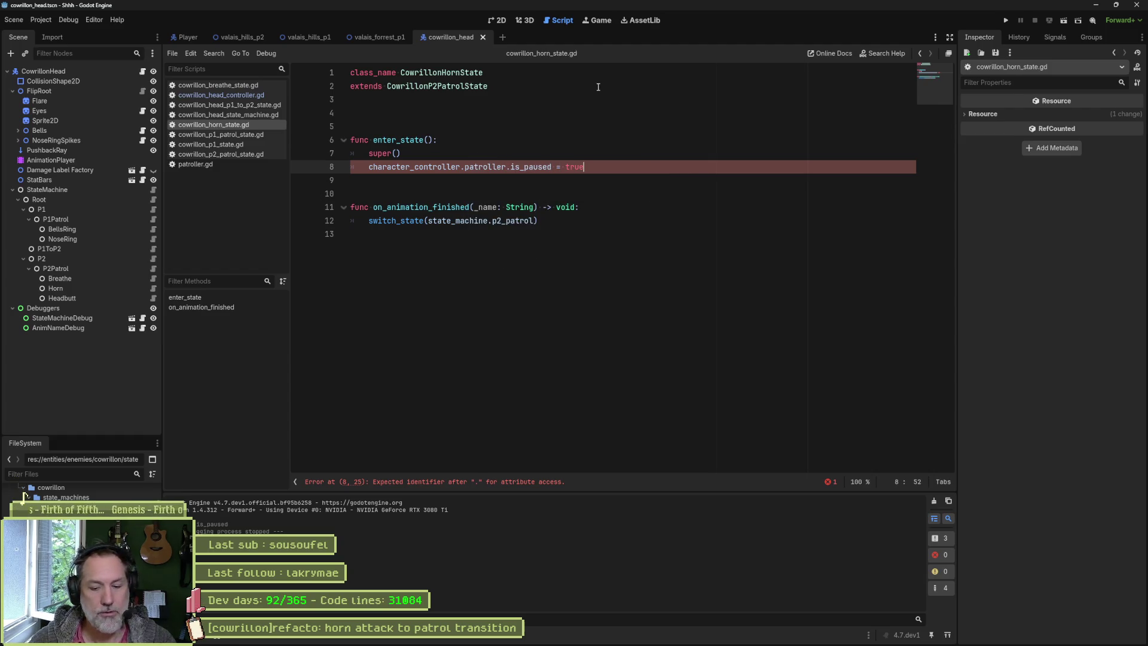
pyautogui.press('F6')
pyautogui.click(389, 41)
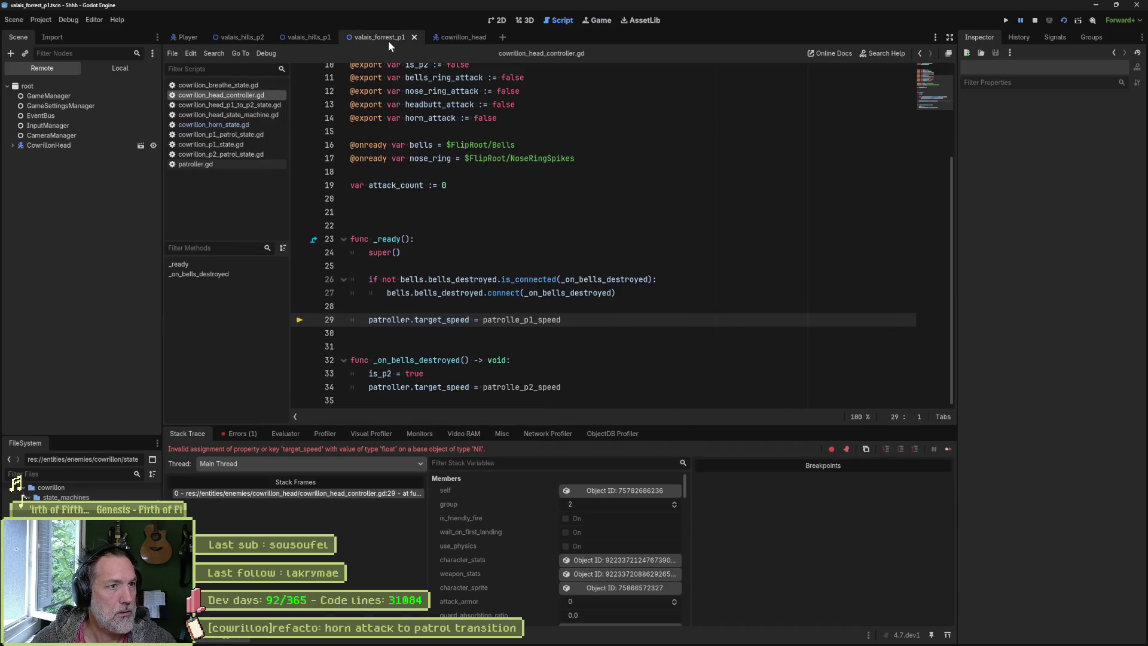
# - Run the forest level, stop it after the crash, and select the misspelled patrolle_p1_speed
pyautogui.press('F6')
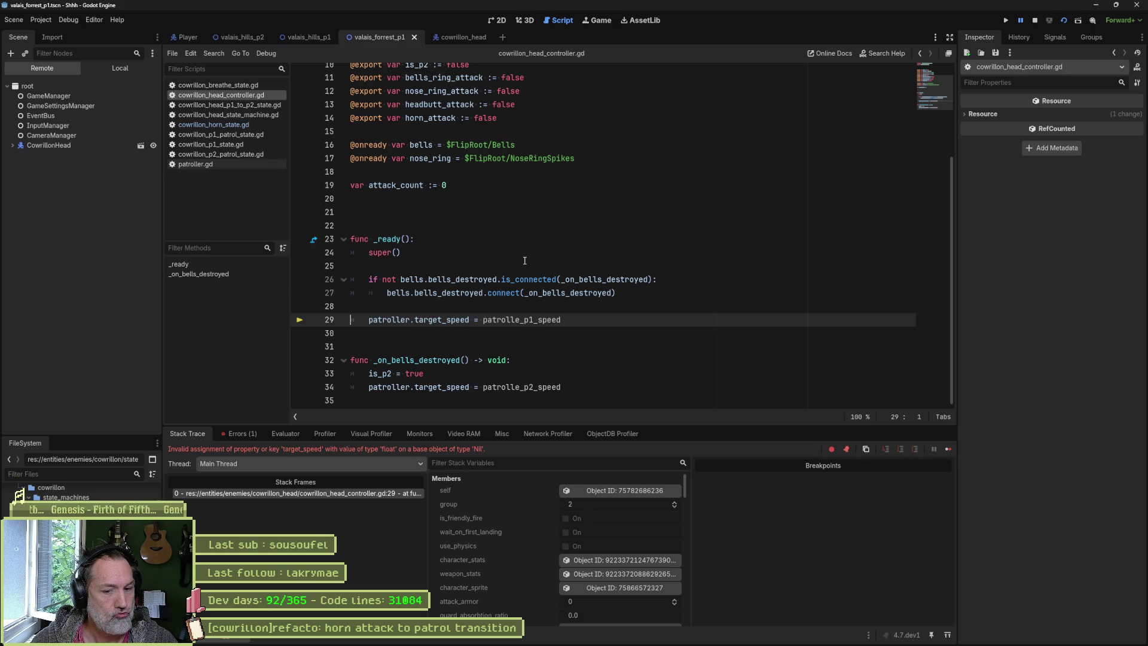
pyautogui.press('F8')
pyautogui.click(520, 321)
pyautogui.doubleClick(525, 319)
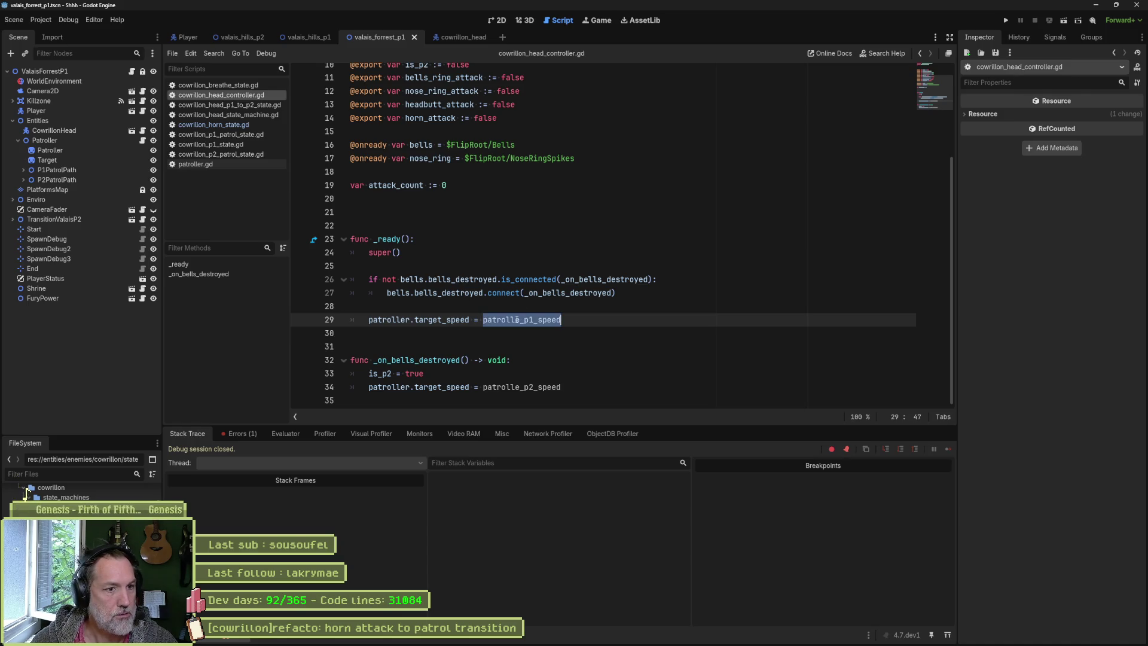
# - Correct patrolle to patroller on lines 8, 9 and 29
pyautogui.scroll(3, 530, 311)
pyautogui.click(482, 166)
pyautogui.write('r')
pyautogui.click(482, 180)
pyautogui.write('r')
pyautogui.scroll(-2, 530, 352)
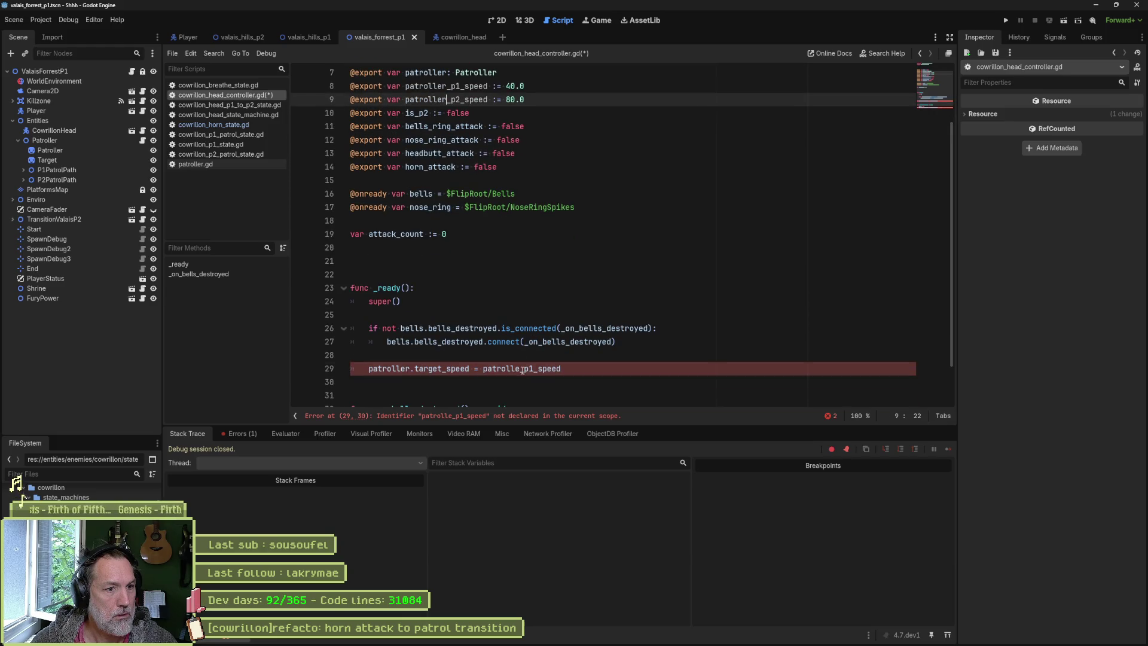
pyautogui.click(521, 369)
pyautogui.write('r')
pyautogui.scroll(-1, 490, 395)
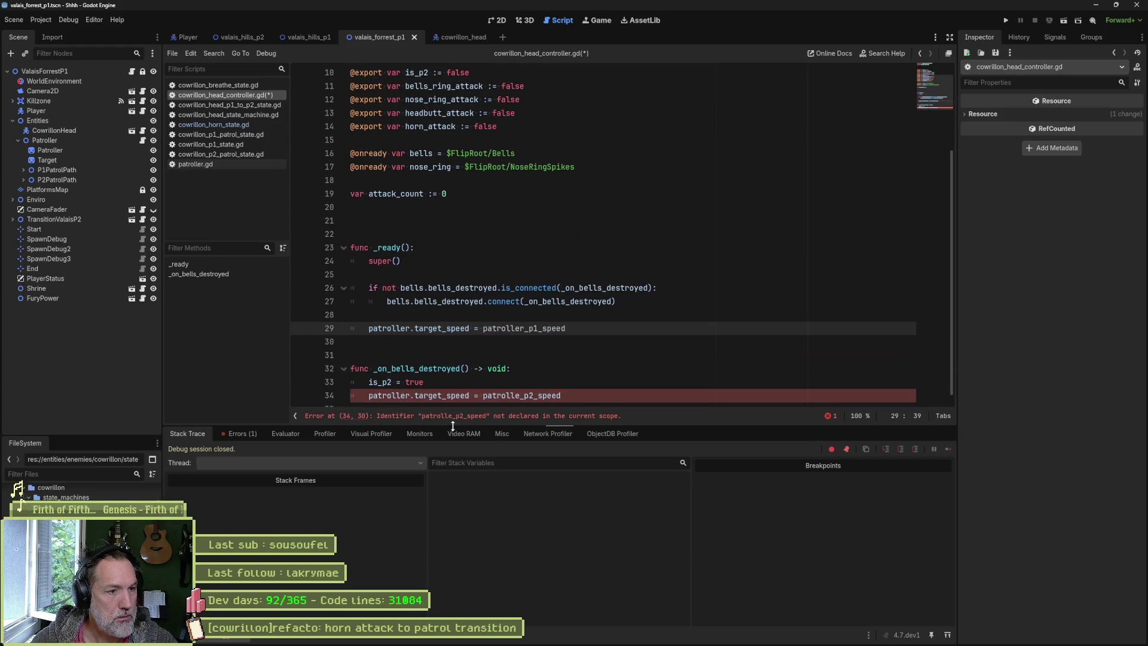
# - Review the runtime errors list and check where patroller is used
pyautogui.click(239, 434)
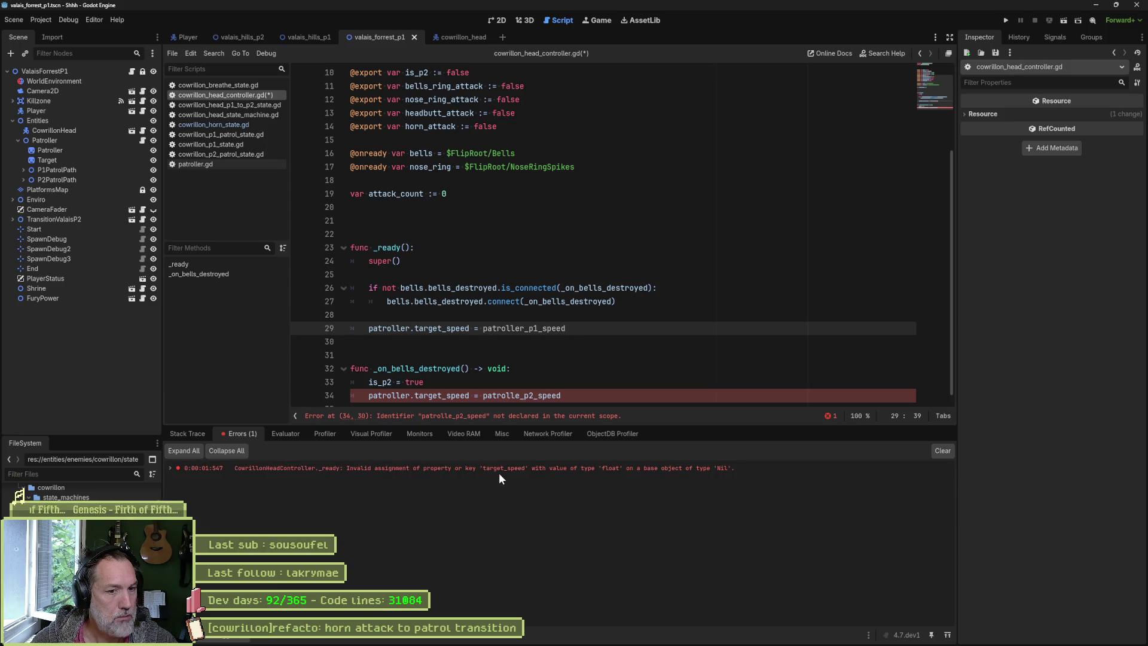
pyautogui.doubleClick(395, 329)
pyautogui.click(454, 259)
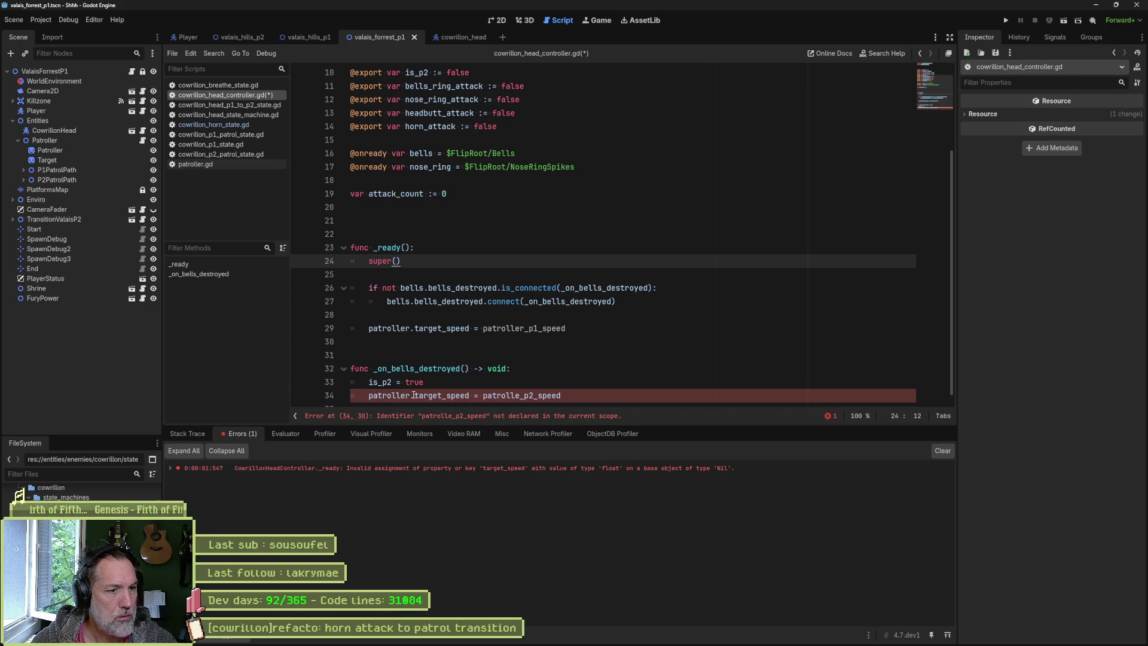
# - Correct the line 34 misspelling, save the controller script, and rerun the forest level
pyautogui.click(516, 395)
pyautogui.write('r')
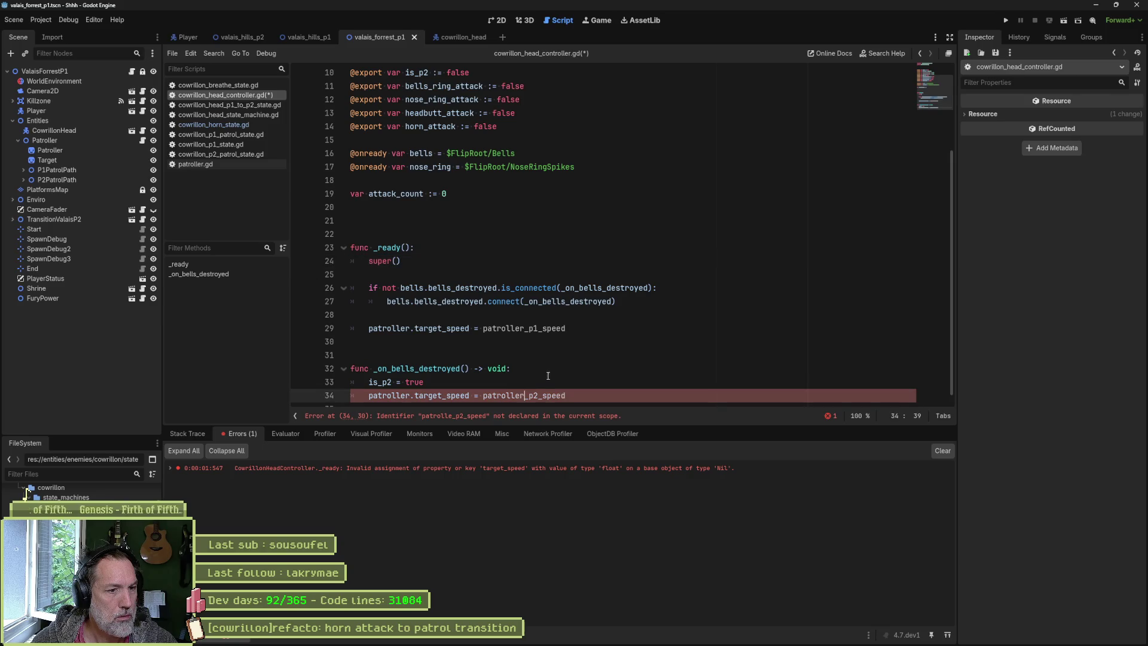
pyautogui.press('Escape')
pyautogui.hotkey('ctrl', 's')
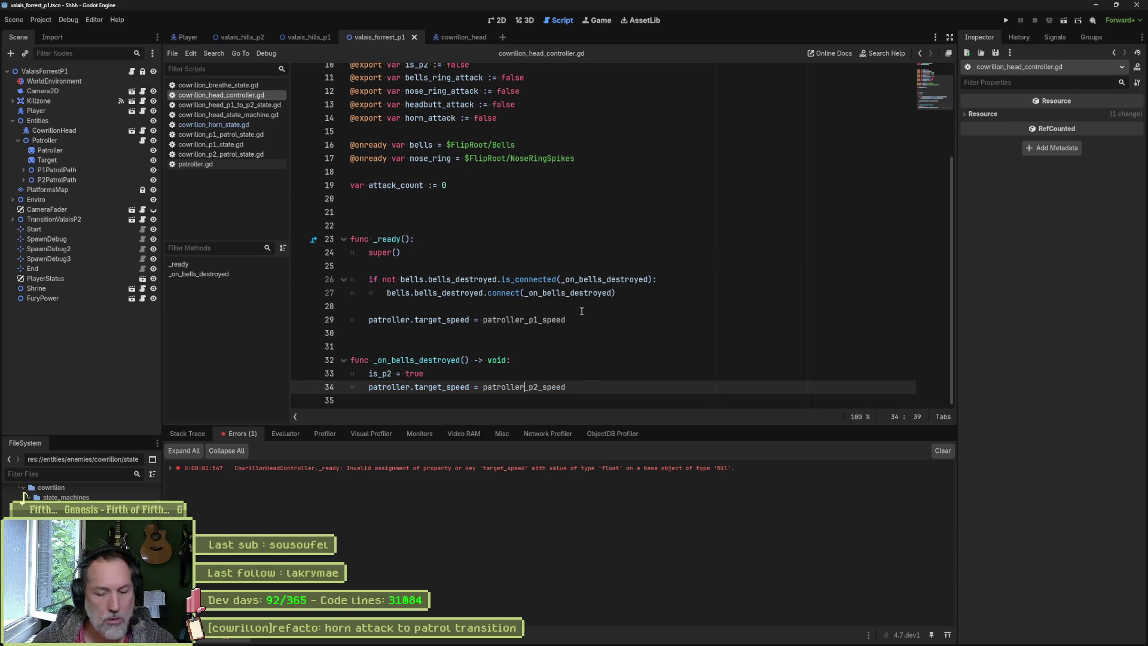
pyautogui.press('F6')
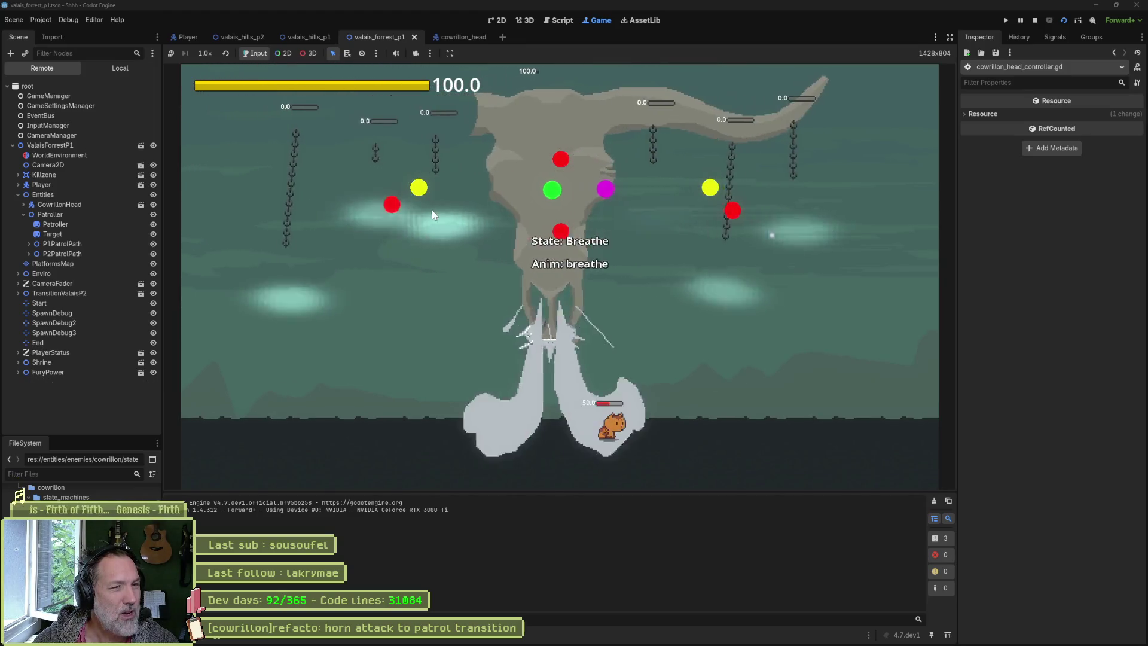
# - Stop the game, open cowrillon_horn_state.gd, and select the line that pauses the patroller
pyautogui.press('F8')
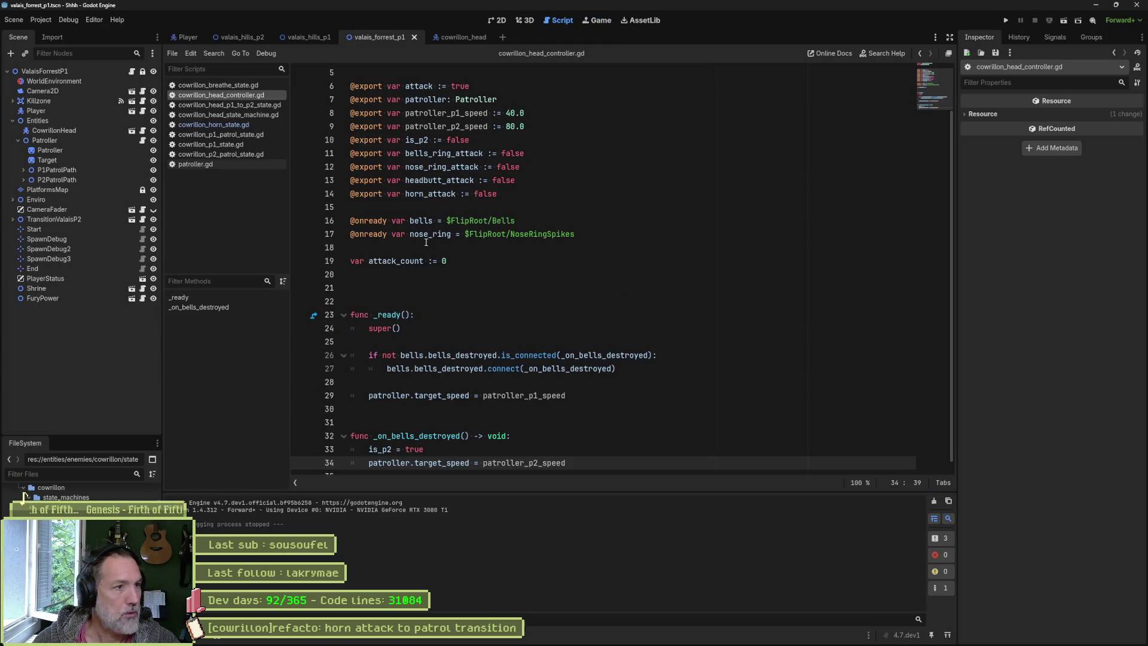
pyautogui.click(246, 125)
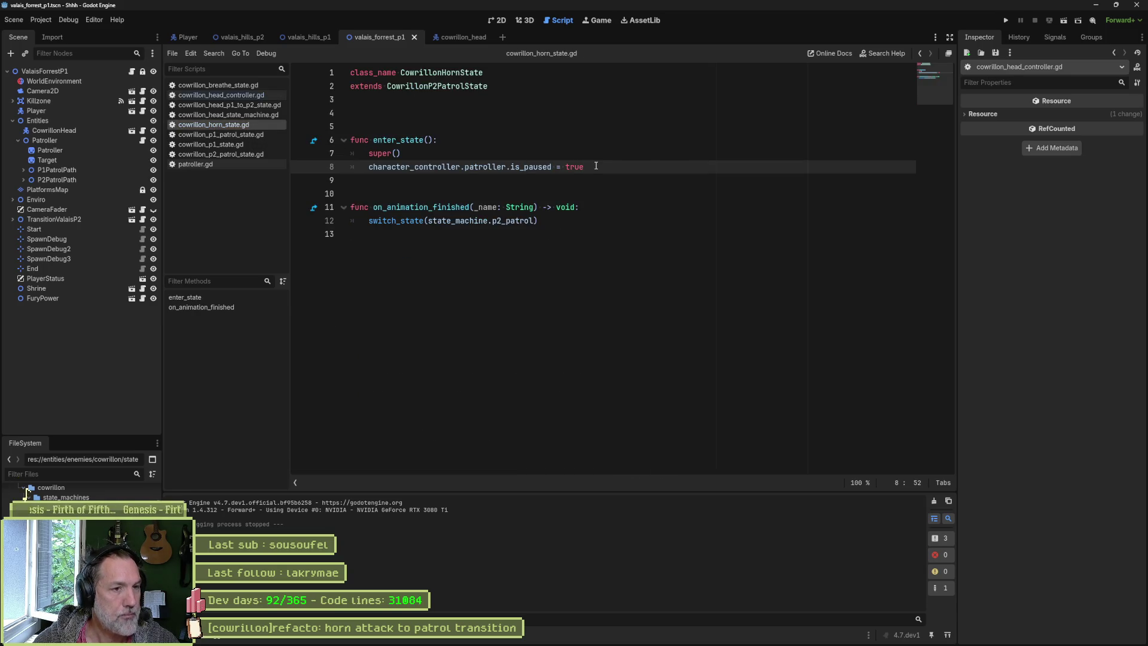
pyautogui.moveTo(596, 167); pyautogui.dragTo(598, 151)
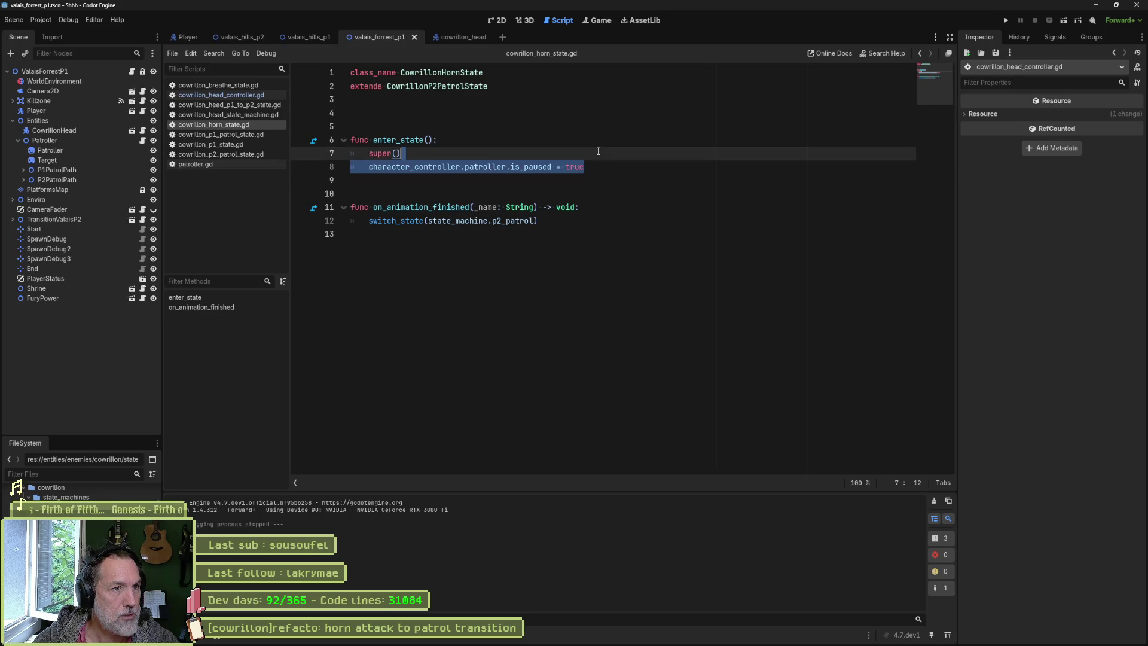
# - Add an exit_state function calling super below the animation handler
pyautogui.click(574, 222)
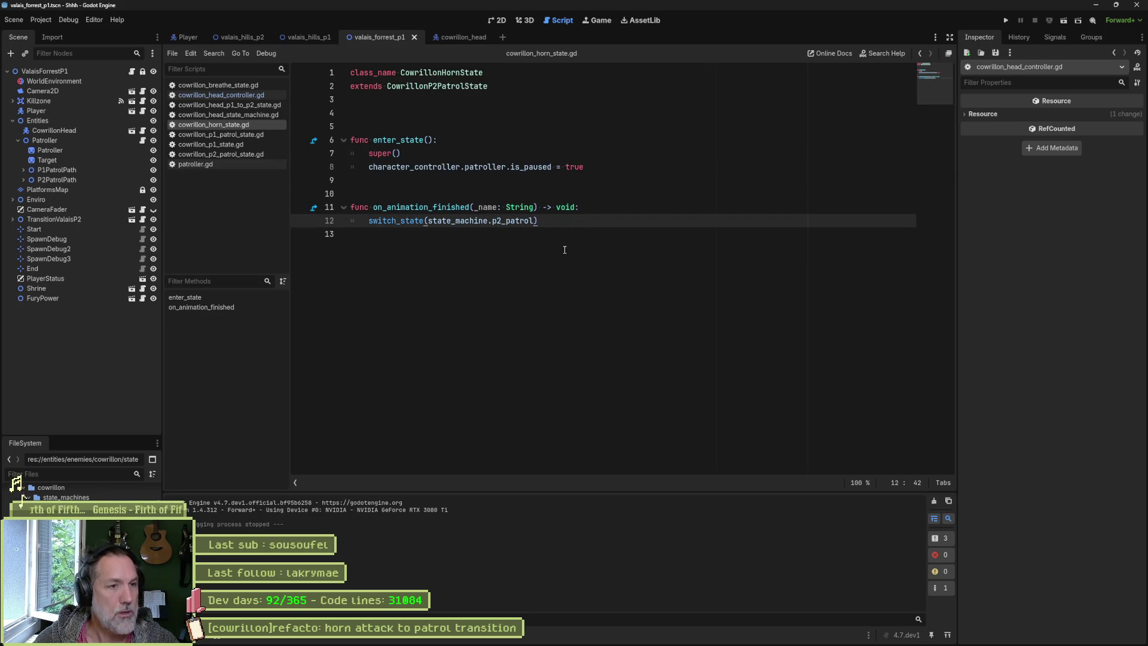
pyautogui.press('Return')
pyautogui.press('Return')
pyautogui.press('Up')
pyautogui.press('Up')
pyautogui.press('Up')
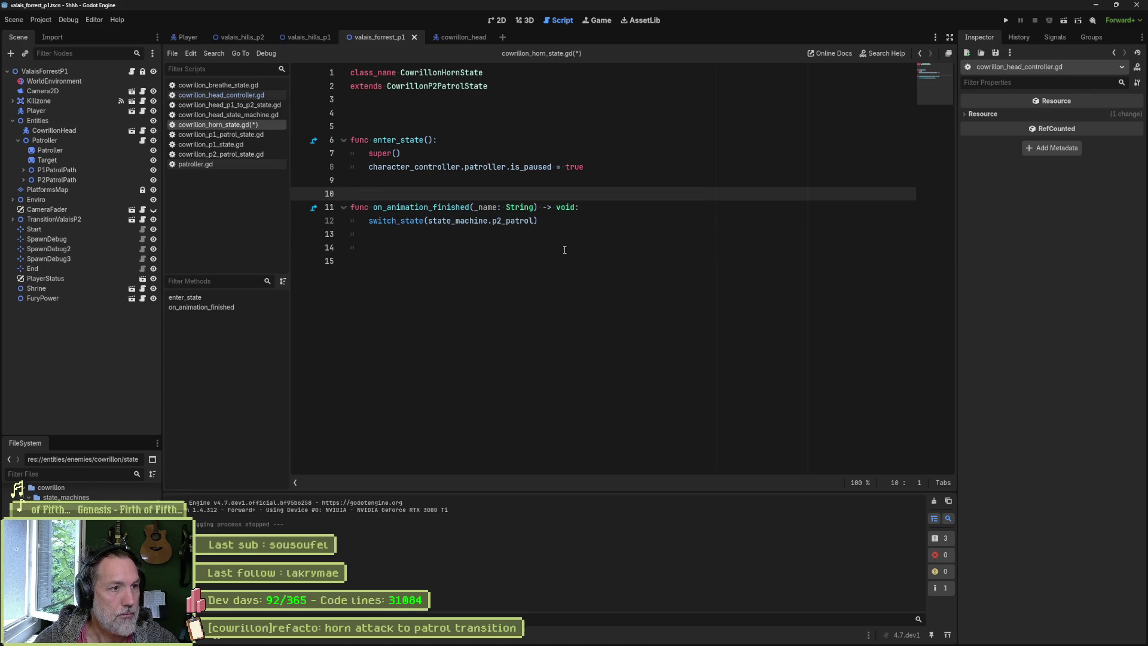
pyautogui.press('Return')
pyautogui.press('Return')
pyautogui.press('Return')
pyautogui.press('Up')
pyautogui.press('Up')
pyautogui.write('func ')
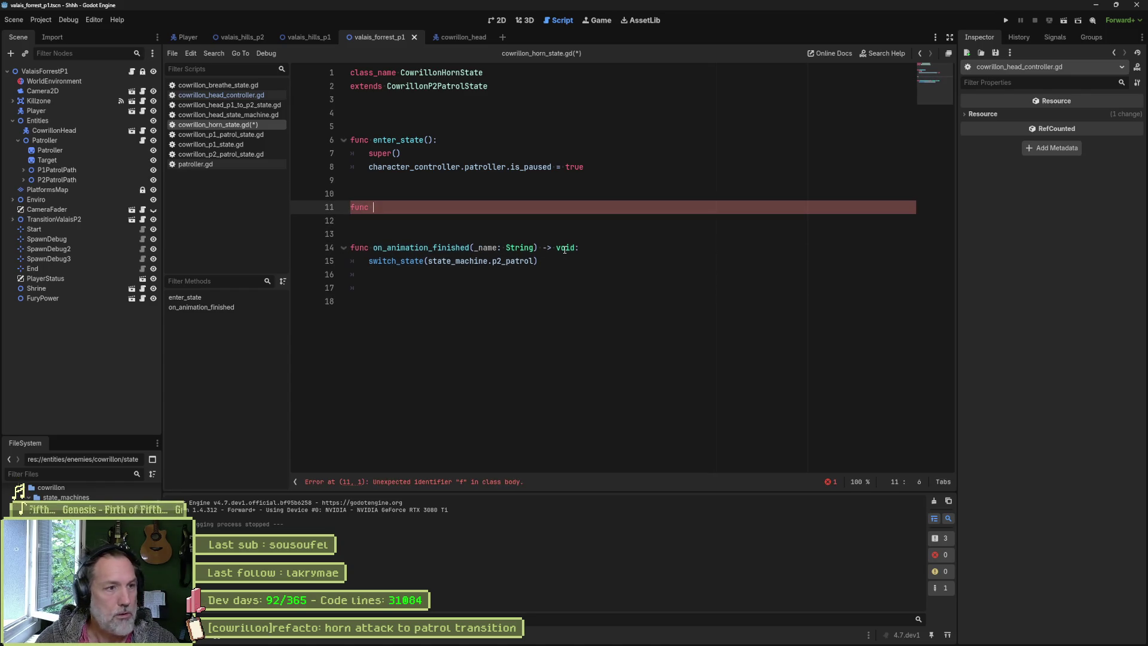
pyautogui.write('exit')
pyautogui.press('Return')
pyautogui.press('Return')
pyautogui.write('supe')
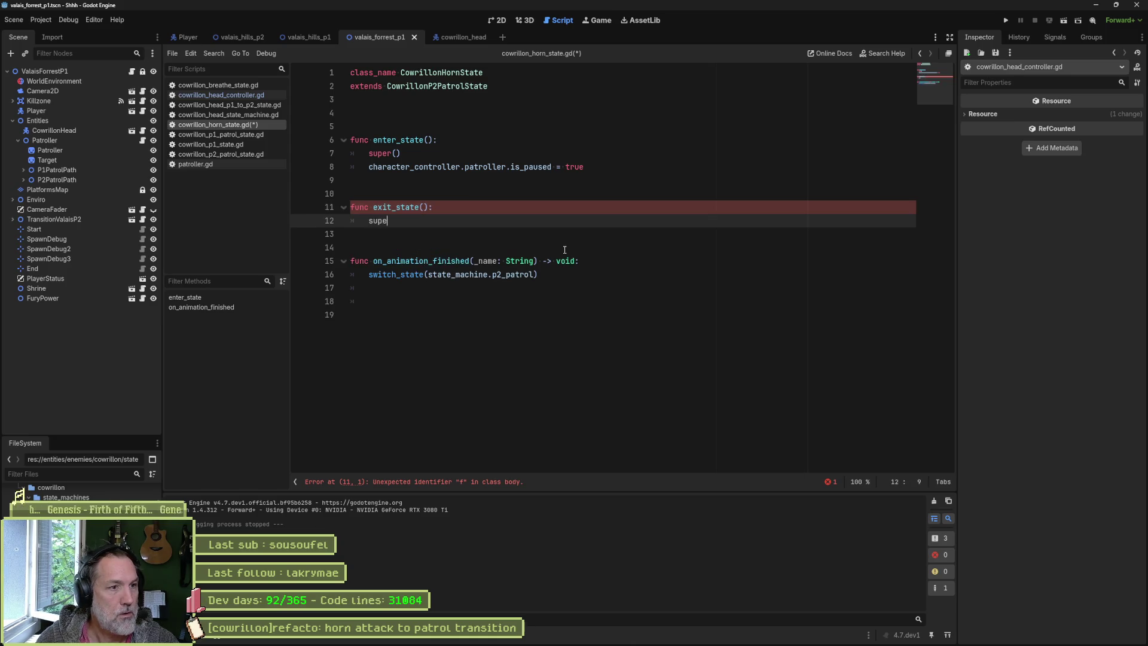
pyautogui.write('r')
pyautogui.click(548, 207)
pyautogui.press('Down')
pyautogui.press('Return')
# - Paste the is_paused line into exit_state set to false, then test-run the forest level
pyautogui.write('character_controller.patroller.is_paused = true')
pyautogui.doubleClick(576, 234)
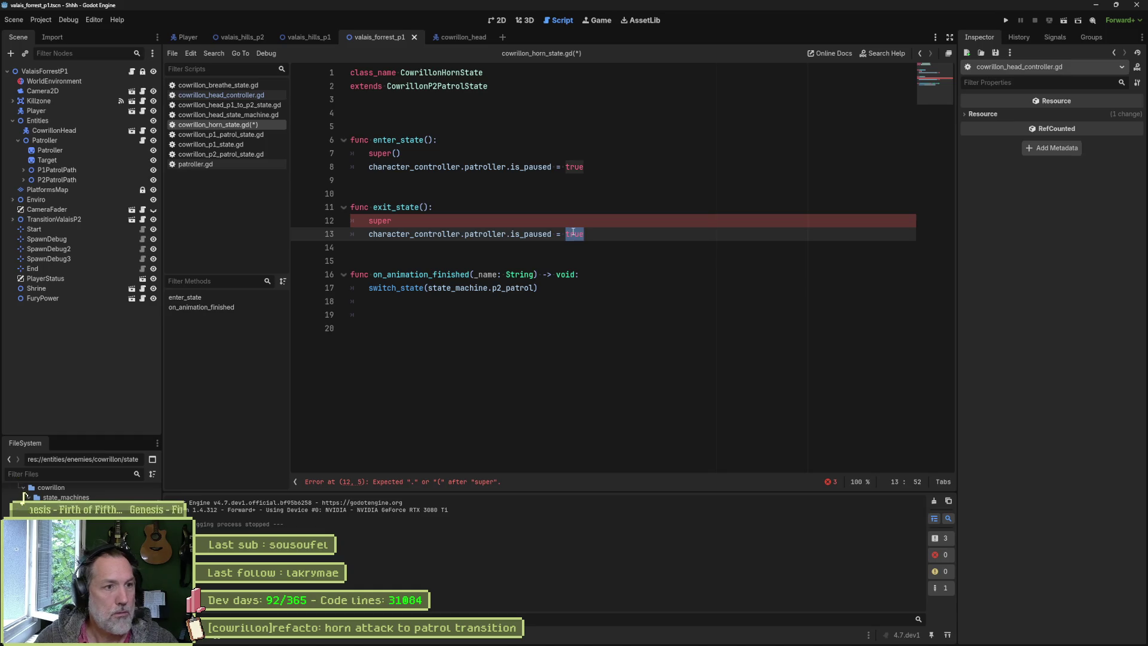
pyautogui.write('false')
pyautogui.press('Up')
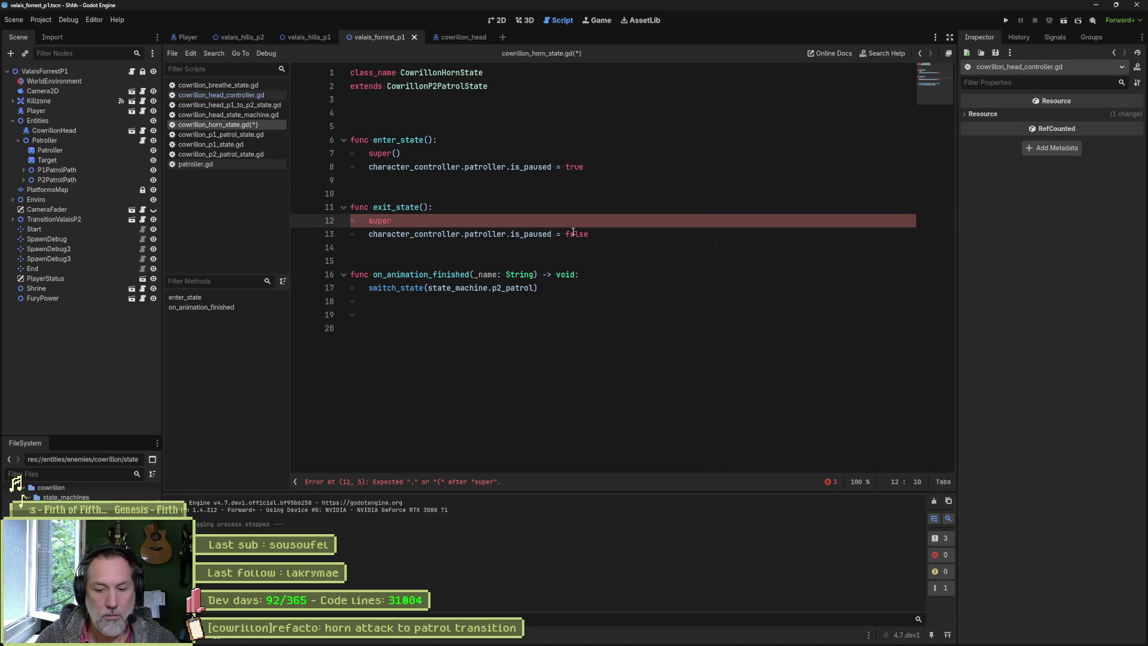
pyautogui.press('F6')
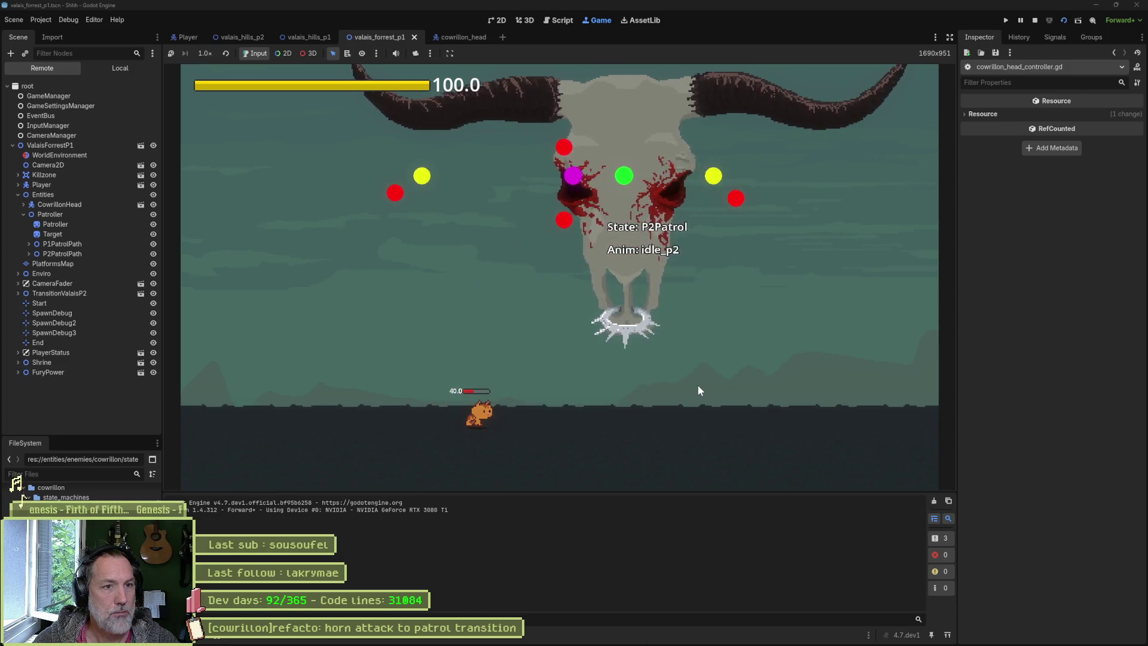
pyautogui.press('F8')
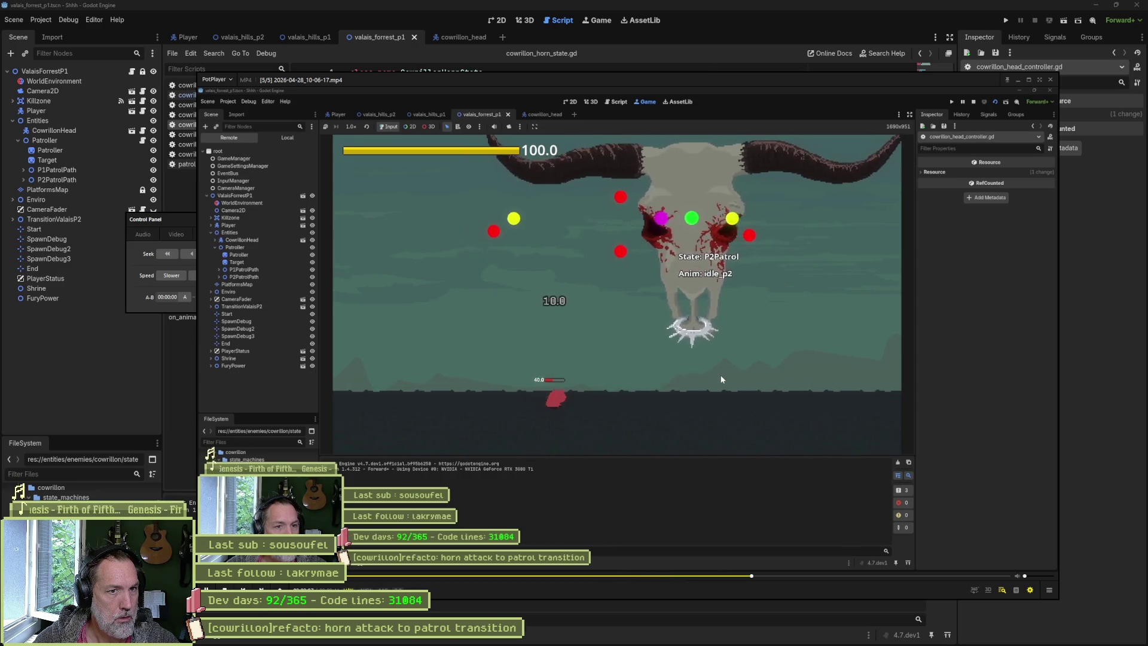
# - Rewind the recording to about 7 seconds and advance frame by frame through the horn attack
pyautogui.click(760, 576)
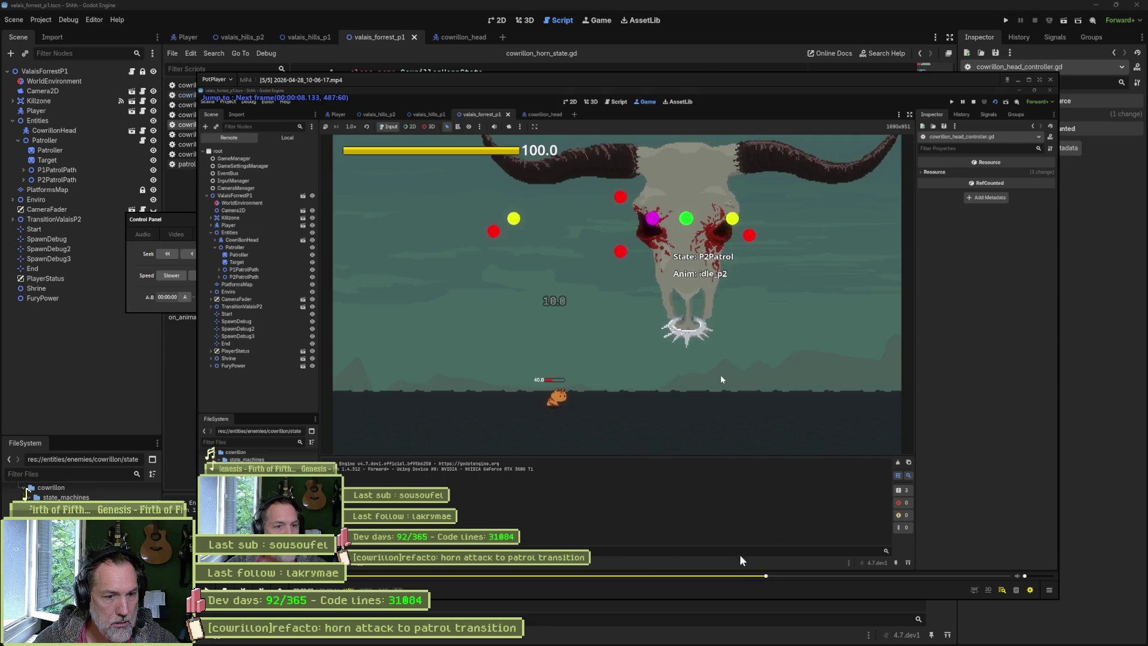
pyautogui.press('Left')
pyautogui.press('f')
pyautogui.press('f')
pyautogui.press('f')
pyautogui.press('f')
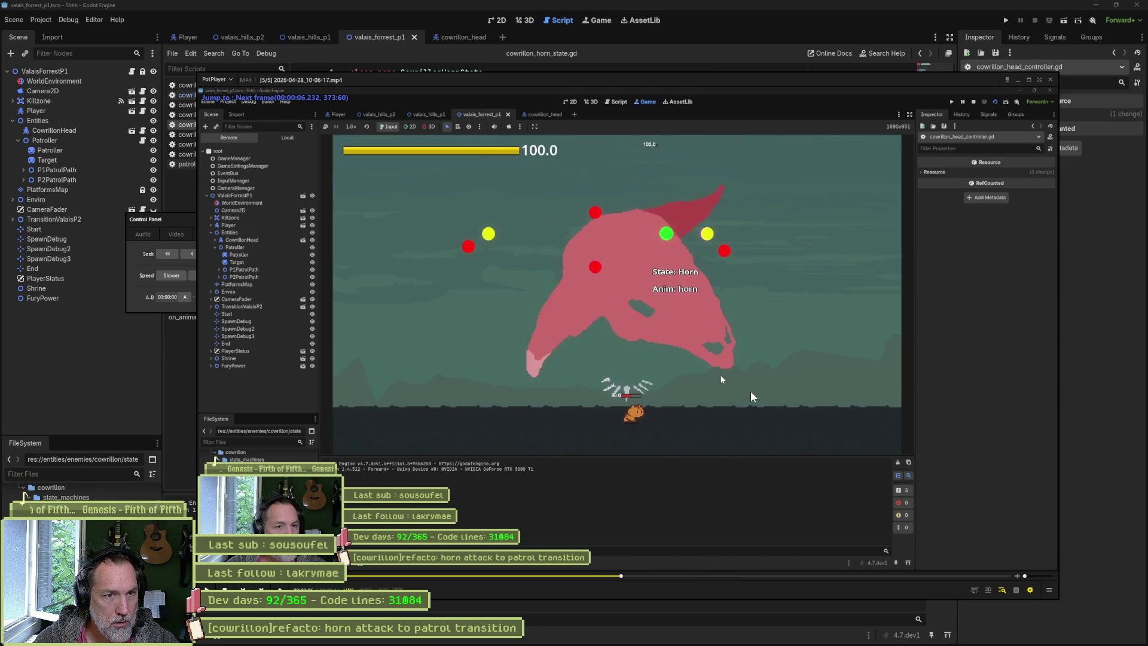
pyautogui.press('f')
pyautogui.press('f')
pyautogui.press('f')
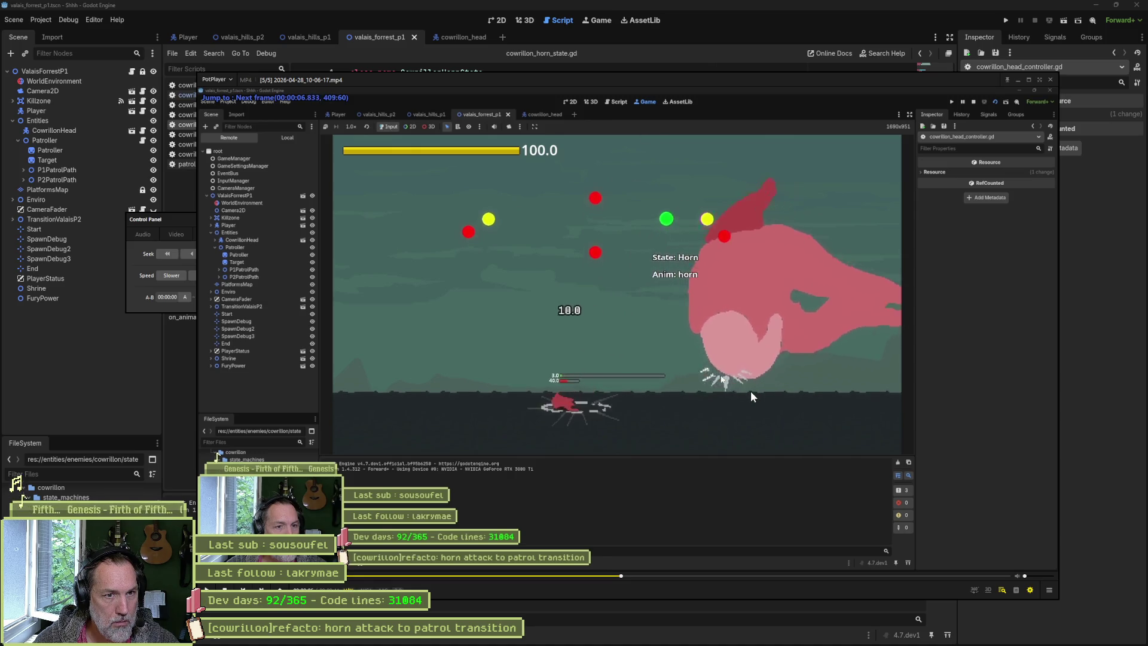
pyautogui.press('f')
pyautogui.press('f')
pyautogui.press('f')
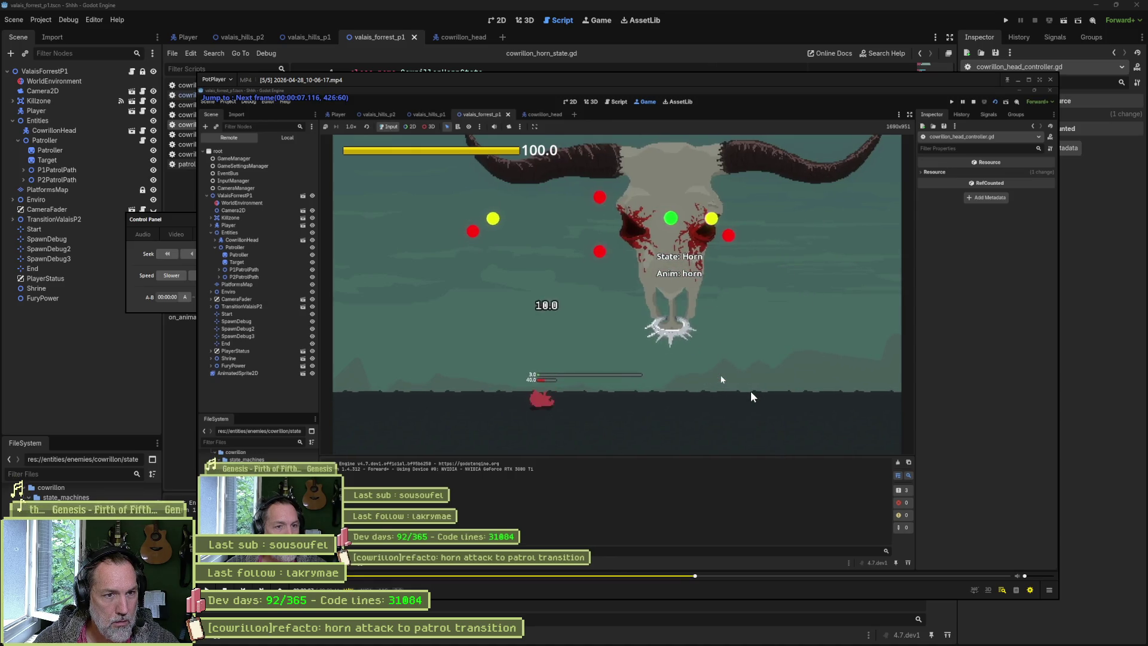
pyautogui.press('f')
pyautogui.press('f')
pyautogui.press('f')
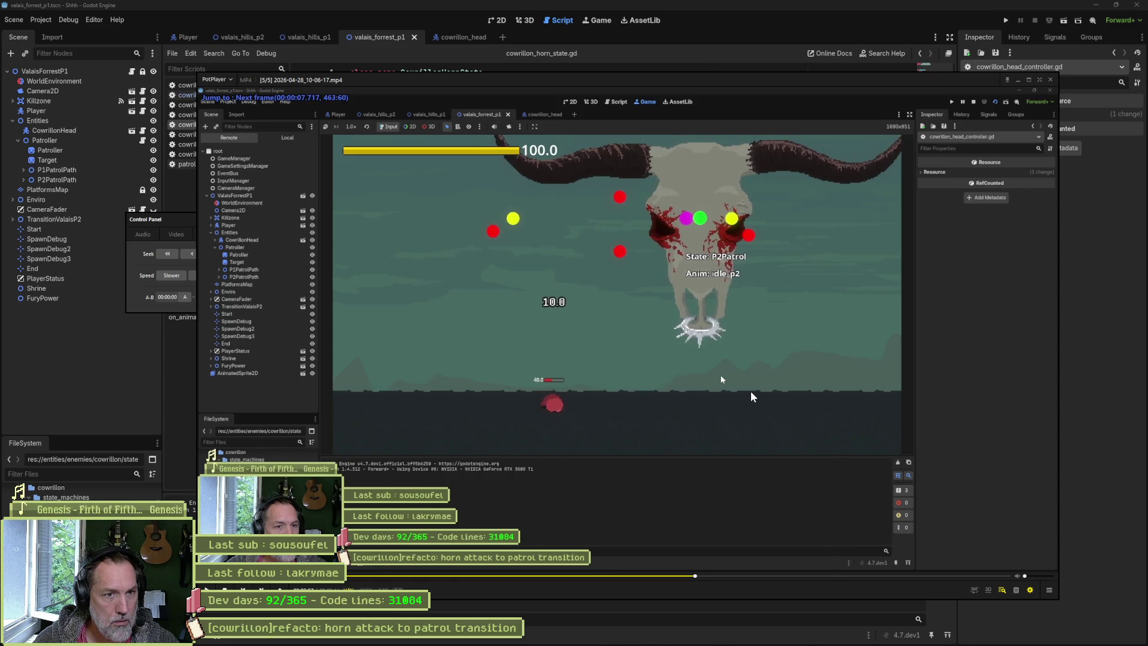
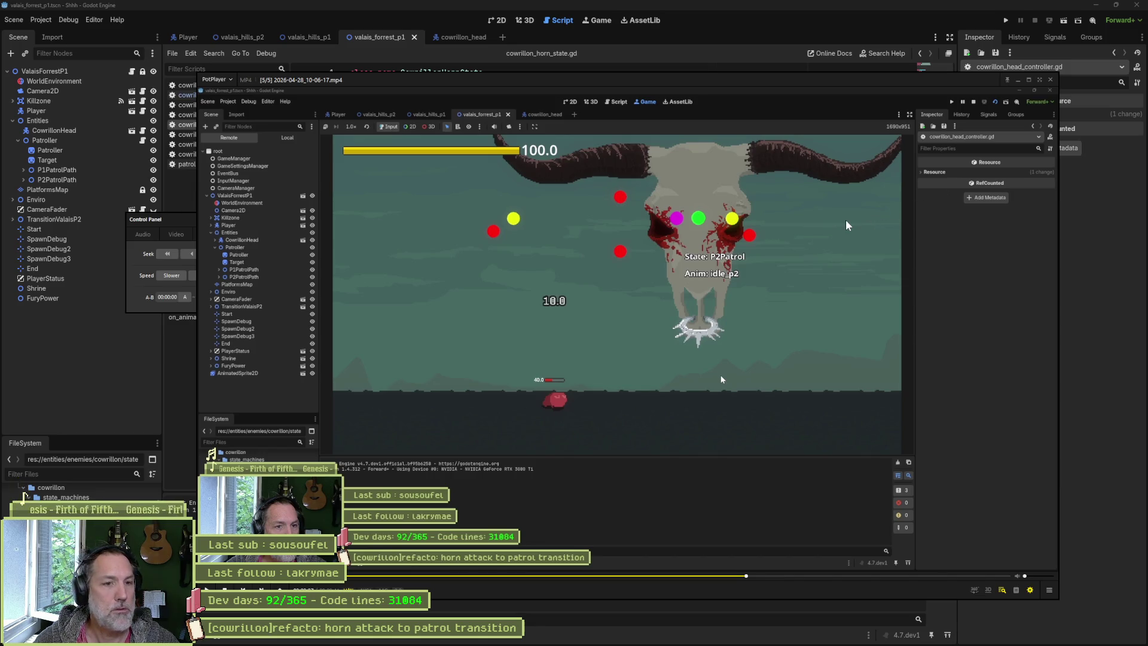
# - Add a character_controller.patroller.reset() call below is_paused = true, then switch to patroller.gd
pyautogui.click(127, 340)
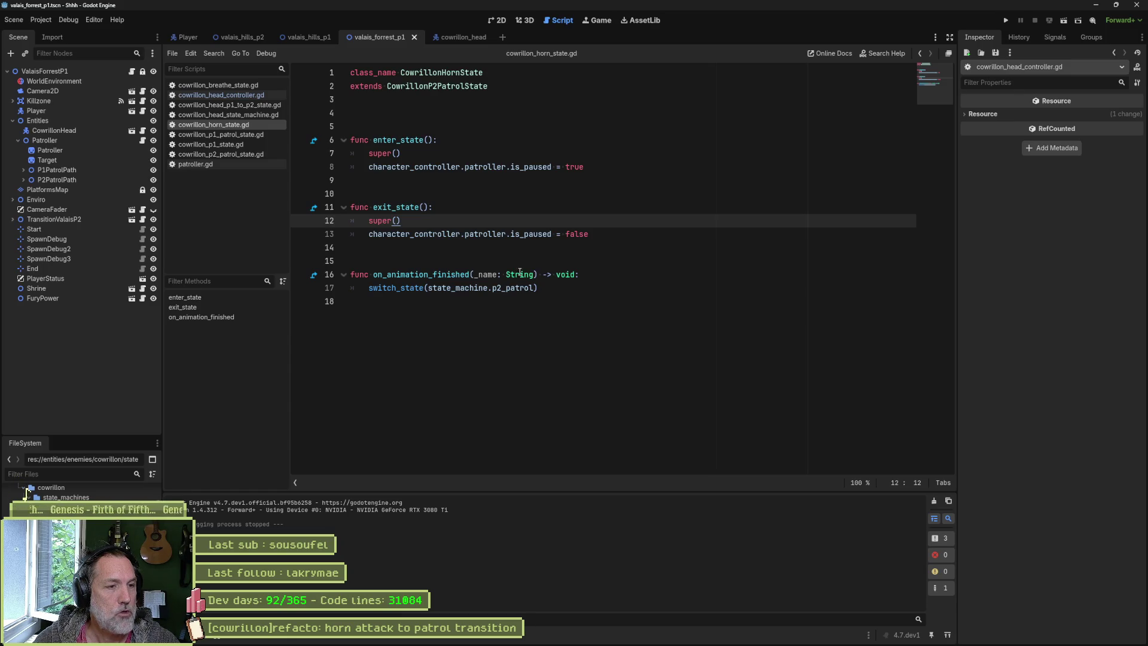
pyautogui.click(662, 173)
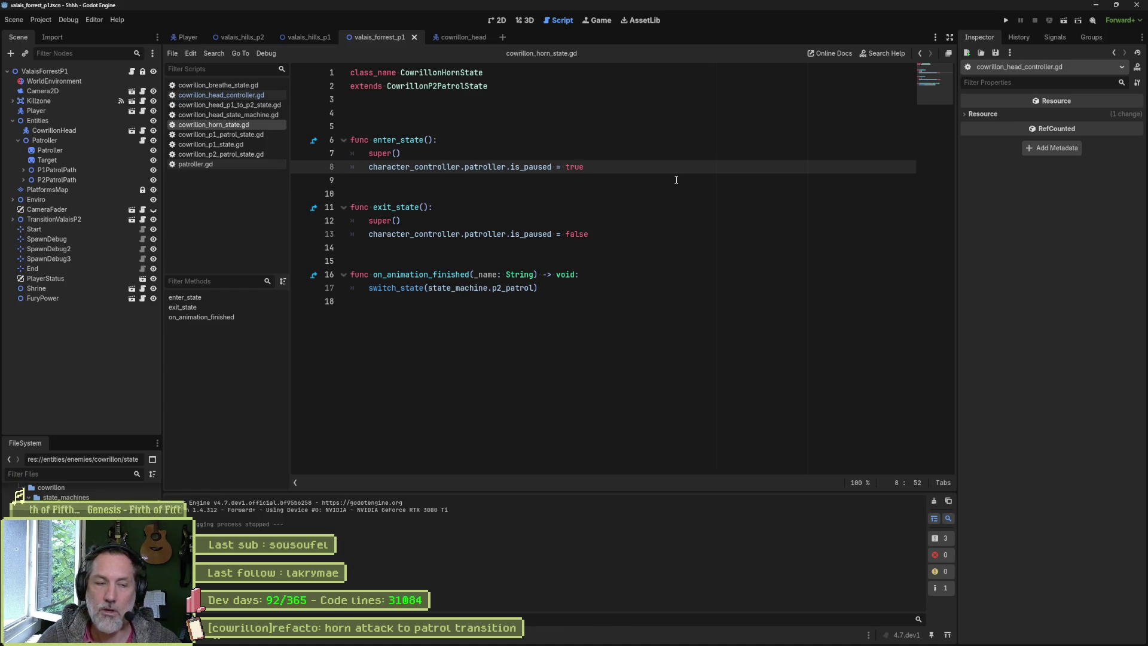
pyautogui.hotkey('shift', 'Home')
pyautogui.press('End')
pyautogui.hotkey('ctrl', 'shift', 'd')
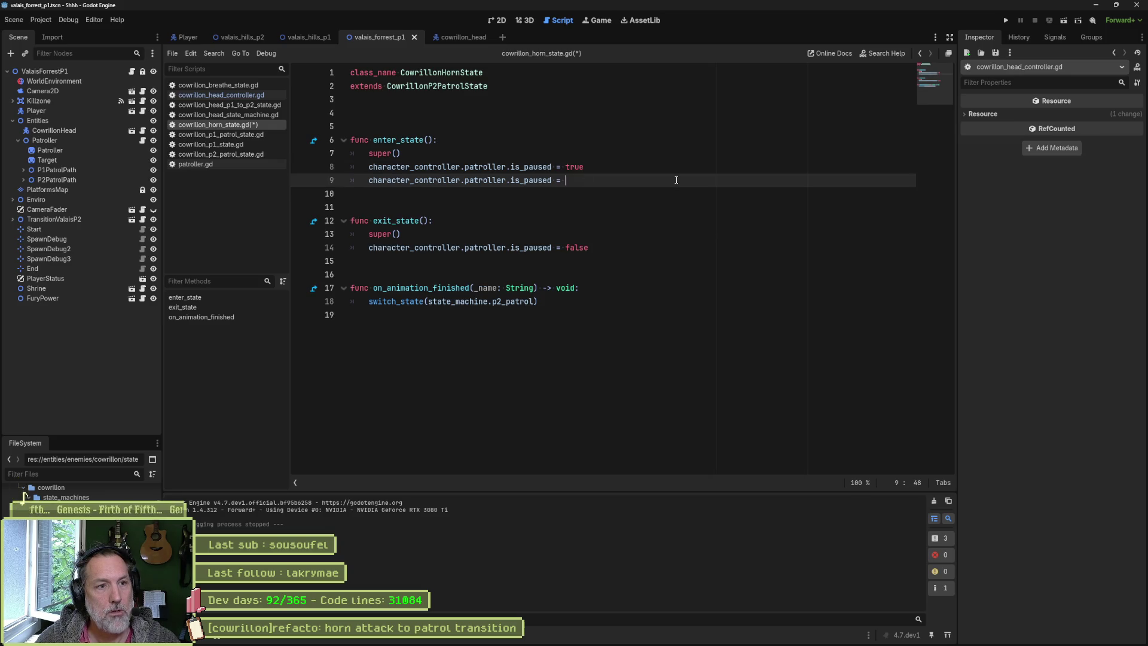
pyautogui.press('BackSpace')
pyautogui.press('BackSpace')
pyautogui.press('BackSpace')
pyautogui.hotkey('ctrl', 'shift', 'Left')
pyautogui.write('reset')
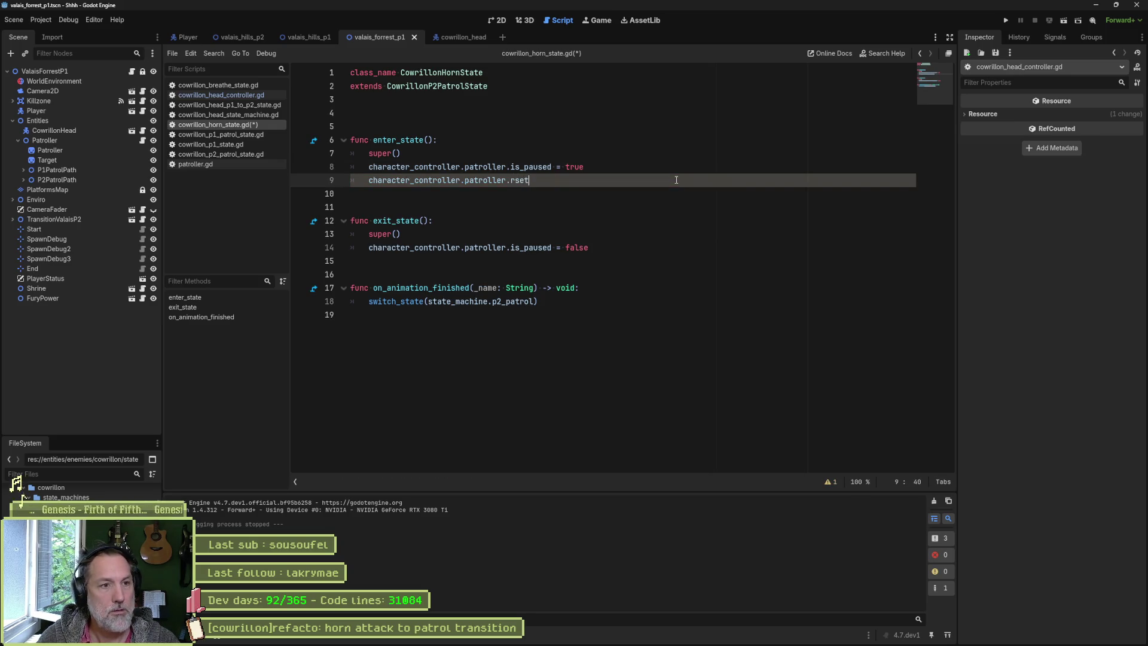
pyautogui.write('(')
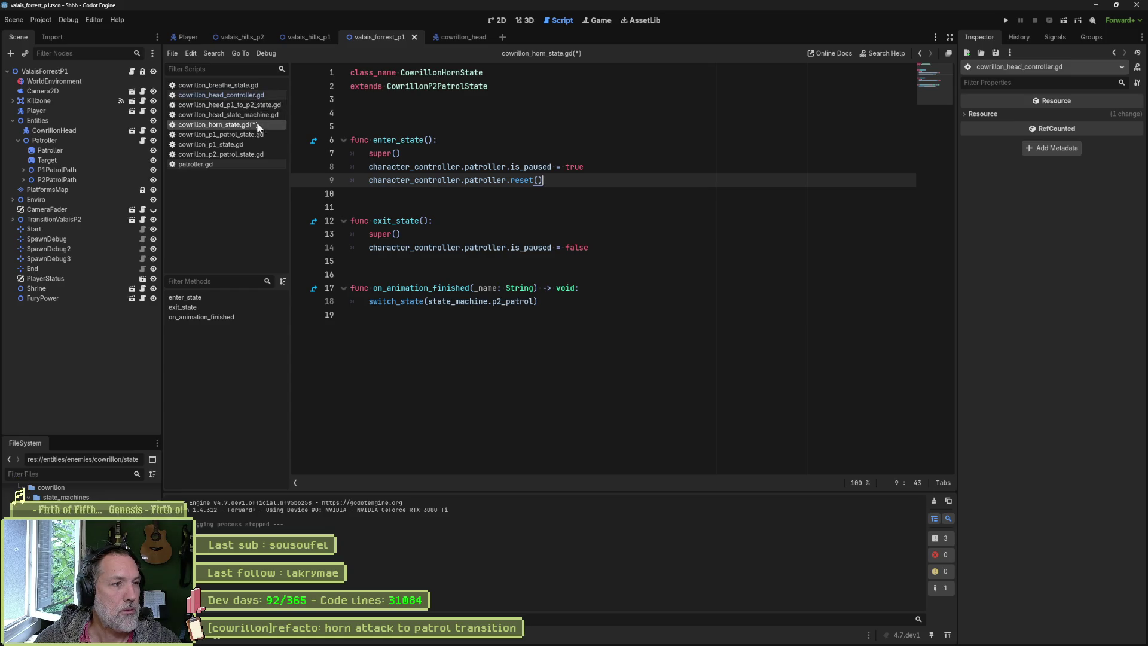
pyautogui.click(235, 163)
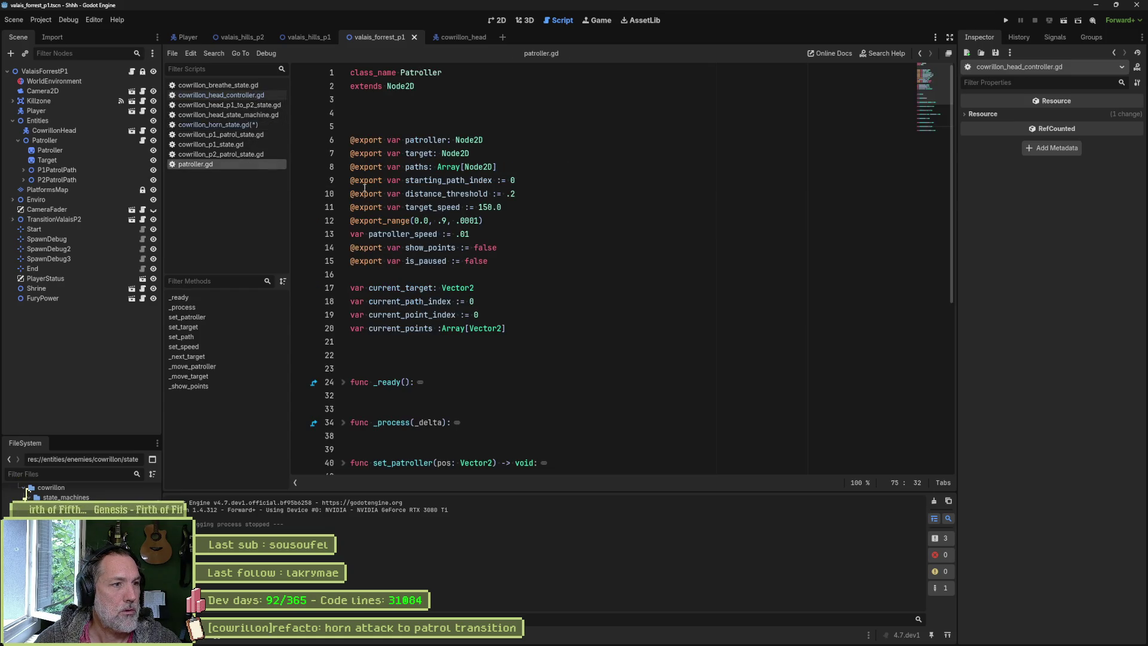
# - Add an empty reset() -> void function with a pass placeholder after set_speed and save
pyautogui.scroll(-6, 508, 374)
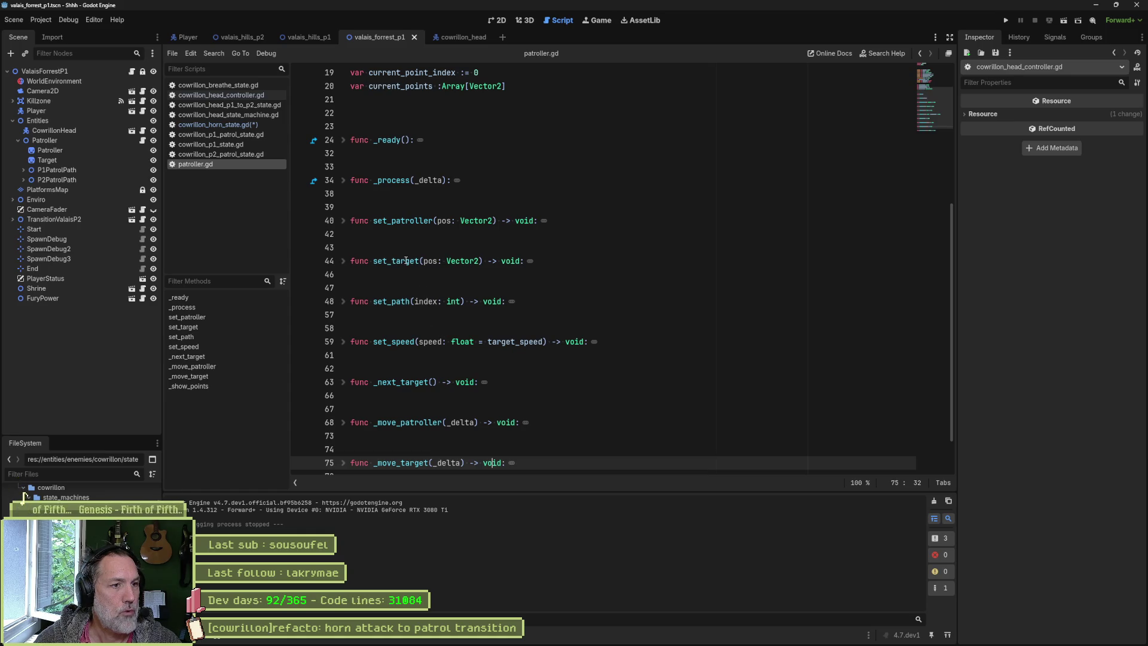
pyautogui.scroll(-1, 412, 275)
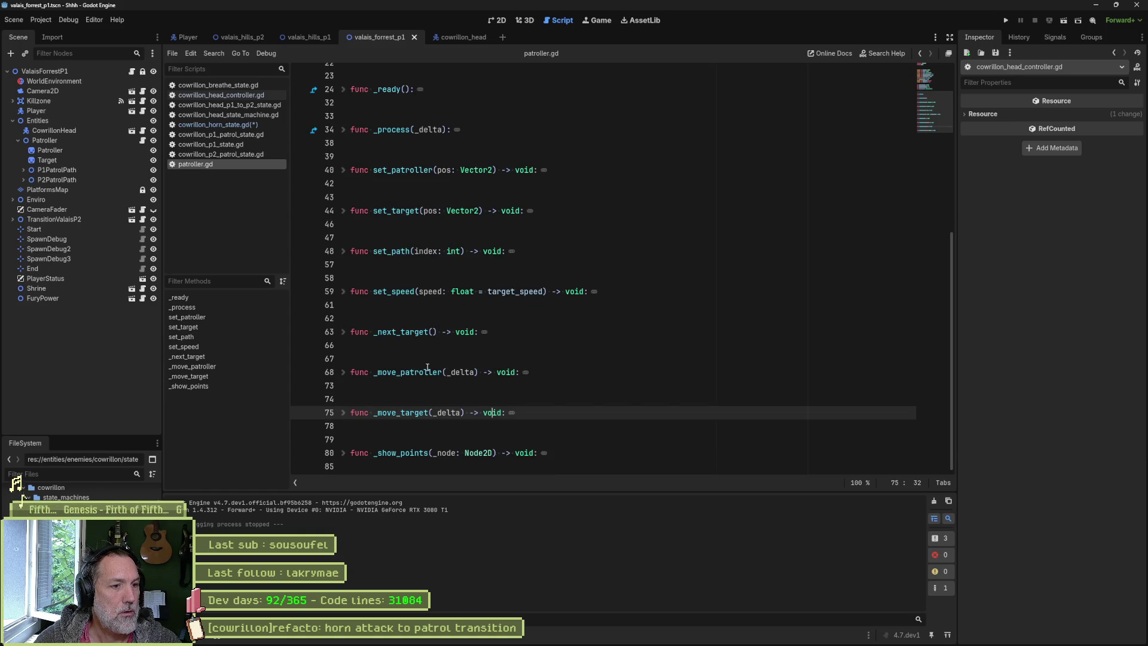
pyautogui.click(408, 318)
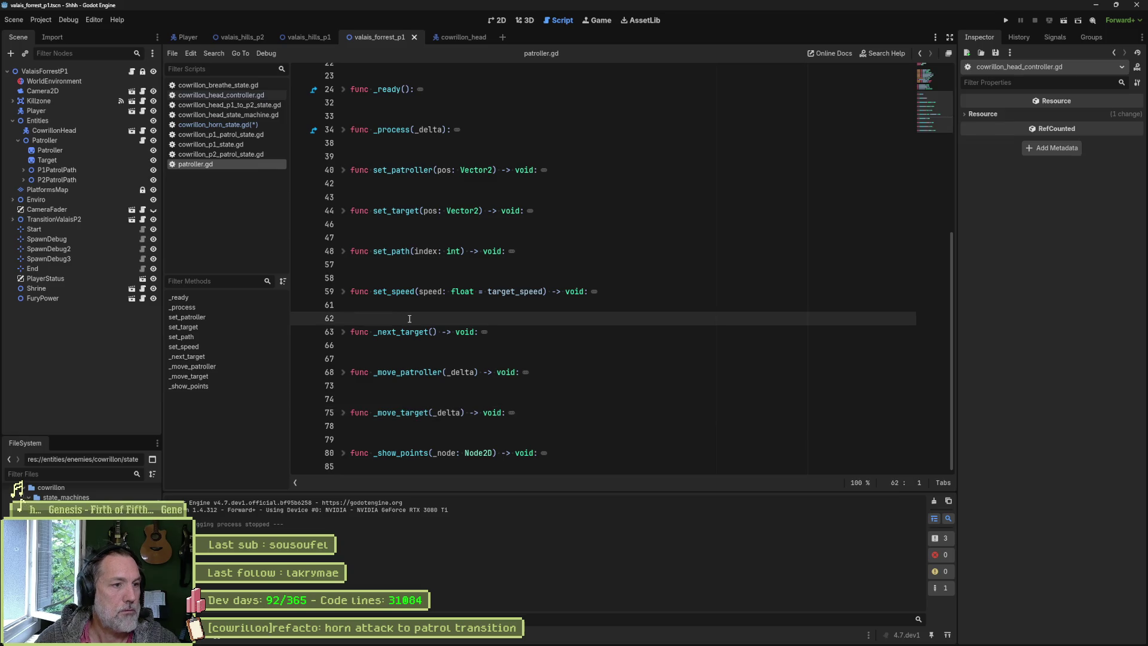
pyautogui.press('Return')
pyautogui.press('Return')
pyautogui.press('Up')
pyautogui.press('Return')
pyautogui.press('Up')
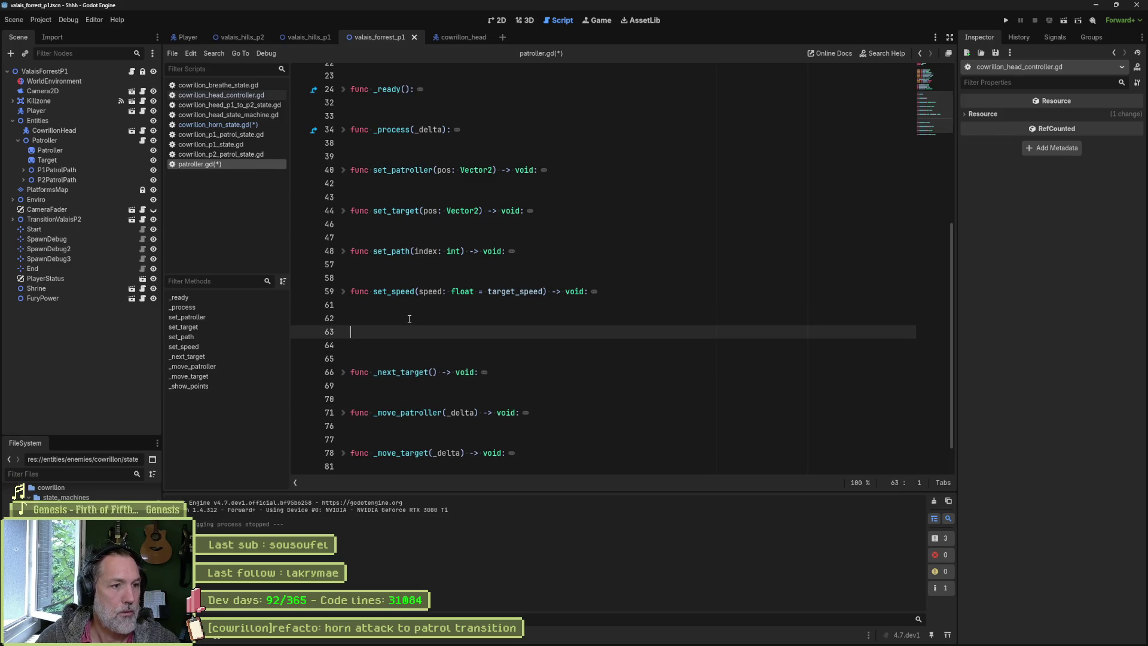
pyautogui.write('func reset() -')
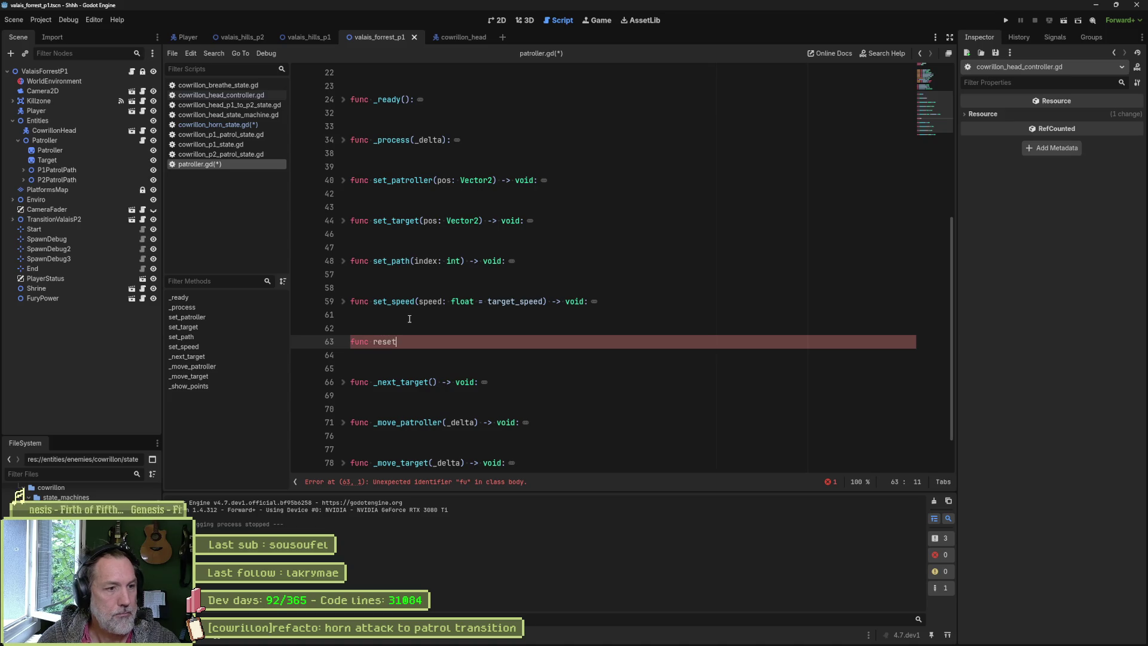
pyautogui.write('> void:')
pyautogui.press('Return')
pyautogui.write('ass')
pyautogui.press('Home')
pyautogui.press('Home')
pyautogui.press('Return')
pyautogui.press('Up')
pyautogui.hotkey('ctrl', 's')
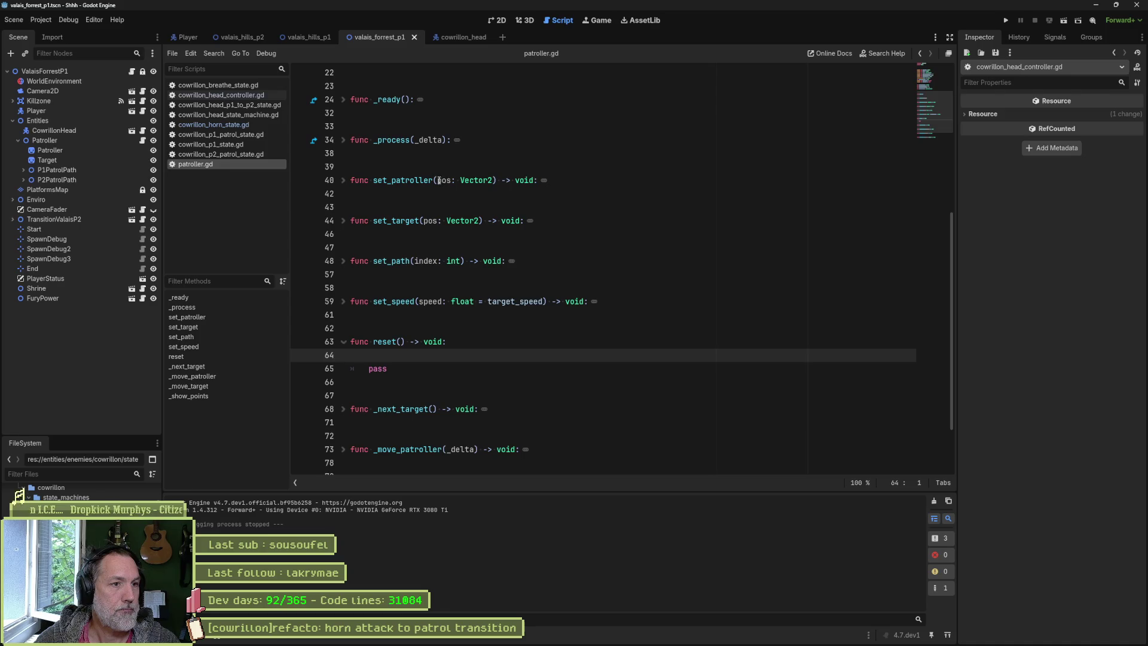
# - Give reset a pos: Vector2 parameter and copy target.global_position = pos into its body
pyautogui.moveTo(438, 180); pyautogui.dragTo(494, 179)
pyautogui.hotkey('ctrl', 'c')
pyautogui.click(399, 342)
pyautogui.hotkey('ctrl', 'v')
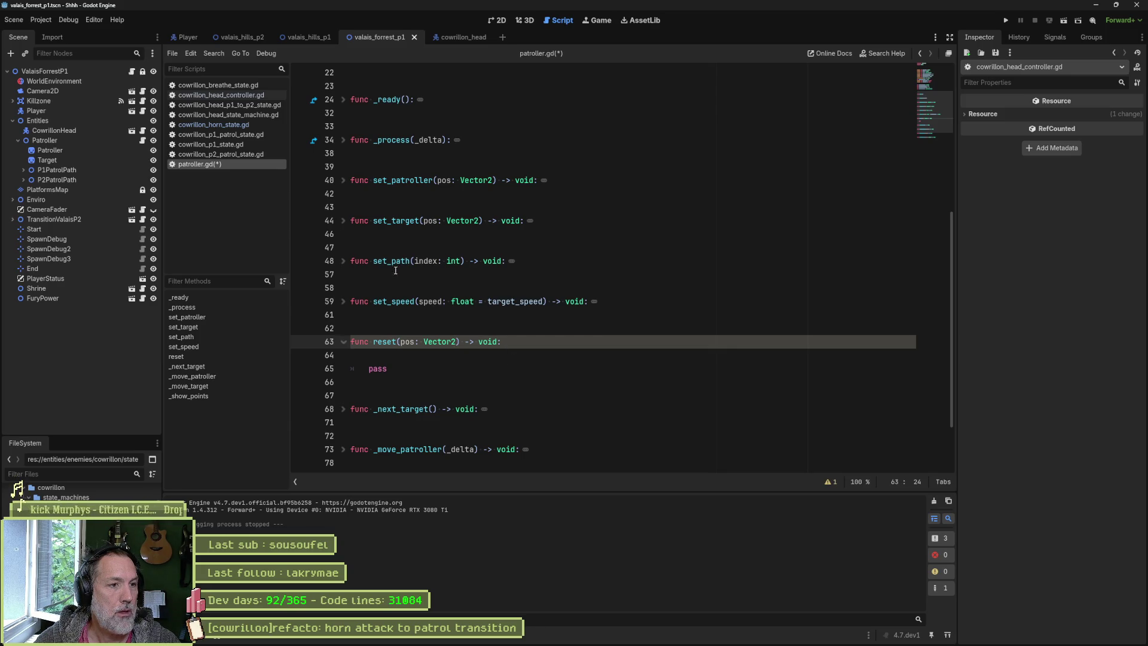
pyautogui.click(344, 221)
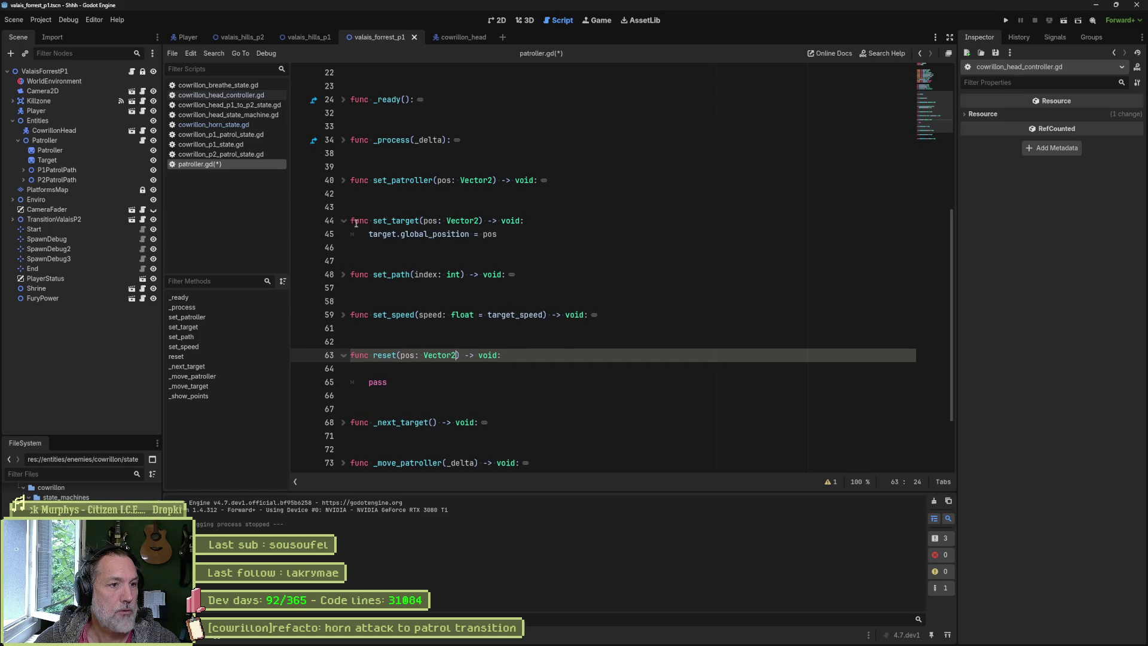
pyautogui.click(535, 234)
pyautogui.hotkey('shift', 'Up')
pyautogui.hotkey('ctrl', 'c')
pyautogui.click(519, 358)
pyautogui.hotkey('ctrl', 'v')
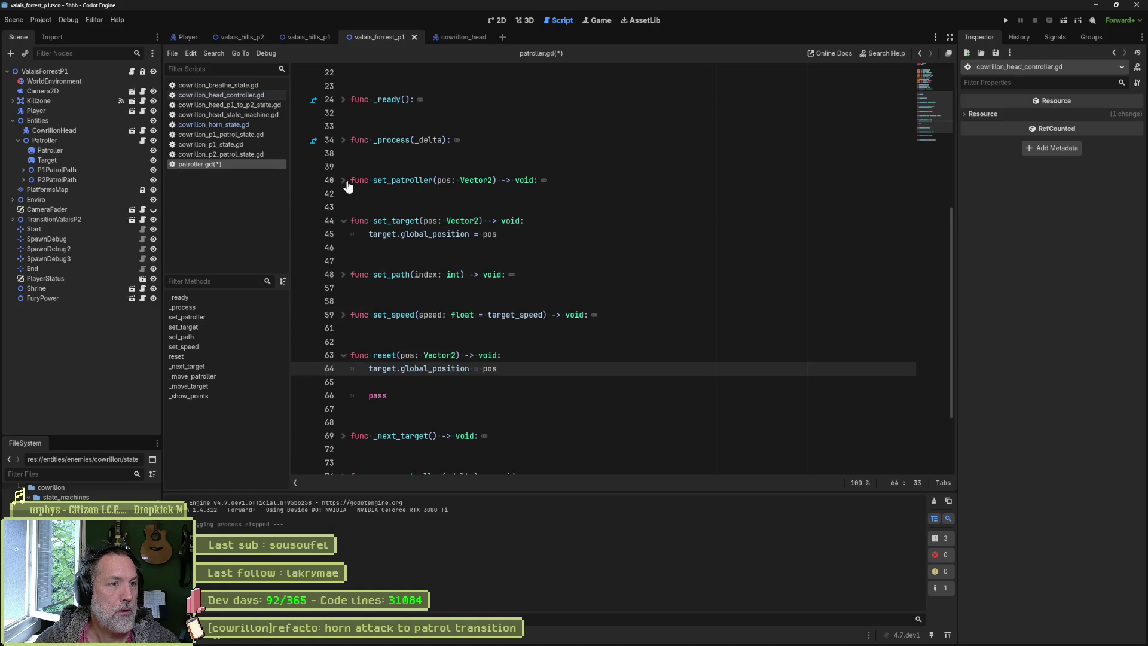
# - Copy the patroller global_position = pos line into reset, remove pass, and save
pyautogui.click(344, 180)
pyautogui.moveTo(526, 194); pyautogui.dragTo(563, 181)
pyautogui.hotkey('ctrl', 'c')
pyautogui.click(514, 368)
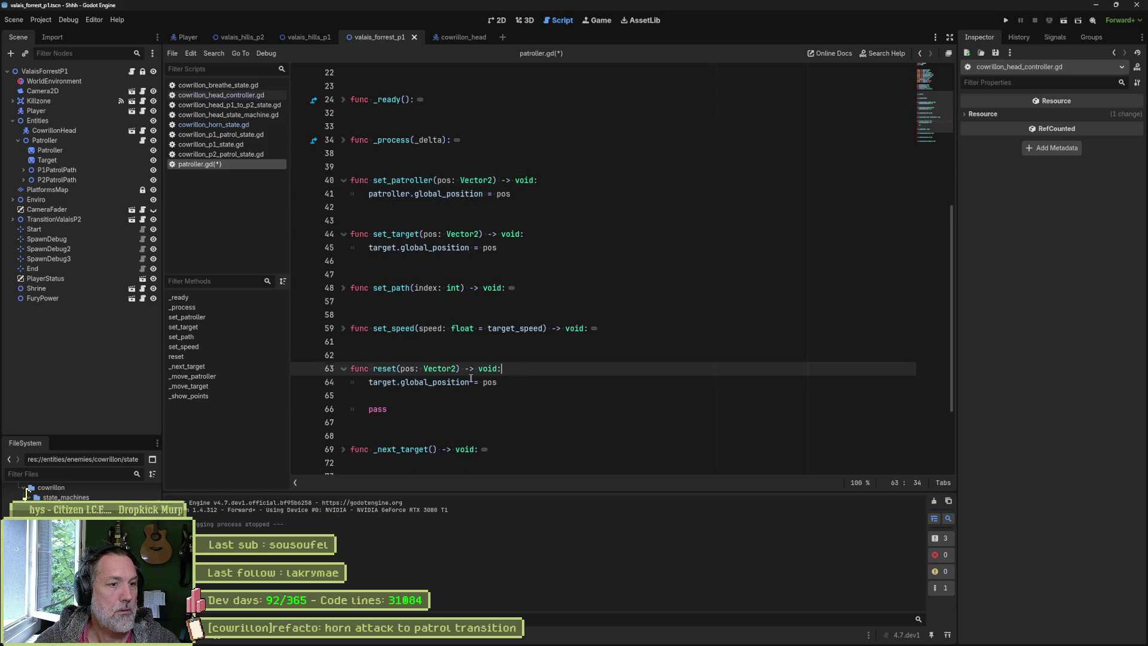
pyautogui.hotkey('ctrl', 'v')
pyautogui.press('Down')
pyautogui.press('Down')
pyautogui.hotkey('ctrl', 'shift', 'k')
pyautogui.hotkey('ctrl', 'shift', 'k')
pyautogui.hotkey('ctrl', 's')
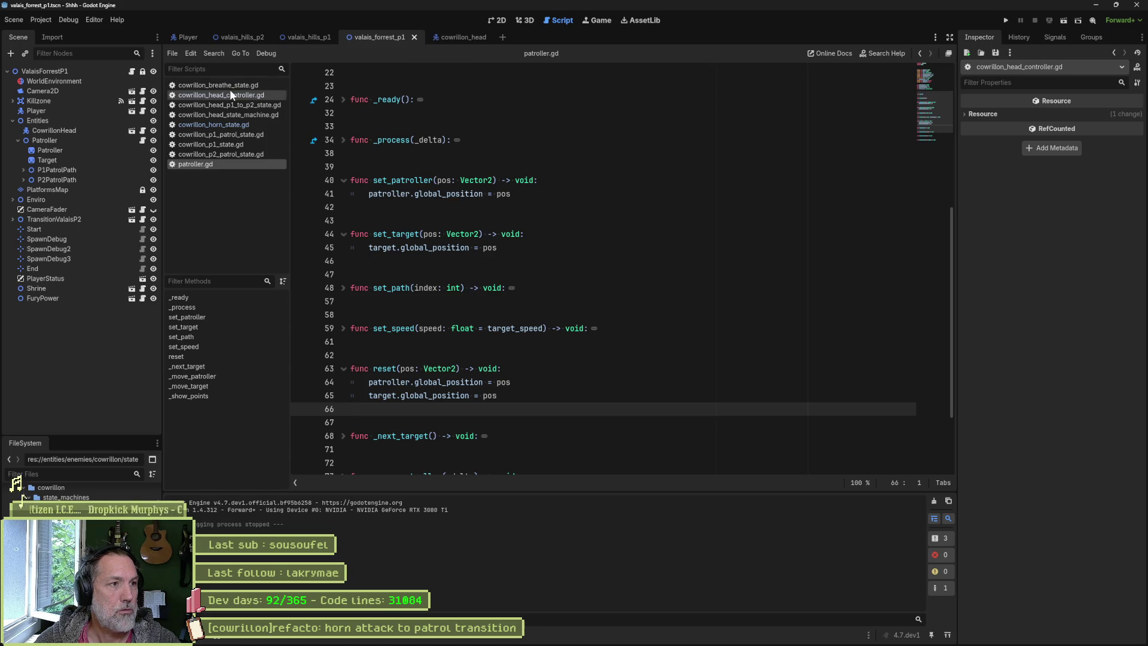
# - Review set_patroller and the finished reset(), then return to cowrillon_horn_state.gd
pyautogui.scroll(2, 656, 283)
pyautogui.click(501, 274)
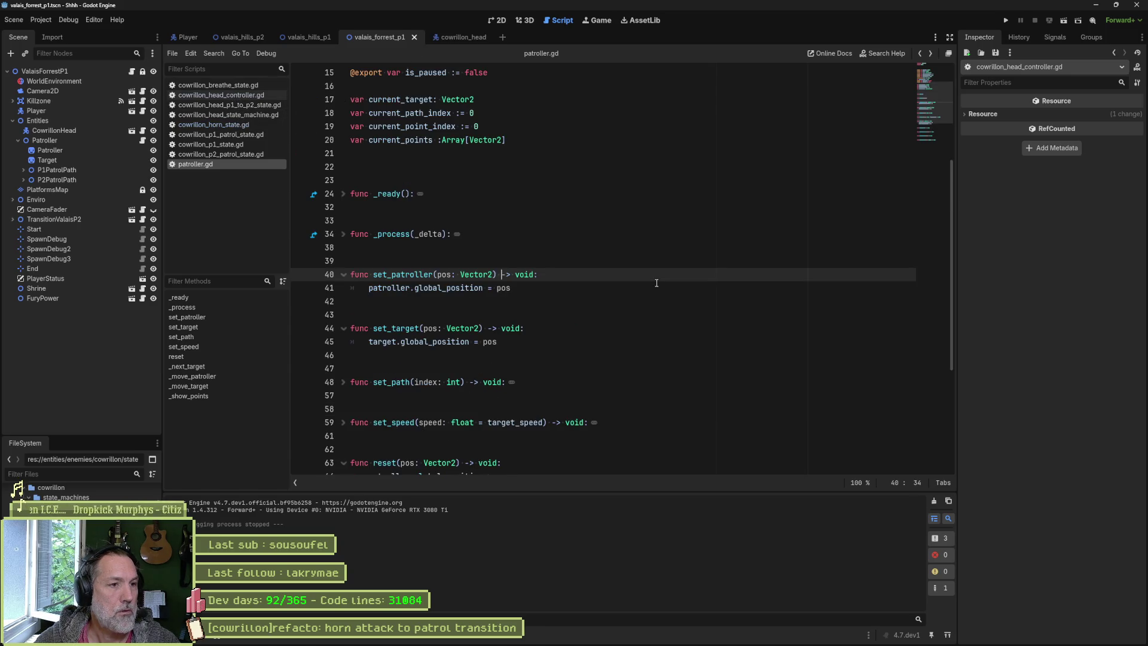
pyautogui.scroll(-5, 656, 283)
pyautogui.click(656, 278)
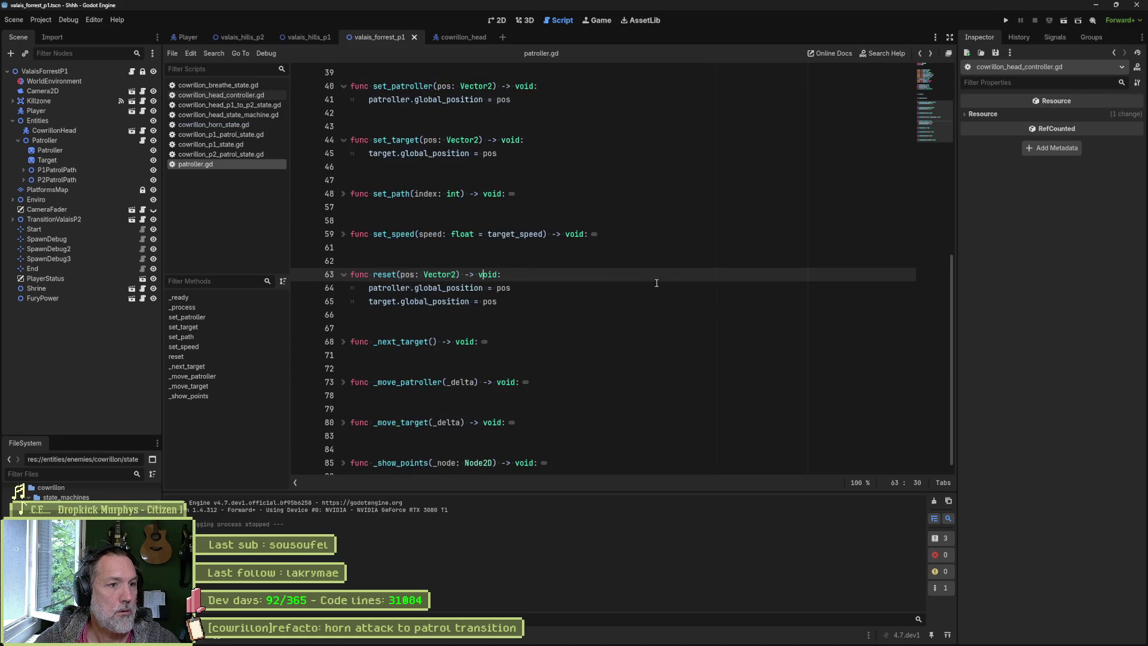
pyautogui.hotkey('alt', 'Left')
pyautogui.hotkey('alt', 'Right')
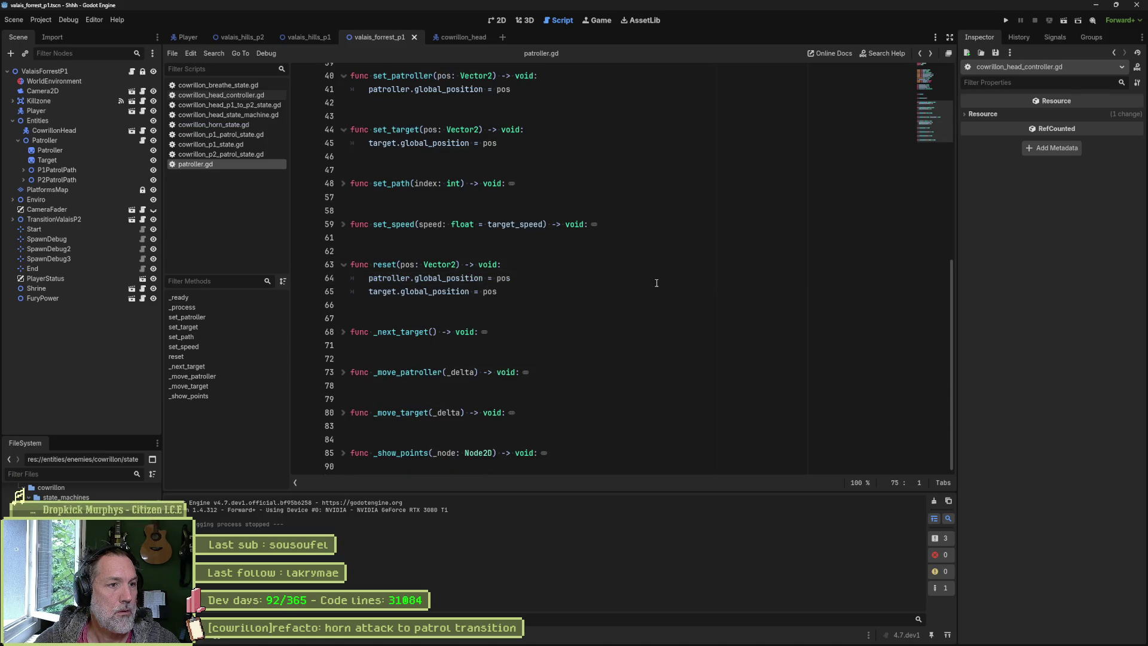
pyautogui.hotkey('alt', 'Right')
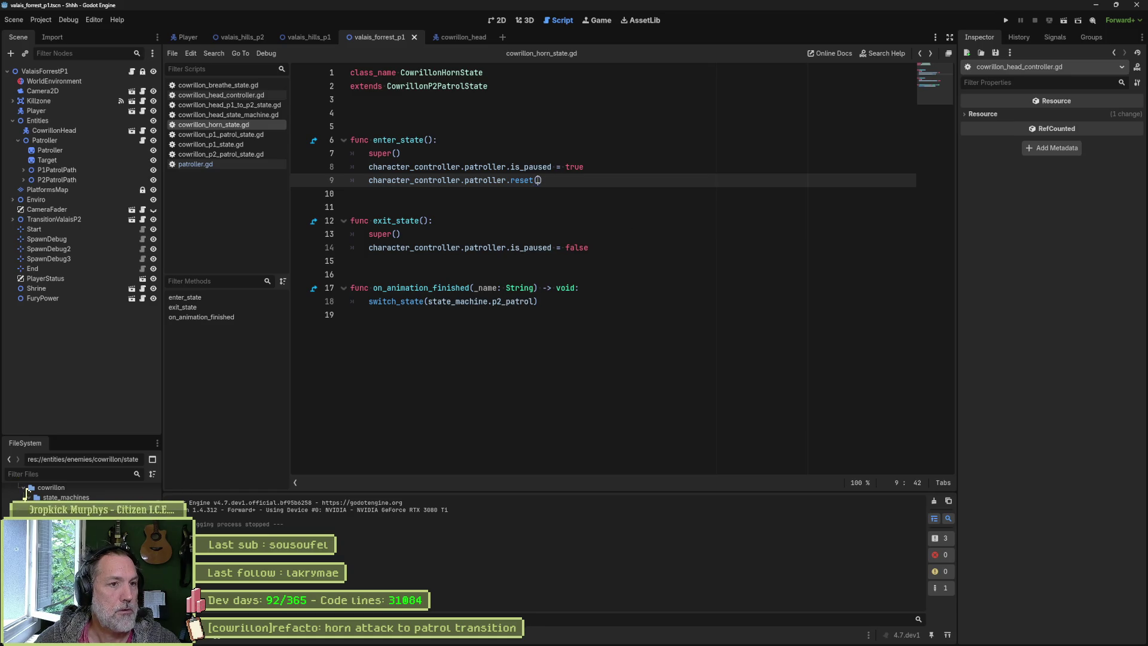
# - Pass character_controller.global_position to the reset() call, save, and run the scene with F6
pyautogui.write('cha')
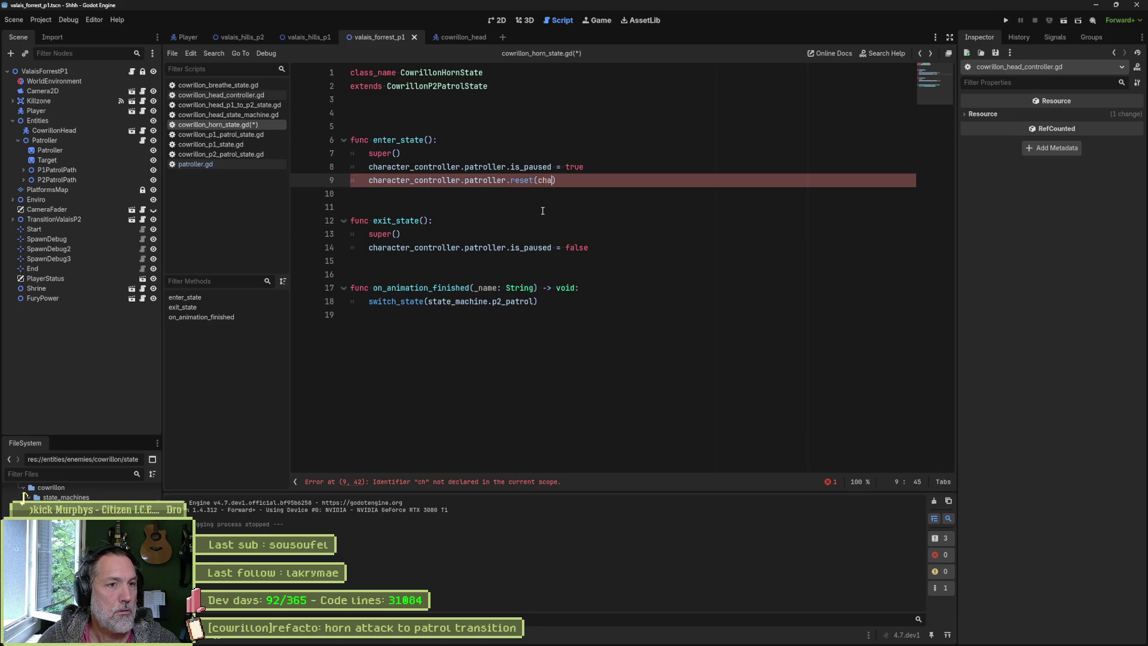
pyautogui.press('Return')
pyautogui.write('.glo')
pyautogui.press('Return')
pyautogui.hotkey('ctrl', 's')
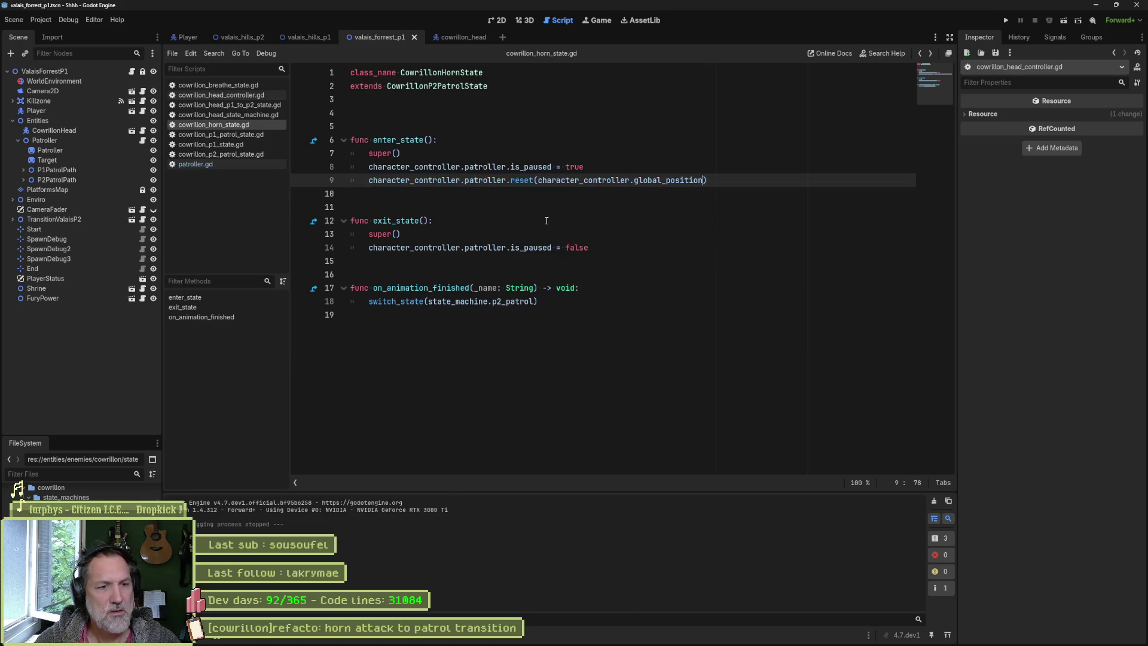
pyautogui.press('F6')
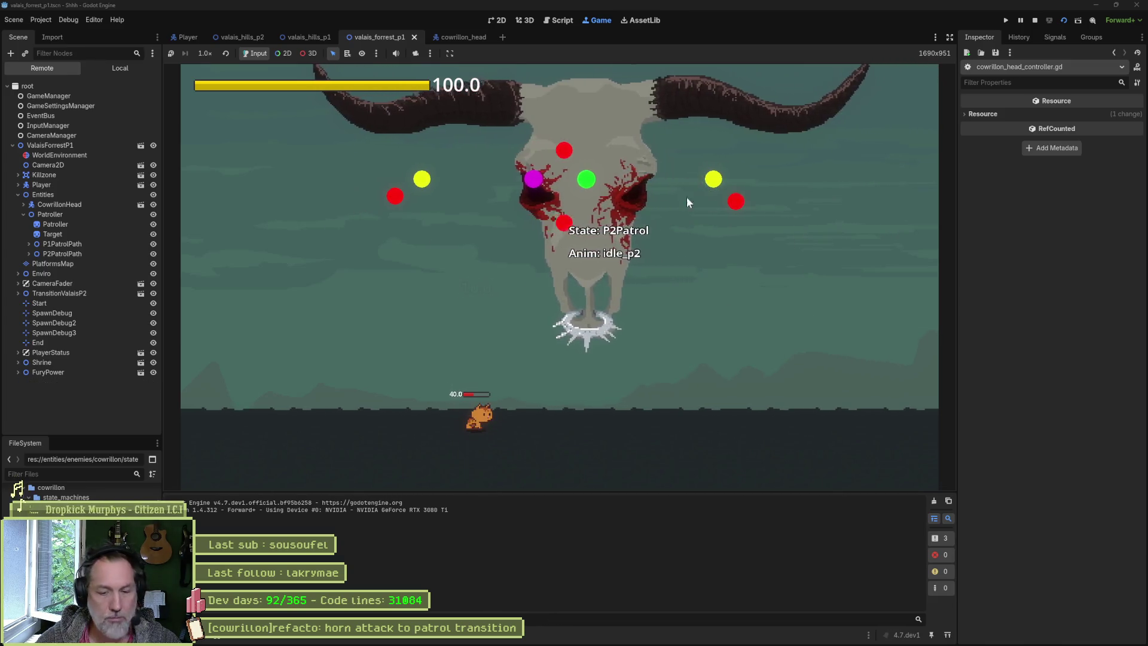
# - Stop the test run, check the reference recording, and review the horn state's enter/exit code
pyautogui.press('F8')
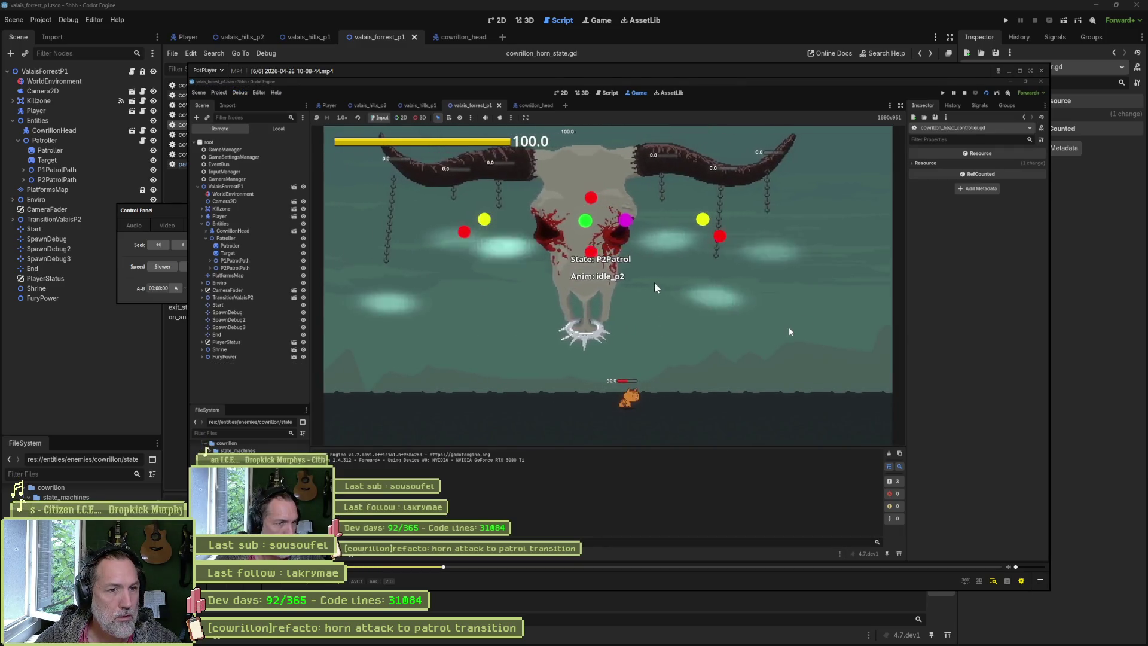
pyautogui.press('space')
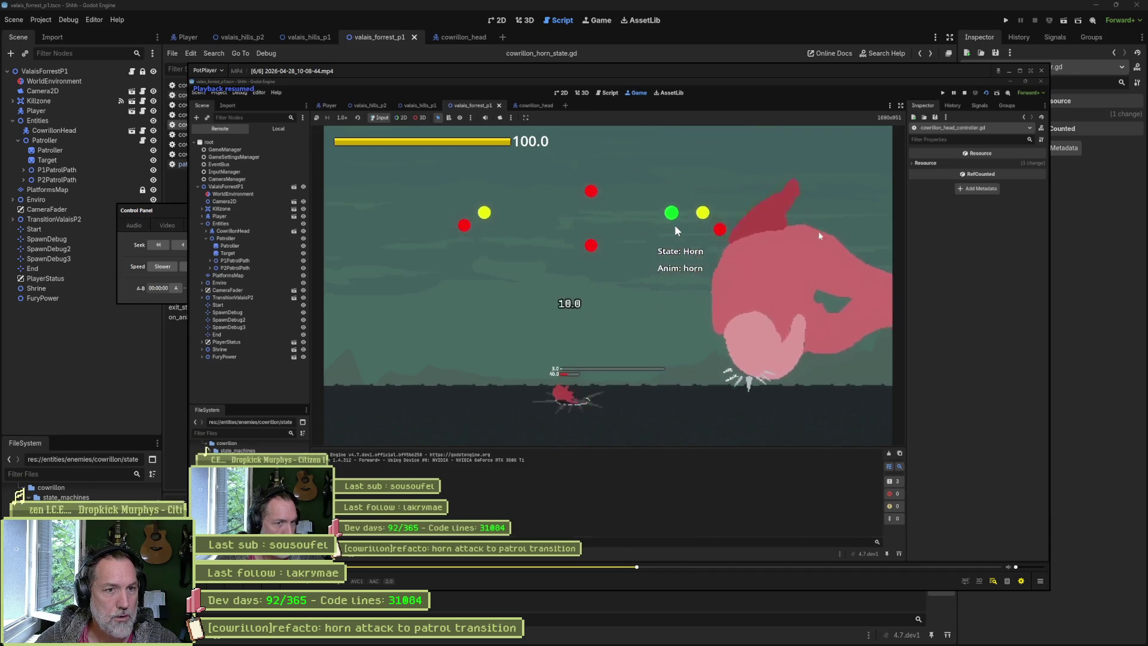
pyautogui.press('space')
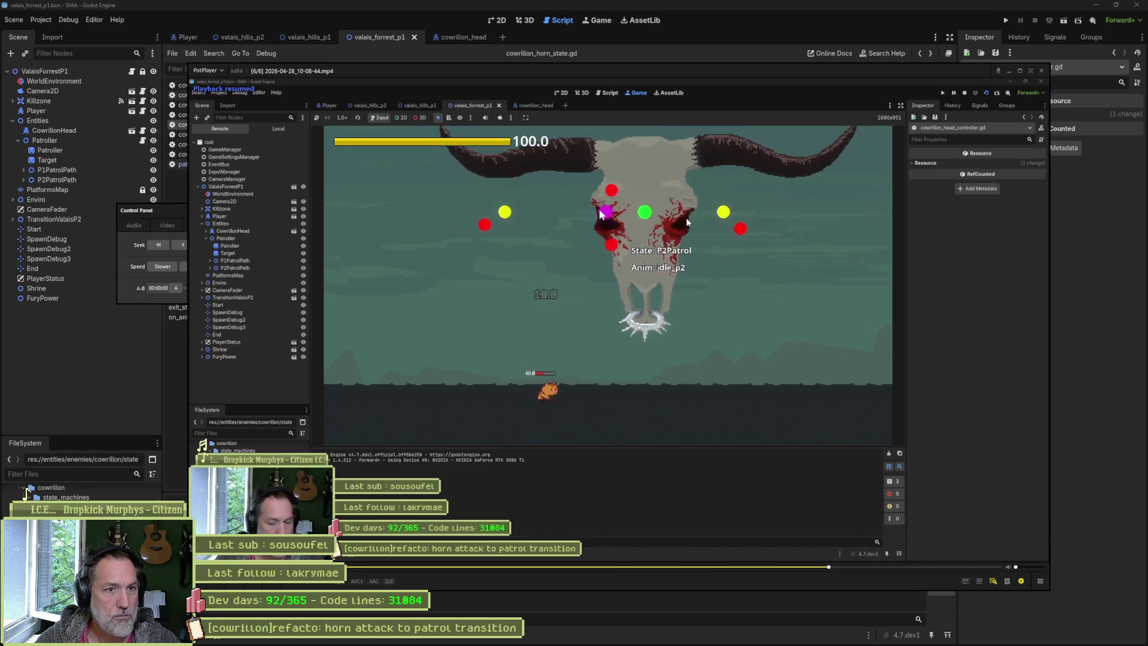
pyautogui.click(1041, 71)
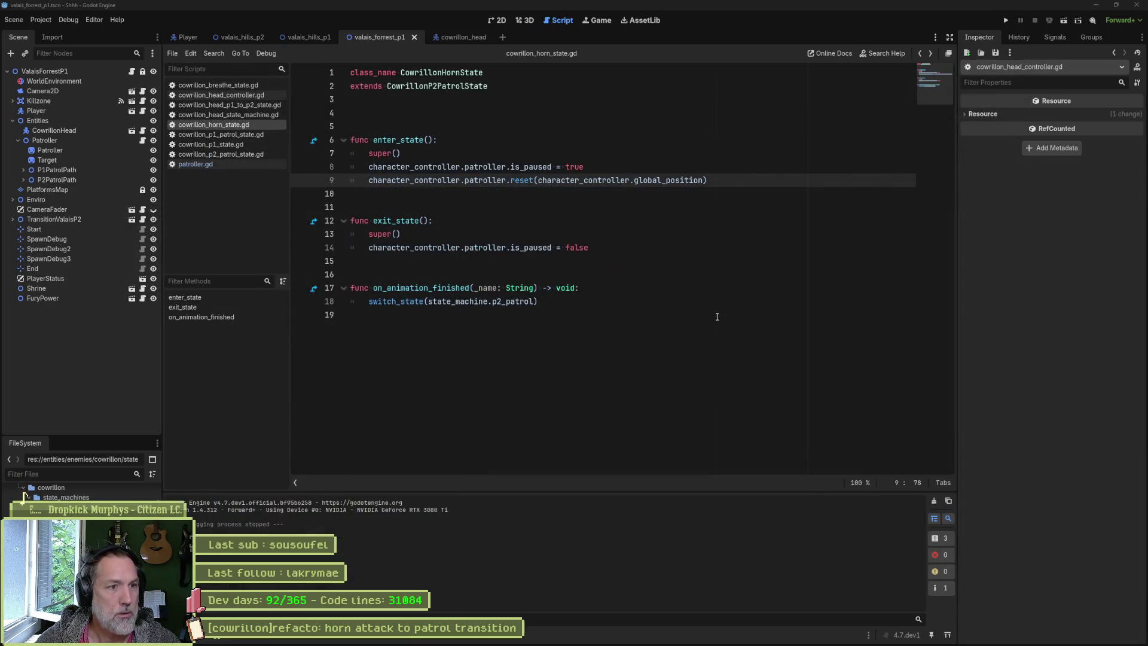
pyautogui.click(597, 195)
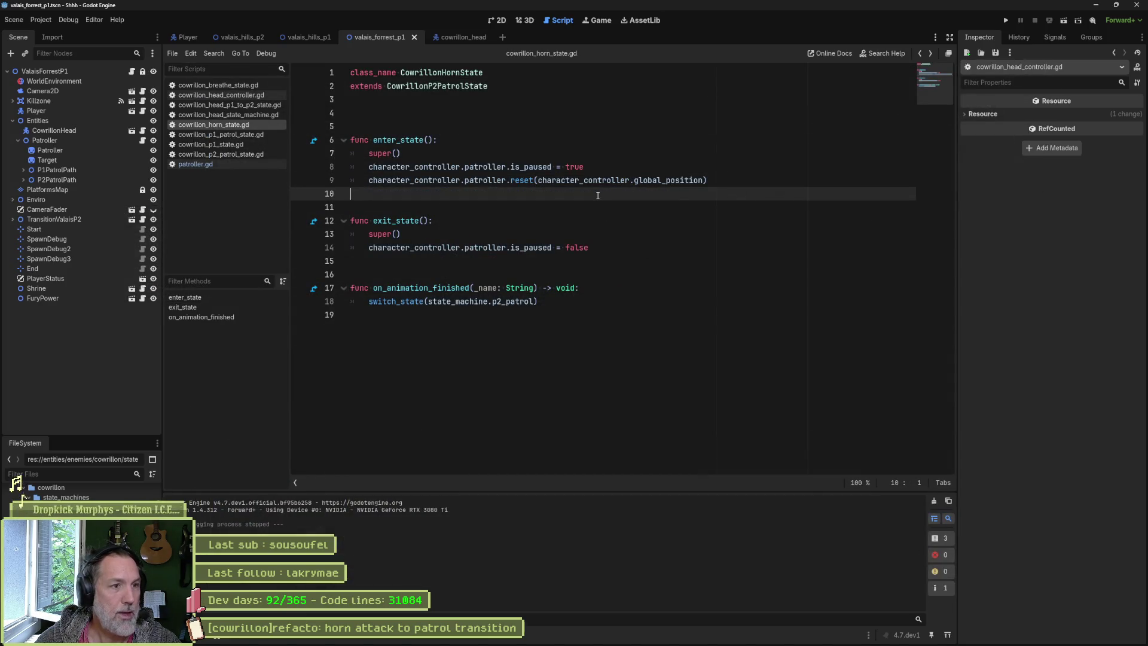
pyautogui.click(519, 125)
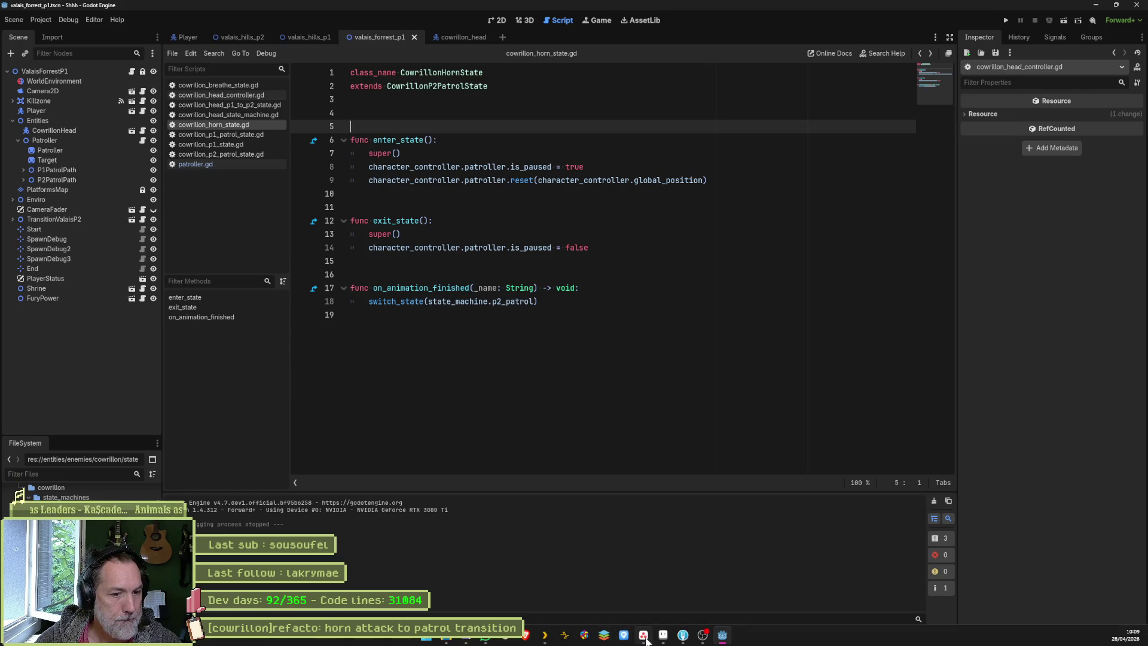
pyautogui.click(644, 636)
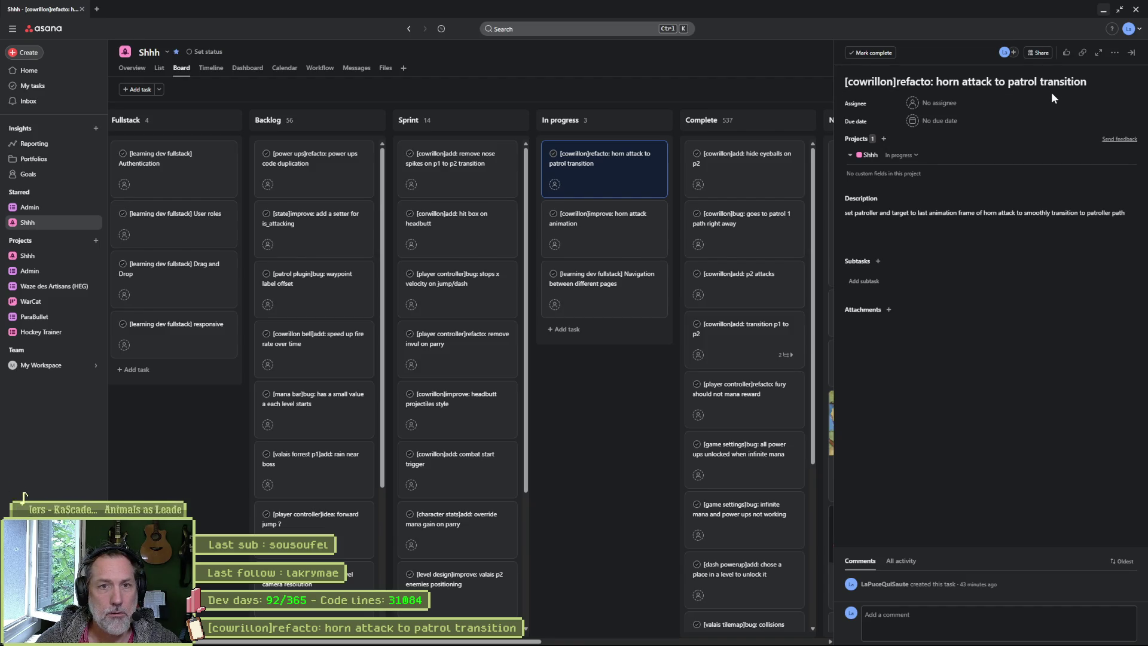
# - Select the full '[cowrillon]refacto: horn attack to patrol transition' task title and switch to Fork
pyautogui.tripleClick(889, 82)
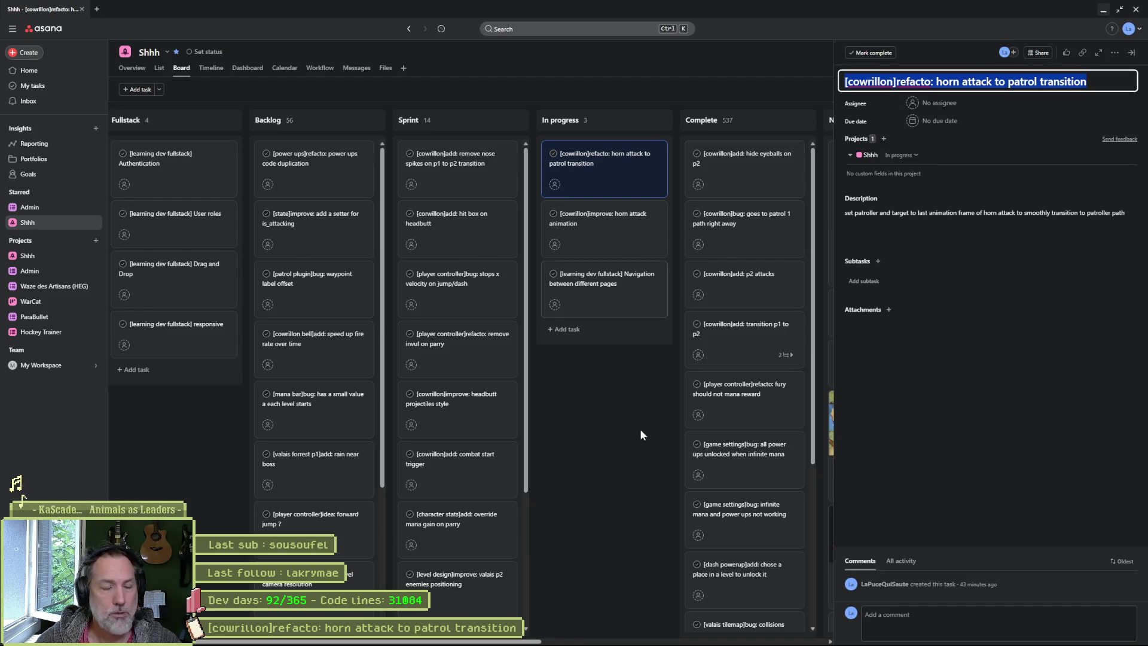
pyautogui.moveTo(644, 635)
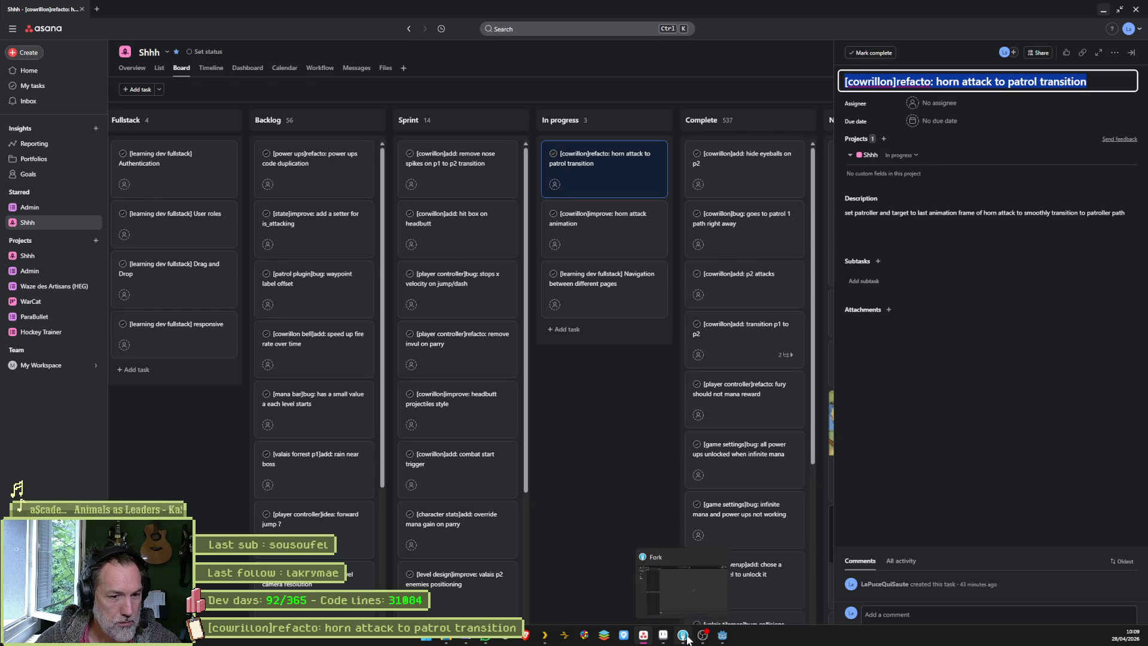
pyautogui.click(683, 635)
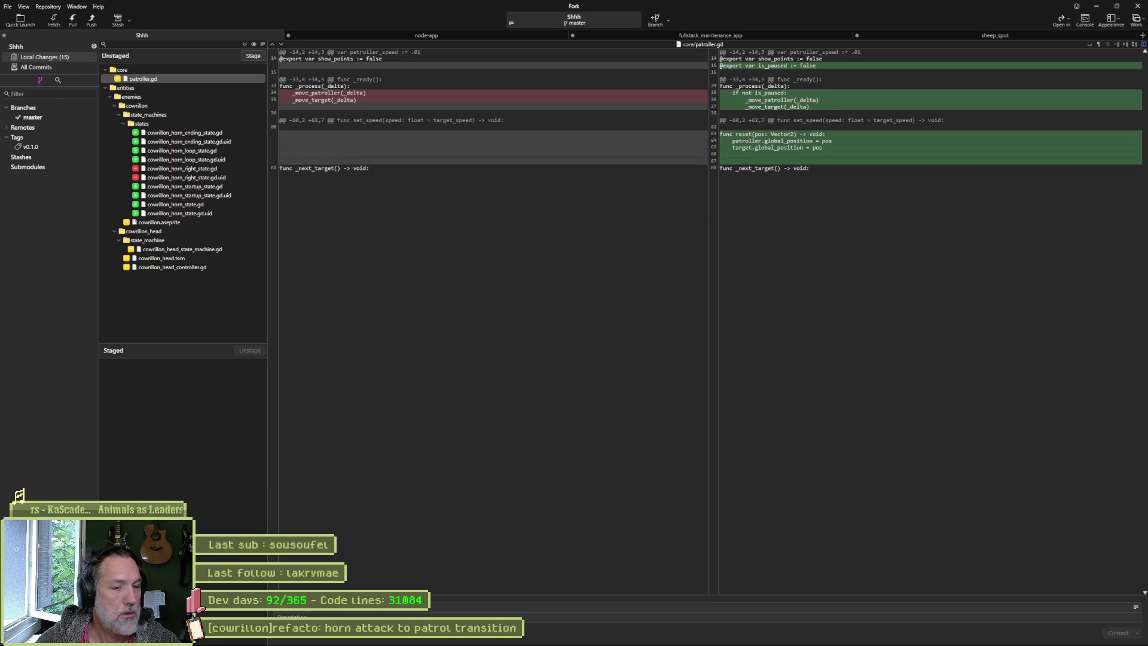
# - Bring Godot back to the front with cowrillon_horn_state.gd showing
pyautogui.click(721, 642)
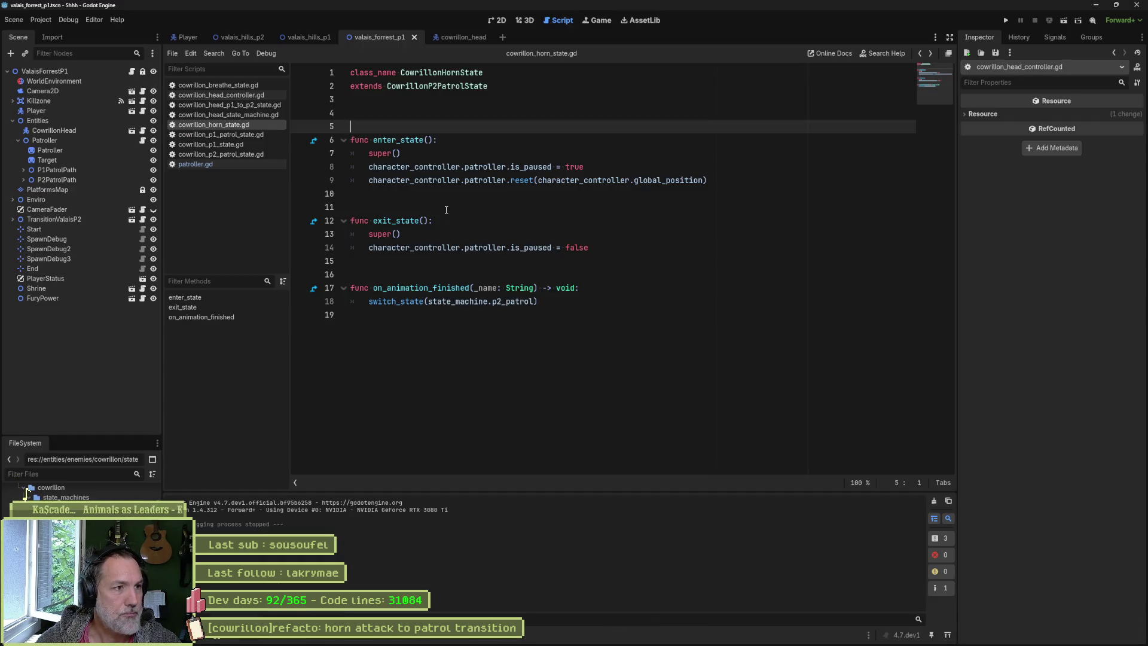
# - Search all files for set_path and open its call in the p1-to-p2 state script
pyautogui.click(210, 164)
pyautogui.doubleClick(398, 195)
pyautogui.hotkey('ctrl', 'shift', 'f')
pyautogui.click(552, 365)
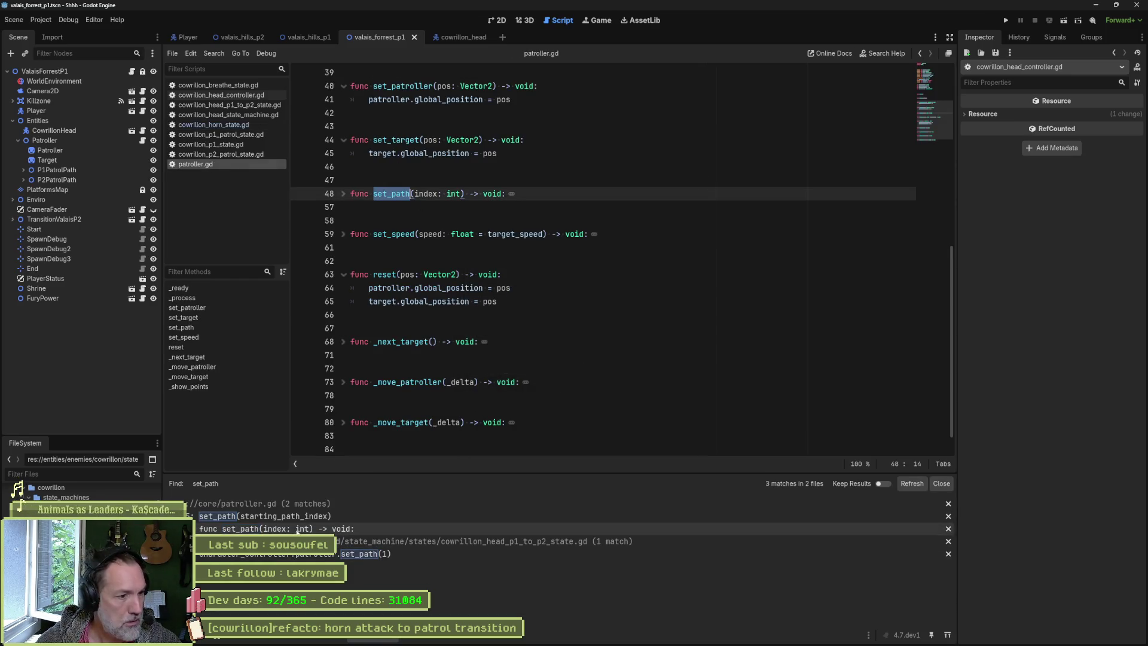
pyautogui.click(328, 556)
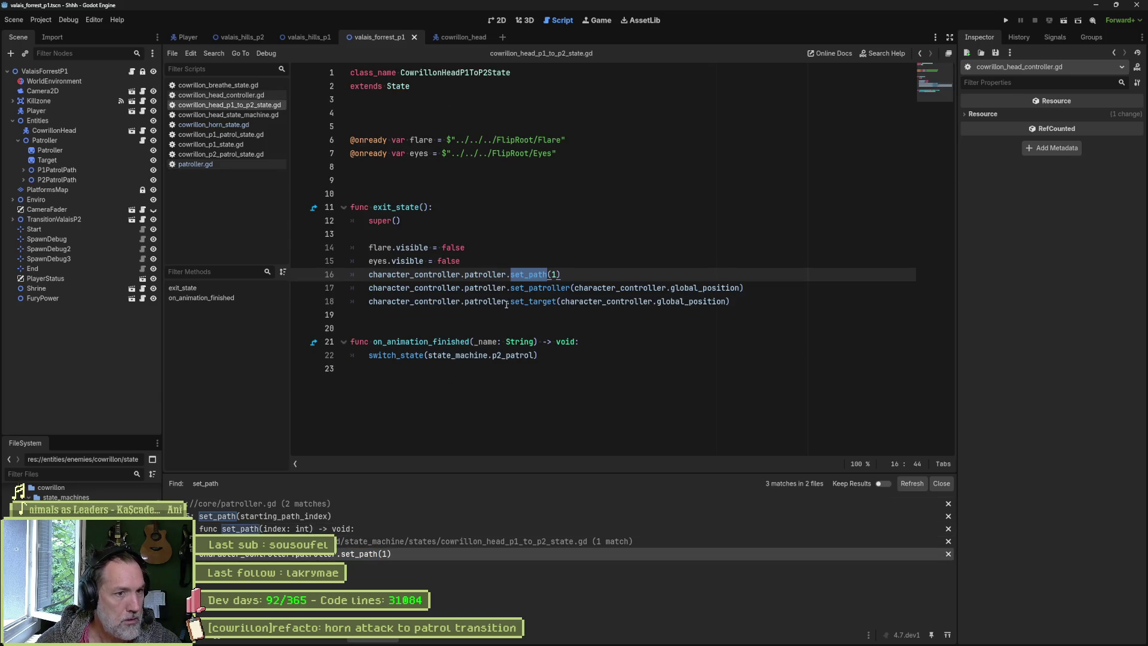
# - Replace set_patroller/set_target with a reset() call, comment out the old lines, save, and run the scene
pyautogui.click(535, 288)
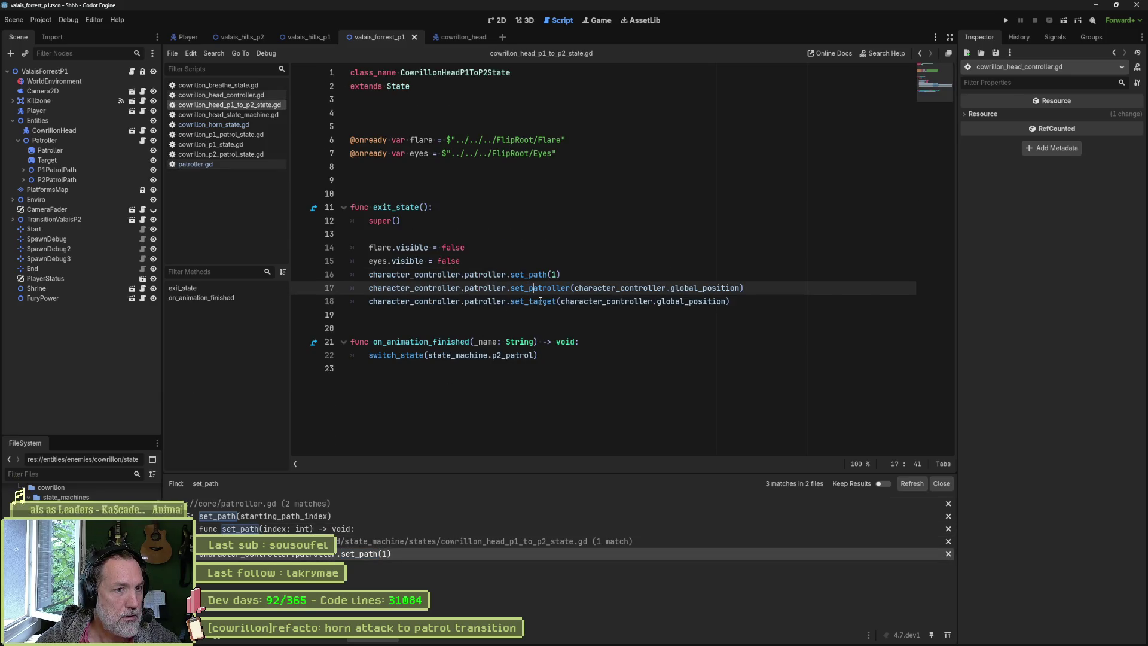
pyautogui.moveTo(544, 276); pyautogui.dragTo(540, 288)
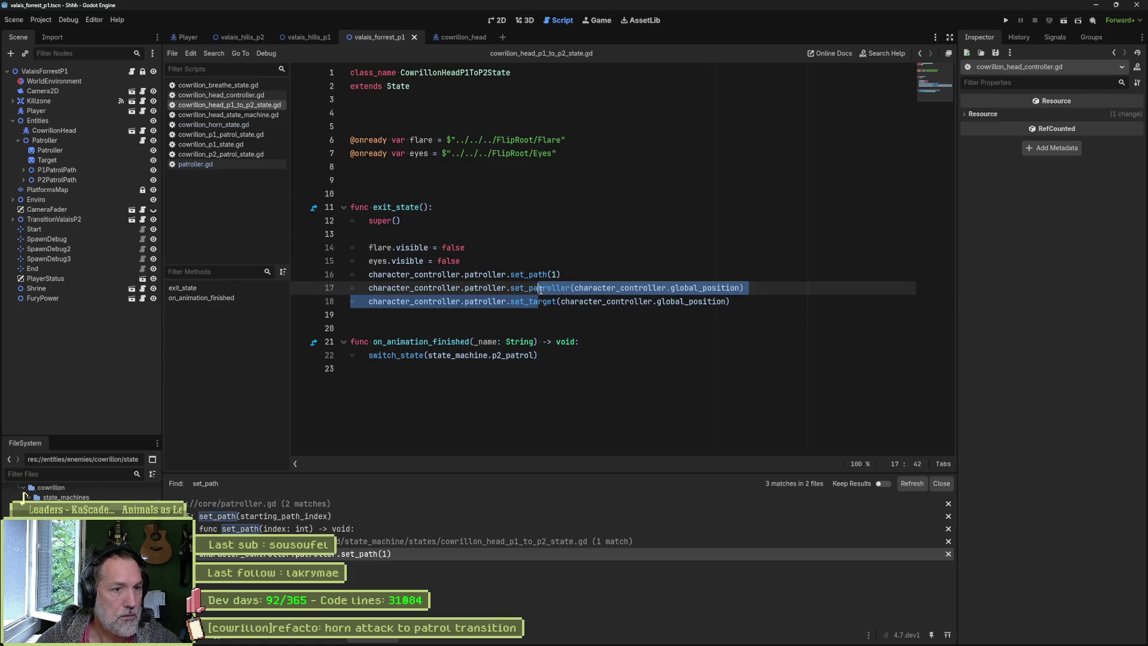
pyautogui.click(767, 304)
pyautogui.hotkey('shift', 'Up')
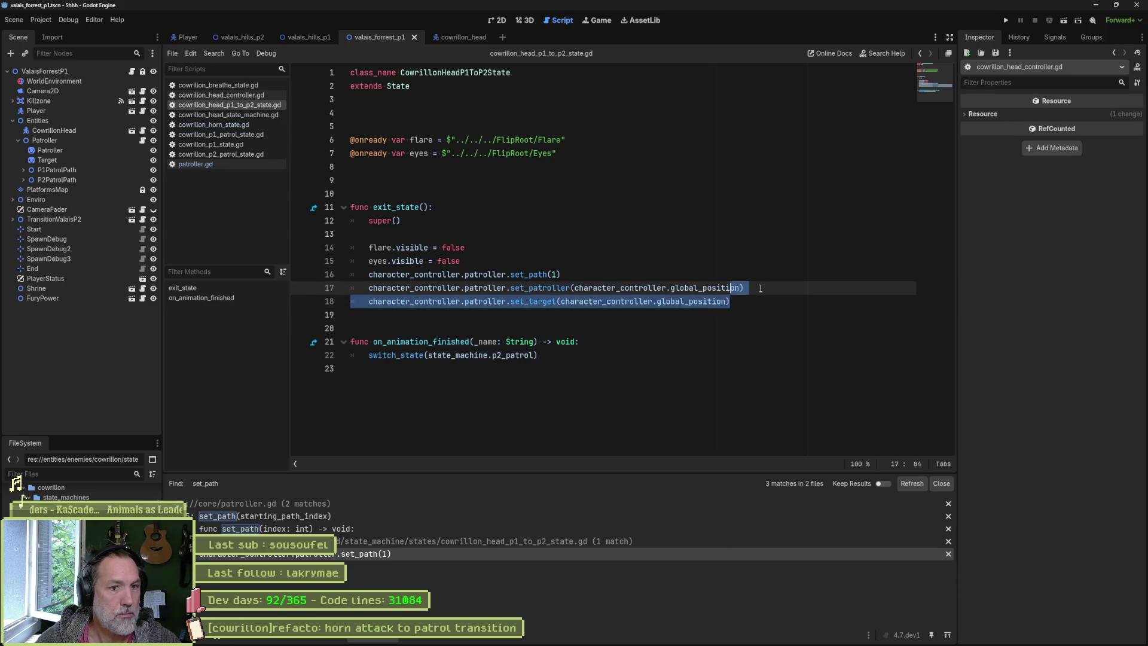
pyautogui.hotkey('ctrl', 'shift', 'd')
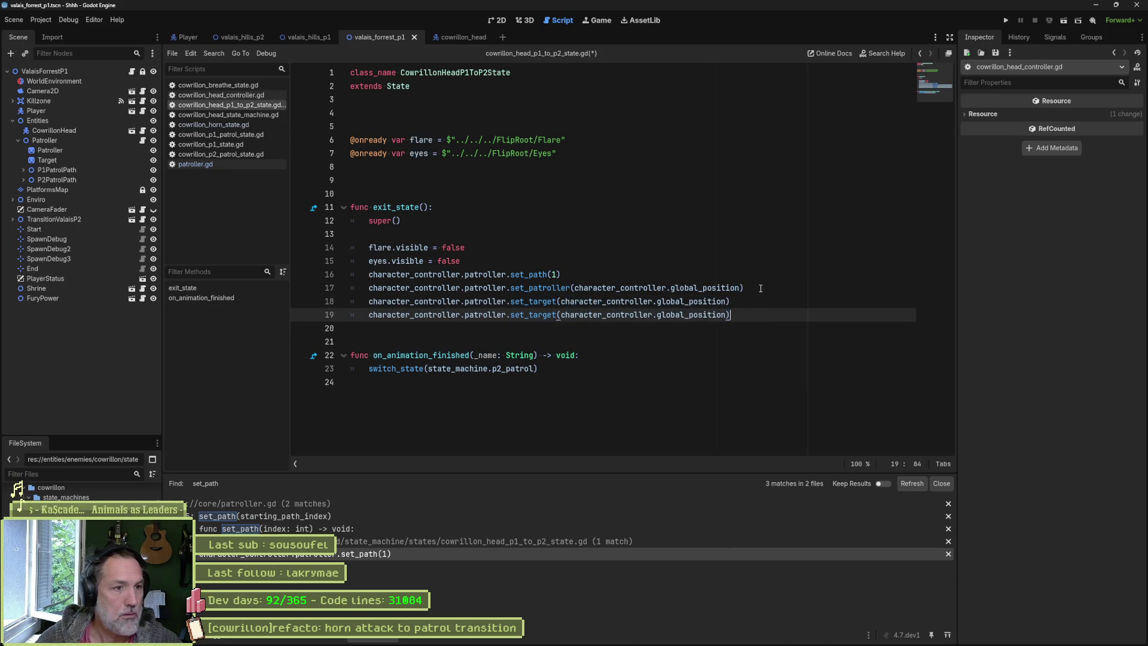
pyautogui.doubleClick(536, 315)
pyautogui.write('reset')
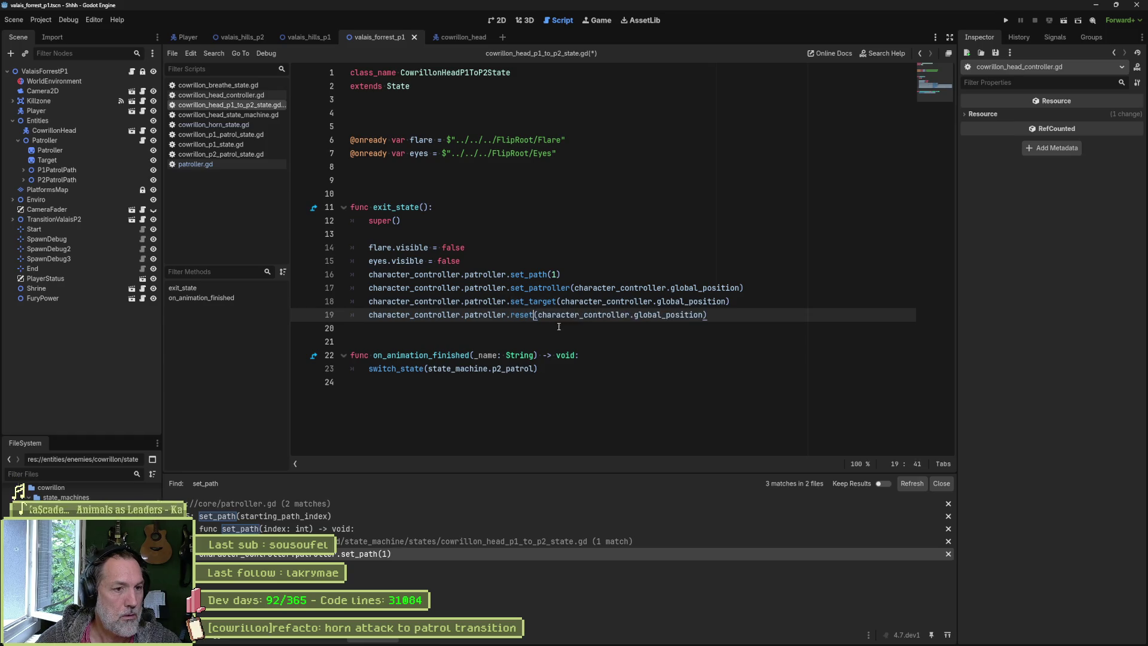
pyautogui.moveTo(550, 288); pyautogui.dragTo(550, 299)
pyautogui.hotkey('ctrl', 'k')
pyautogui.hotkey('ctrl', 's')
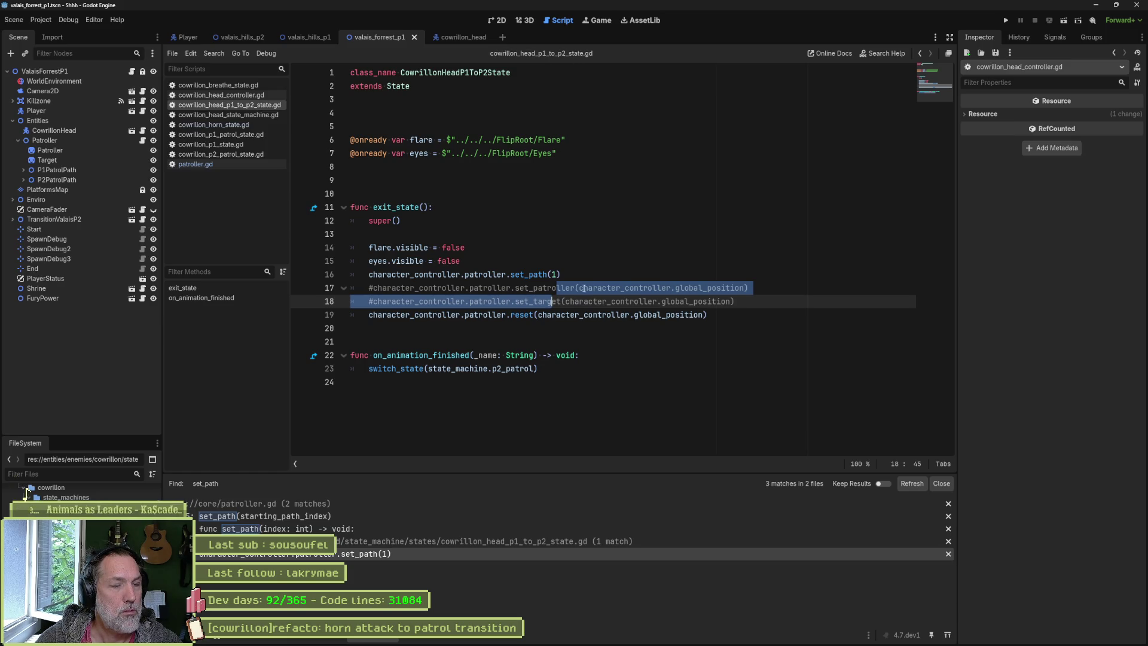
pyautogui.click(587, 276)
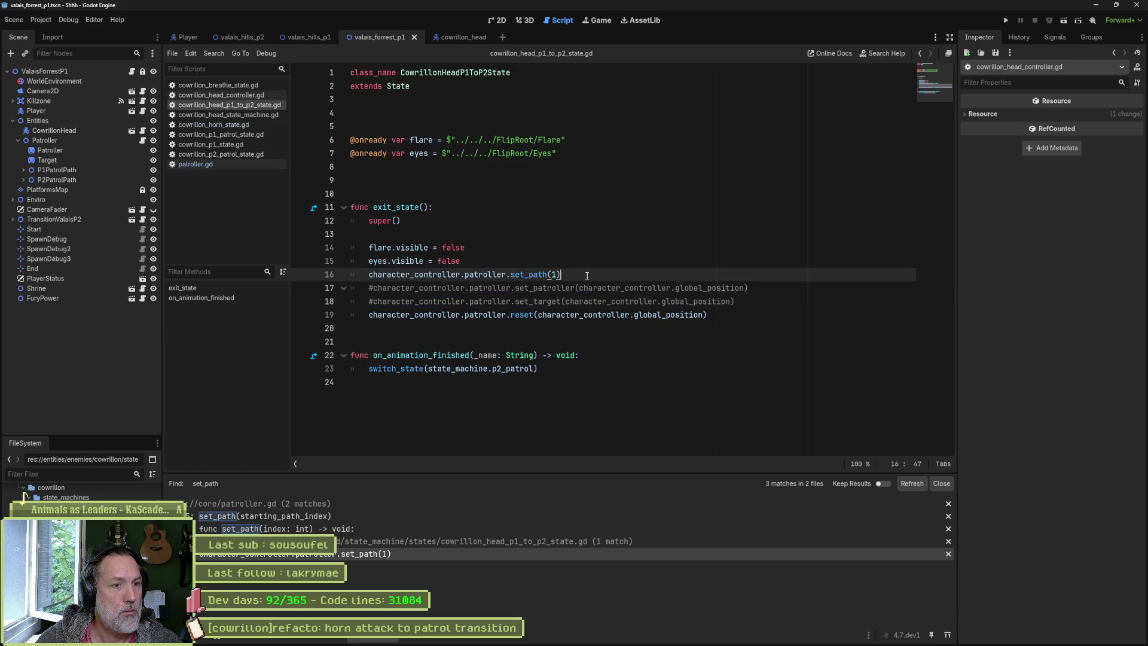
pyautogui.press('F6')
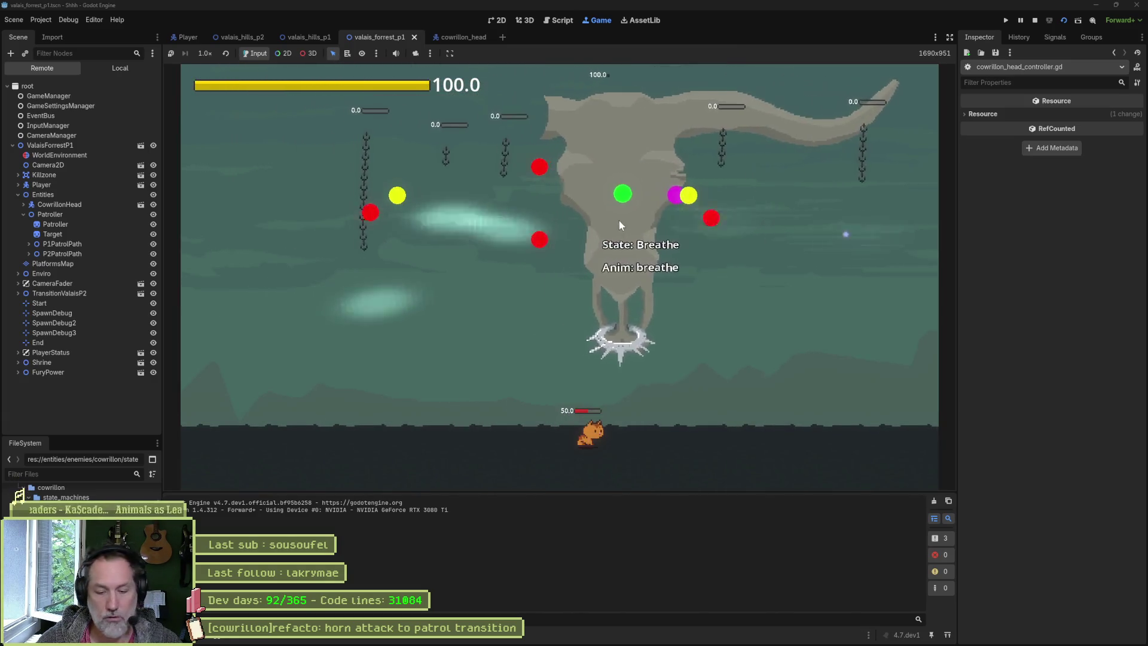
# - Stop the game, rerun the scene to verify the boss reaches P2Patrol, and stop it again
pyautogui.press('F8')
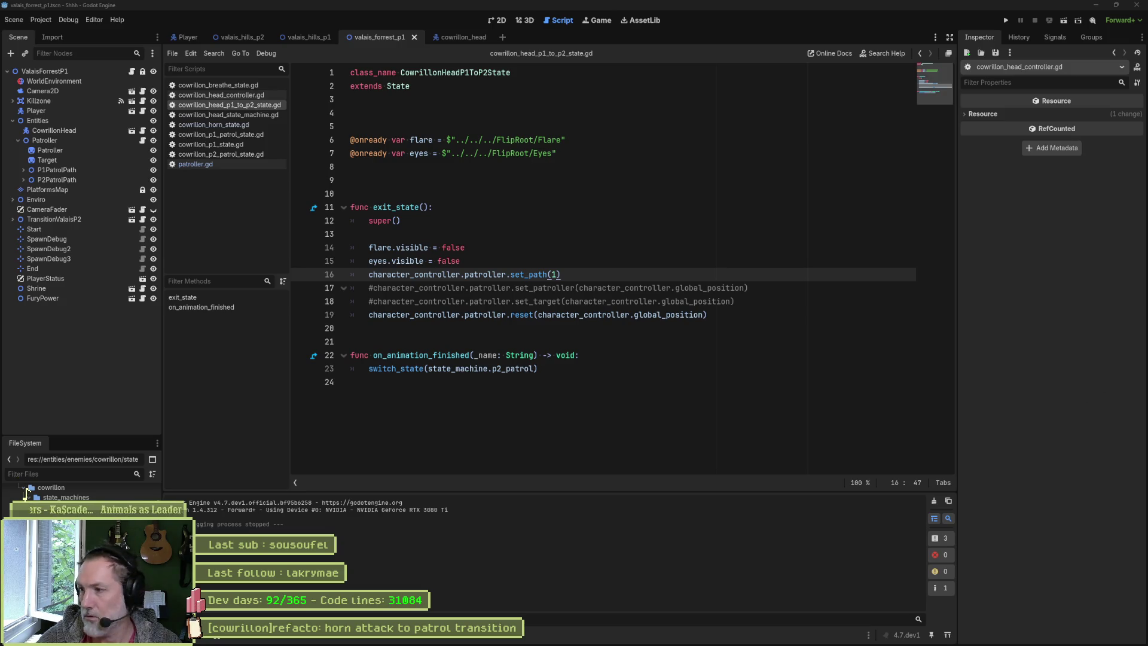
pyautogui.click(771, 335)
pyautogui.press('F6')
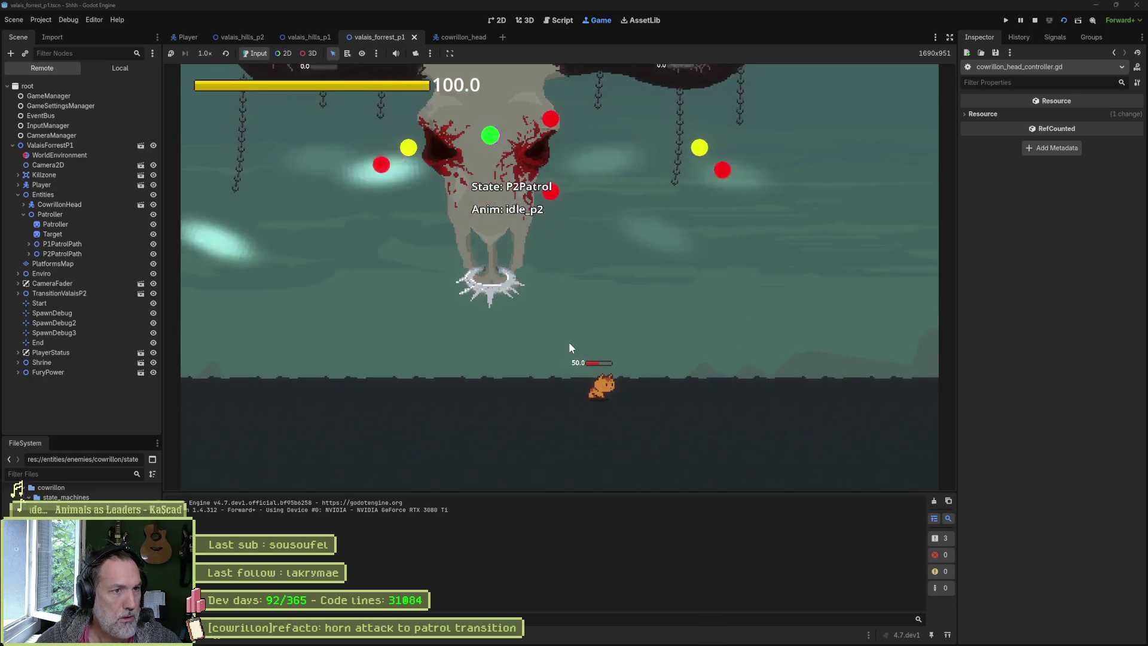
pyautogui.press('F8')
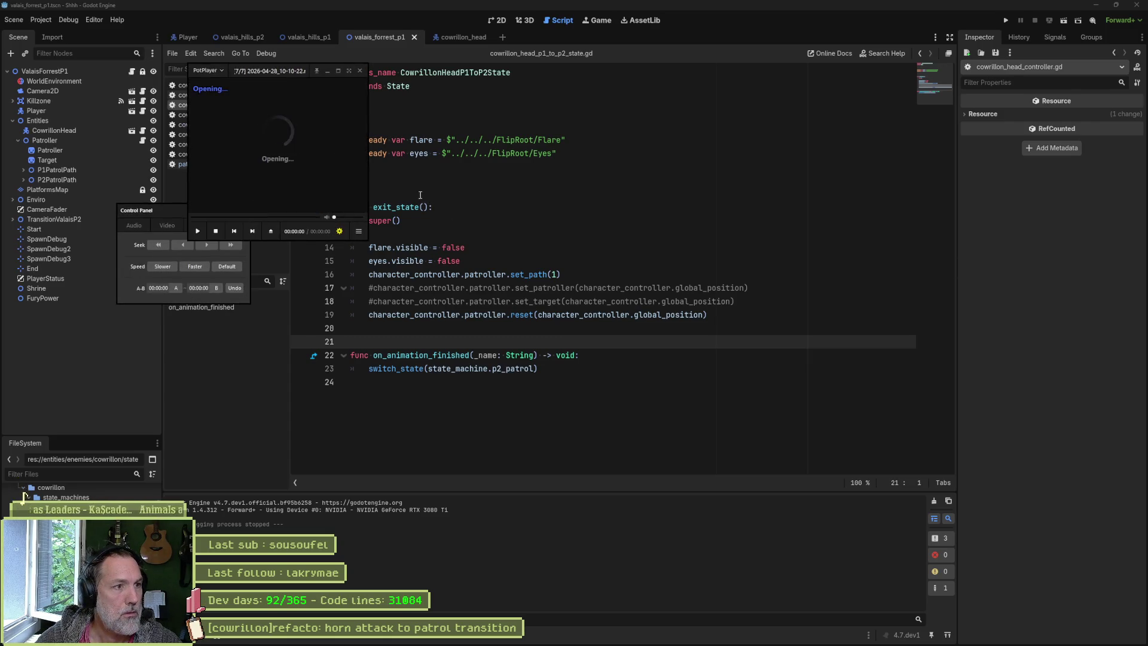
# - Step the recorded footage frame by frame until the boss enters P2Patrol, then return to Godot
pyautogui.click(585, 566)
pyautogui.click(613, 244)
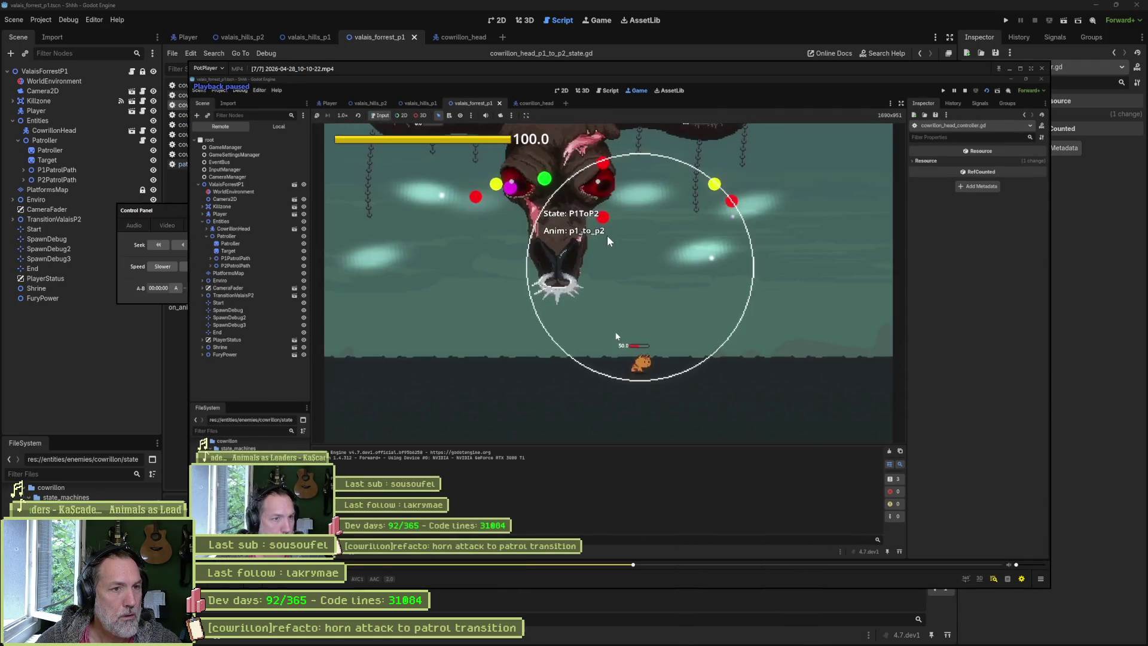
pyautogui.press('d')
pyautogui.press('d')
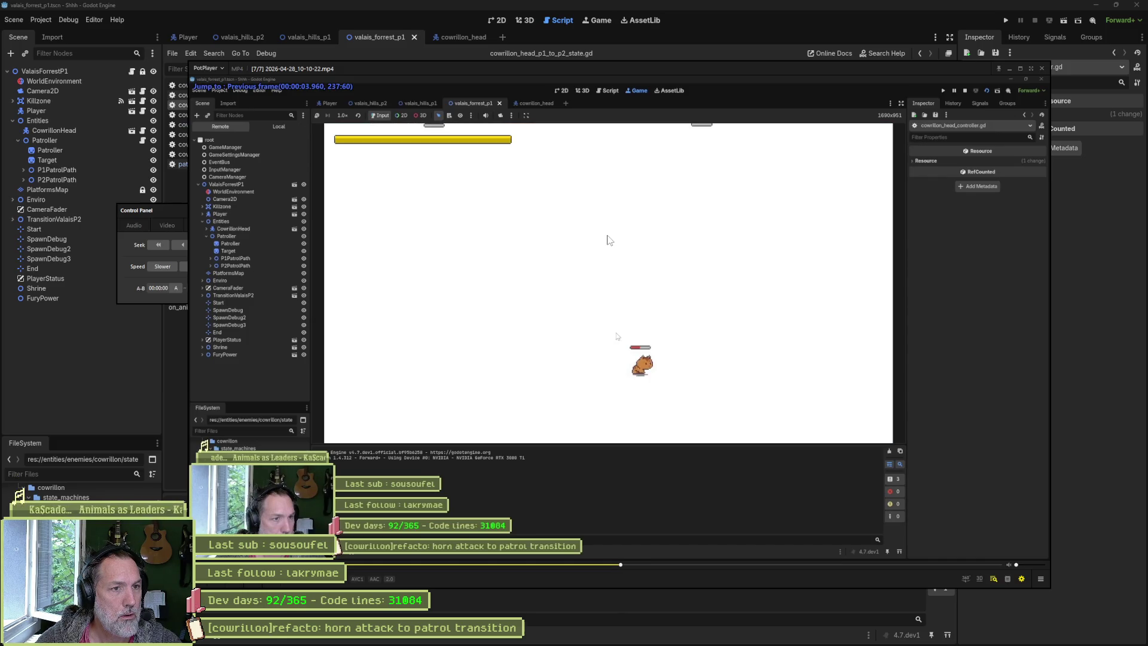
pyautogui.press('d')
pyautogui.press('d')
pyautogui.press('d')
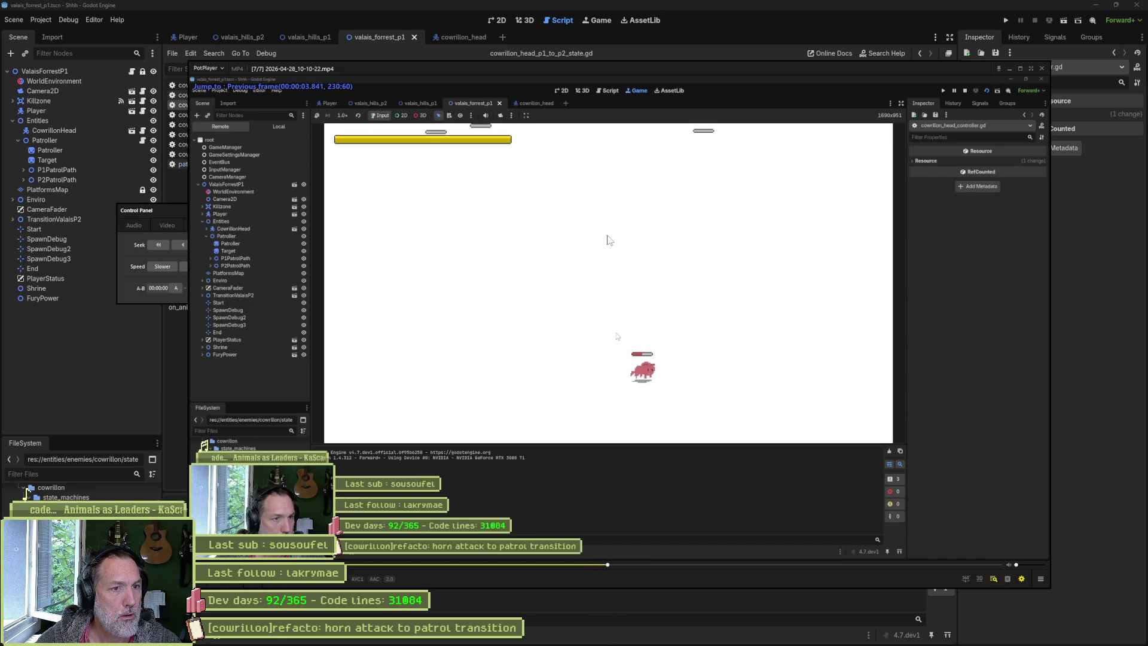
pyautogui.press('f')
pyautogui.press('f')
pyautogui.press('f')
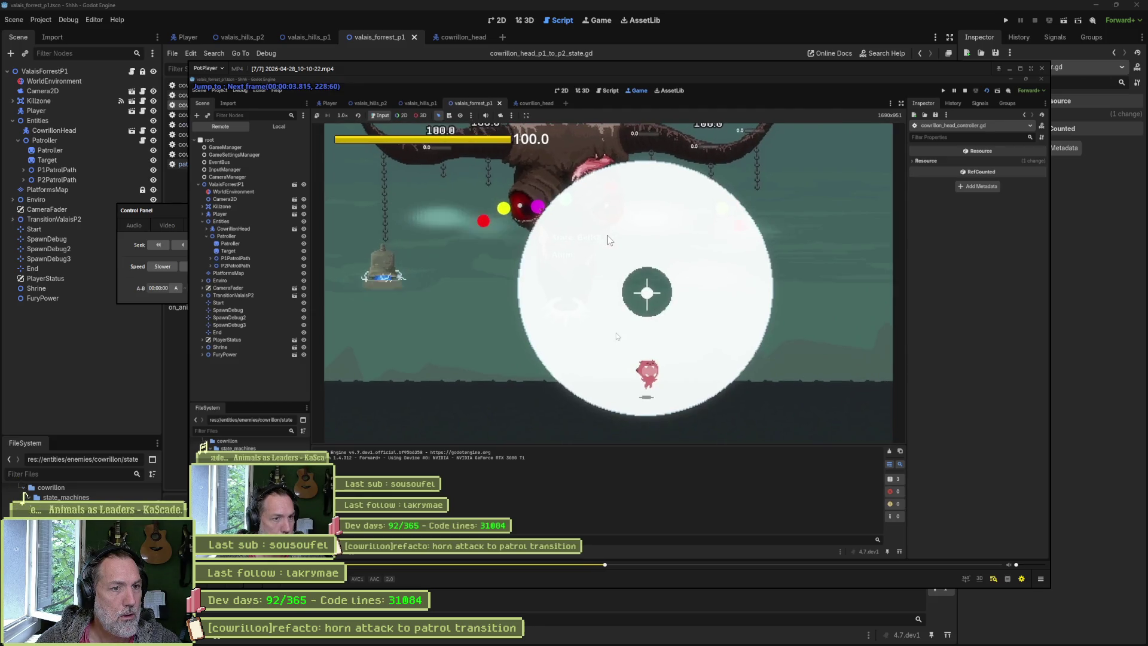
pyautogui.press('f')
pyautogui.press('f')
pyautogui.press('f')
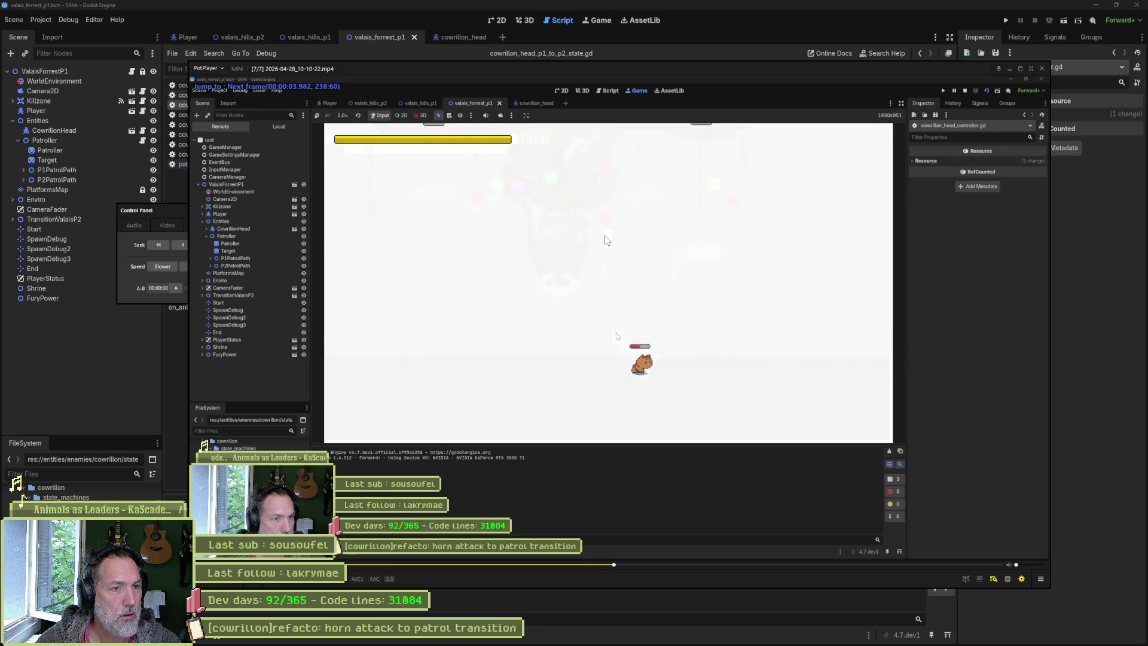
pyautogui.press('f')
pyautogui.press('f')
pyautogui.press('f')
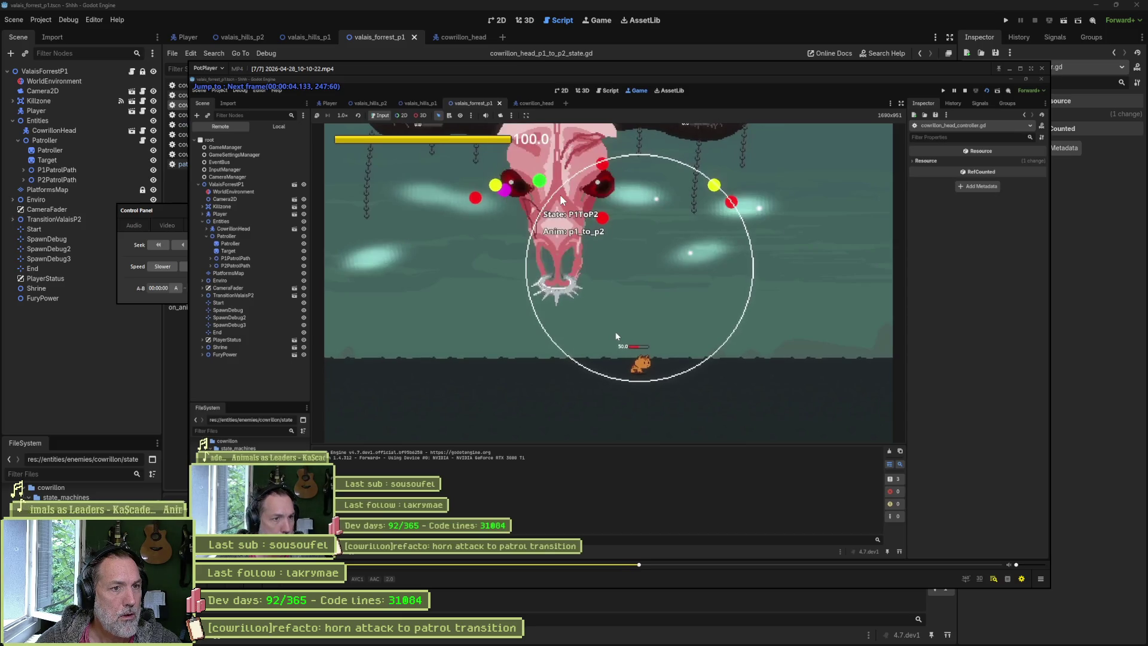
pyautogui.press('d')
pyautogui.press('d')
pyautogui.press('d')
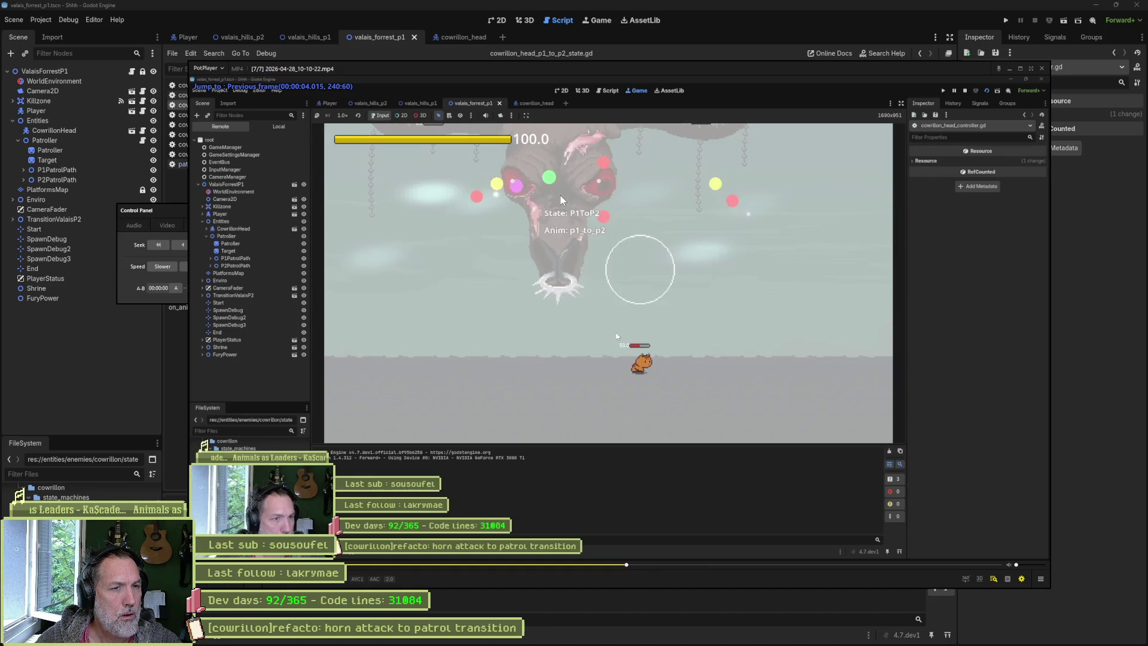
pyautogui.press('f')
pyautogui.press('f')
pyautogui.press('f')
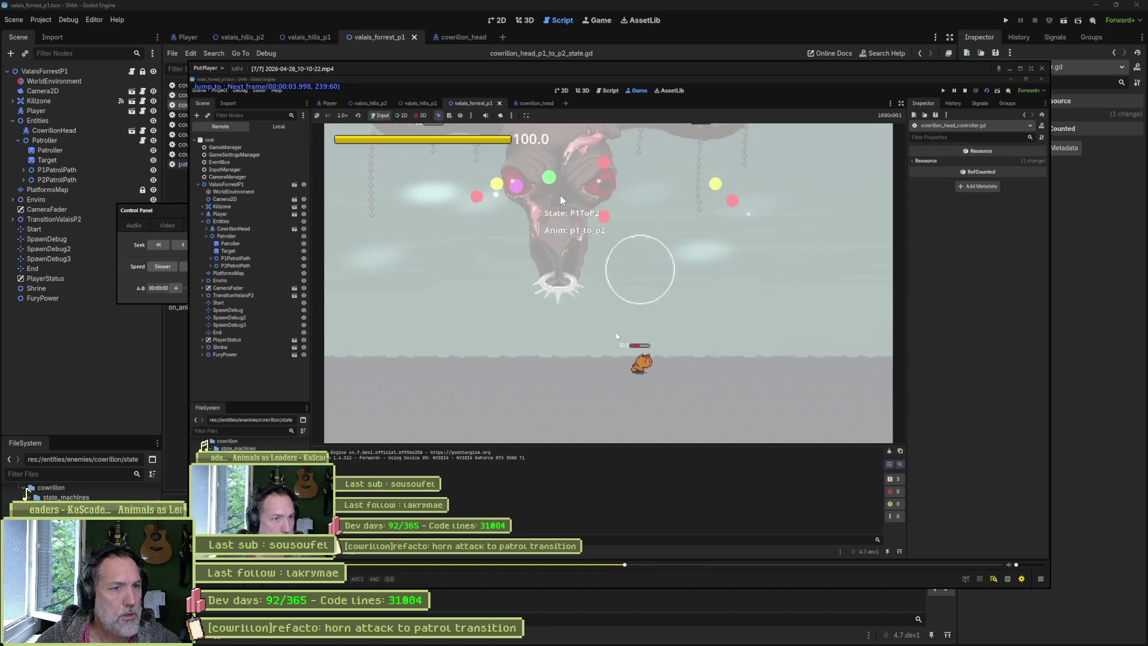
pyautogui.press('f')
pyautogui.press('f')
pyautogui.press('f')
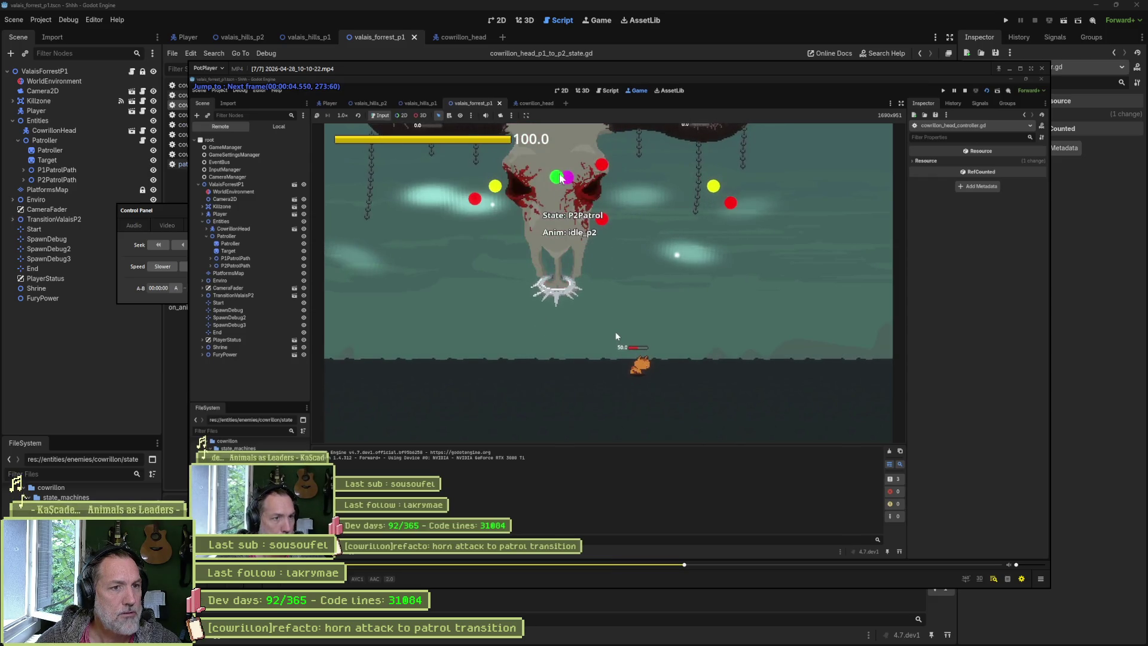
pyautogui.click(91, 357)
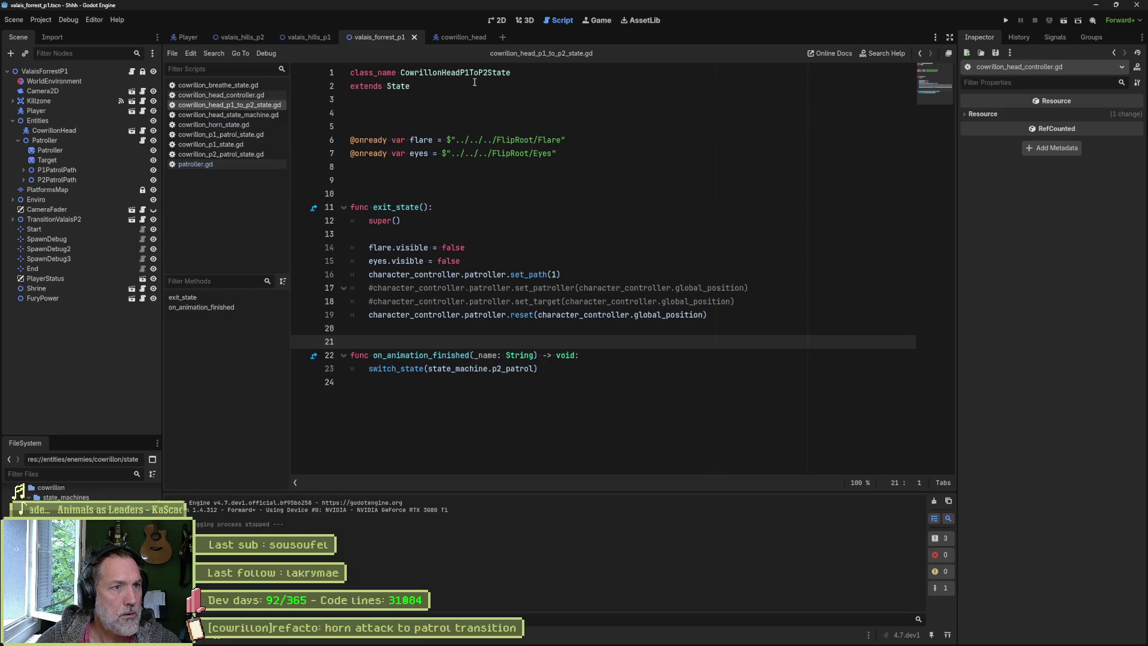
pyautogui.doubleClick(422, 207)
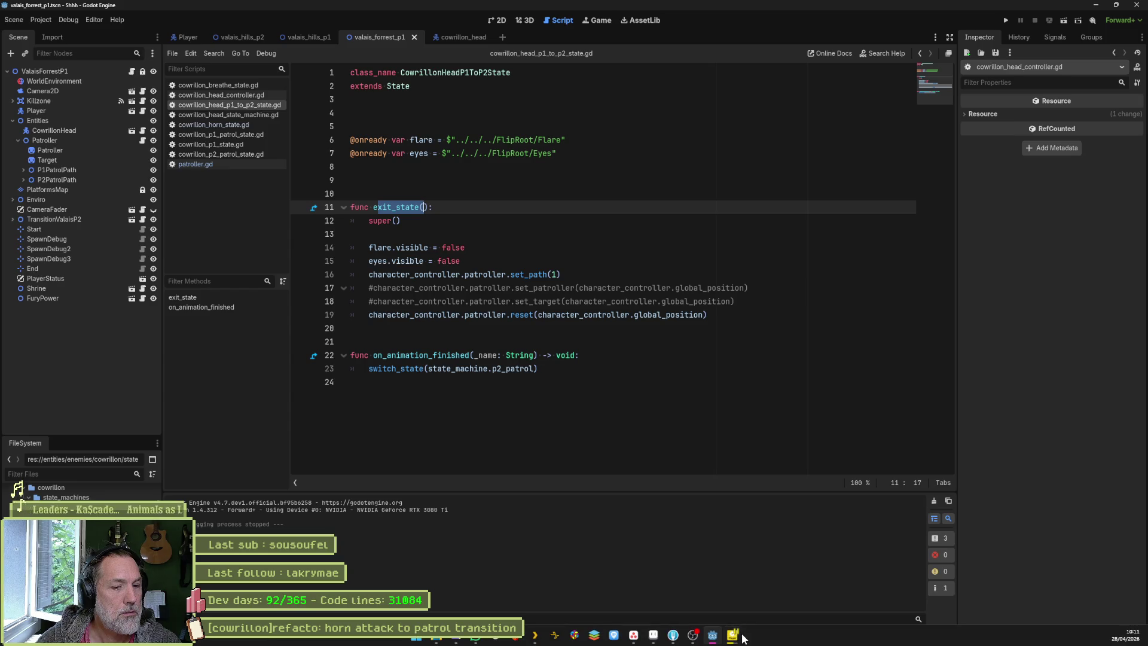
pyautogui.click(734, 636)
pyautogui.press('d')
# - Seek back to the P1ToP2 transition and step frame by frame past the white flash
pyautogui.click(589, 565)
pyautogui.press('space')
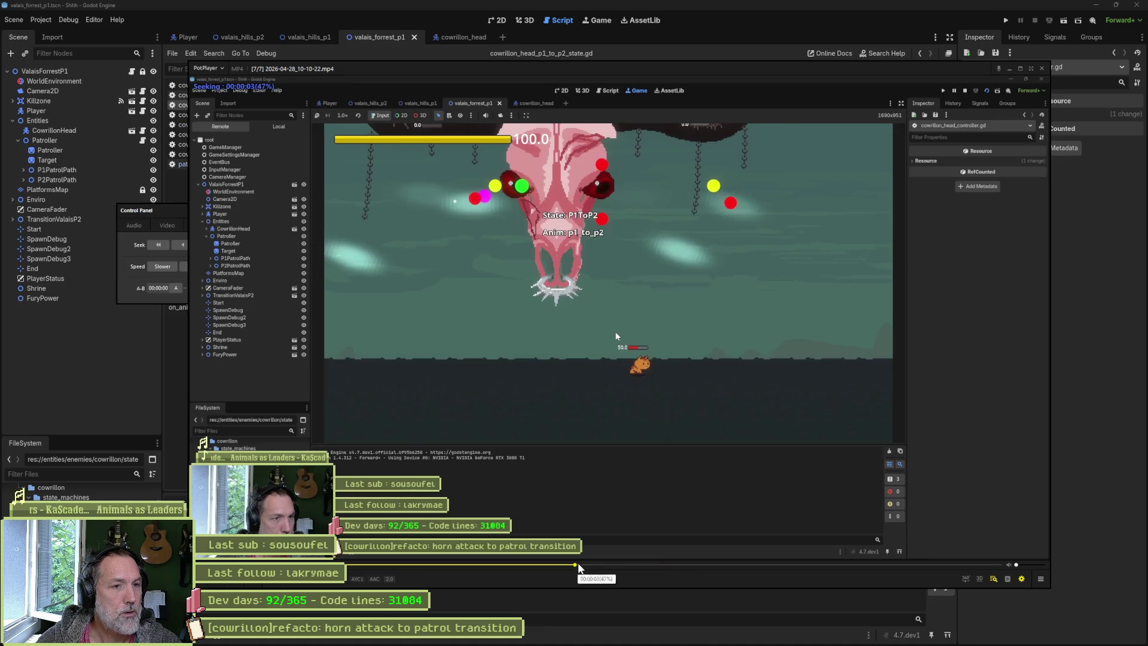
pyautogui.click(623, 565)
pyautogui.click(614, 564)
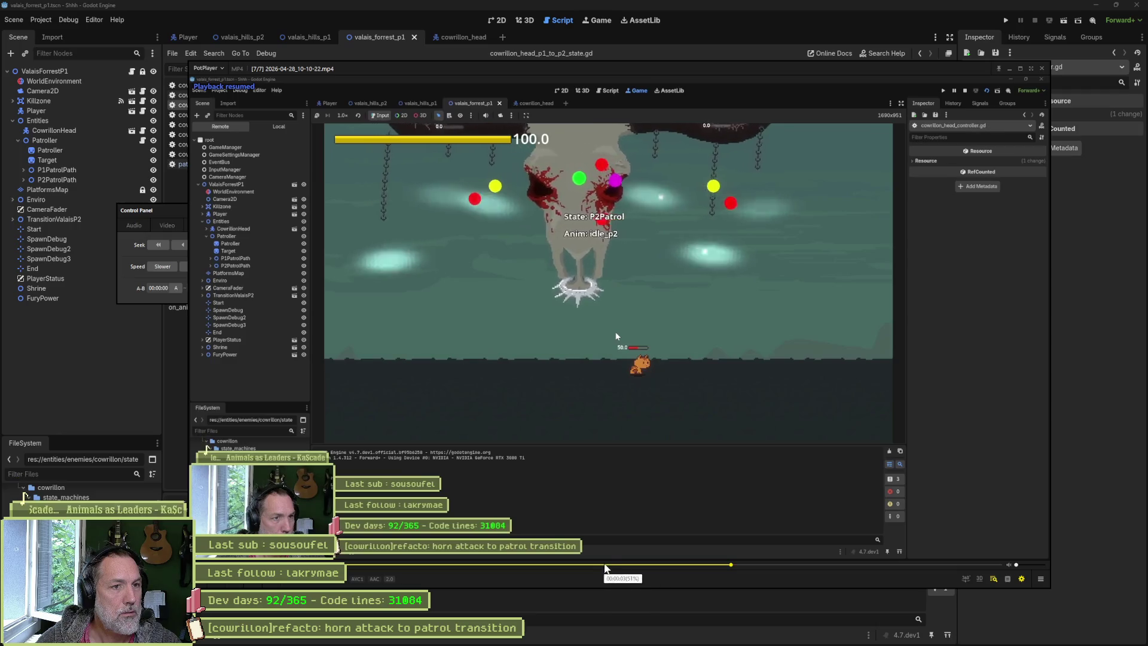
pyautogui.click(558, 565)
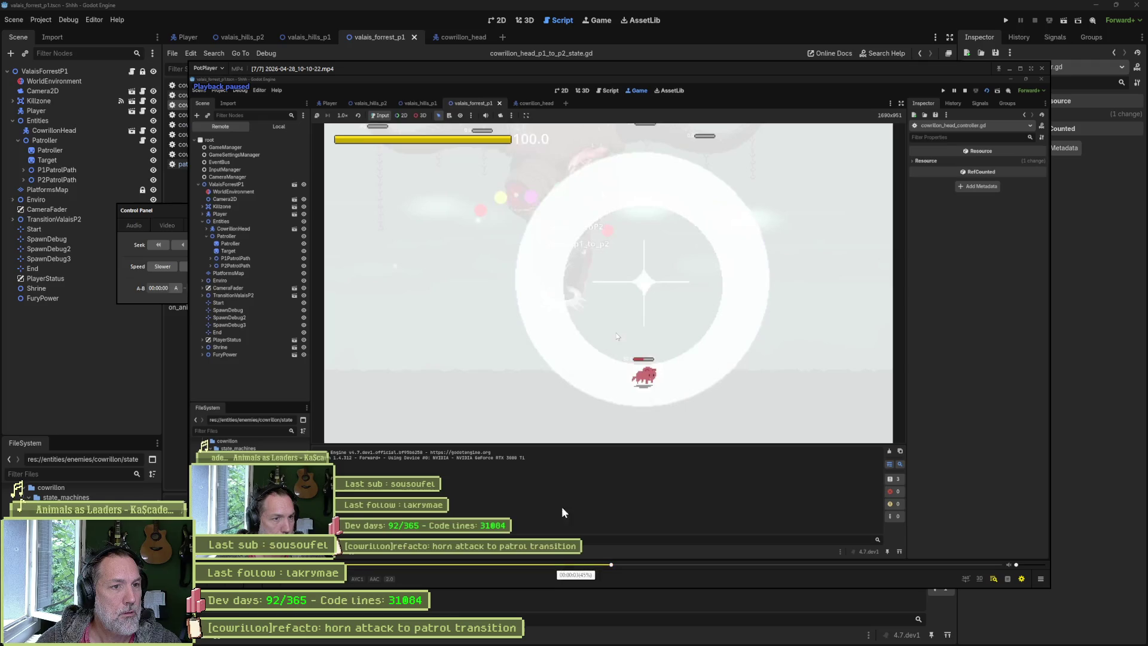
pyautogui.press('f')
pyautogui.press('d')
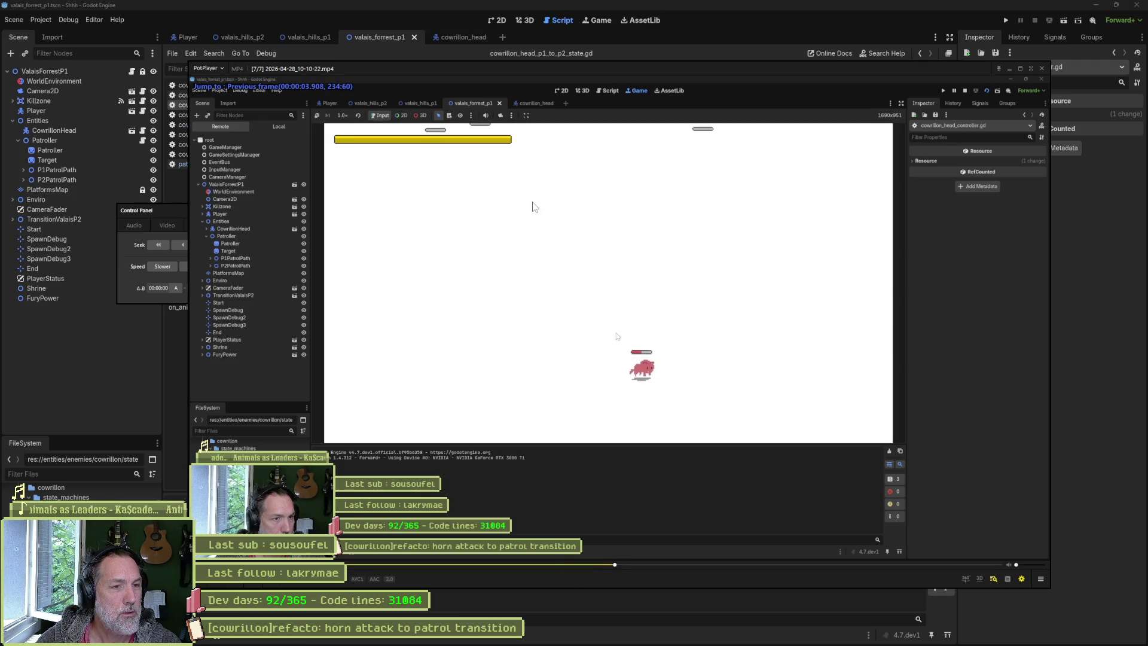
pyautogui.press('f')
pyautogui.press('f')
pyautogui.press('f')
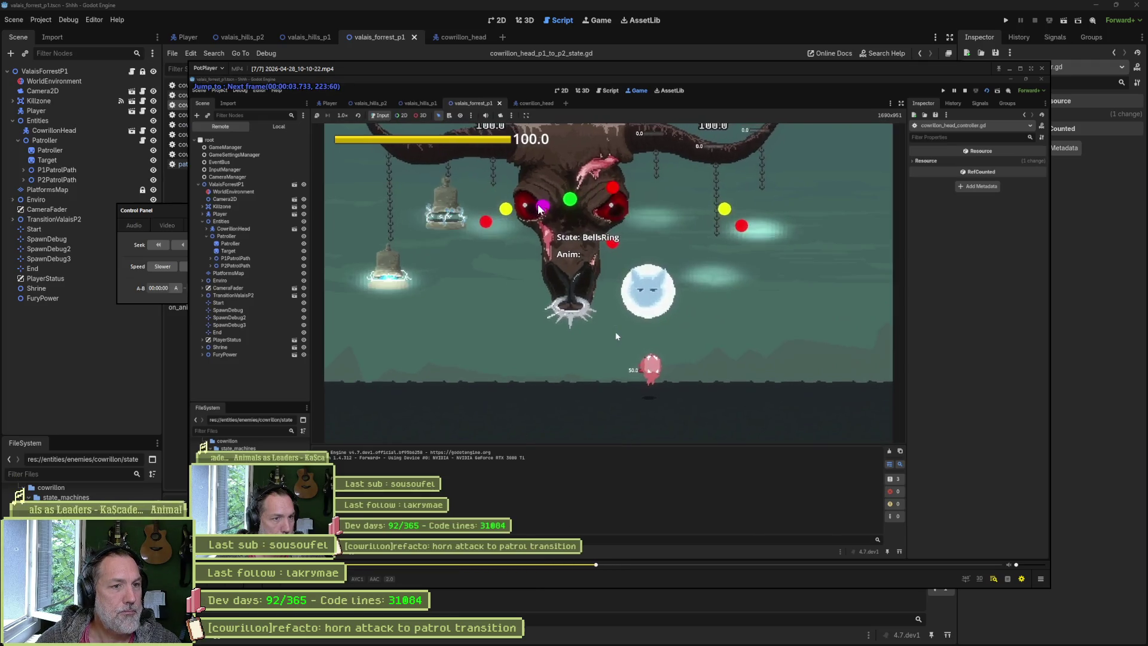
pyautogui.press('f')
pyautogui.press('f')
pyautogui.press('f')
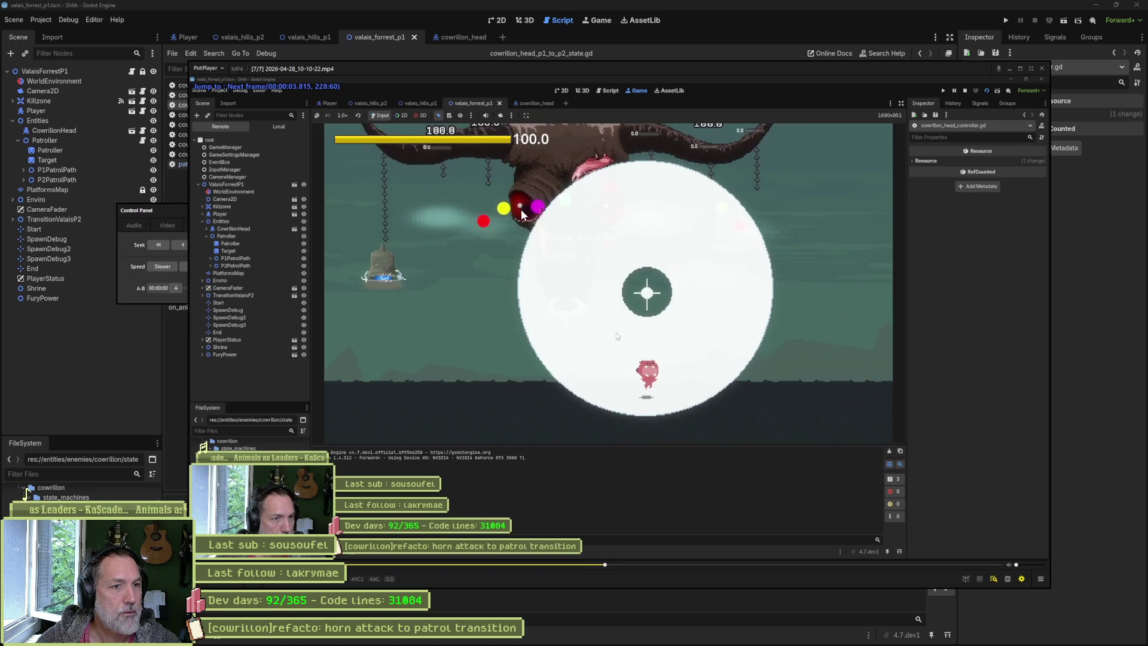
pyautogui.press('f')
pyautogui.press('f')
pyautogui.press('f')
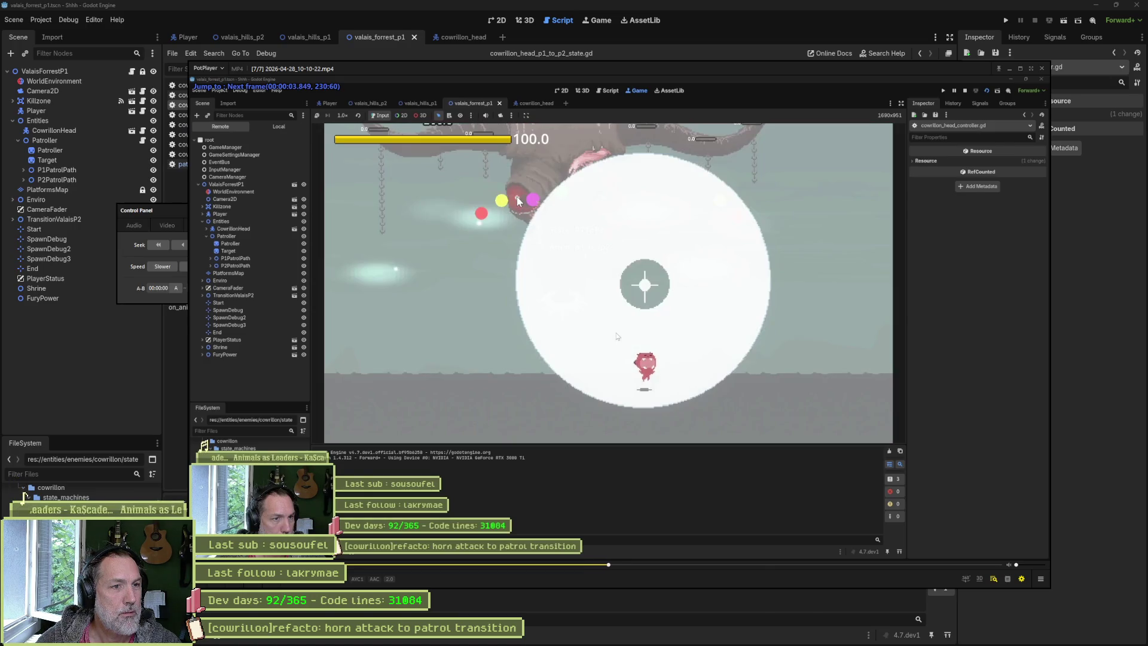
pyautogui.press('f')
pyautogui.press('f')
pyautogui.press('f')
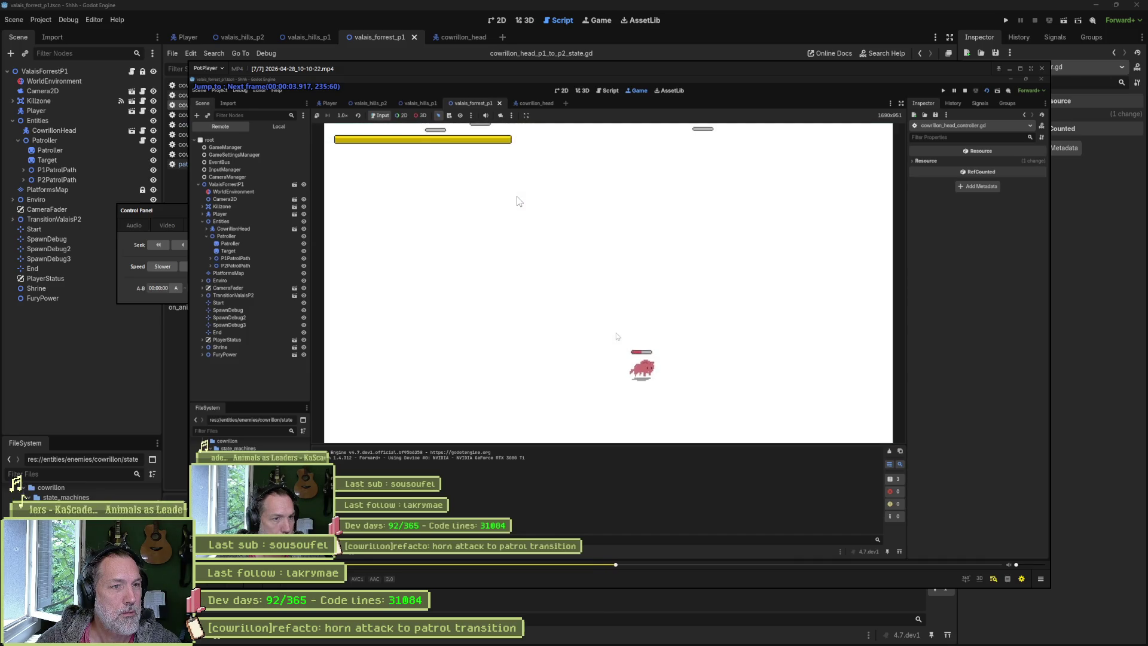
pyautogui.press('f')
pyautogui.press('f')
pyautogui.press('f')
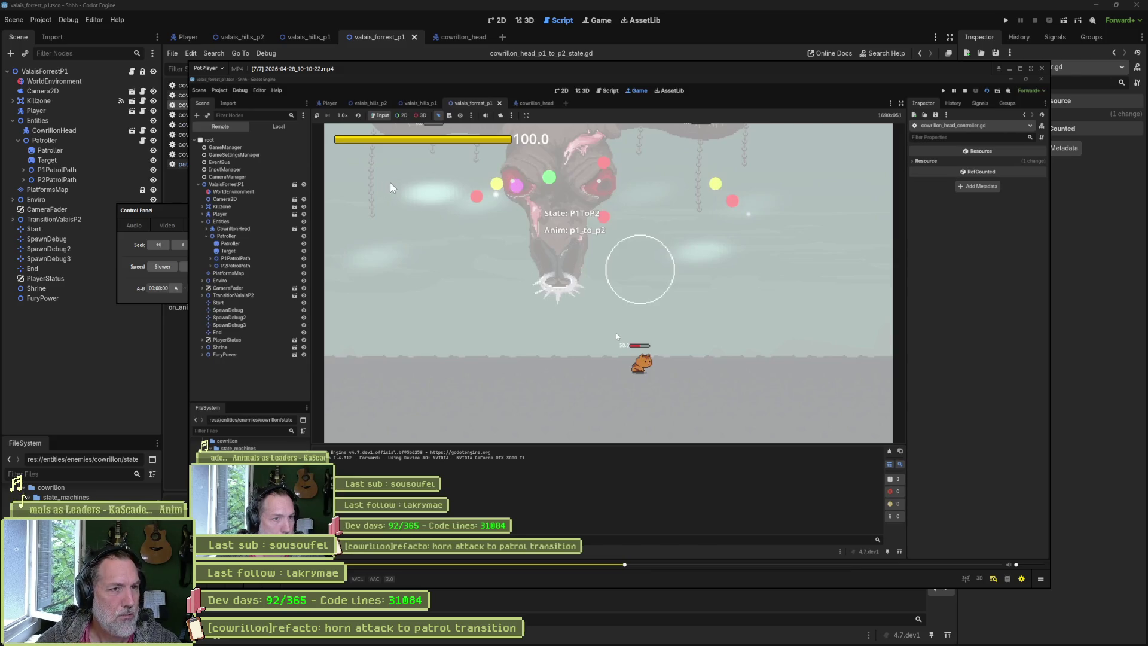
pyautogui.click(131, 347)
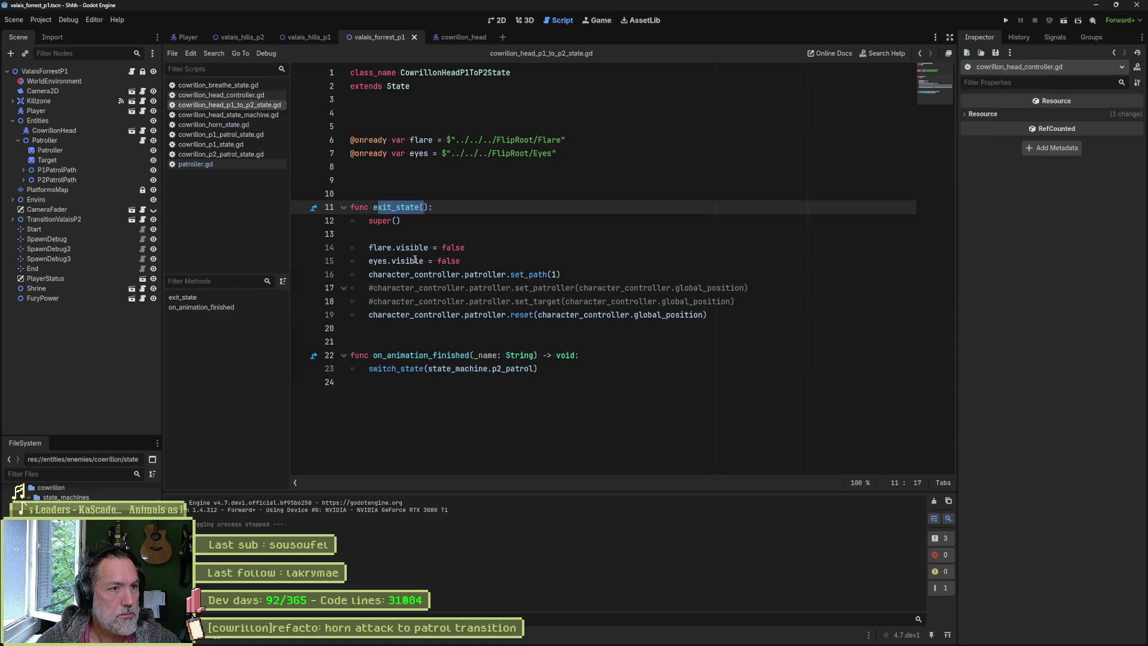
# - Add an enter_state function above exit_state containing a copy of the patroller reset call
pyautogui.click(485, 197)
pyautogui.press('Return')
pyautogui.press('Return')
pyautogui.press('Return')
pyautogui.press('Up')
pyautogui.press('Up')
pyautogui.write('func e')
pyautogui.press('Return')
pyautogui.press('Return')
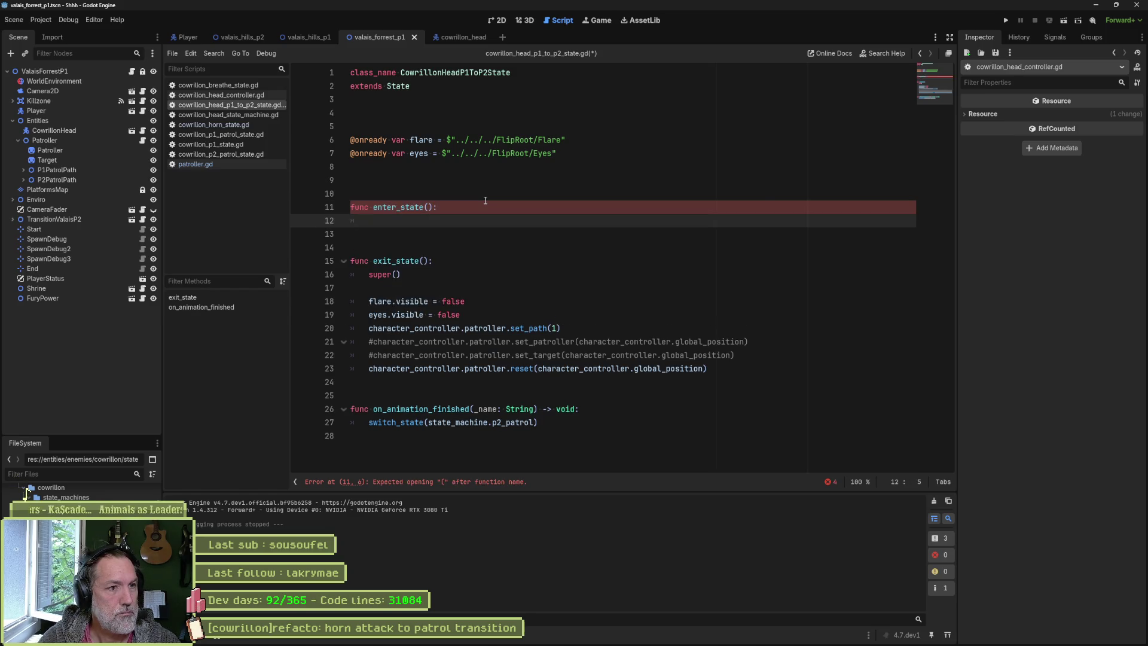
pyautogui.moveTo(718, 369); pyautogui.dragTo(757, 356)
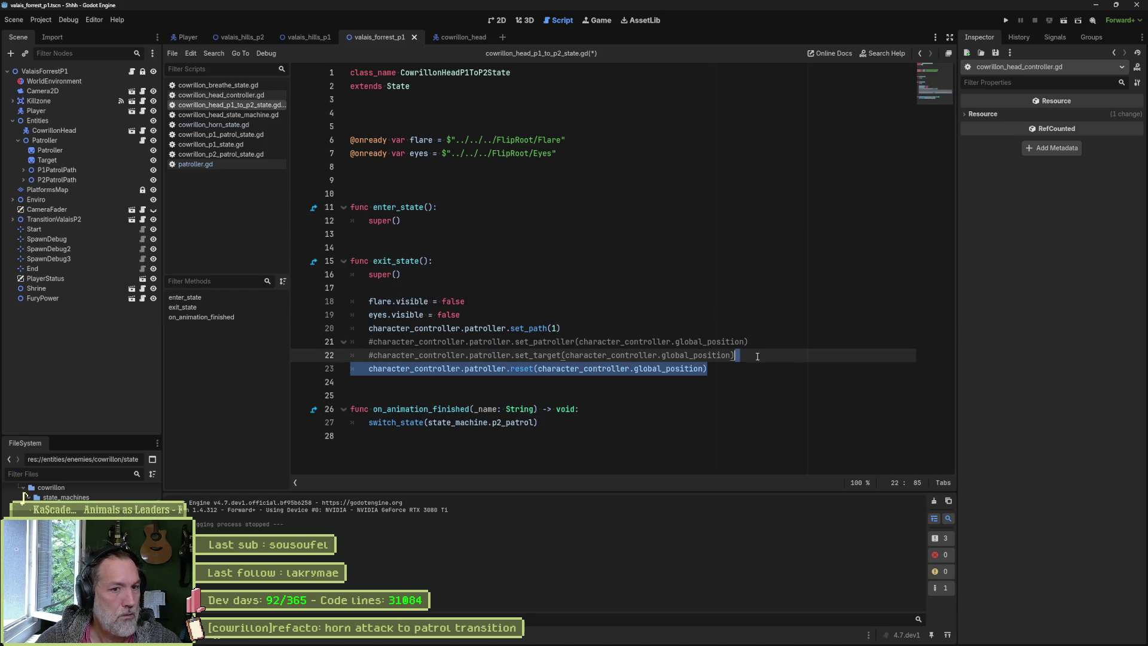
pyautogui.hotkey('ctrl', 'c')
pyautogui.click(590, 222)
pyautogui.hotkey('ctrl', 'v')
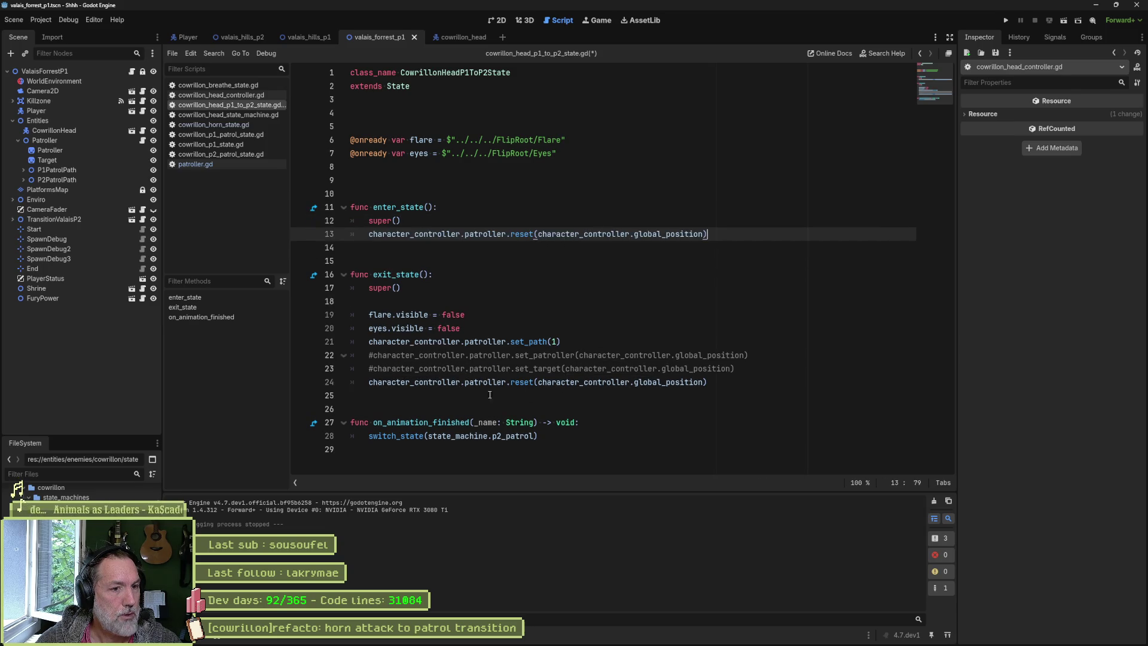
# - Comment out the old reset line in exit_state and set the patroller's is_paused to true in enter_state
pyautogui.click(374, 383)
pyautogui.write('#')
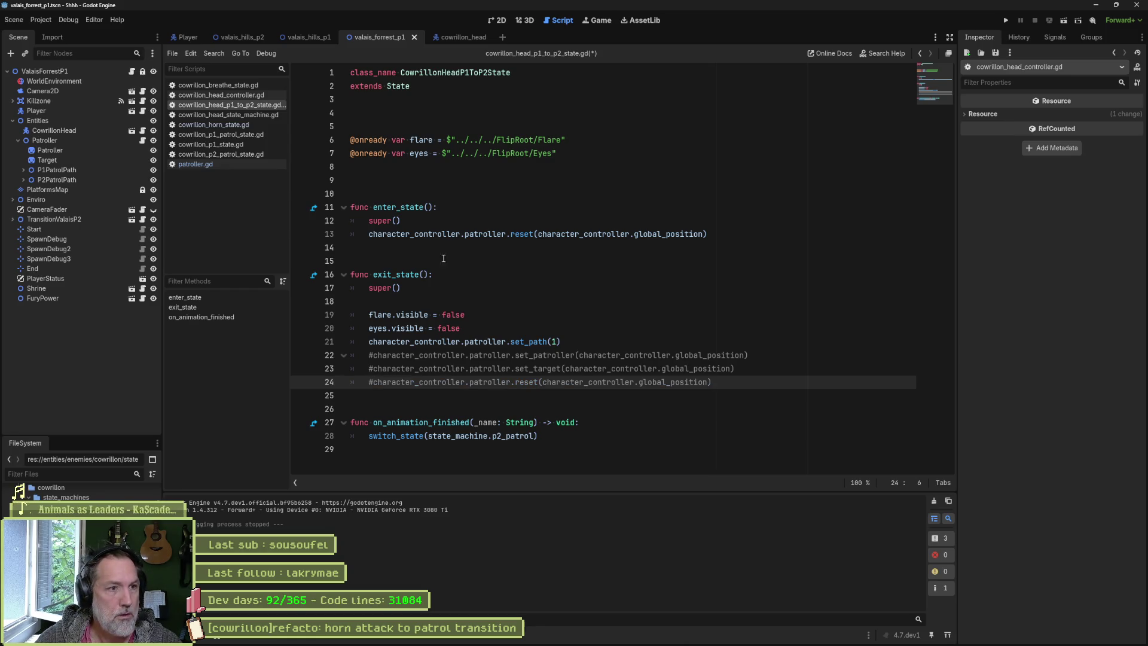
pyautogui.moveTo(367, 234); pyautogui.dragTo(510, 234)
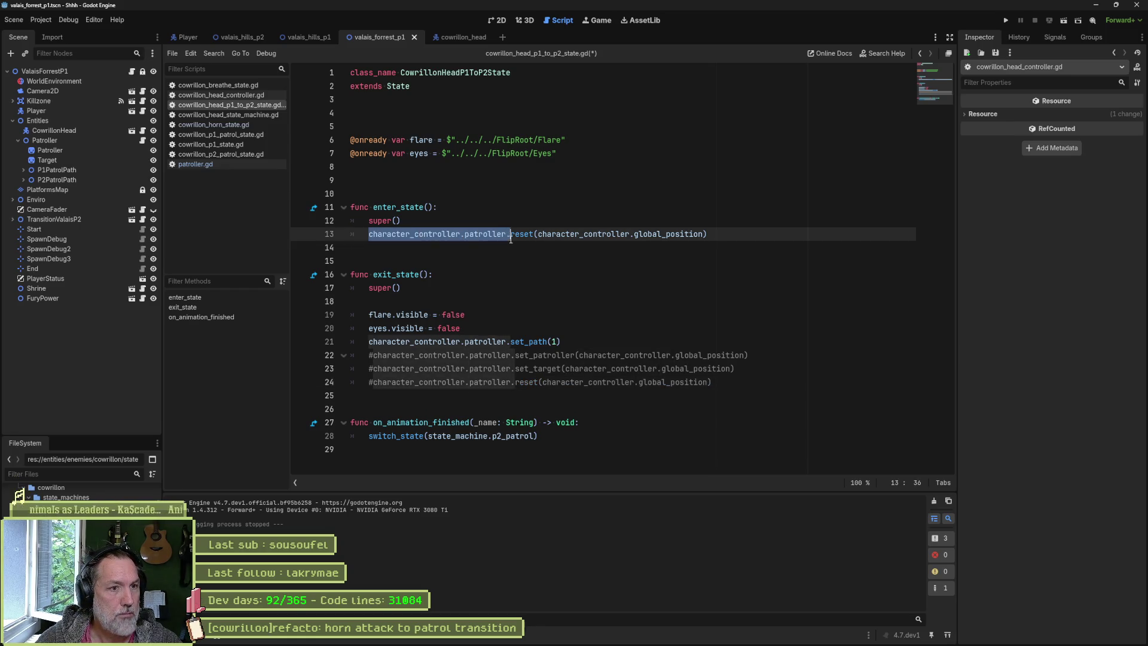
pyautogui.click(513, 221)
pyautogui.press('Return')
pyautogui.hotkey('ctrl', 'v')
pyautogui.write('.')
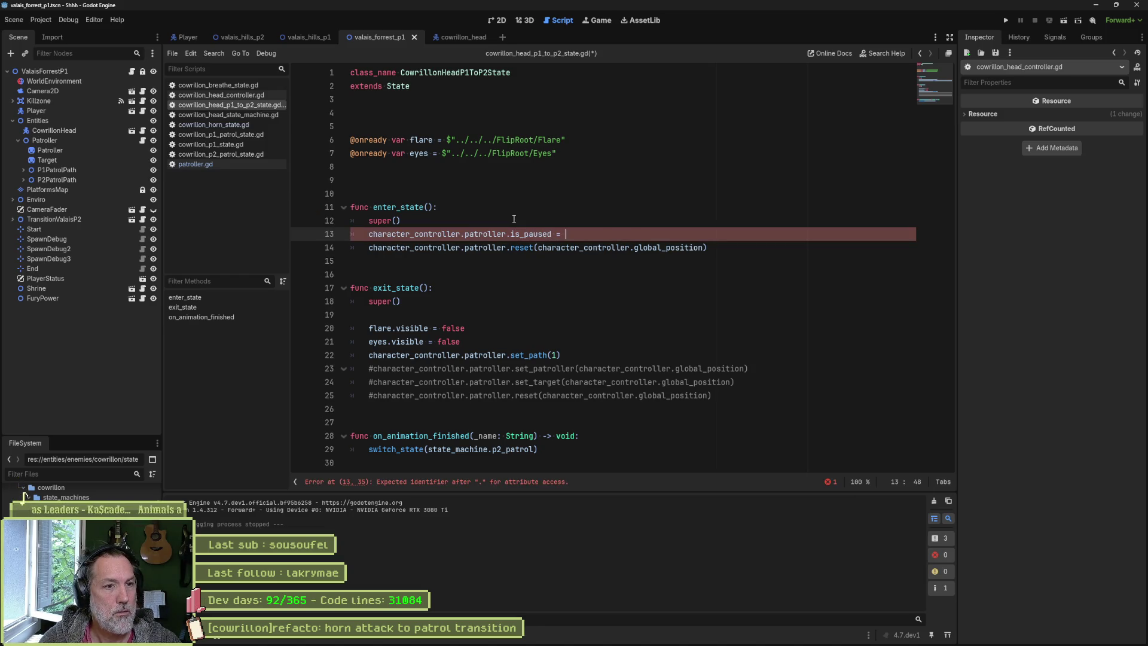
# - Add patroller is_paused = false under set_path(1) in exit_state, save the script and run the game
pyautogui.hotkey('shift', 'Up')
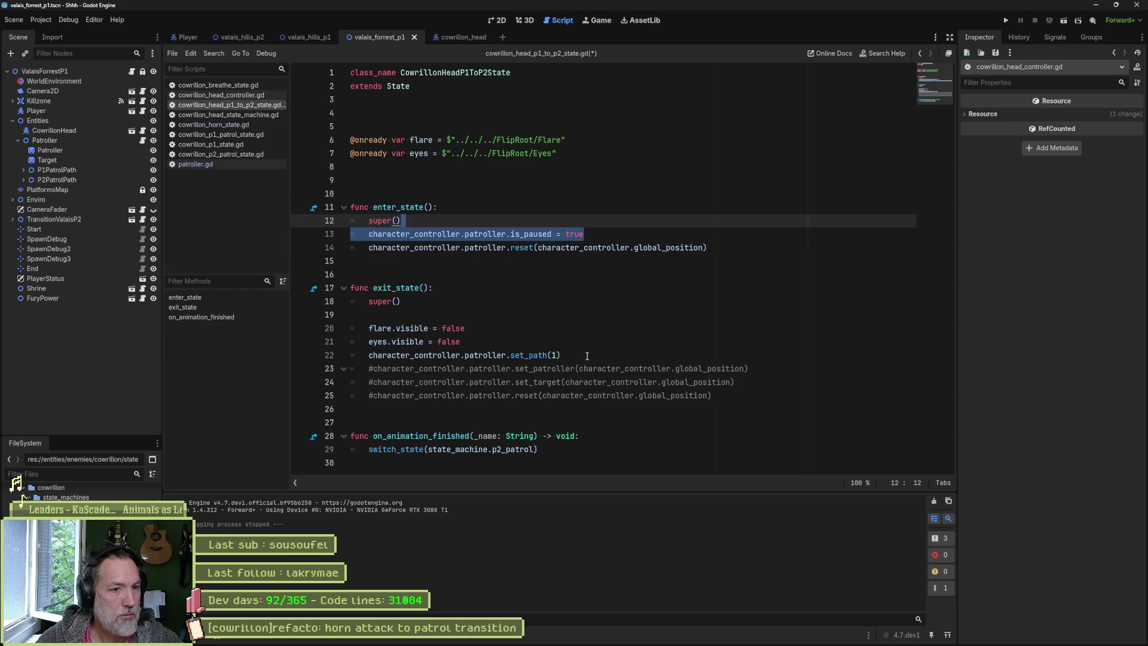
pyautogui.hotkey('ctrl', 'c')
pyautogui.click(587, 355)
pyautogui.hotkey('ctrl', 'v')
pyautogui.doubleClick(574, 368)
pyautogui.write('false')
pyautogui.hotkey('ctrl', 's')
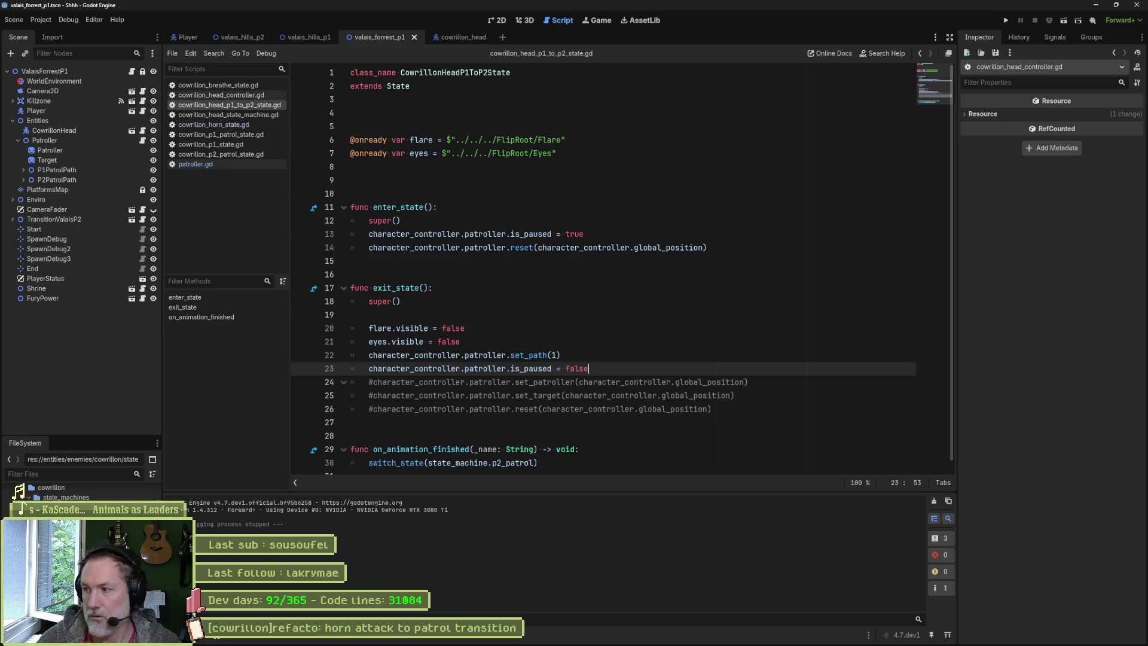
pyautogui.press('F6')
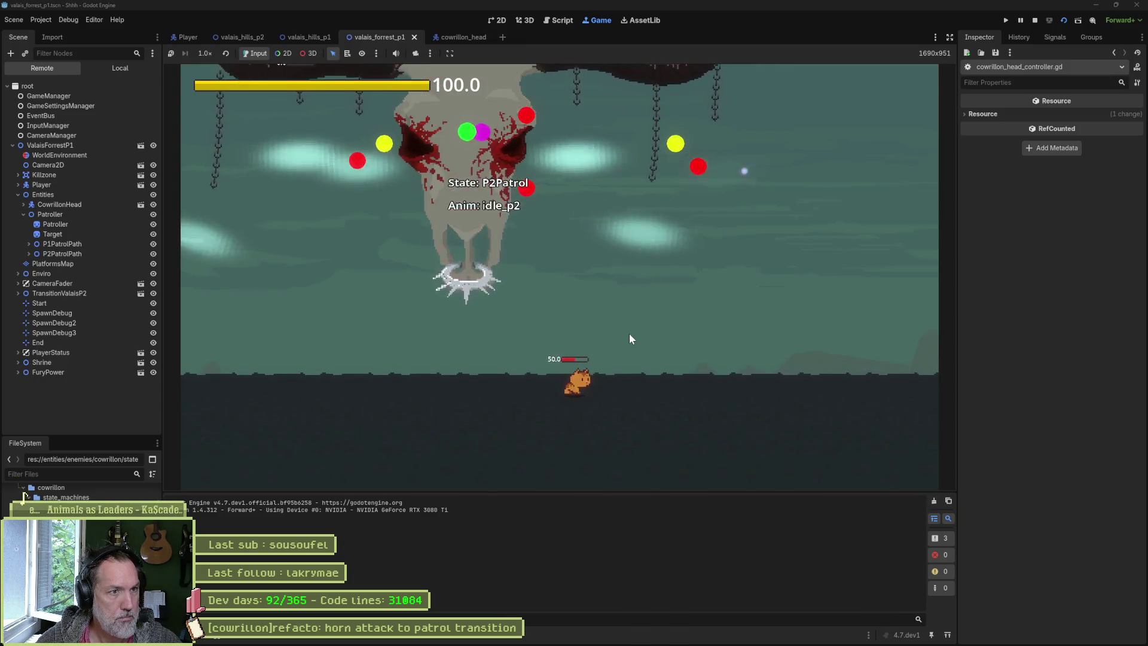
# - Stop the running game after watching the boss idle in P2Patrol
pyautogui.press('F8')
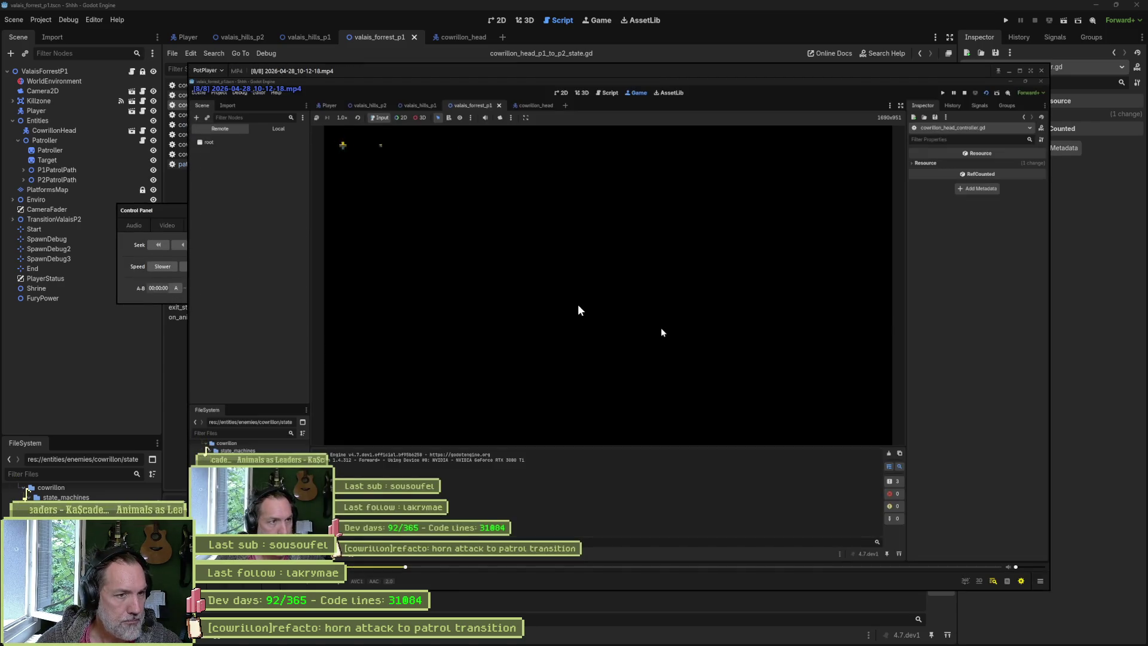
# - Step frame by frame through the recording from the horn ring effect to the boss moving in P2Patrol
pyautogui.press('f')
pyautogui.press('f')
pyautogui.press('f')
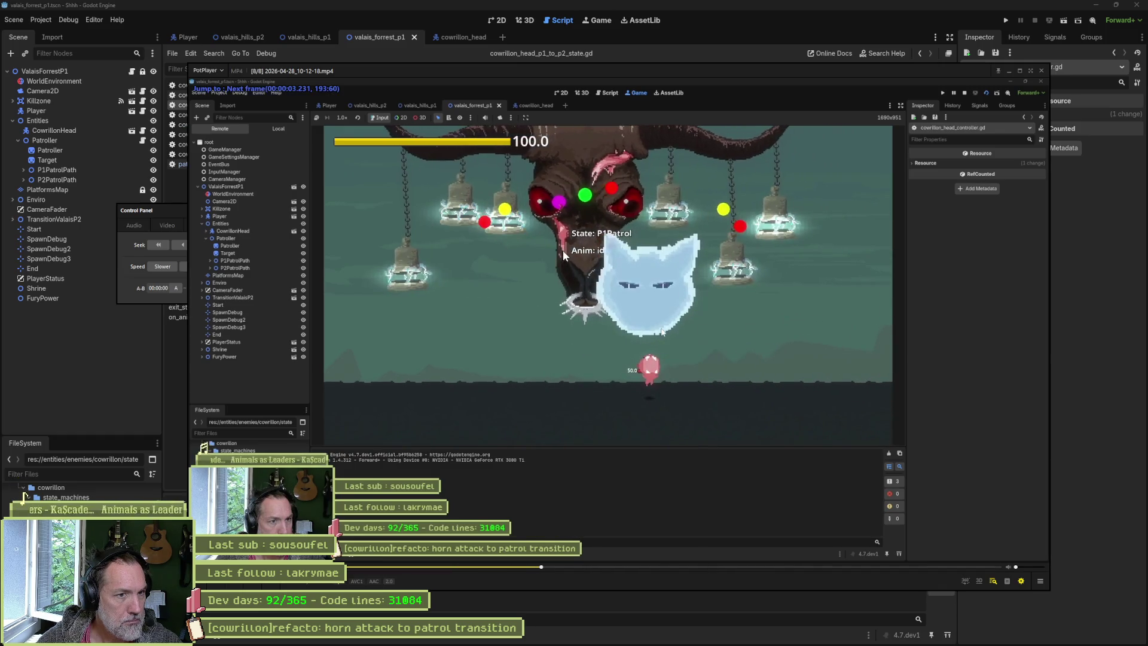
pyautogui.press('f')
pyautogui.press('f')
pyautogui.press('f')
pyautogui.press('f')
pyautogui.press('f')
pyautogui.press('f')
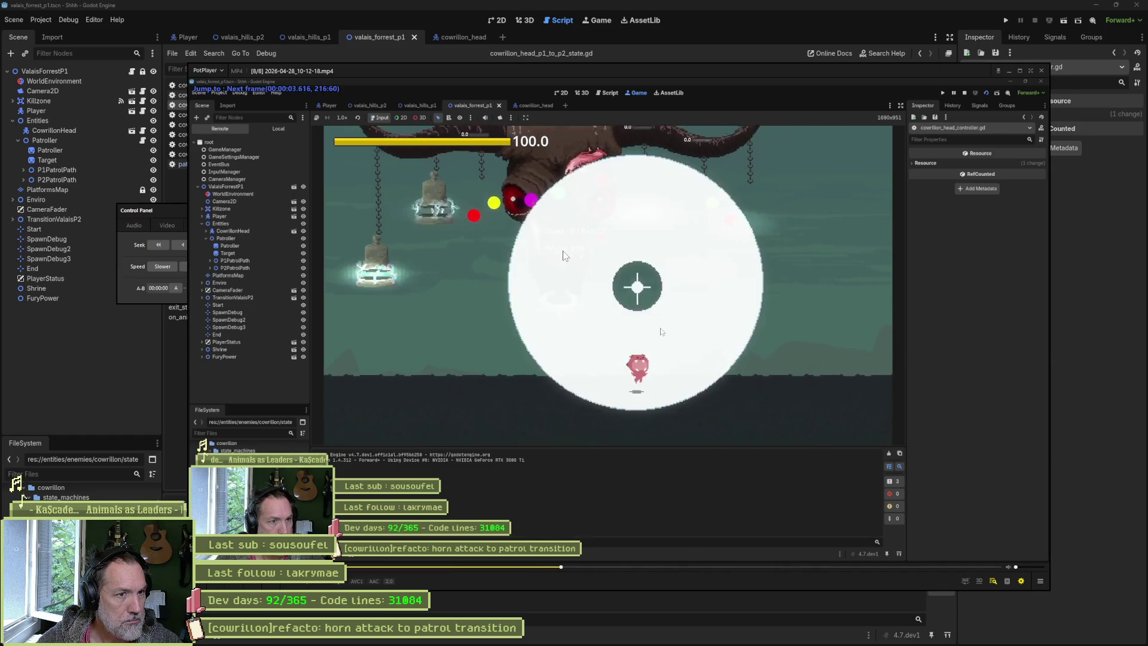
pyautogui.press('f')
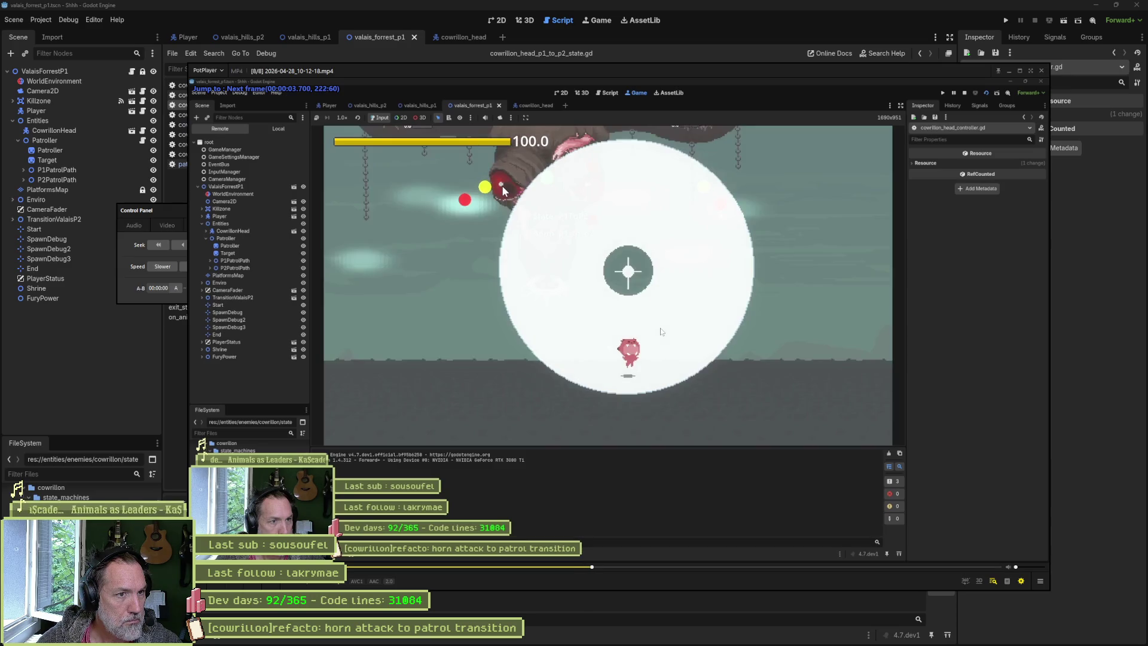
pyautogui.press('f')
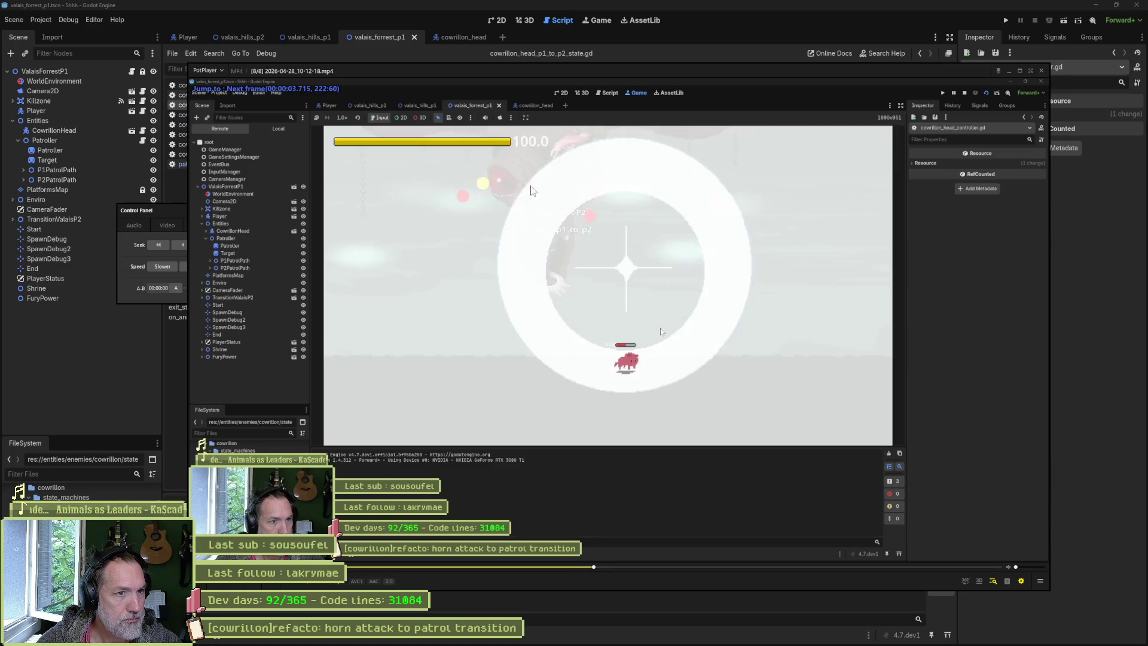
pyautogui.press('d')
pyautogui.press('d')
pyautogui.press('f')
pyautogui.press('f')
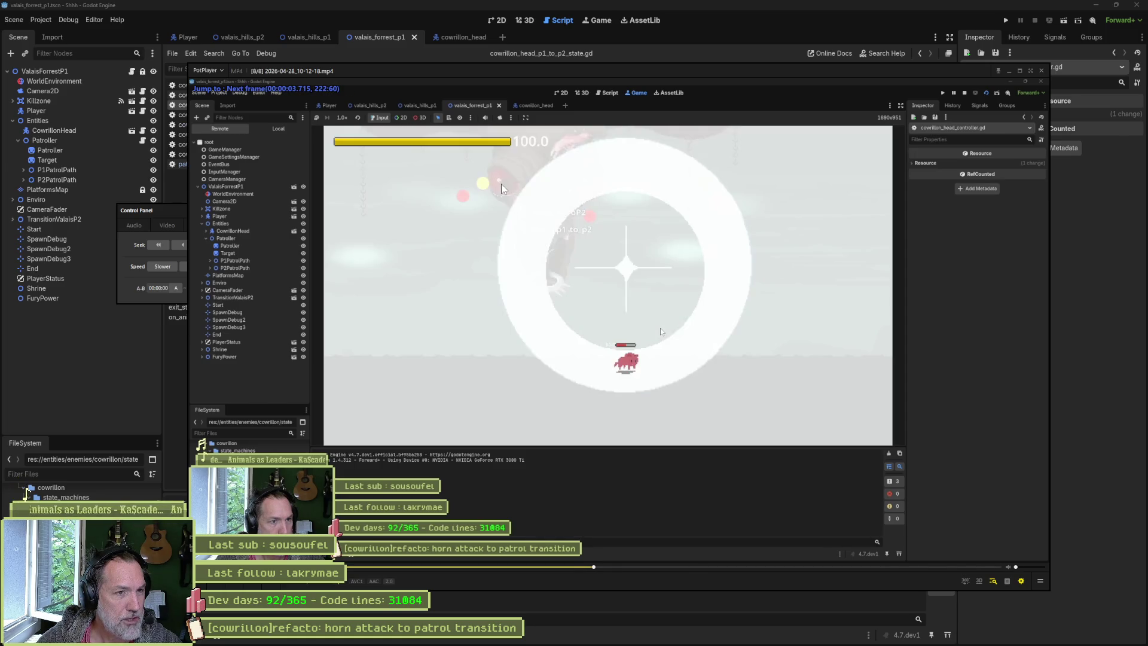
pyautogui.press('f')
pyautogui.press('f')
pyautogui.press('f')
pyautogui.press('f')
pyautogui.press('f')
pyautogui.press('f')
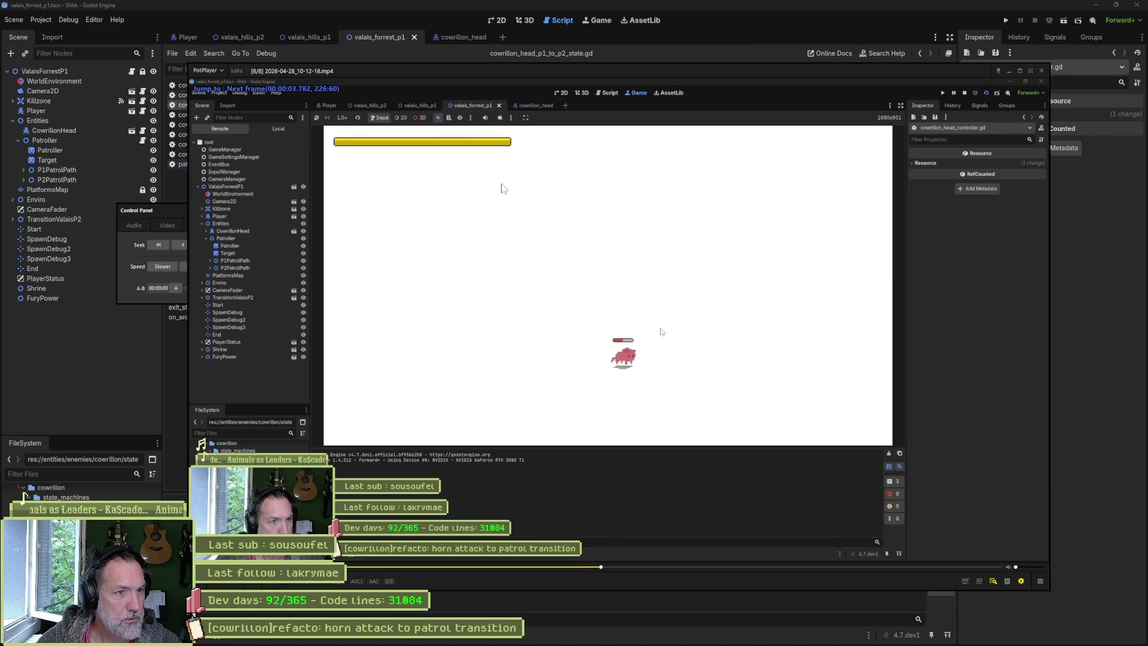
pyautogui.press('d')
pyautogui.press('d')
pyautogui.press('d')
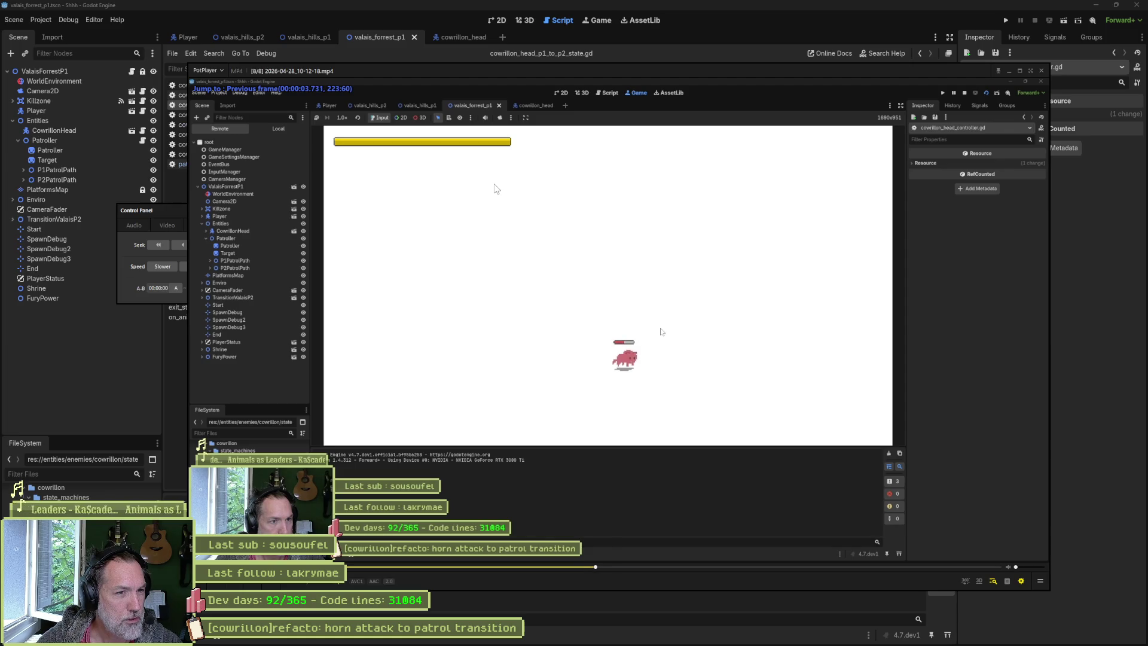
pyautogui.press('d')
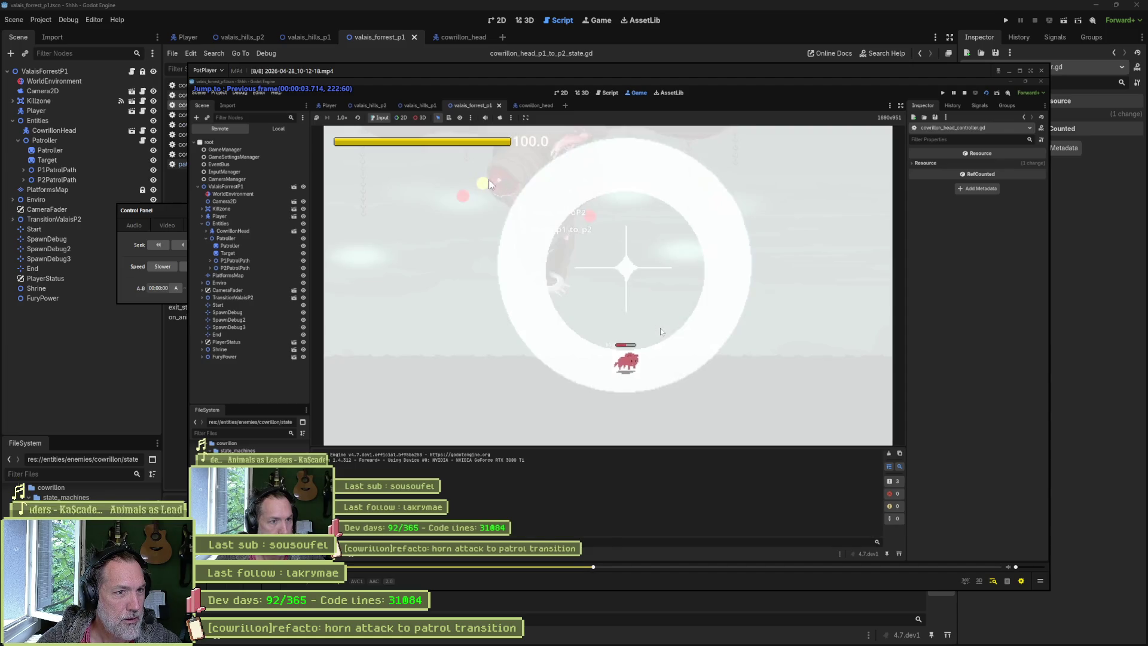
pyautogui.press('f')
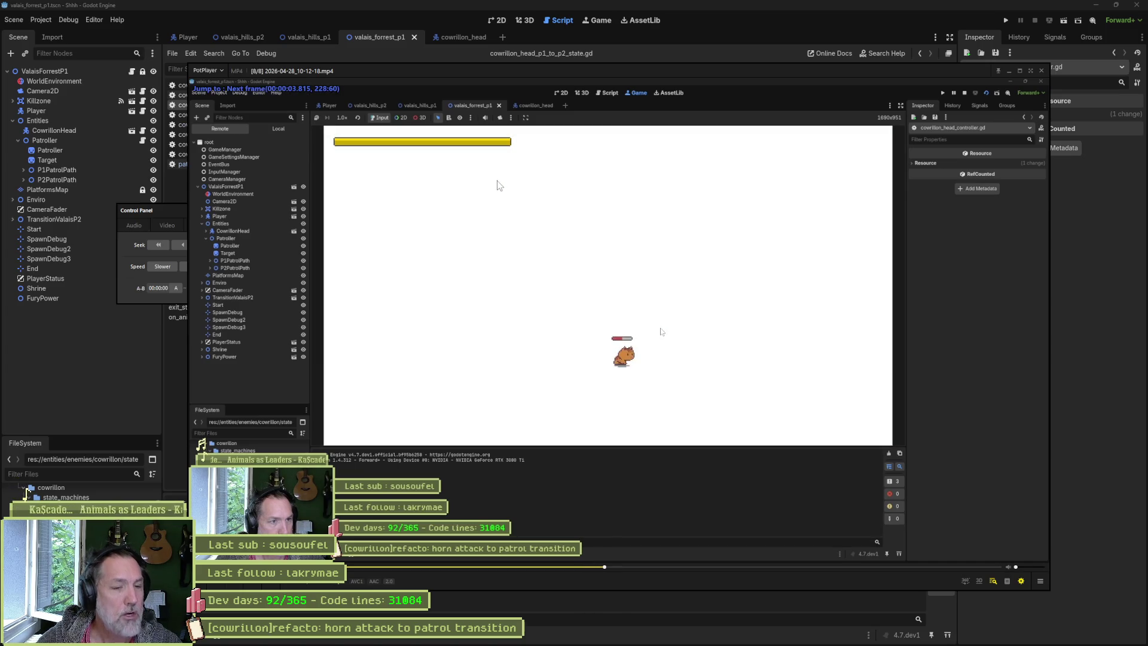
pyautogui.press('d')
pyautogui.press('f')
pyautogui.press('f')
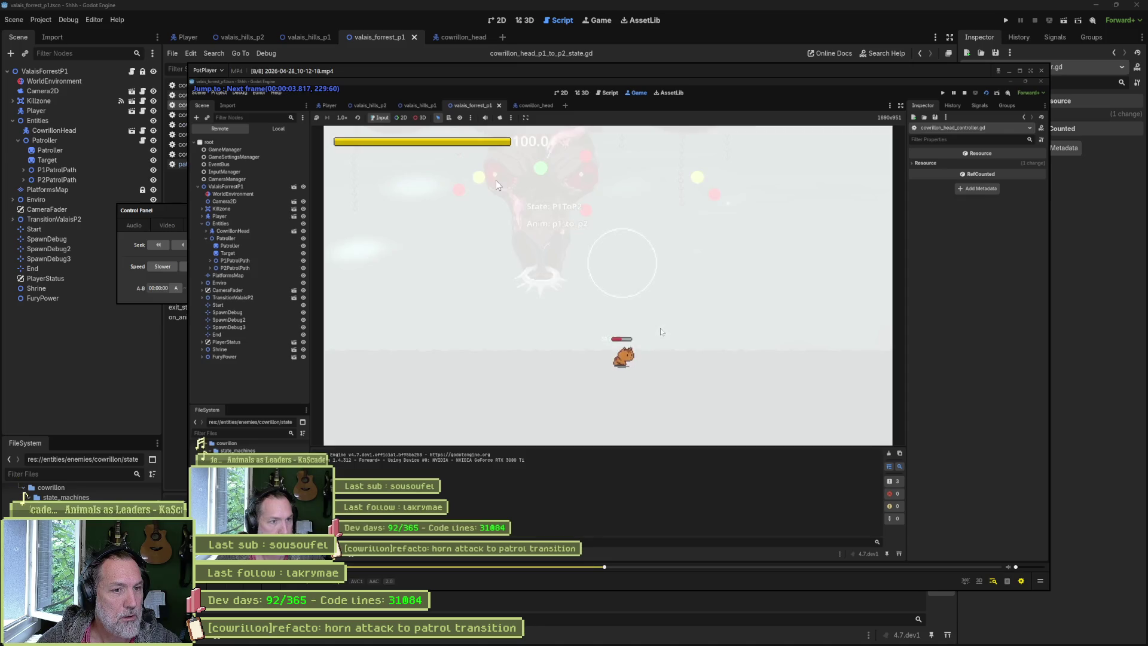
pyautogui.press('f')
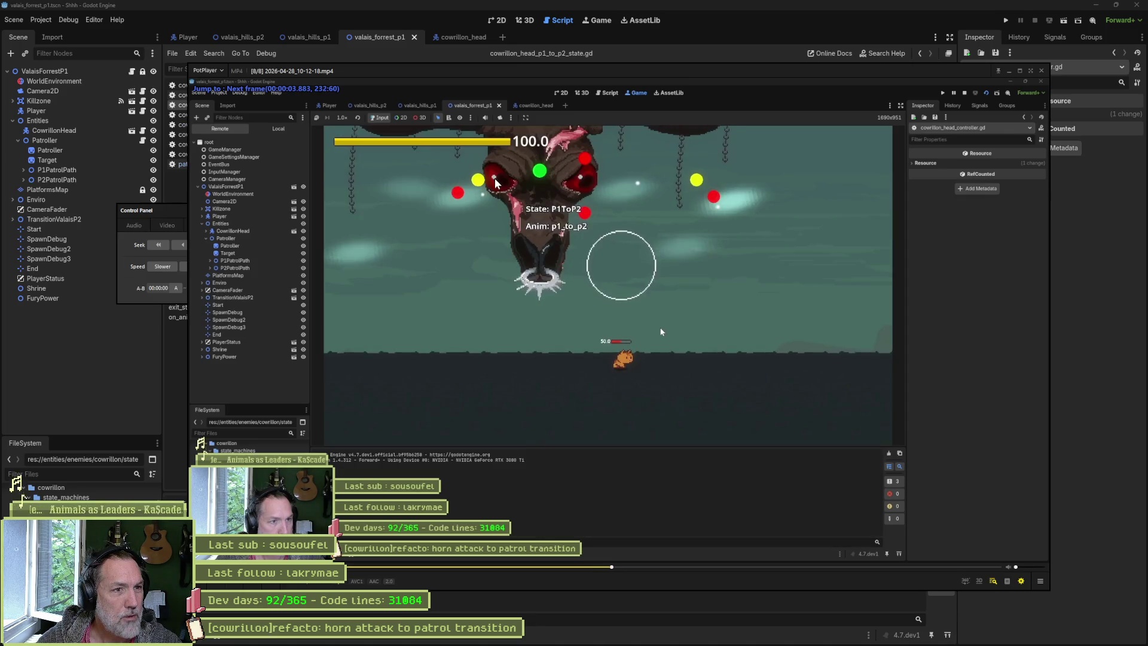
pyautogui.press('f')
pyautogui.press('f')
pyautogui.press('f')
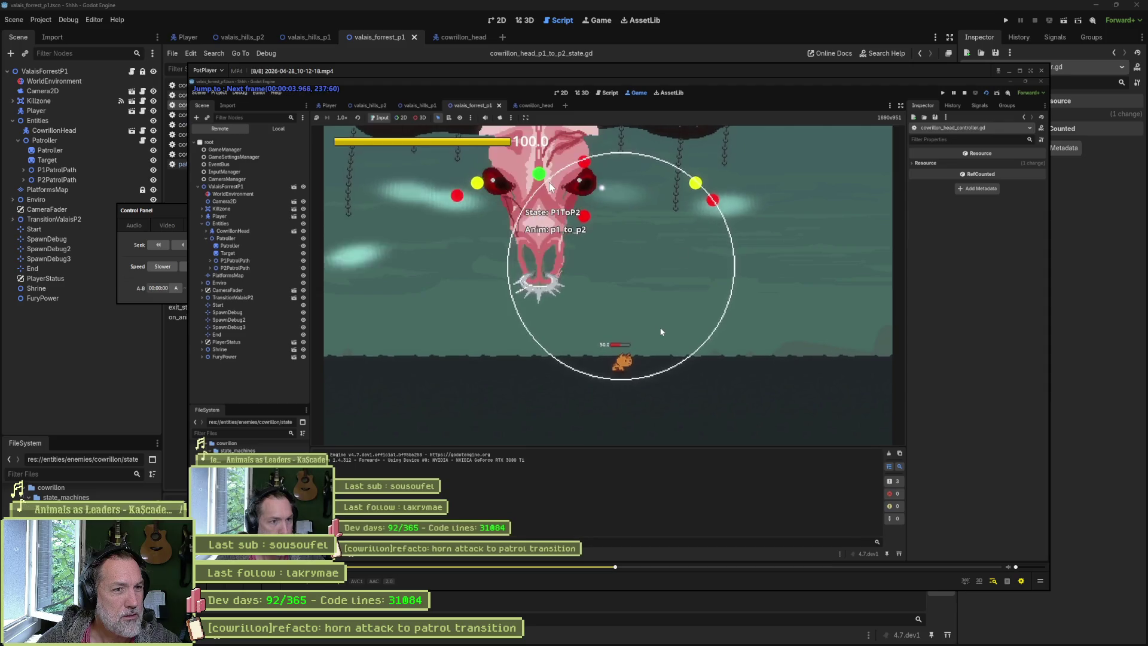
pyautogui.press('f')
pyautogui.press('f')
pyautogui.press('f')
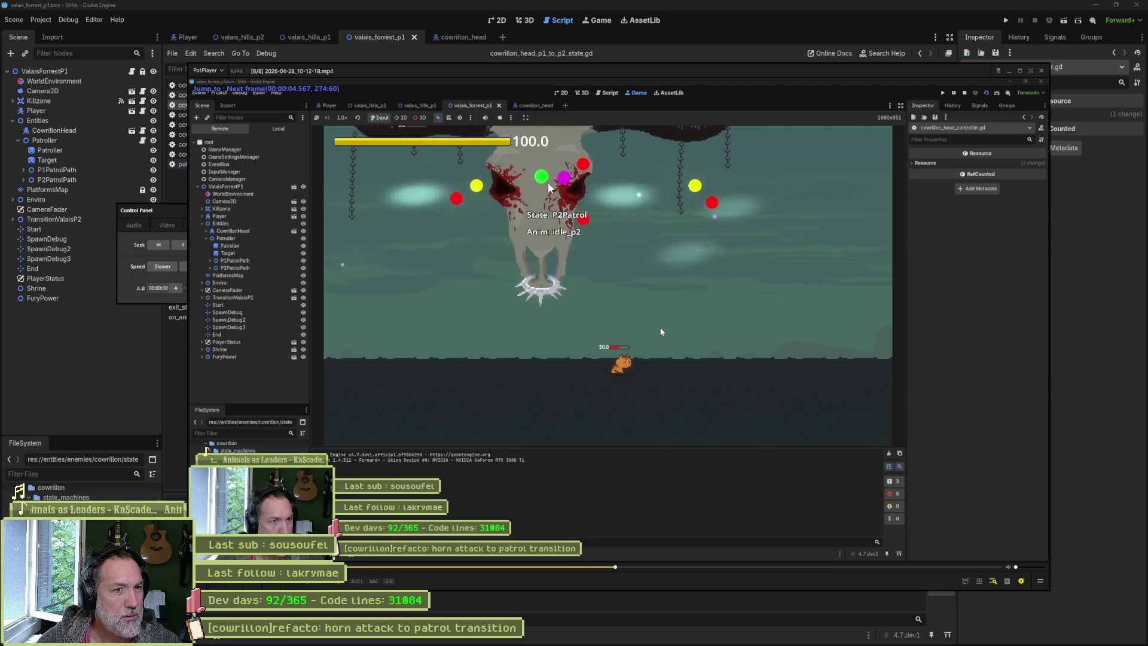
pyautogui.press('f')
pyautogui.press('f')
pyautogui.press('f')
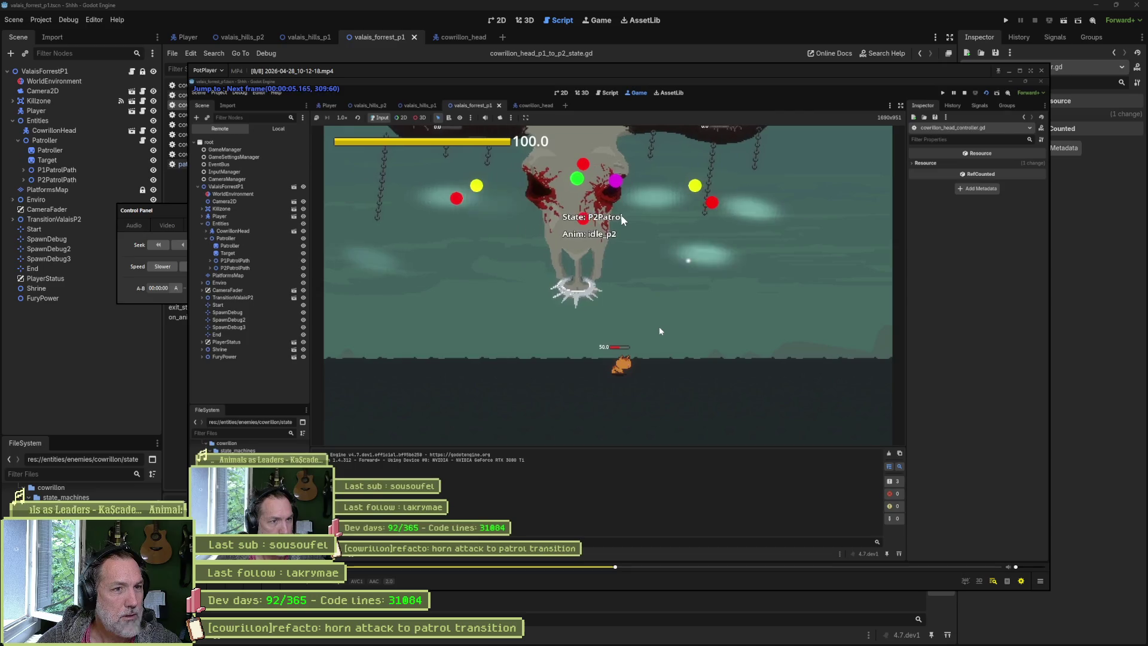
# - Back in the Godot script, delete the three commented-out patroller lines from exit_state
pyautogui.hotkey('alt', 'Tab')
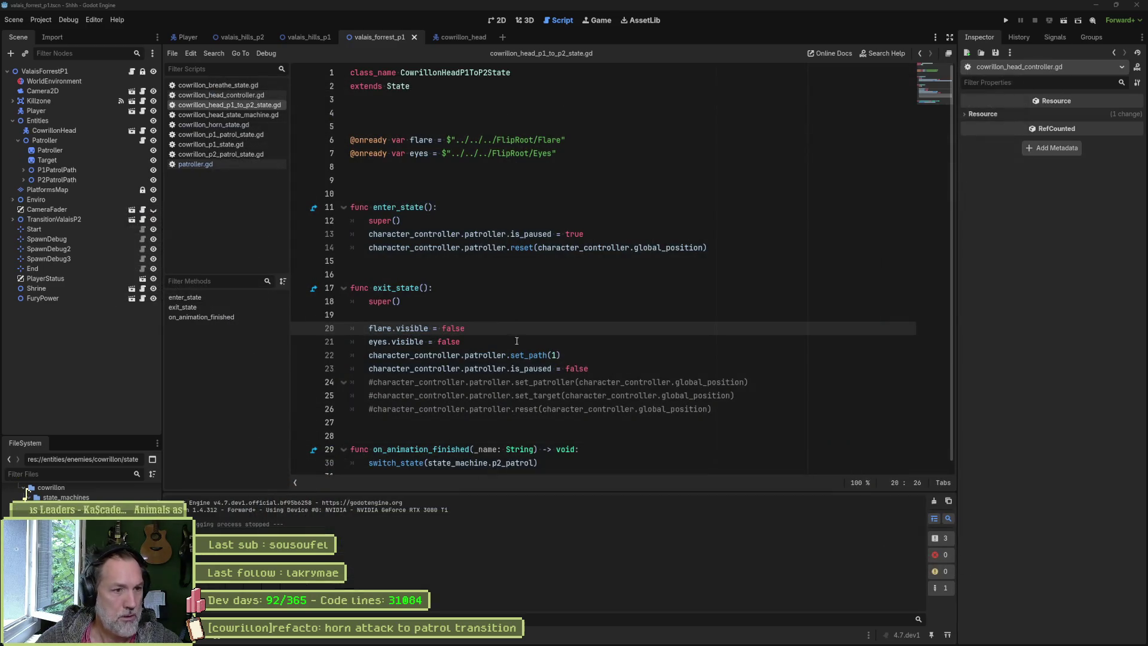
pyautogui.click(516, 381)
pyautogui.hotkey('ctrl', 'shift', 'k')
pyautogui.hotkey('ctrl', 'shift', 'k')
pyautogui.hotkey('ctrl', 'shift', 'k')
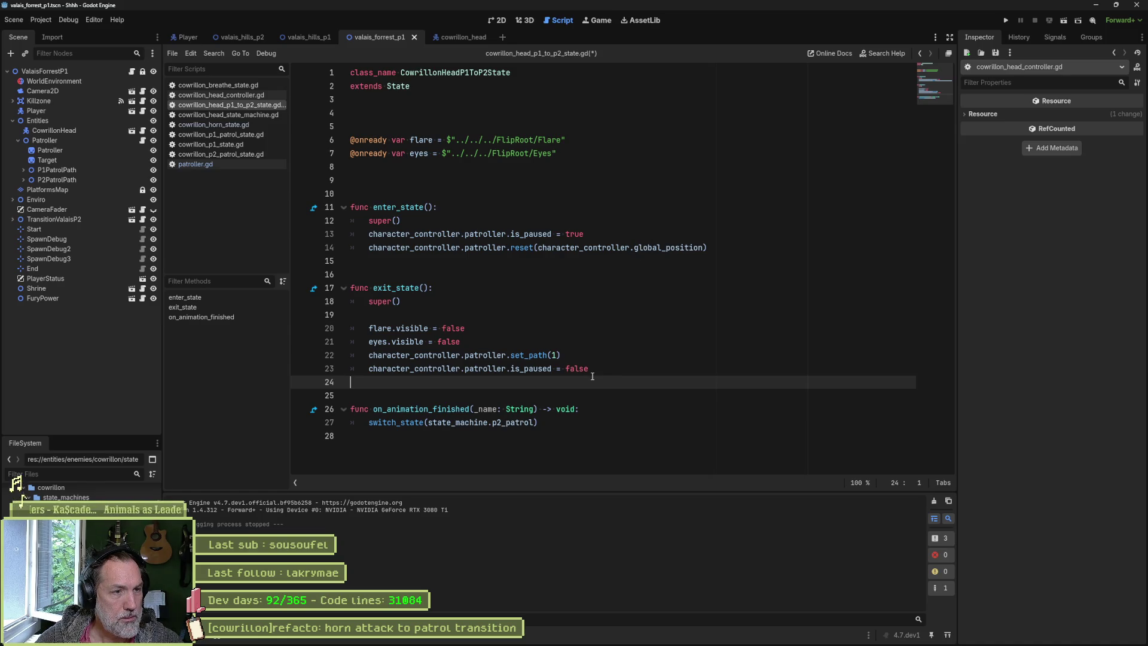
# - Save the state script and look up the set_path and set_target definitions and uses in patroller.gd
pyautogui.hotkey('ctrl', 's')
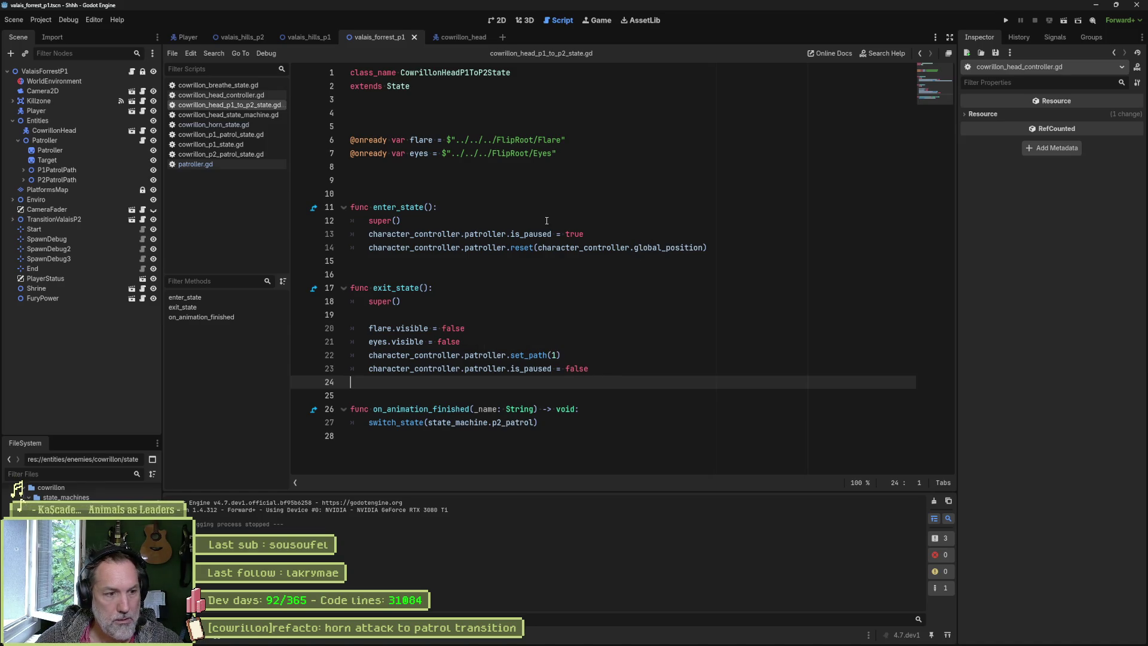
pyautogui.click(375, 640)
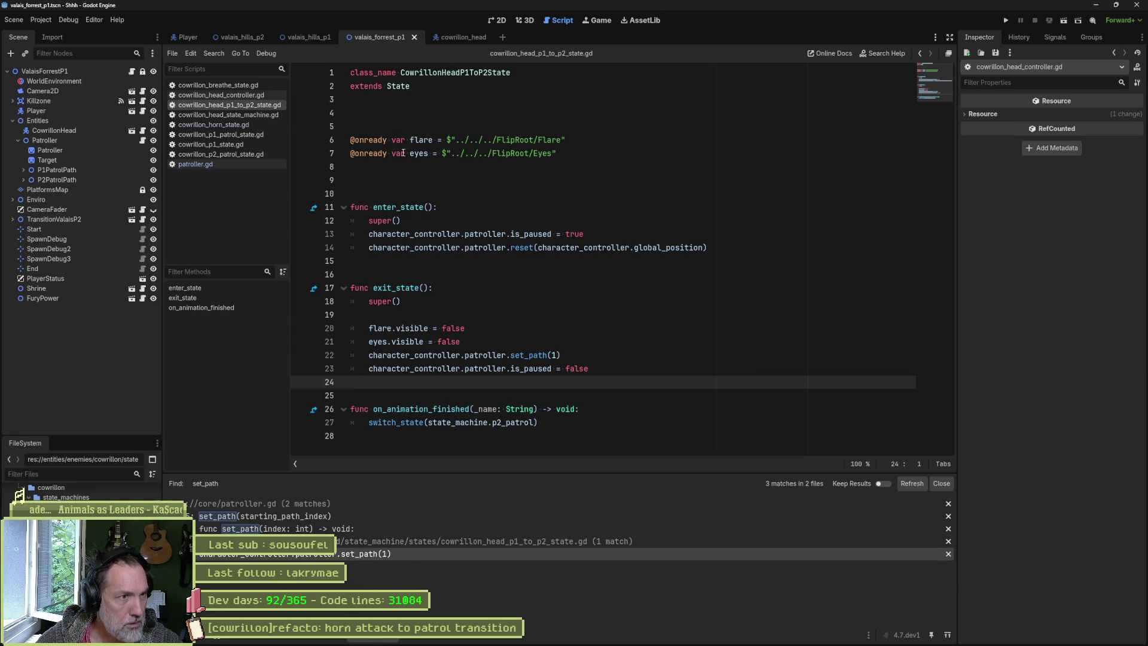
pyautogui.click(206, 163)
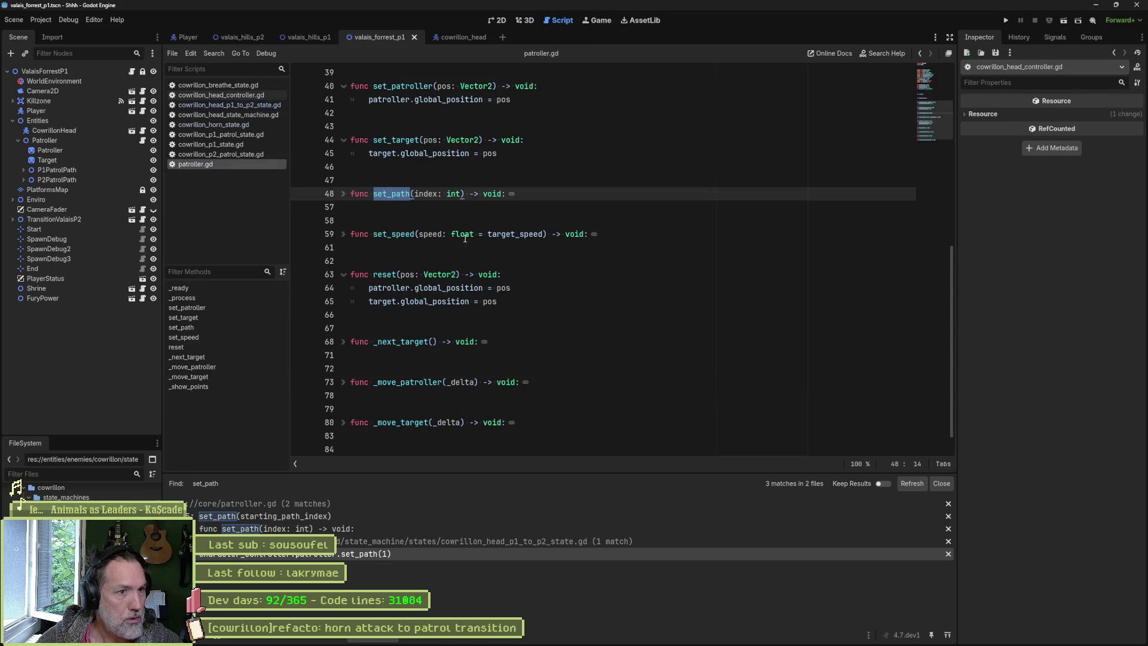
pyautogui.click(397, 234)
pyautogui.scroll(2, 397, 239)
pyautogui.doubleClick(396, 220)
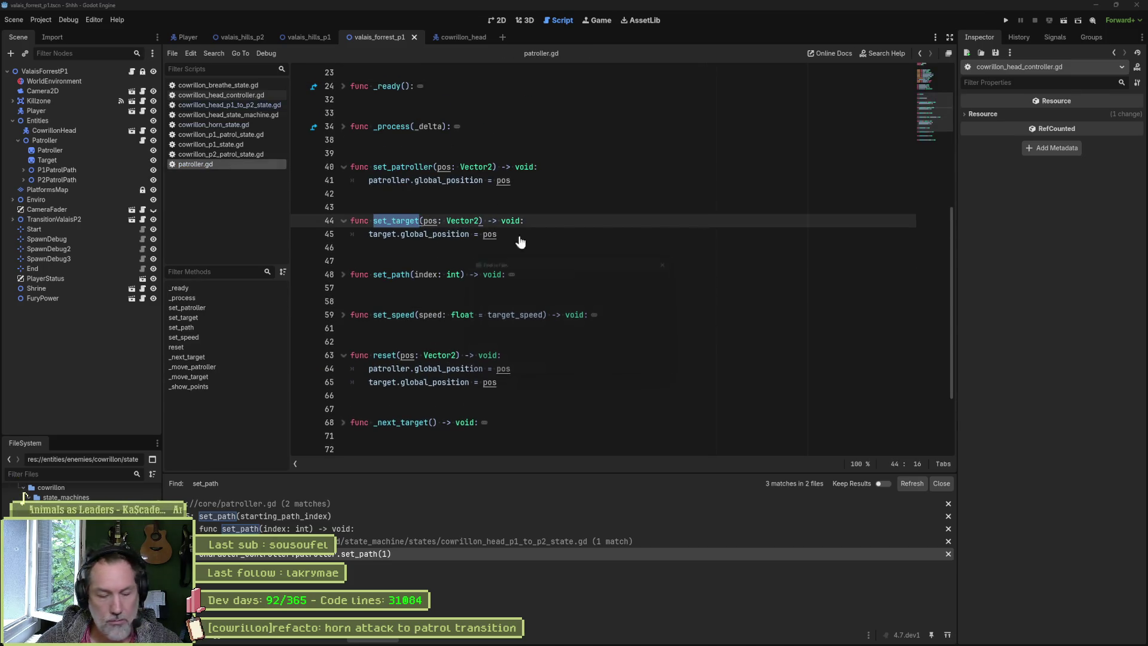
pyautogui.click(581, 365)
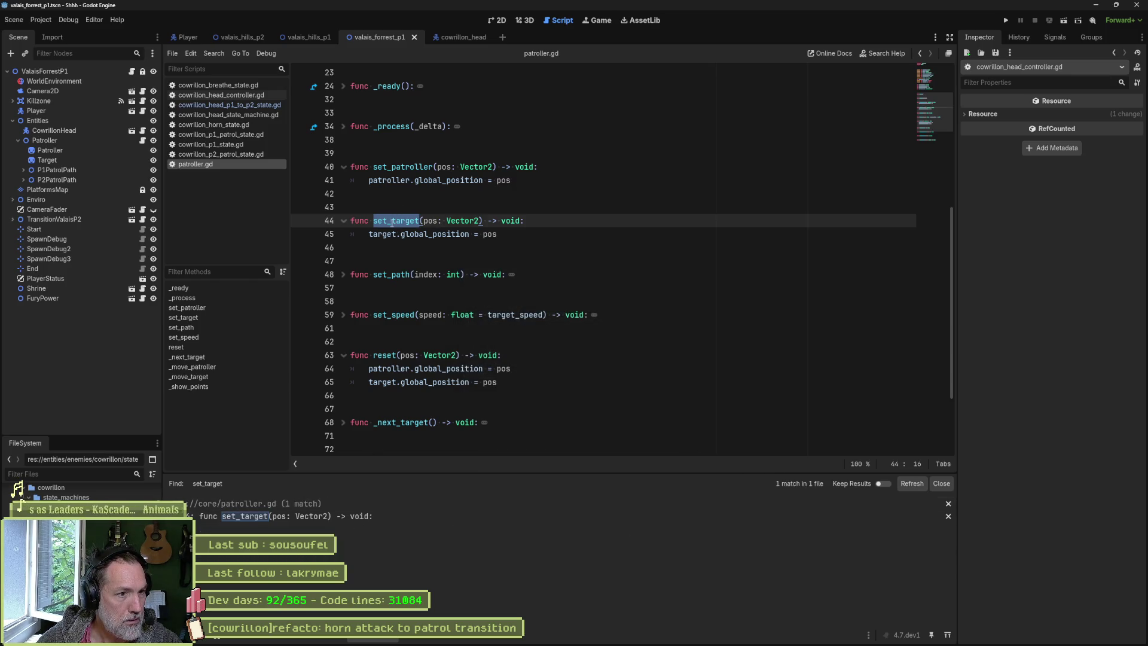
# - Search the project for set_patroller and paste a set_patroller call at the start of reset()
pyautogui.doubleClick(403, 167)
pyautogui.hotkey('ctrl', 'shift', 'f')
pyautogui.click(558, 367)
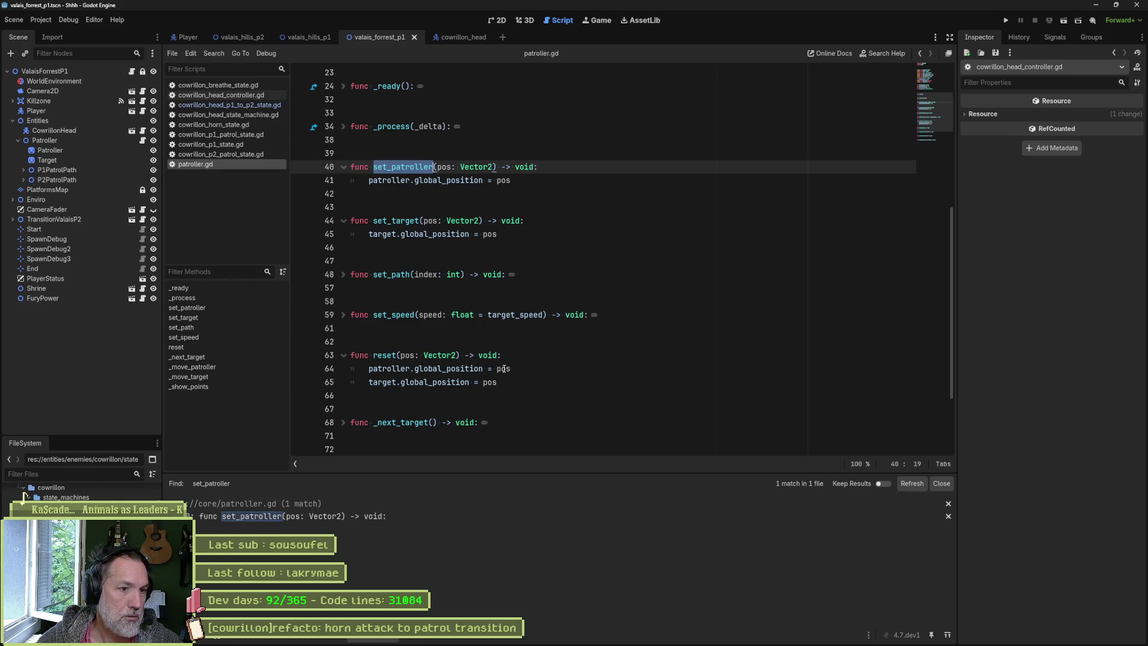
pyautogui.moveTo(422, 370); pyautogui.dragTo(425, 383)
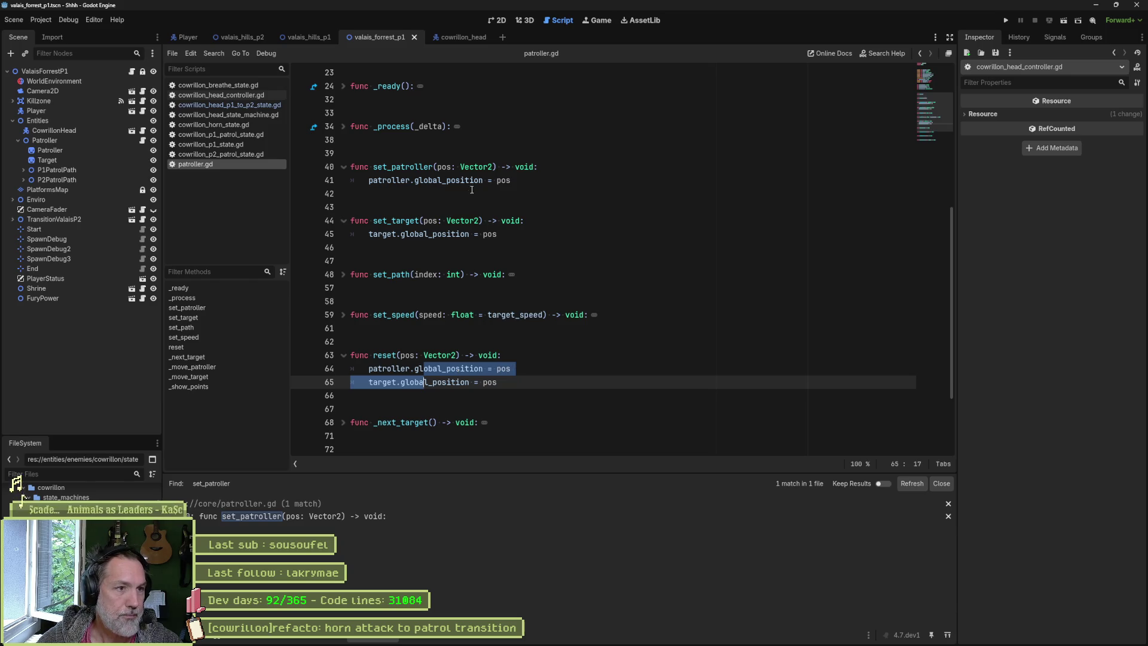
pyautogui.doubleClick(407, 167)
pyautogui.hotkey('ctrl', 'c')
pyautogui.click(517, 356)
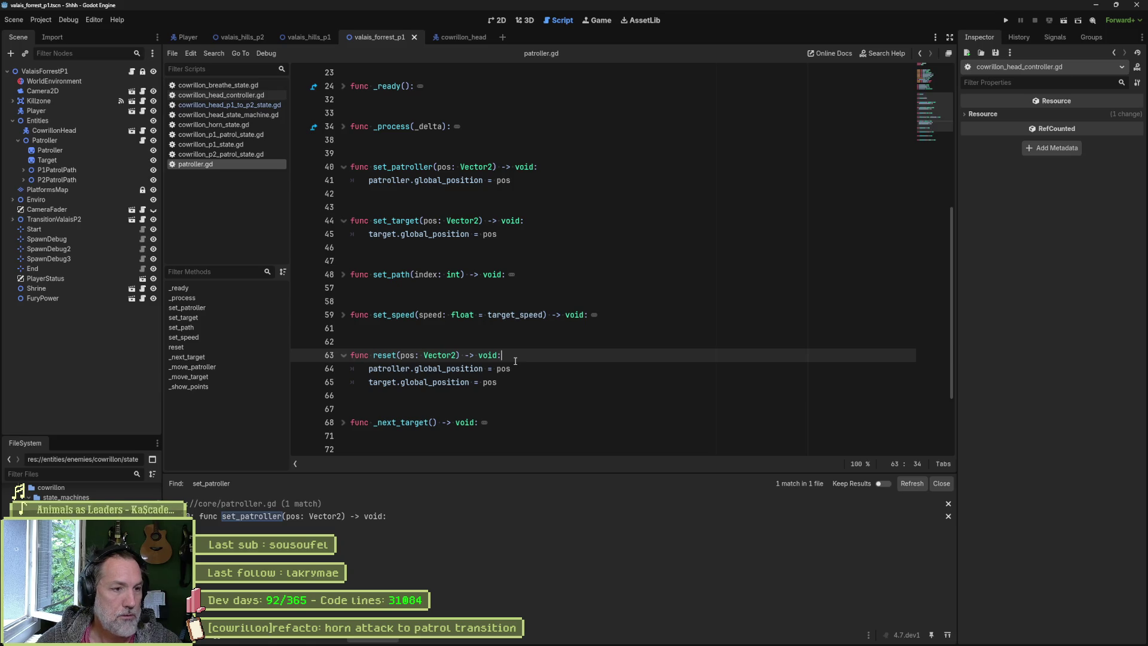
pyautogui.press('Return')
pyautogui.hotkey('ctrl', 'v')
# - Make reset() call set_patroller(pos) followed by set_target(pos)
pyautogui.write('(pos')
pyautogui.press('Escape')
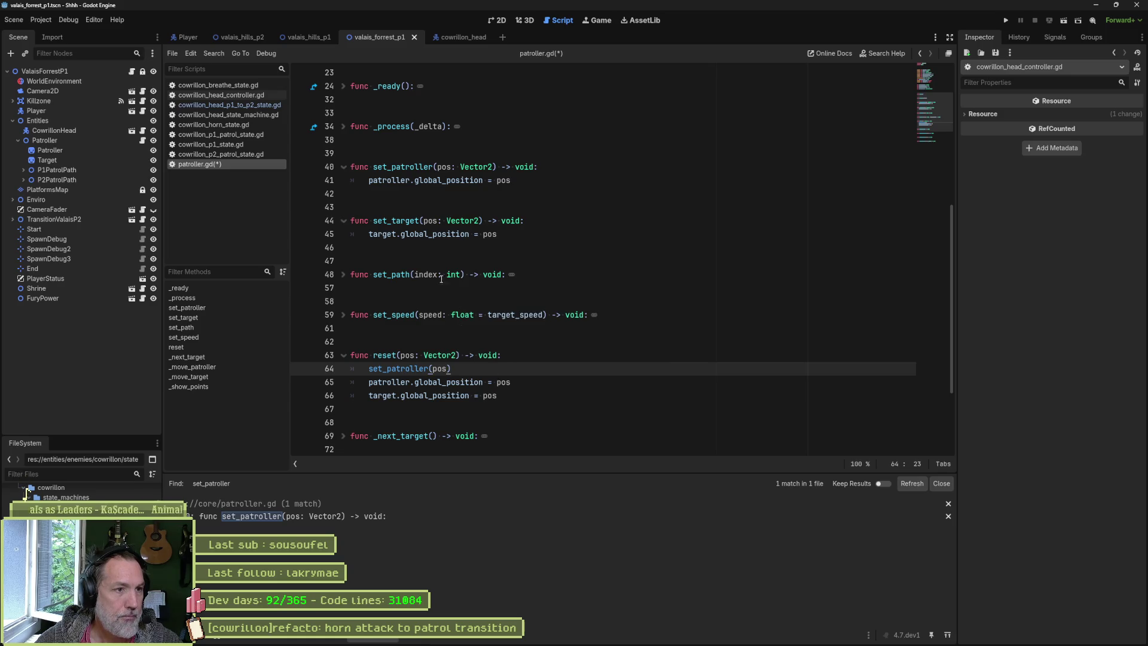
pyautogui.click(406, 274)
pyautogui.doubleClick(407, 274)
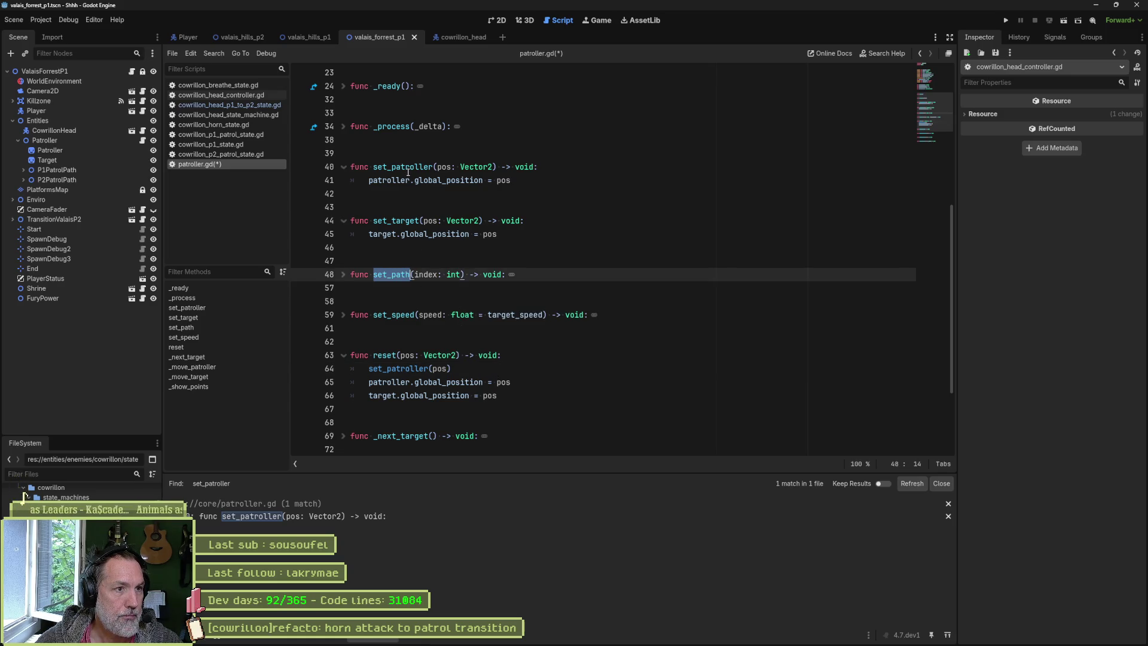
pyautogui.doubleClick(394, 221)
pyautogui.hotkey('ctrl', 'c')
pyautogui.click(475, 369)
pyautogui.press('Return')
pyautogui.hotkey('ctrl', 'v')
pyautogui.write('(pos')
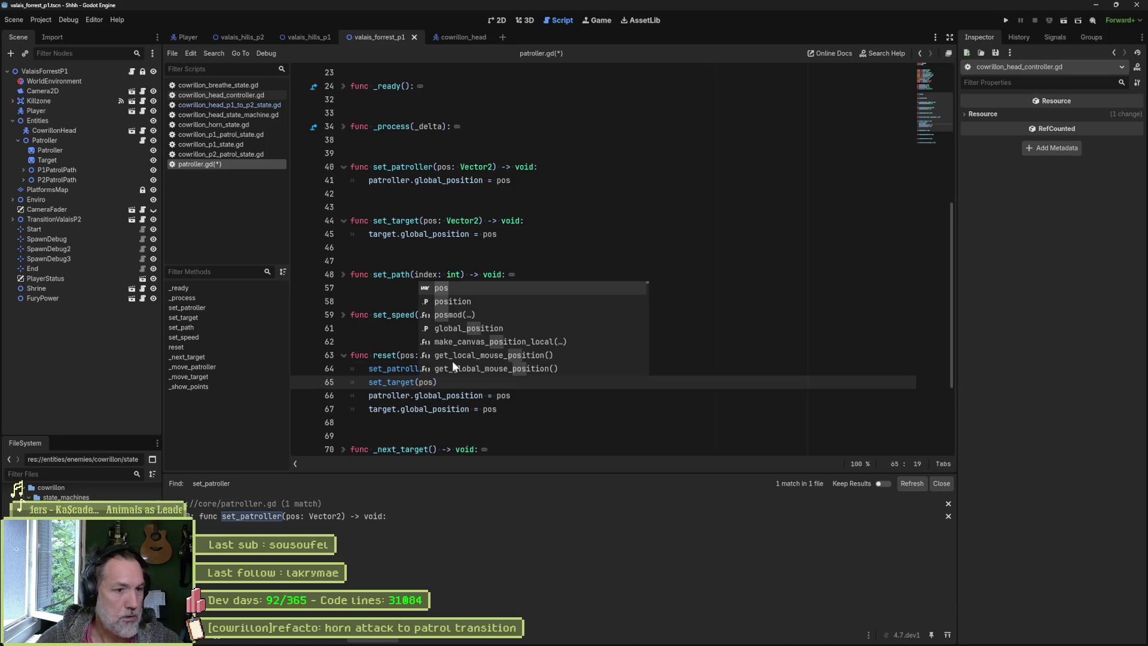
# - Delete reset()'s direct global_position assignments, save patroller.gd and run the scene
pyautogui.click(594, 395)
pyautogui.hotkey('ctrl', 'shift', 'k')
pyautogui.hotkey('ctrl', 'shift', 'k')
pyautogui.hotkey('ctrl', 's')
pyautogui.press('F6')
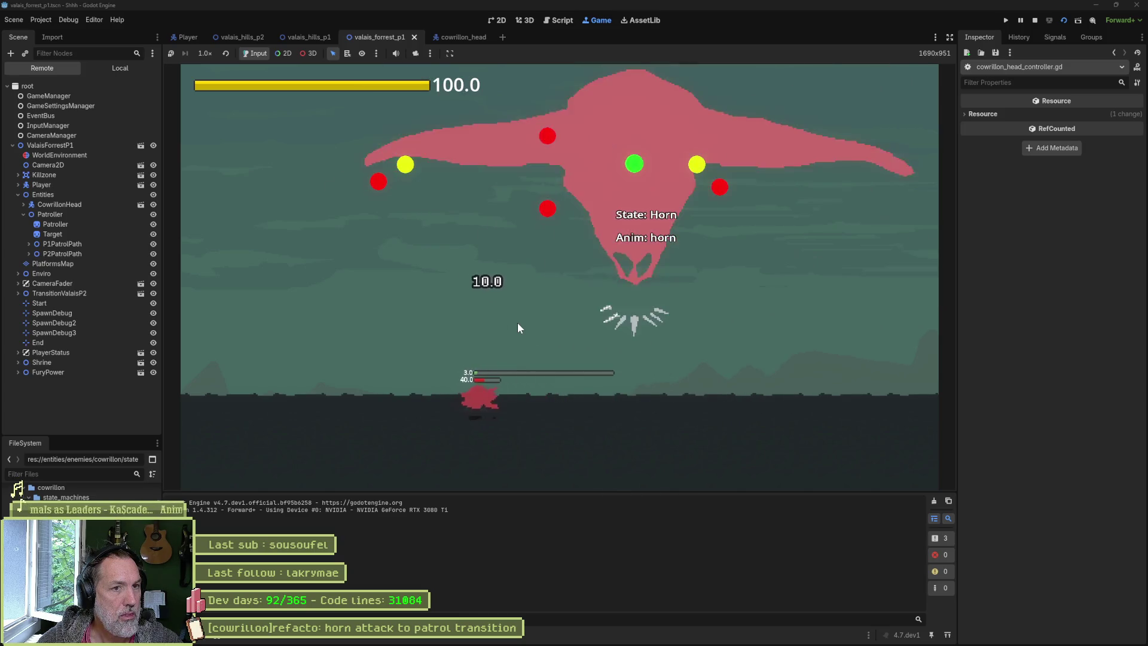
# - Stop the game, uncheck Show Points on the Patroller node, save the scene and collapse Paths
pyautogui.press('F8')
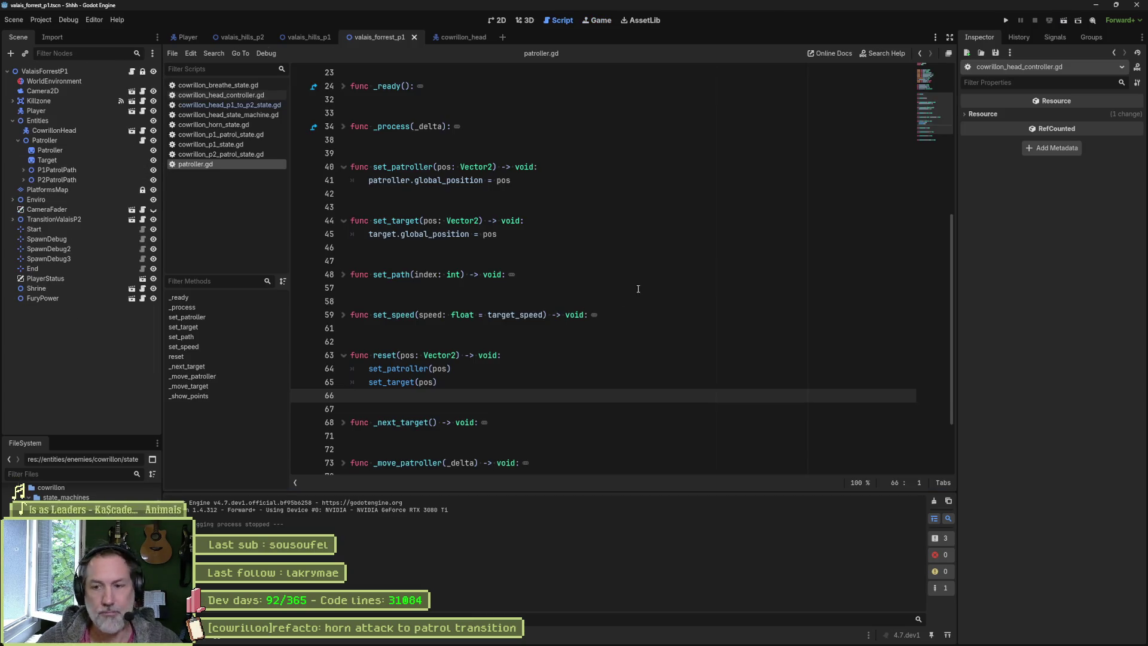
pyautogui.click(87, 137)
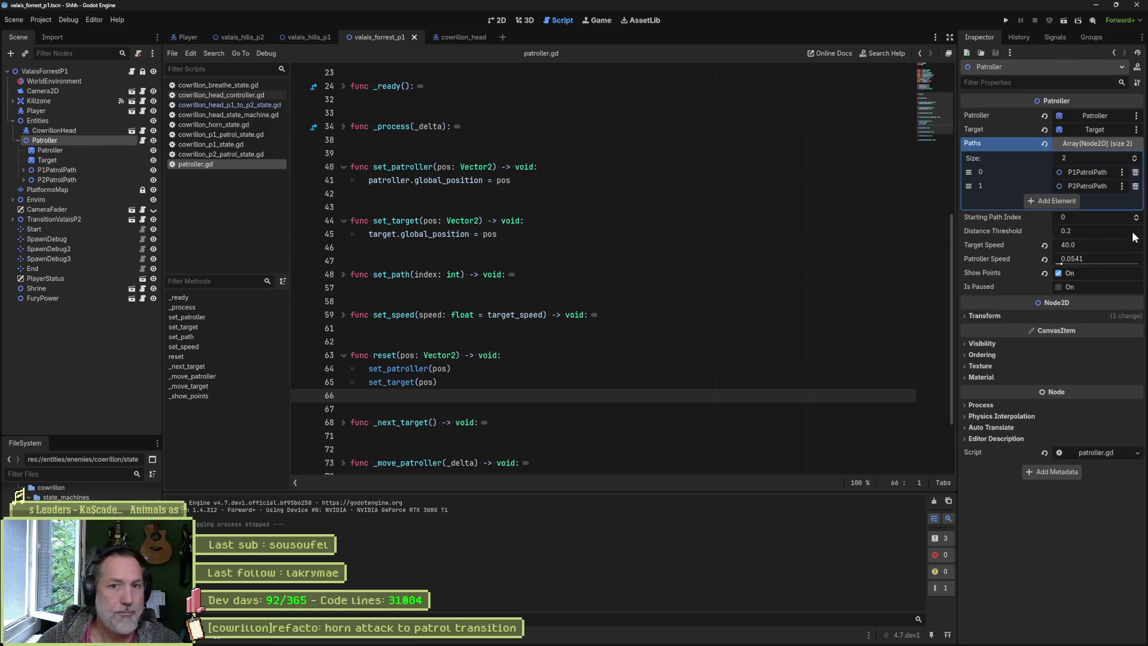
pyautogui.click(1059, 273)
pyautogui.hotkey('ctrl', 's')
pyautogui.click(1118, 143)
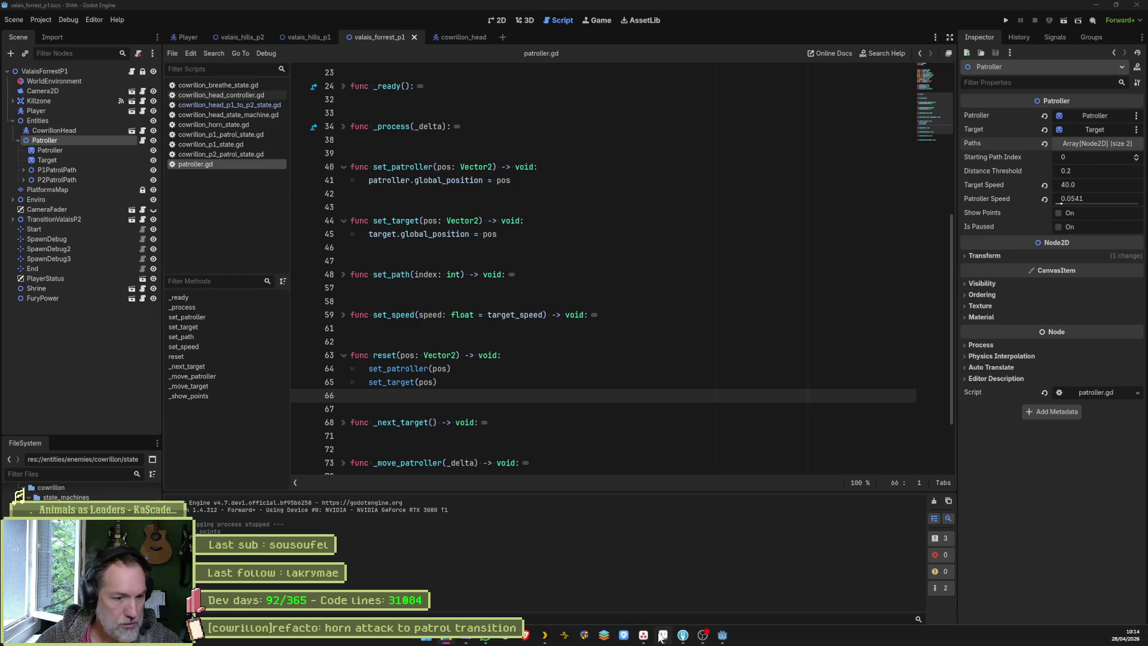
pyautogui.click(643, 640)
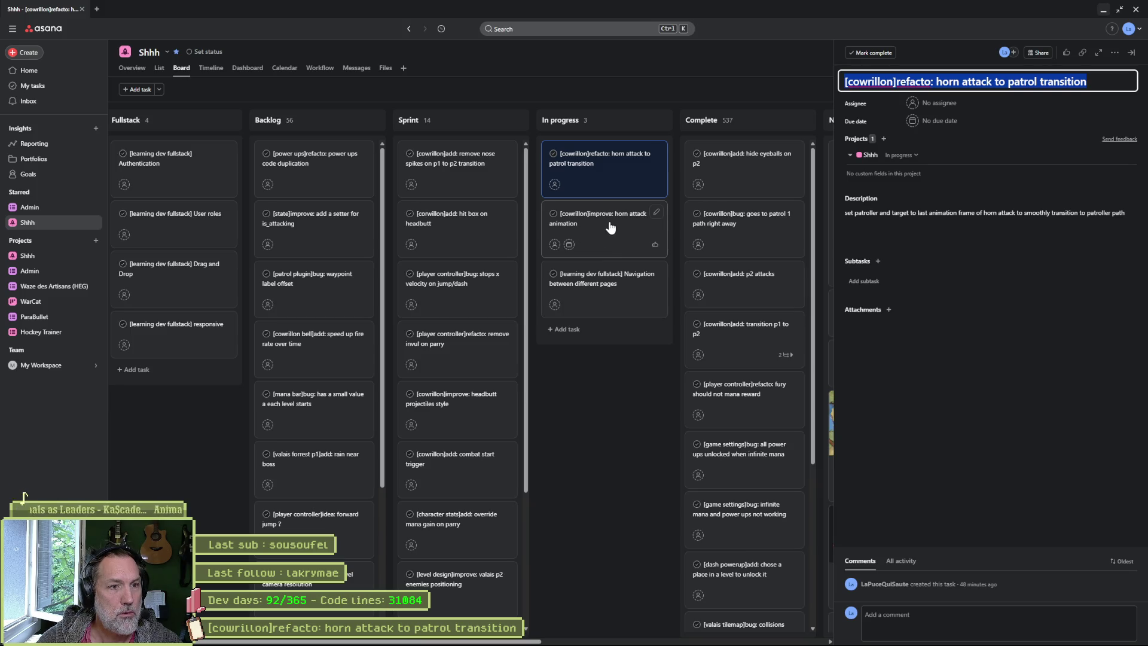
# - Switch to Fork to review the uncommitted patroller.gd changes
pyautogui.click(683, 636)
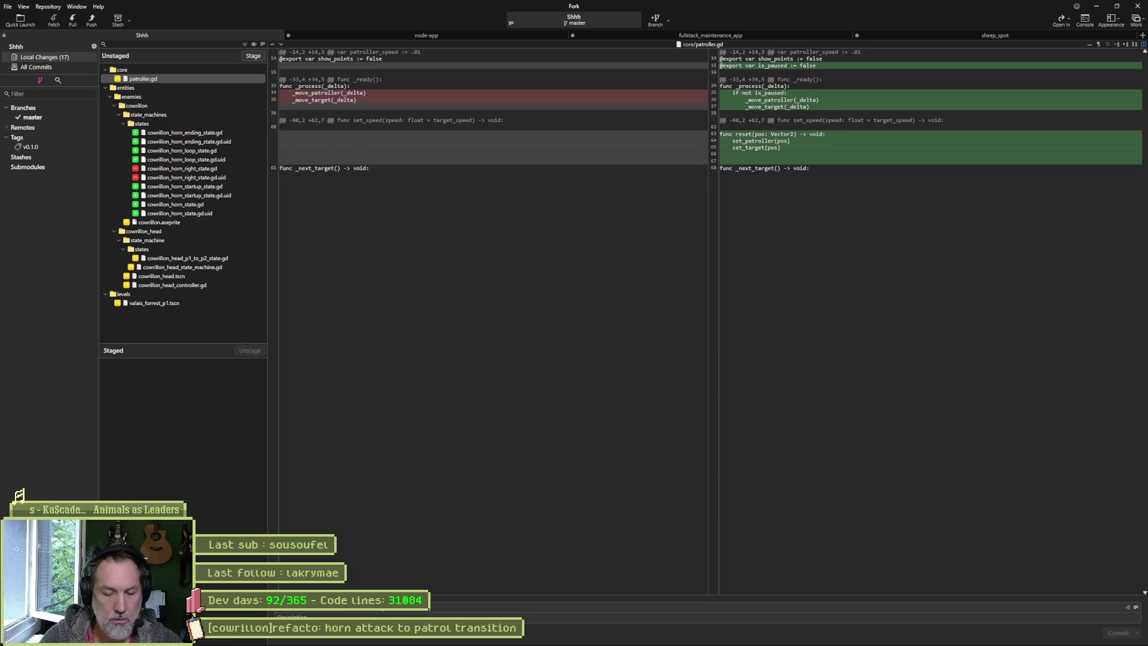
# - Enter the commit summary '[patroller]added: is_paused function and reset function' and check cowrillon_horn_ending_state.gd's diff
pyautogui.write('[patroller]adde')
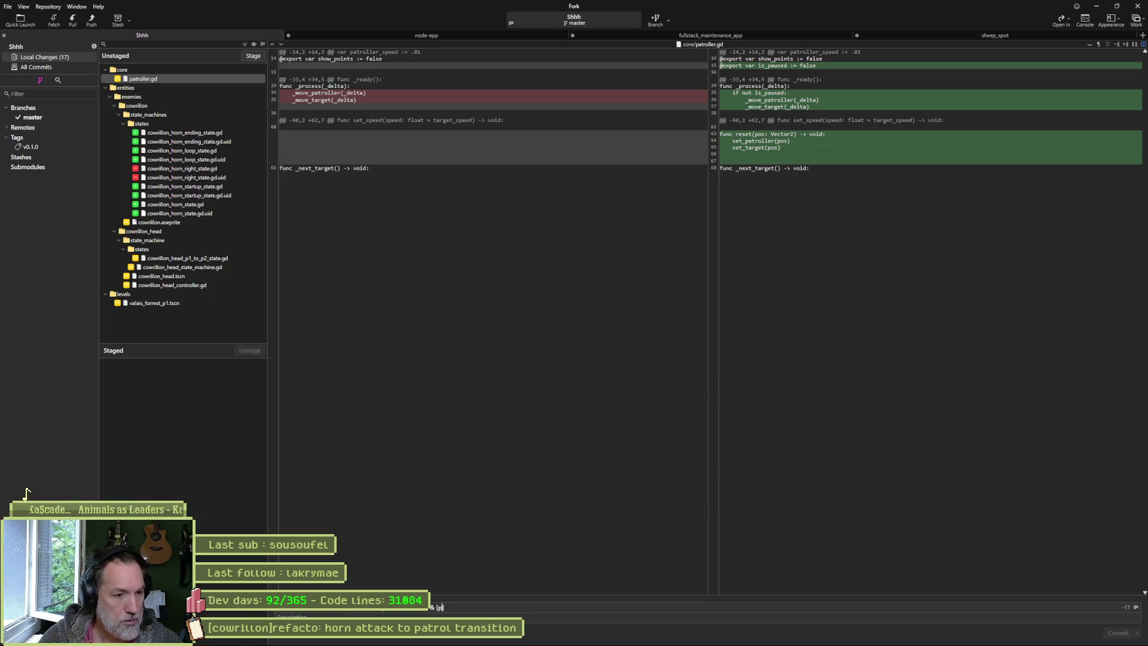
pyautogui.write('d: is')
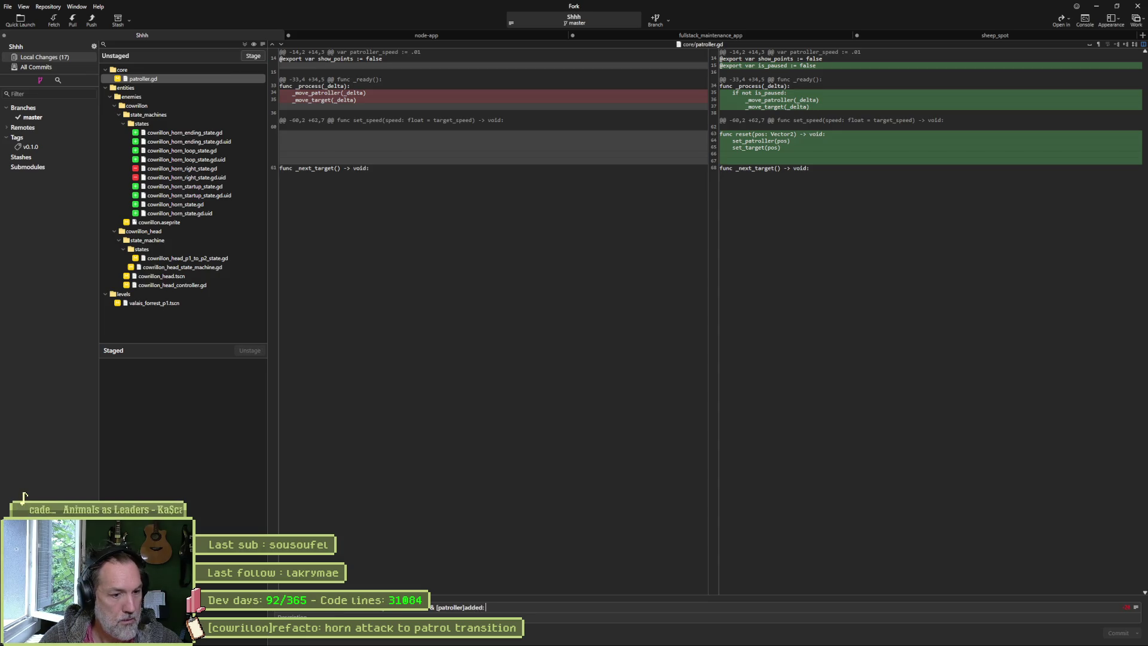
pyautogui.write('_paused')
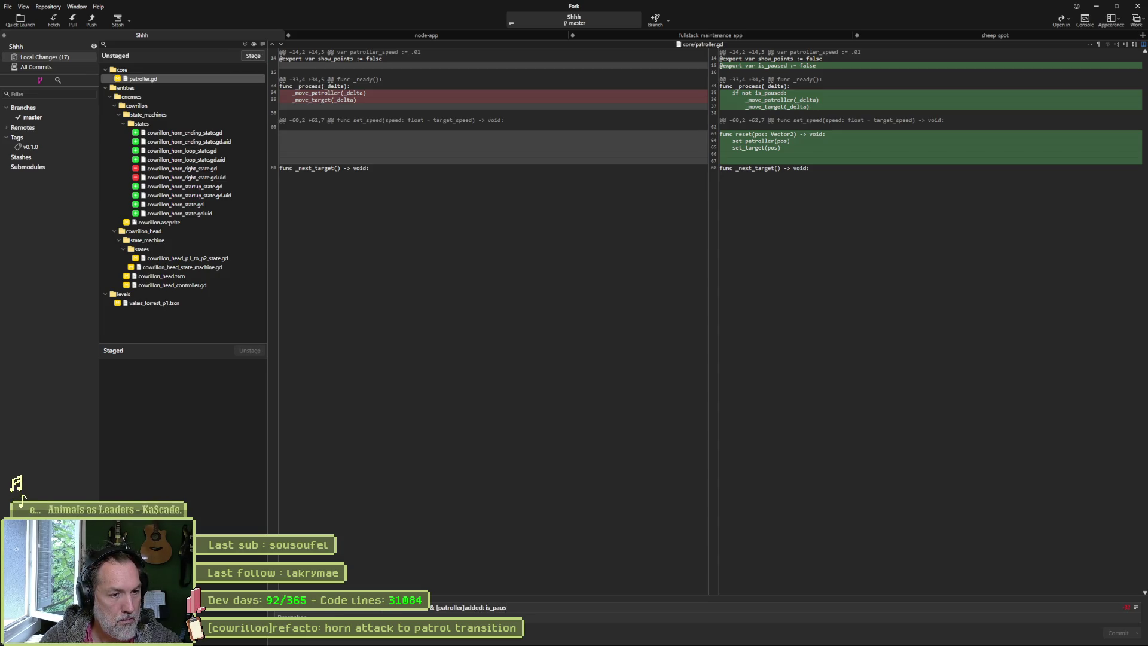
pyautogui.write(' function and reset f')
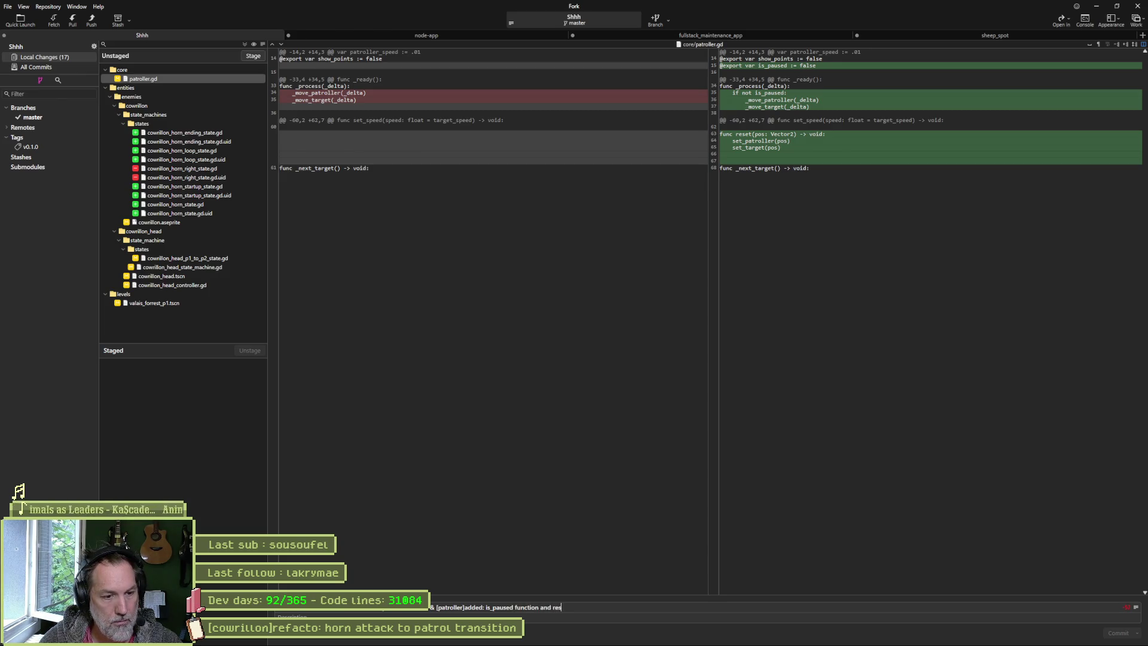
pyautogui.write('unction')
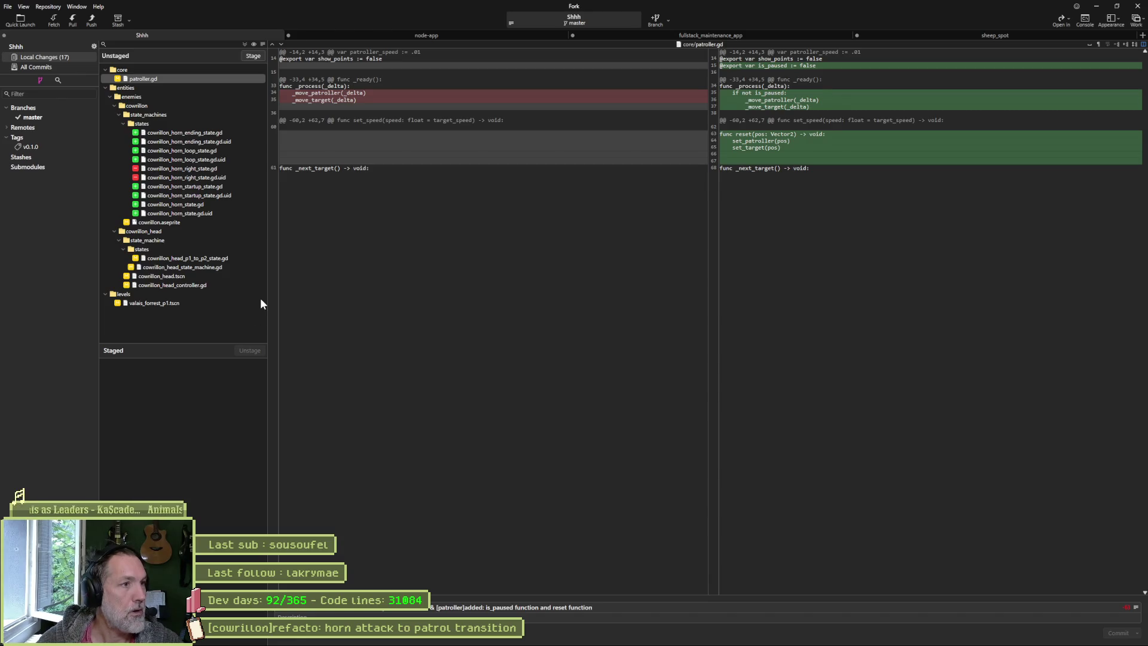
pyautogui.click(213, 135)
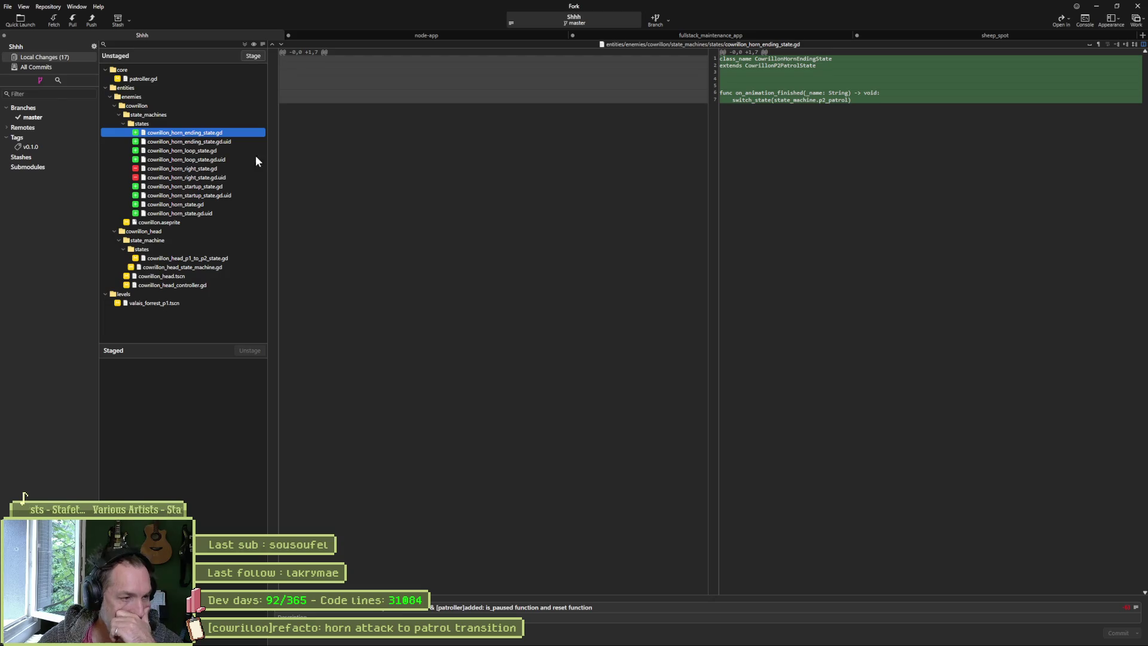
pyautogui.click(722, 636)
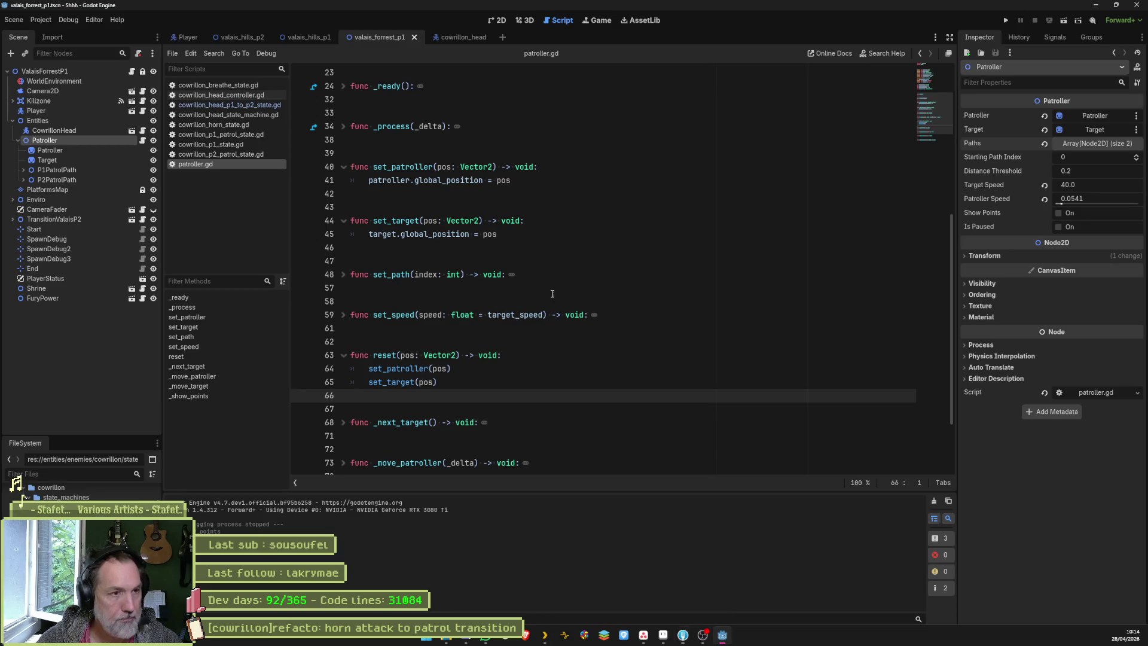
# - Save the cowrillon_head scene in Godot and return to Fork's change list
pyautogui.click(450, 37)
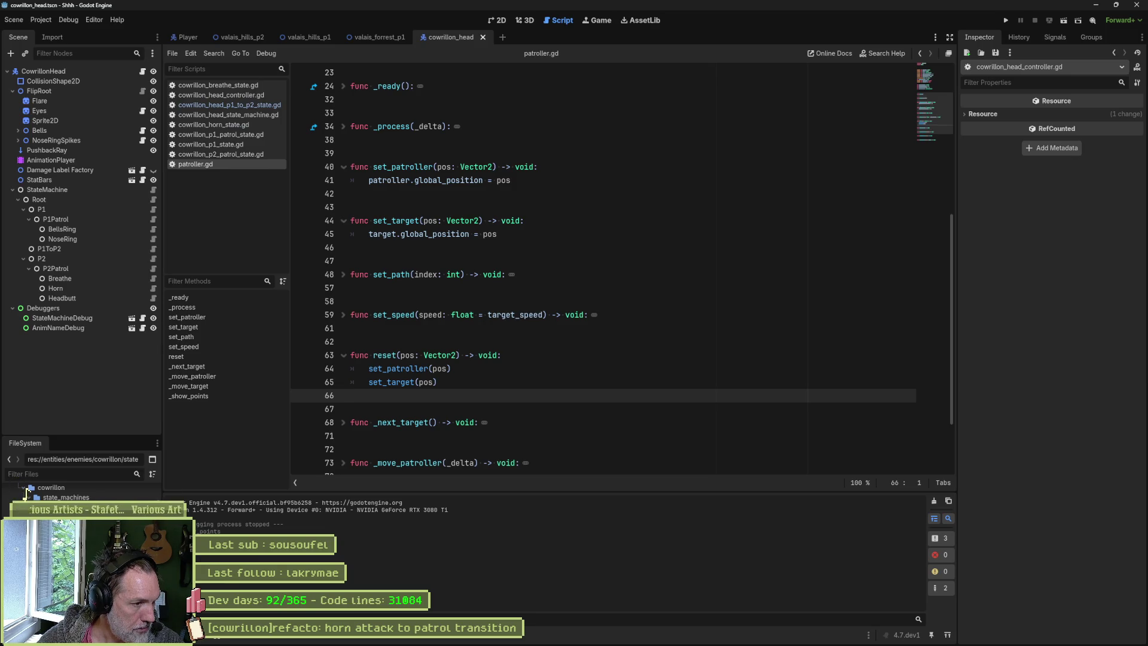
pyautogui.hotkey('ctrl', 's')
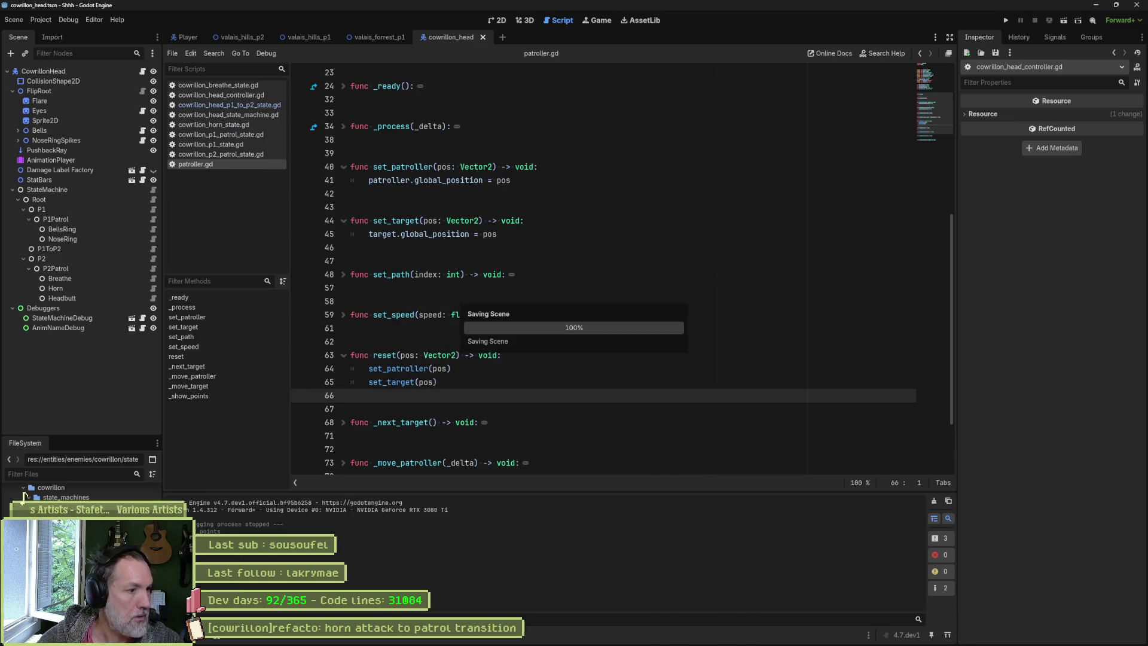
pyautogui.hotkey('alt', 'Tab')
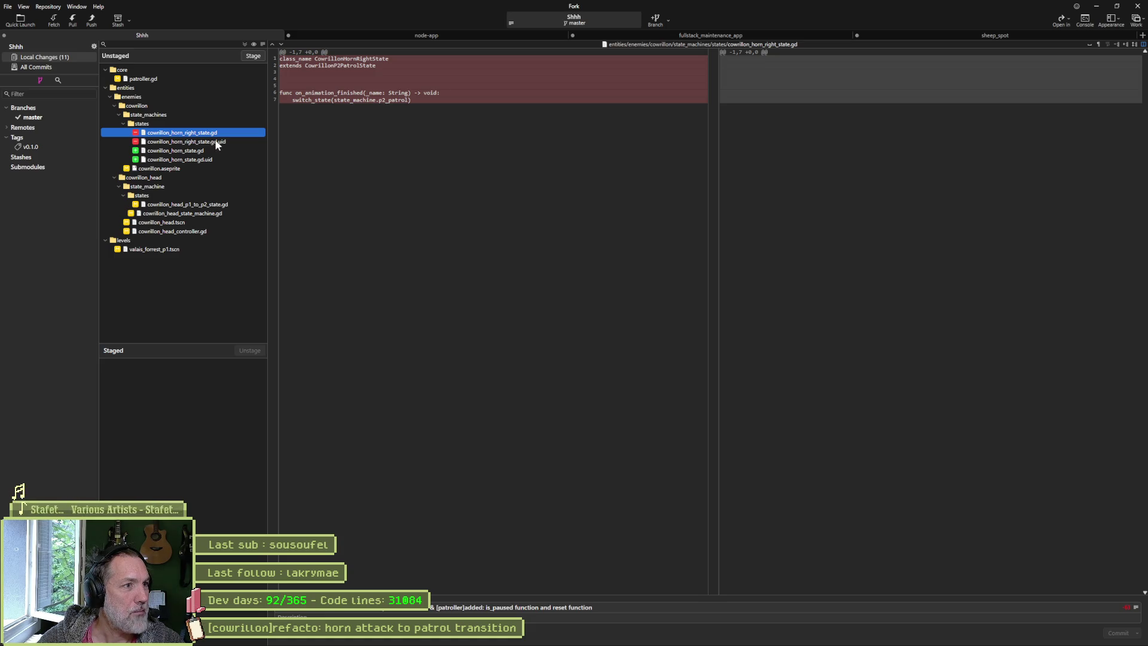
# - Inspect the diffs of cowrillon_horn_state.gd, p1_to_p2_state.gd, state_machine.gd and head_controller.gd, then return to the summary
pyautogui.click(202, 150)
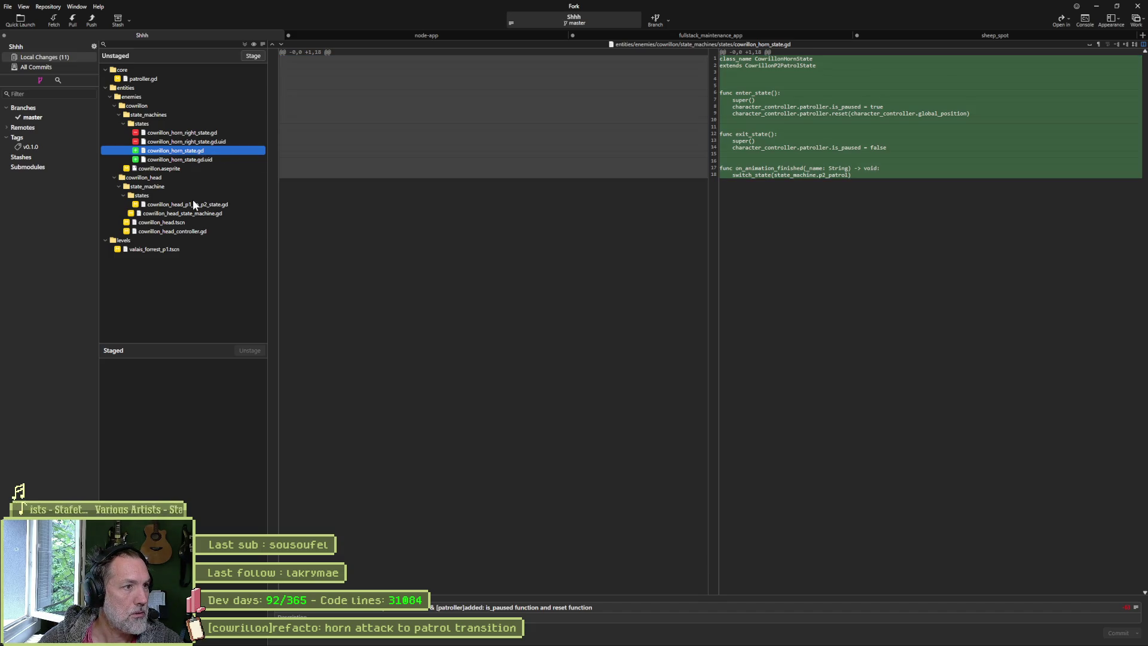
pyautogui.click(212, 206)
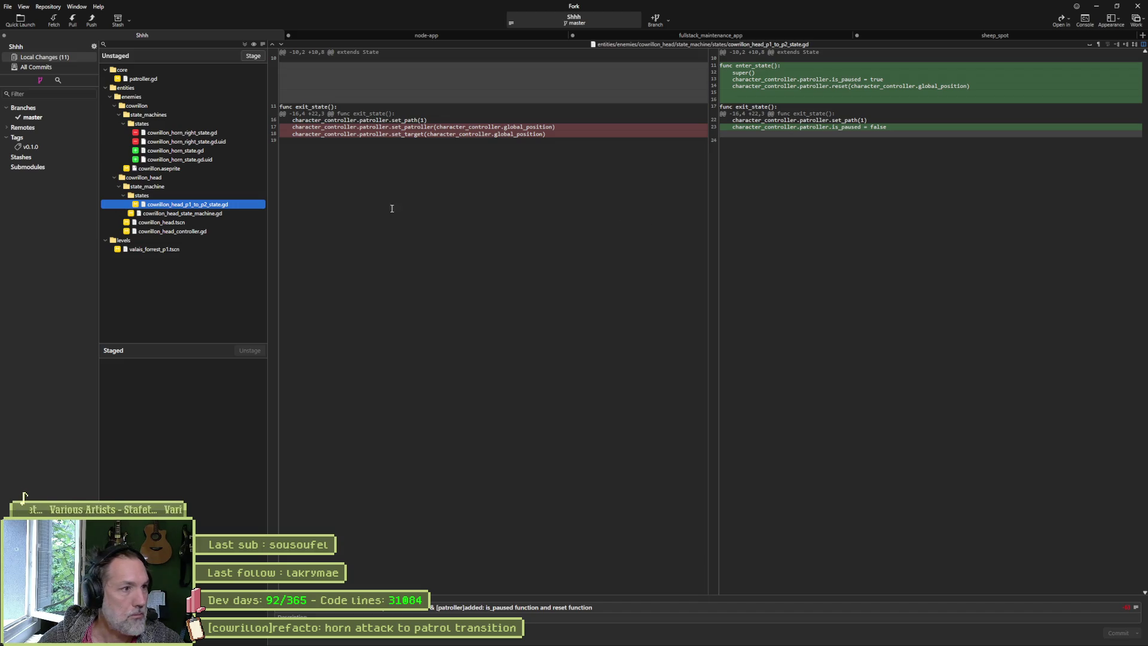
pyautogui.click(204, 214)
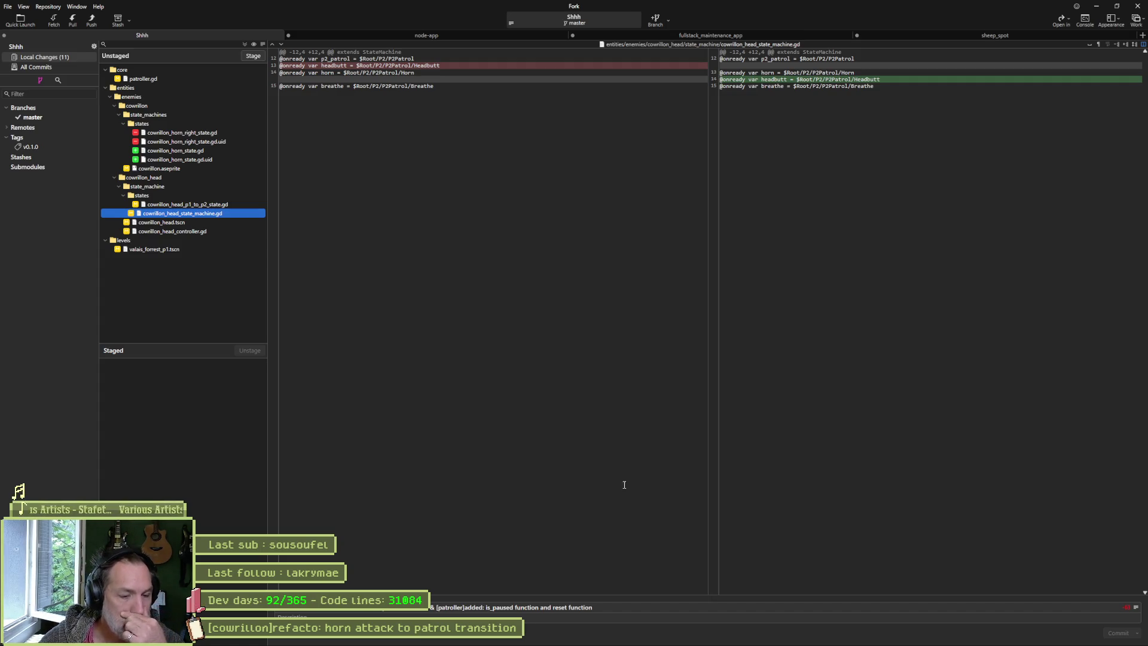
pyautogui.click(723, 637)
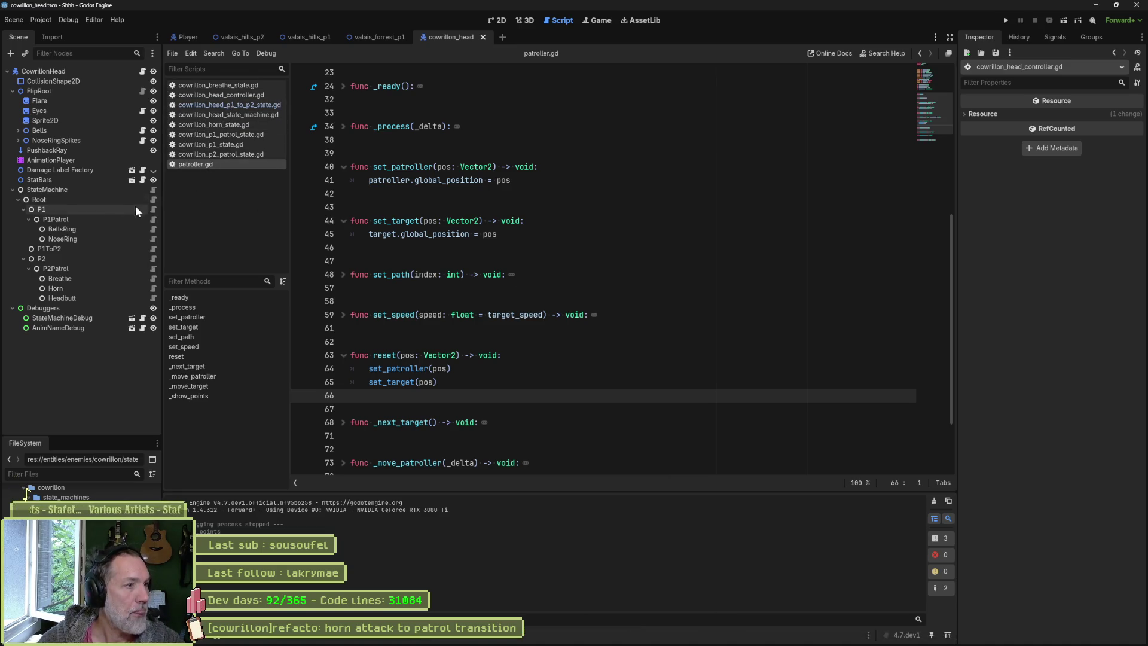
pyautogui.click(153, 190)
pyautogui.hotkey('alt', 'Tab')
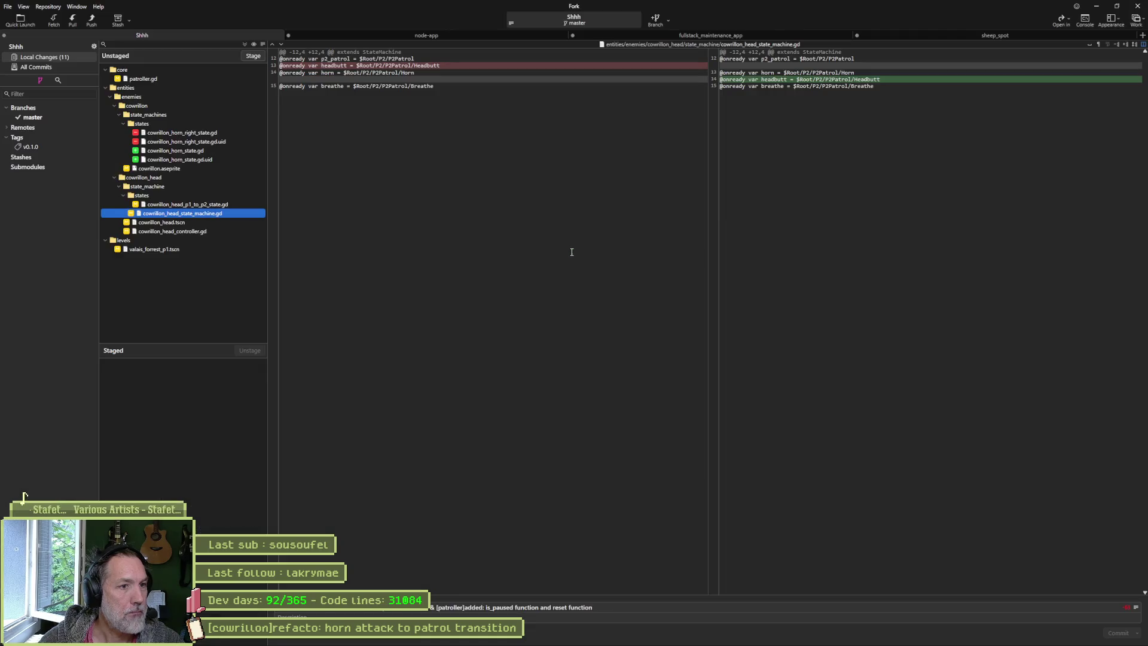
pyautogui.click(206, 232)
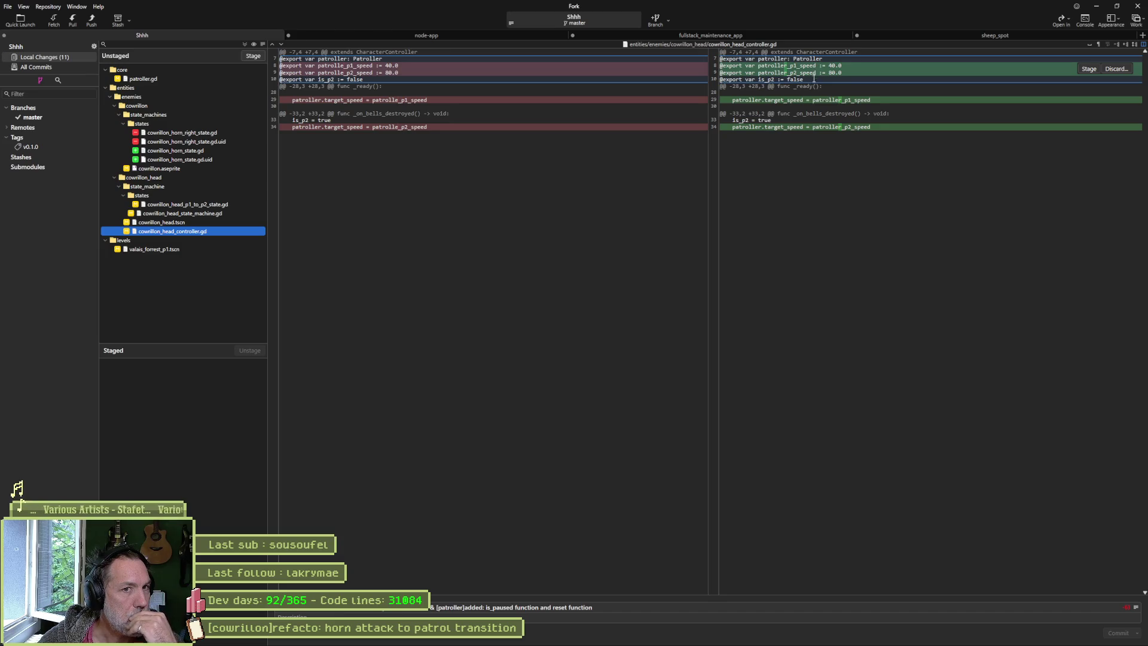
pyautogui.moveTo(829, 125)
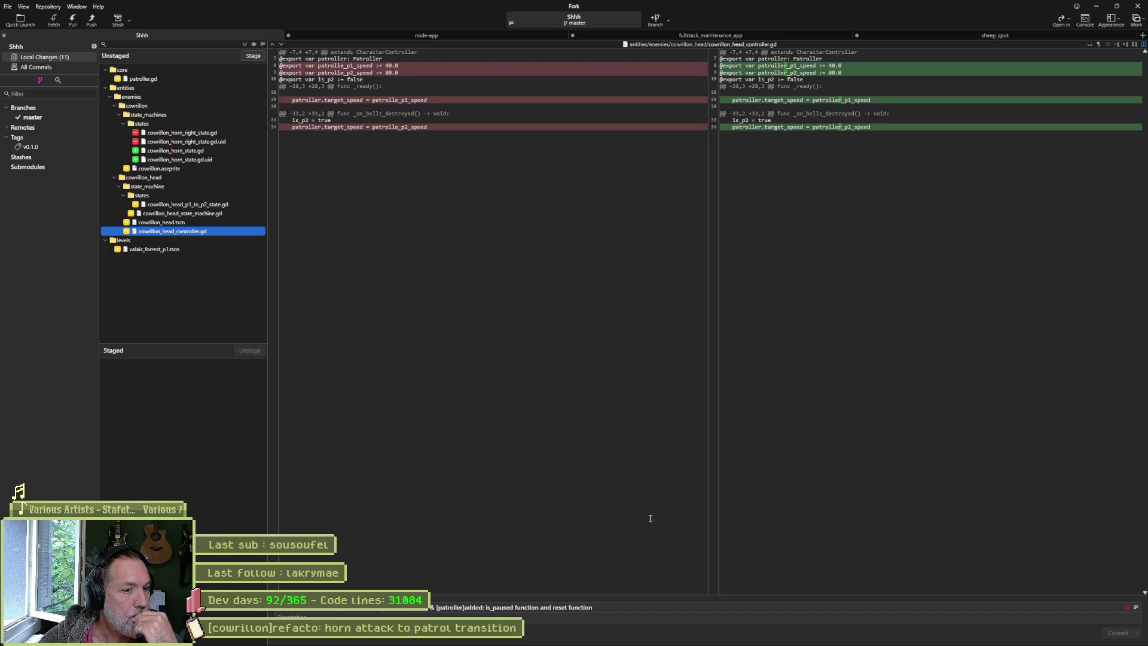
pyautogui.click(625, 606)
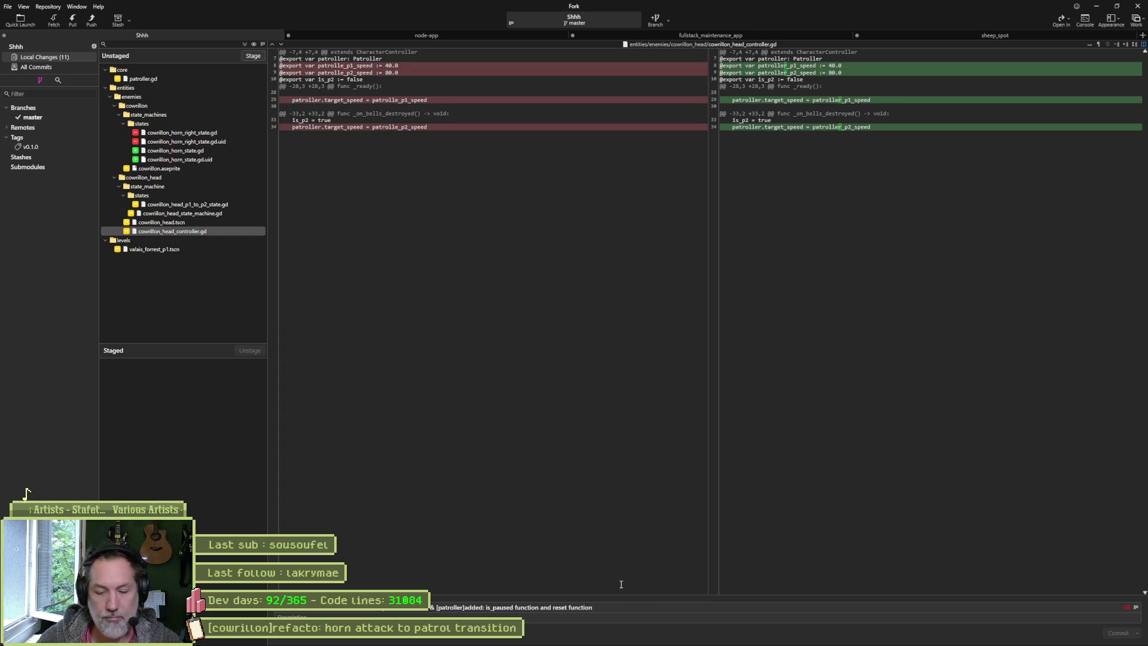
# - Commit all 11 changes with the message '[cowrilon]added: p2 patroller speed is twice p1's'
pyautogui.write('cowrilon]')
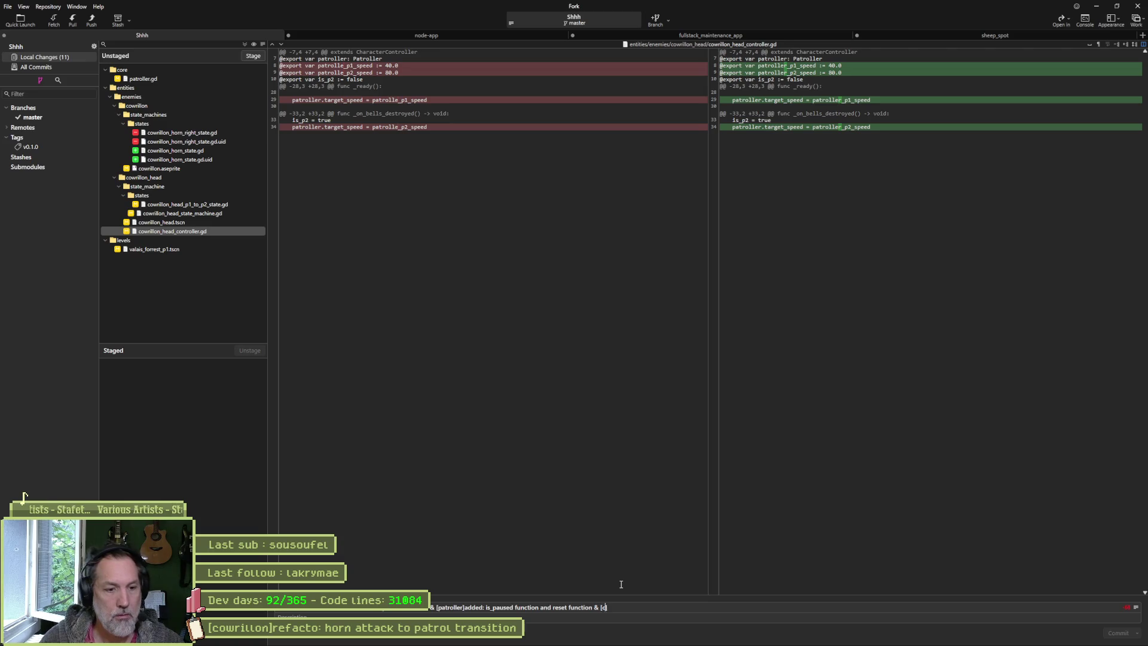
pyautogui.write('added:')
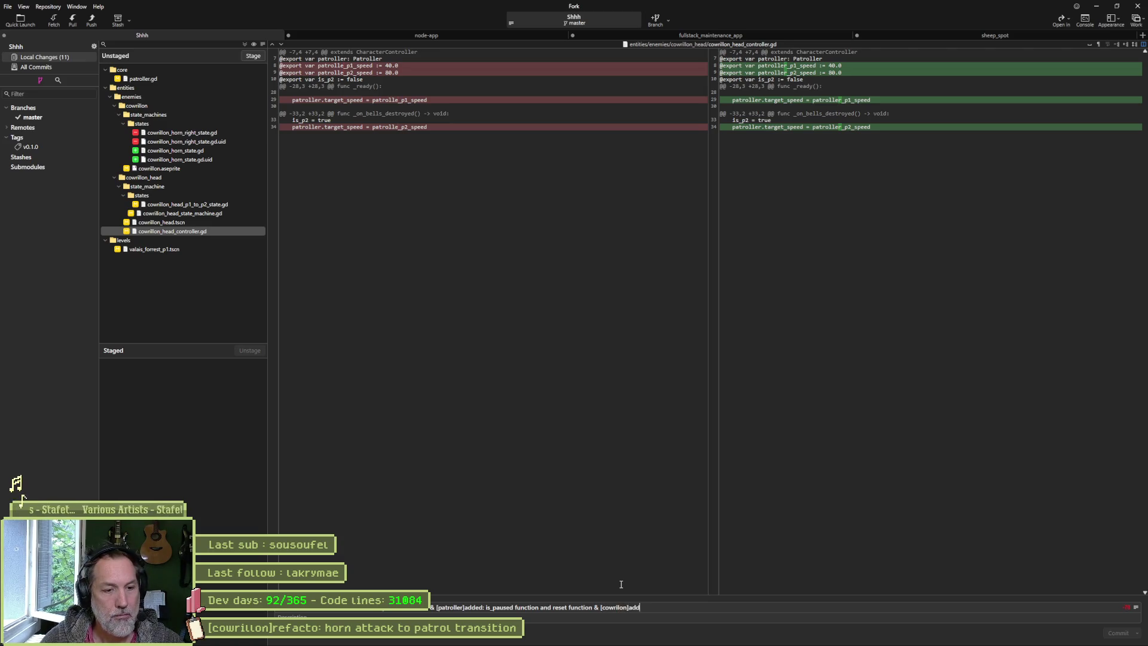
pyautogui.write(' p2 patrolle')
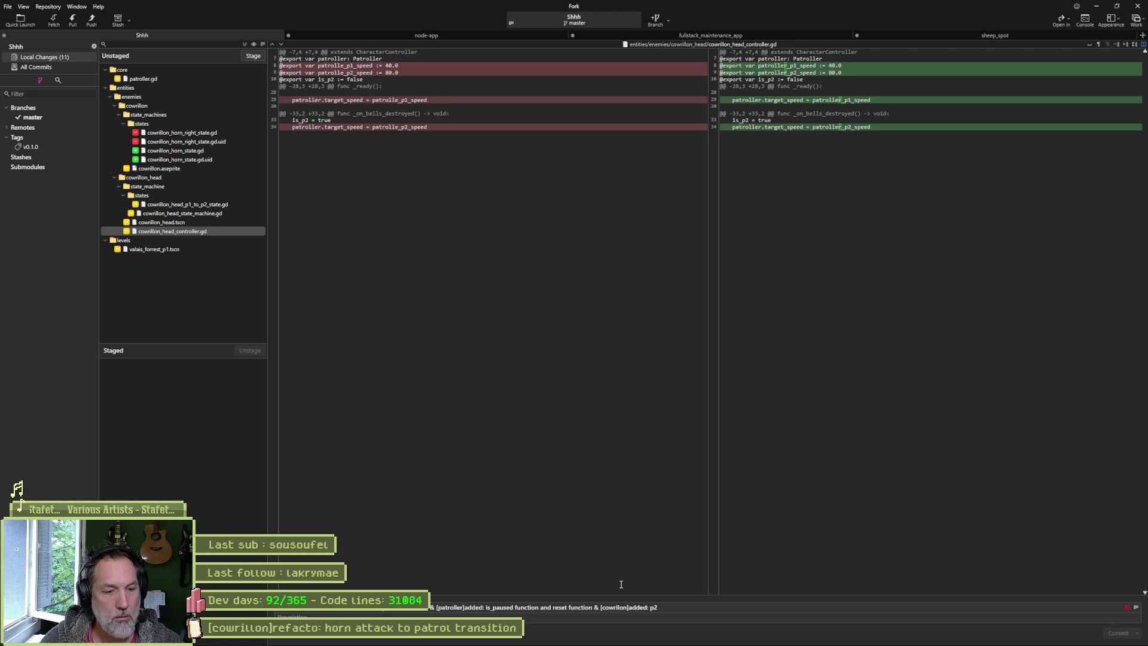
pyautogui.write('r speed')
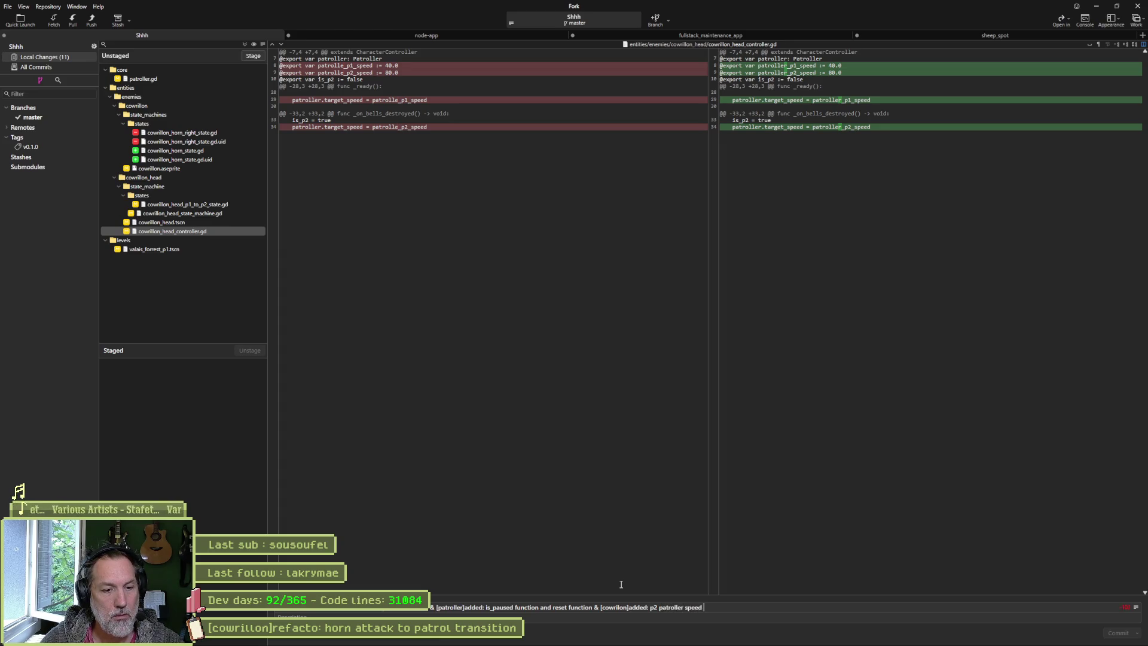
pyautogui.write(' is twice p1')
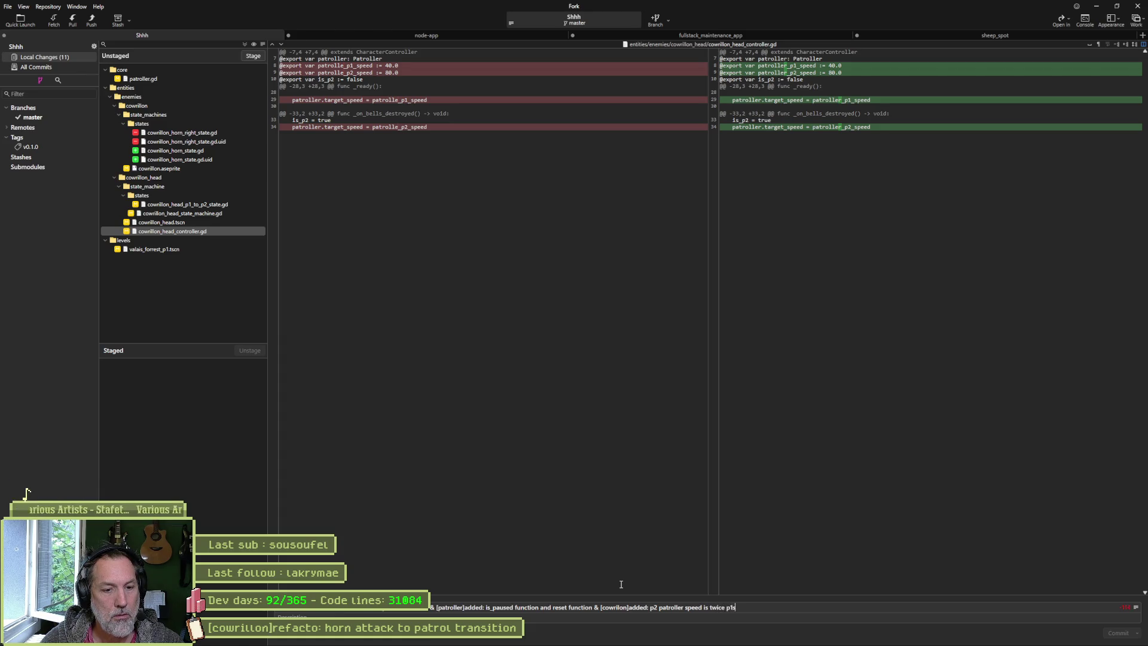
pyautogui.write('s')
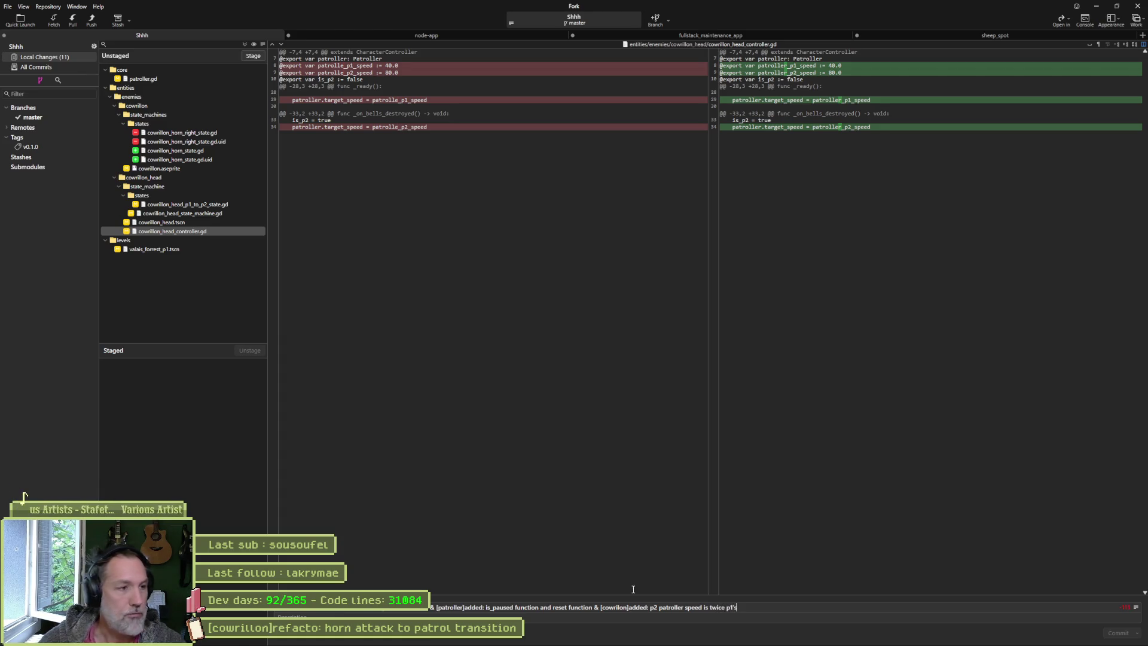
pyautogui.click(245, 44)
pyautogui.hotkey('ctrl', 'Return')
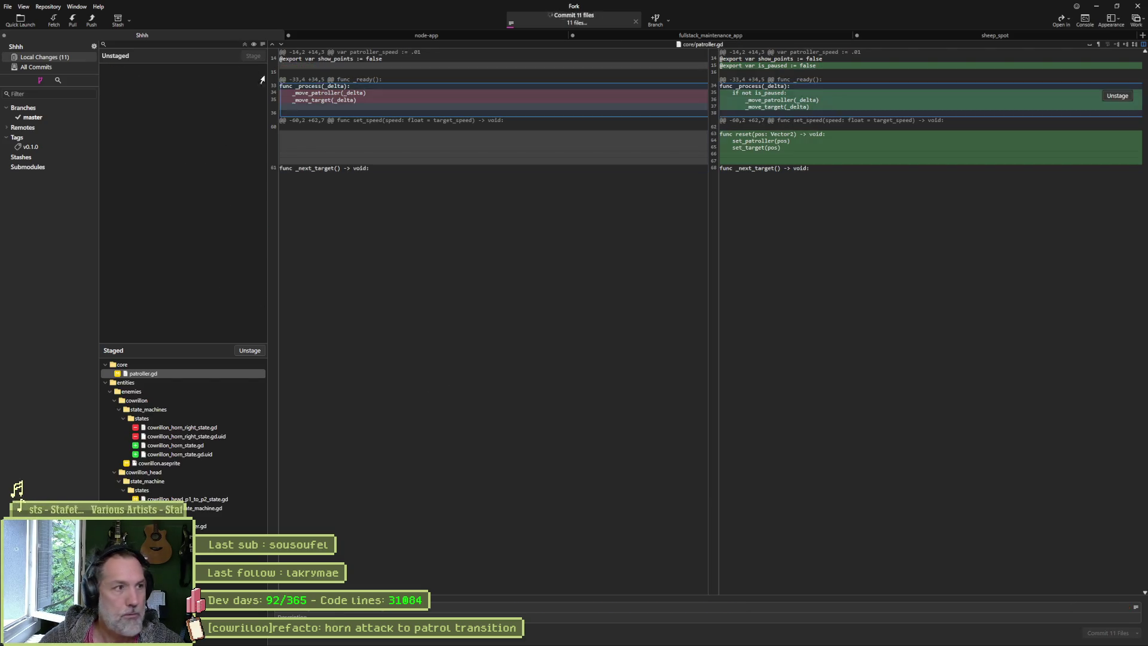
# - Push master to origin and hide Fork to return to Godot
pyautogui.hotkey('ctrl', 'shift', 'p')
pyautogui.click(622, 357)
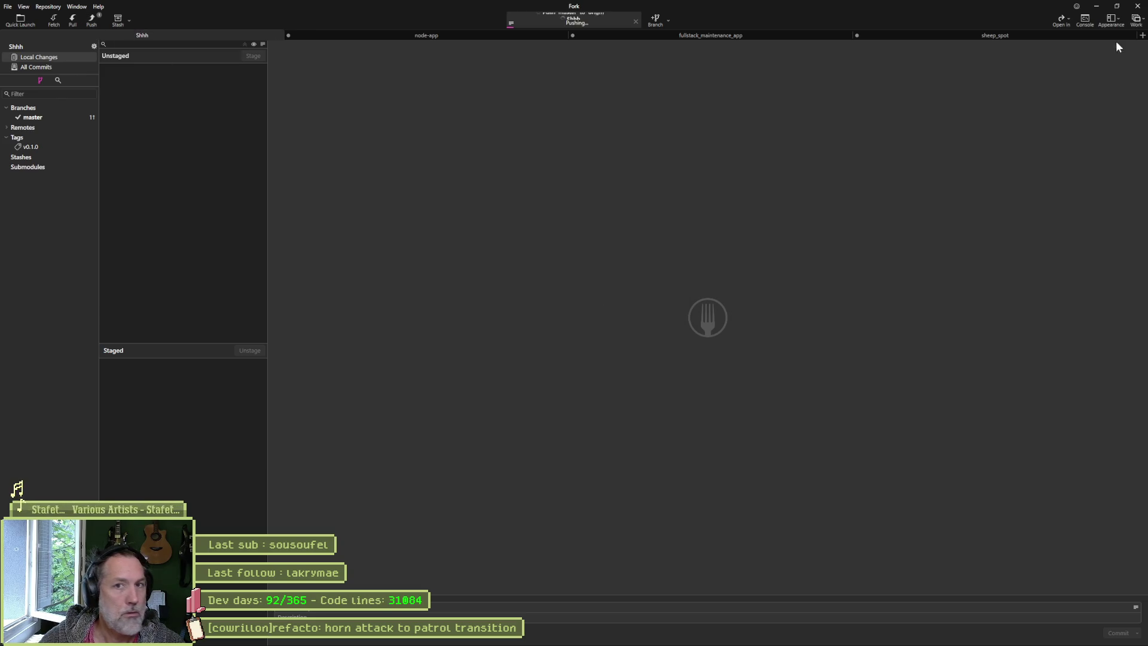
pyautogui.click(1103, 6)
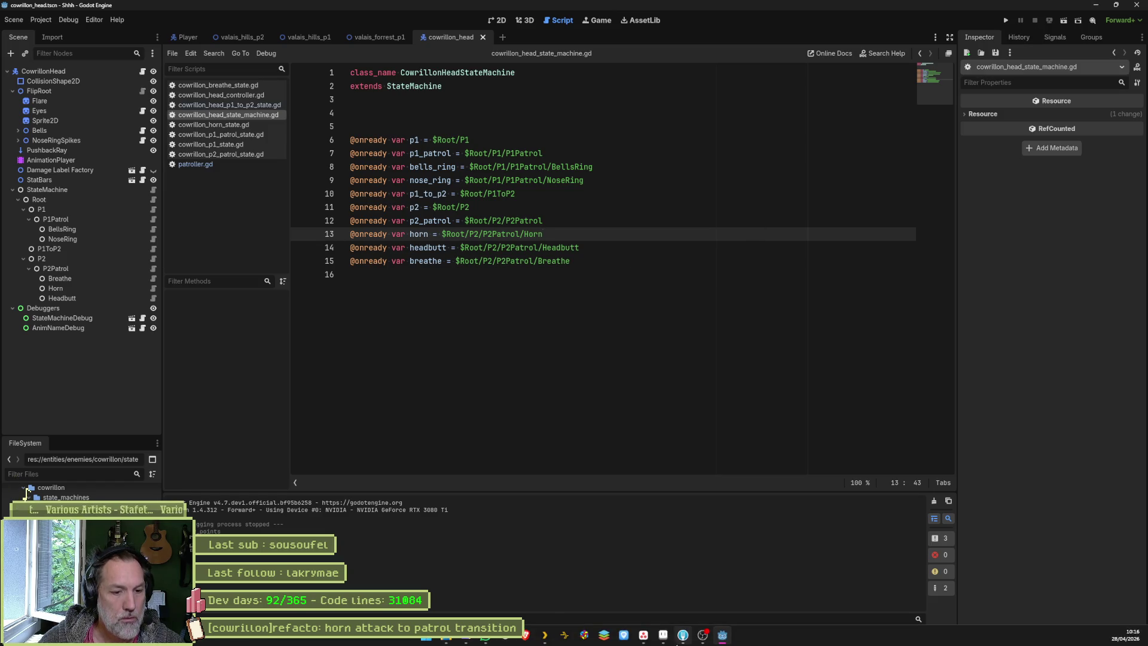
# - Move the horn attack to patrol transition task to Complete and open the horn attack animation task, then bring Aseprite forward
pyautogui.click(683, 635)
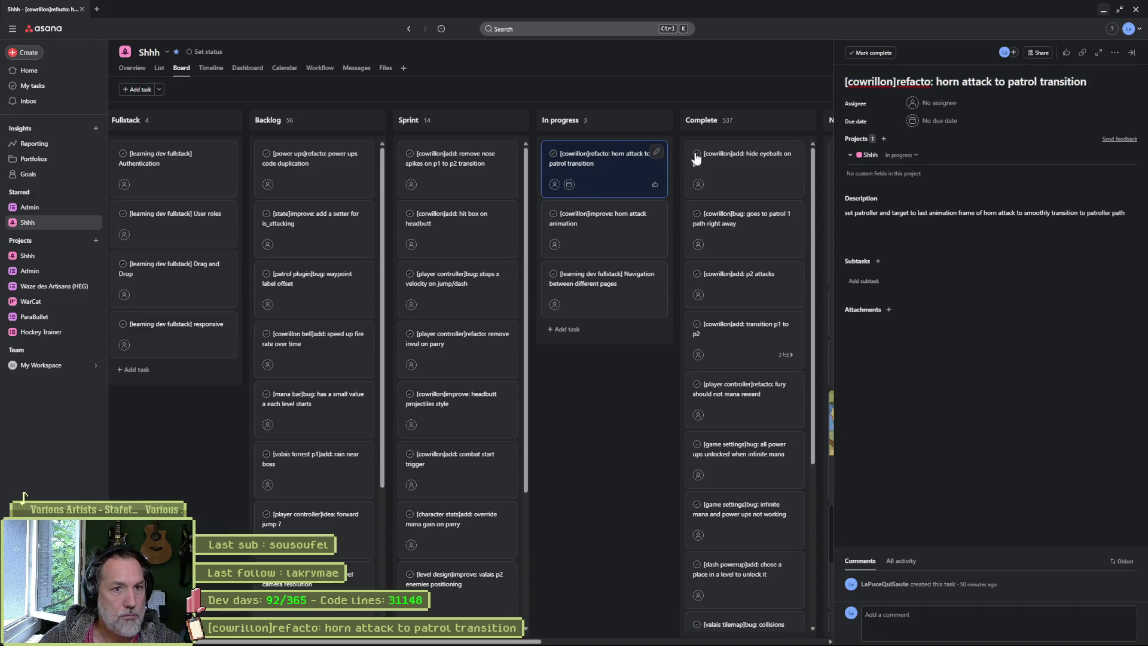
pyautogui.moveTo(696, 157); pyautogui.dragTo(697, 158)
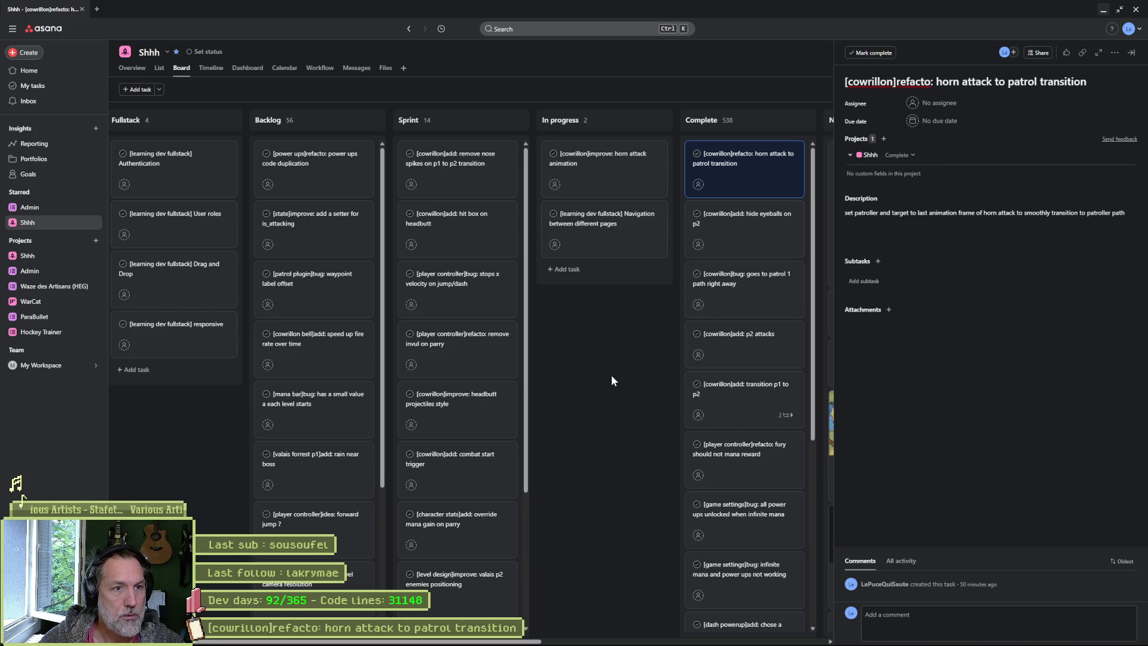
pyautogui.click(604, 171)
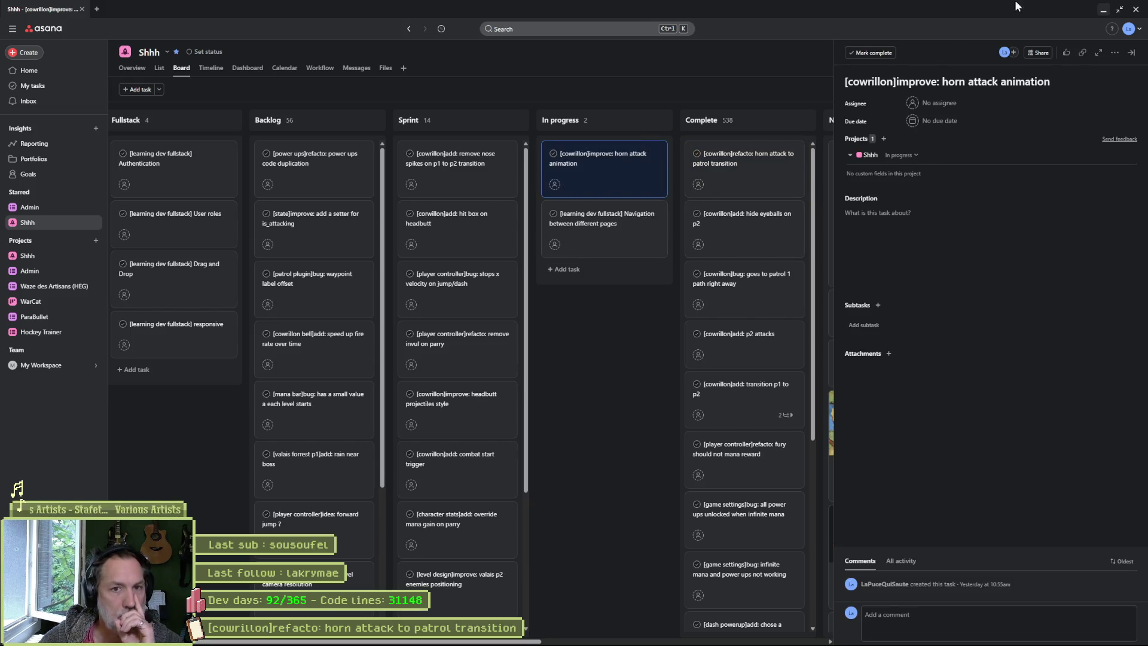
pyautogui.click(1104, 10)
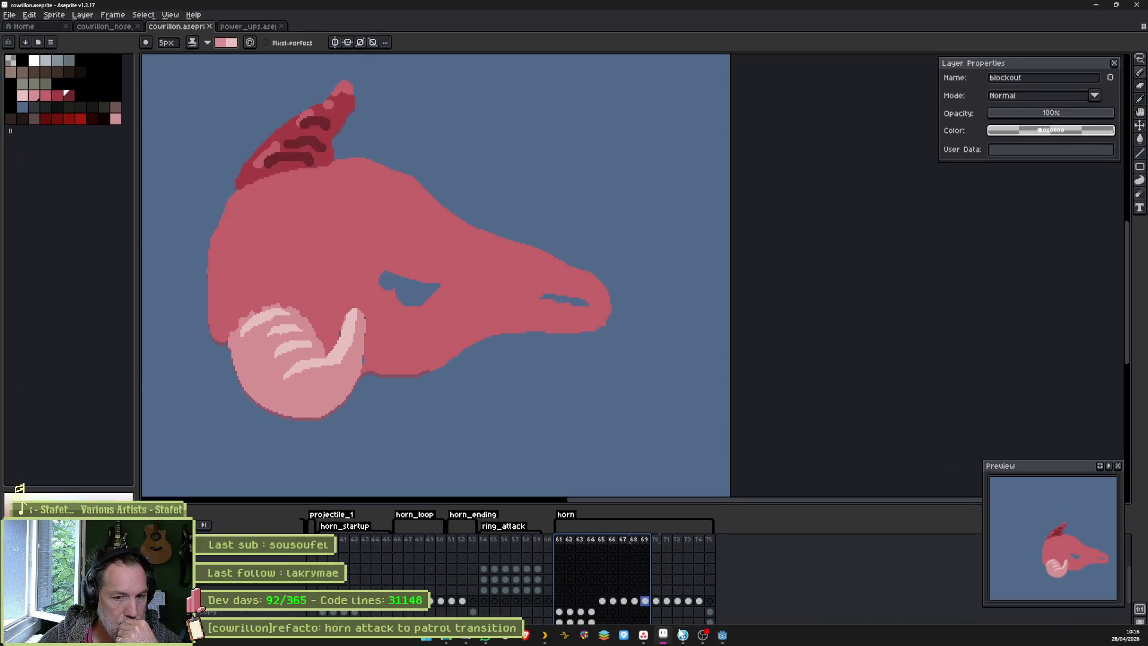
pyautogui.click(664, 636)
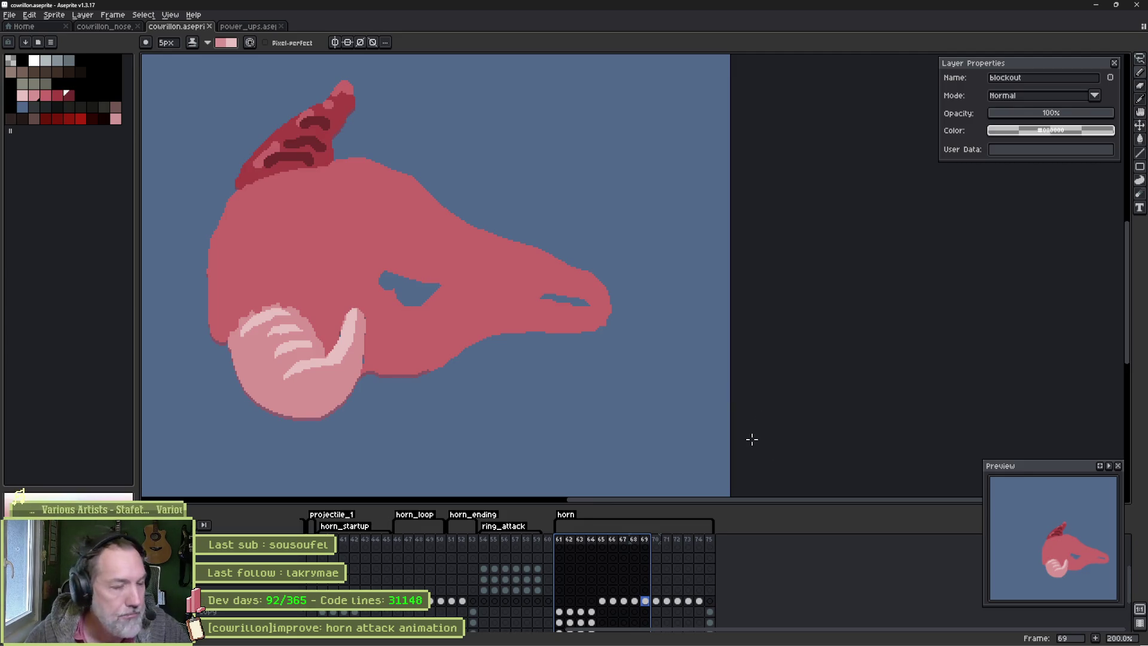
# - Delete the selected frames 61–63 from the horn animation using the frame 53 context menu
pyautogui.click(564, 539)
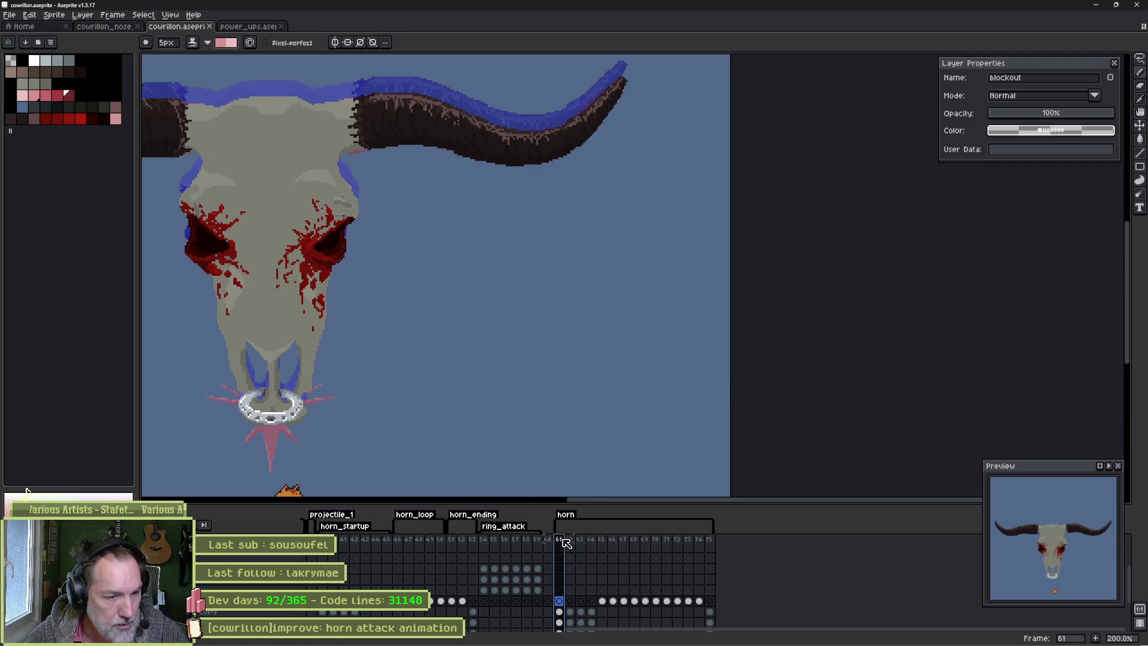
pyautogui.moveTo(566, 542); pyautogui.dragTo(580, 540)
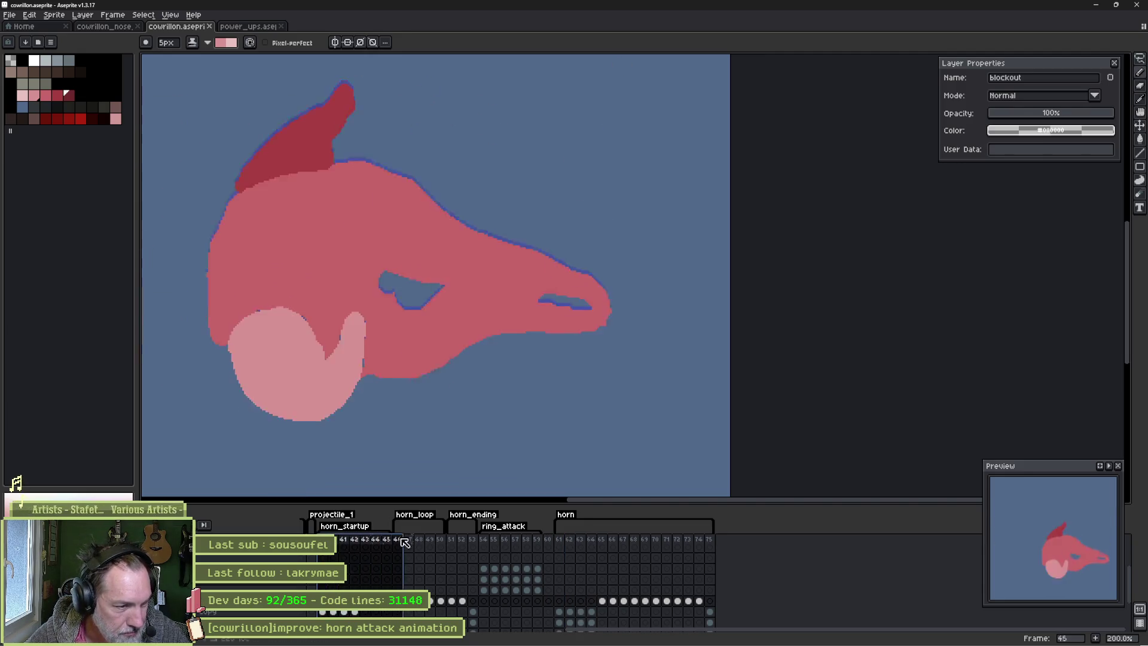
pyautogui.click(472, 540)
pyautogui.rightClick(476, 543)
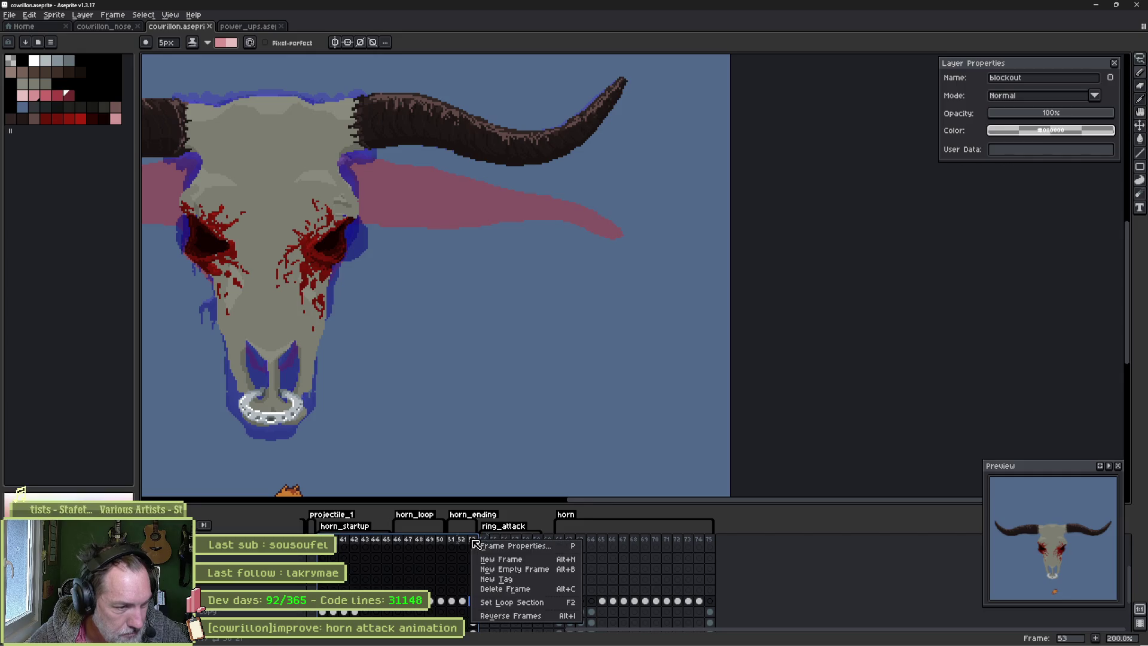
pyautogui.click(513, 589)
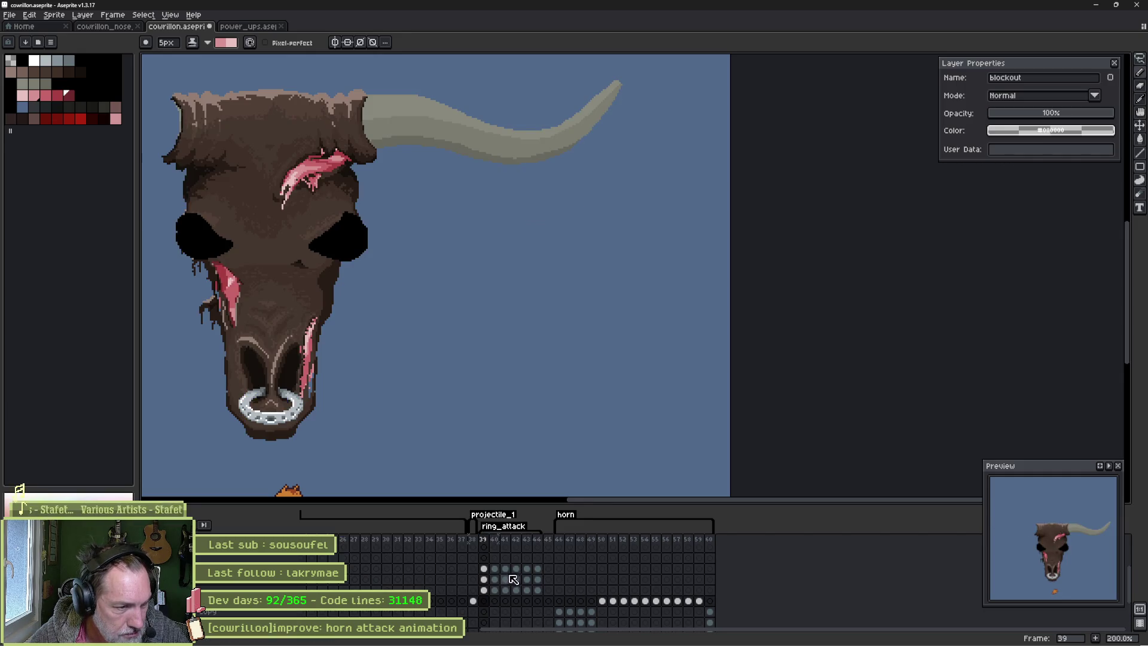
# - Delete frame 45 of the horn animation, select frames 45–52, and return to Godot
pyautogui.click(551, 539)
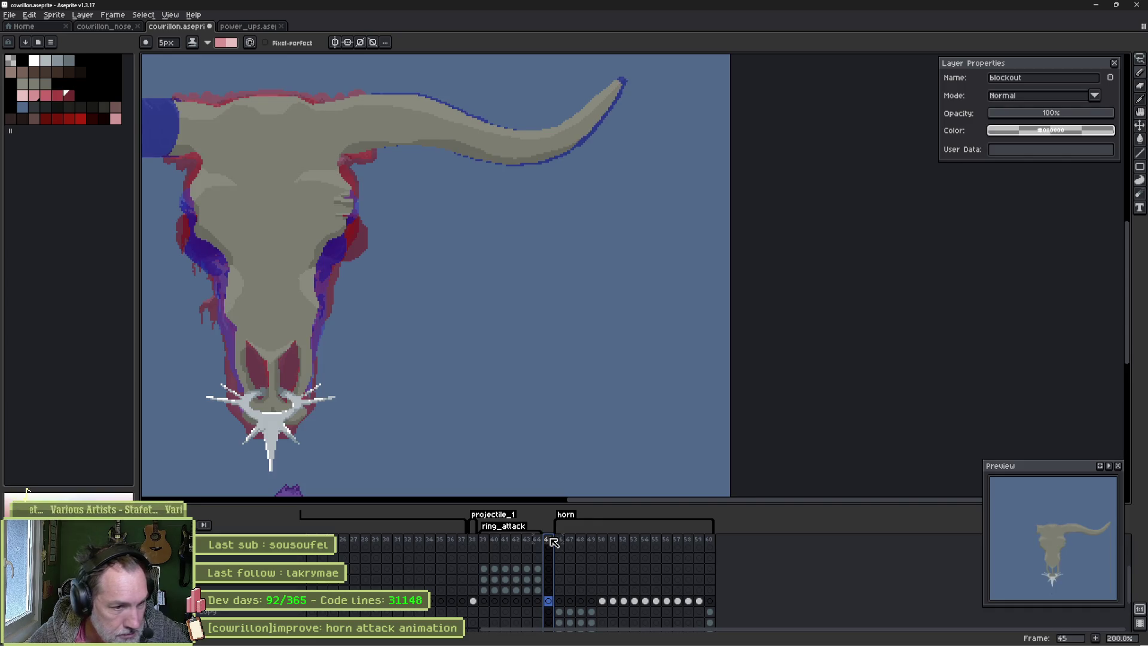
pyautogui.rightClick(551, 539)
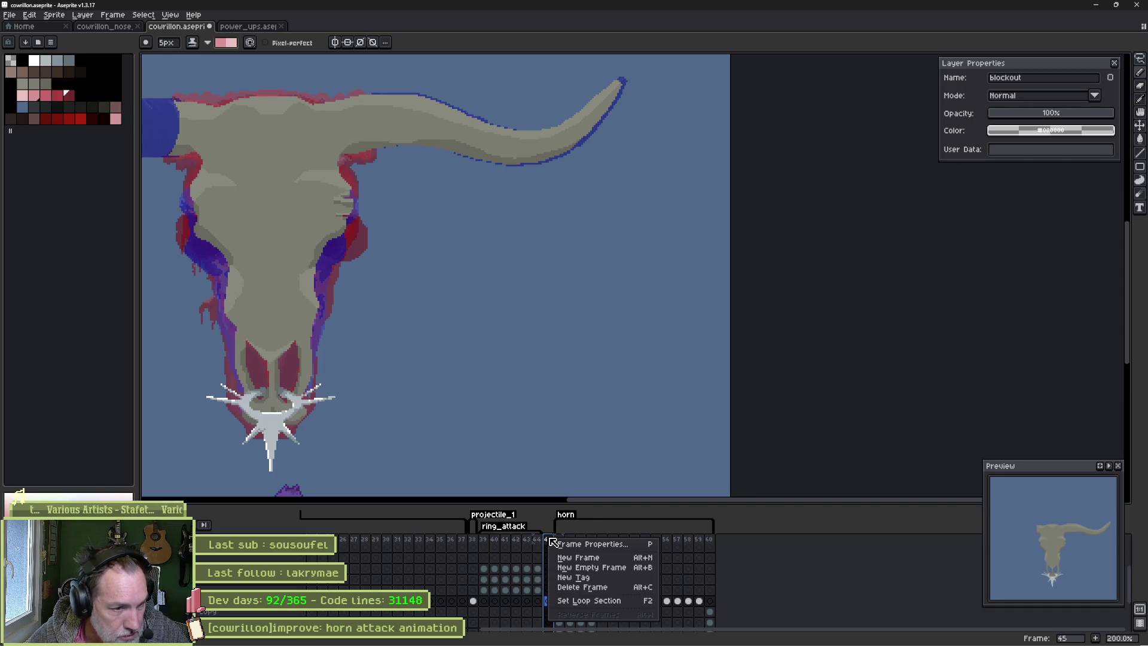
pyautogui.click(582, 594)
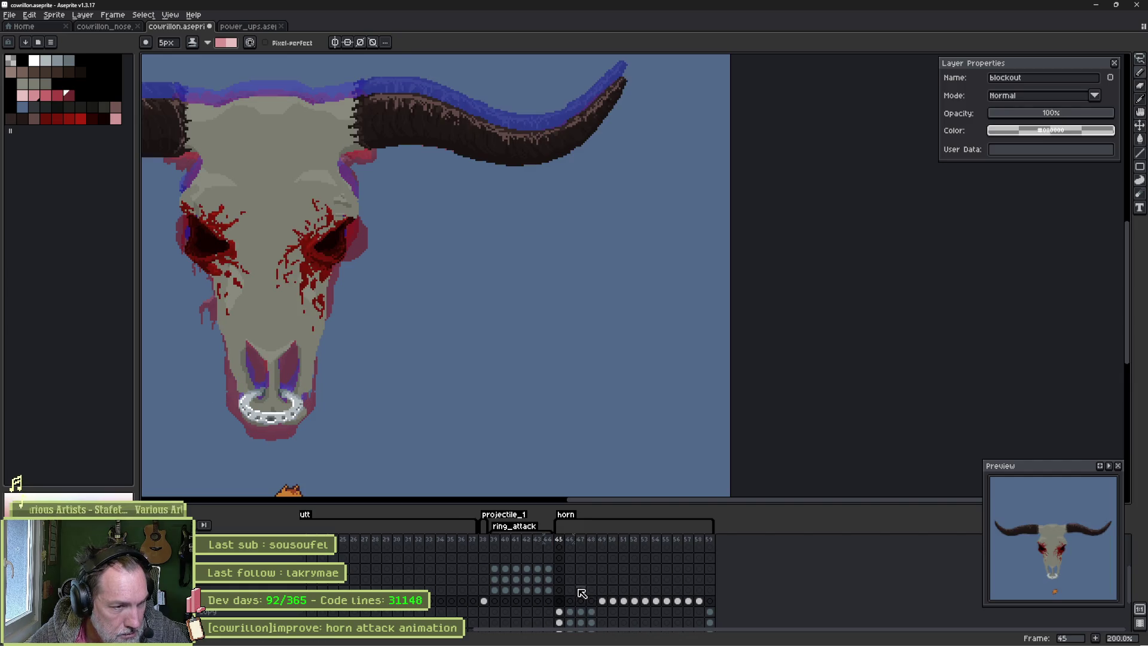
pyautogui.moveTo(572, 539)
pyautogui.mouseDown()
pyautogui.moveTo(564, 543)
pyautogui.moveTo(638, 550)
pyautogui.moveTo(560, 544)
pyautogui.mouseUp()
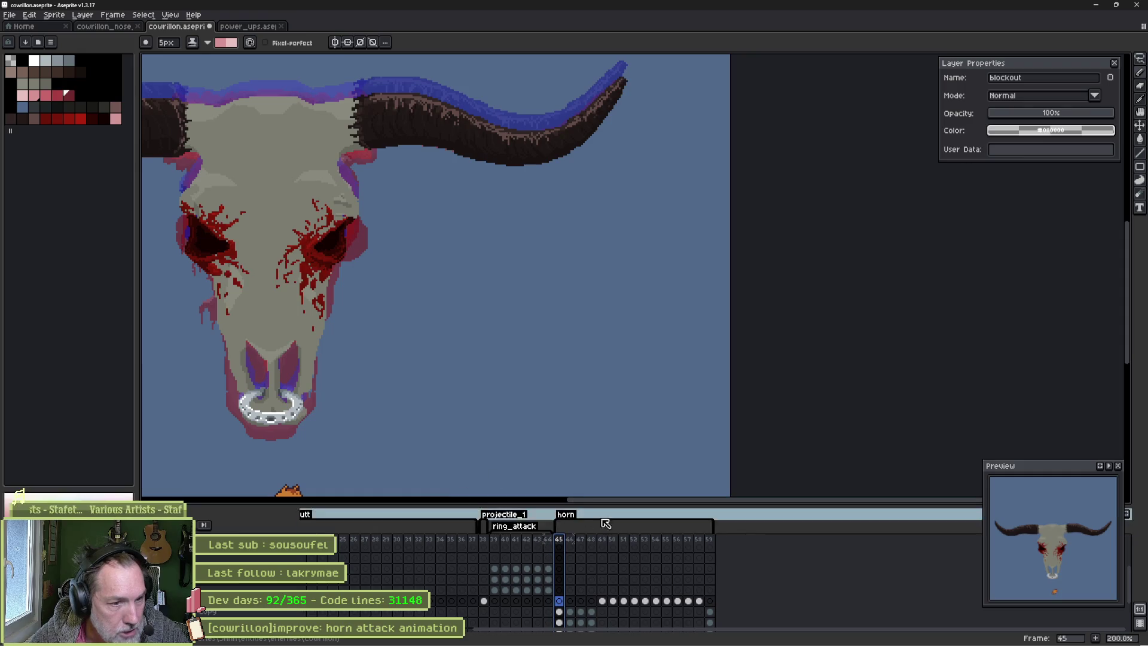
pyautogui.moveTo(690, 640)
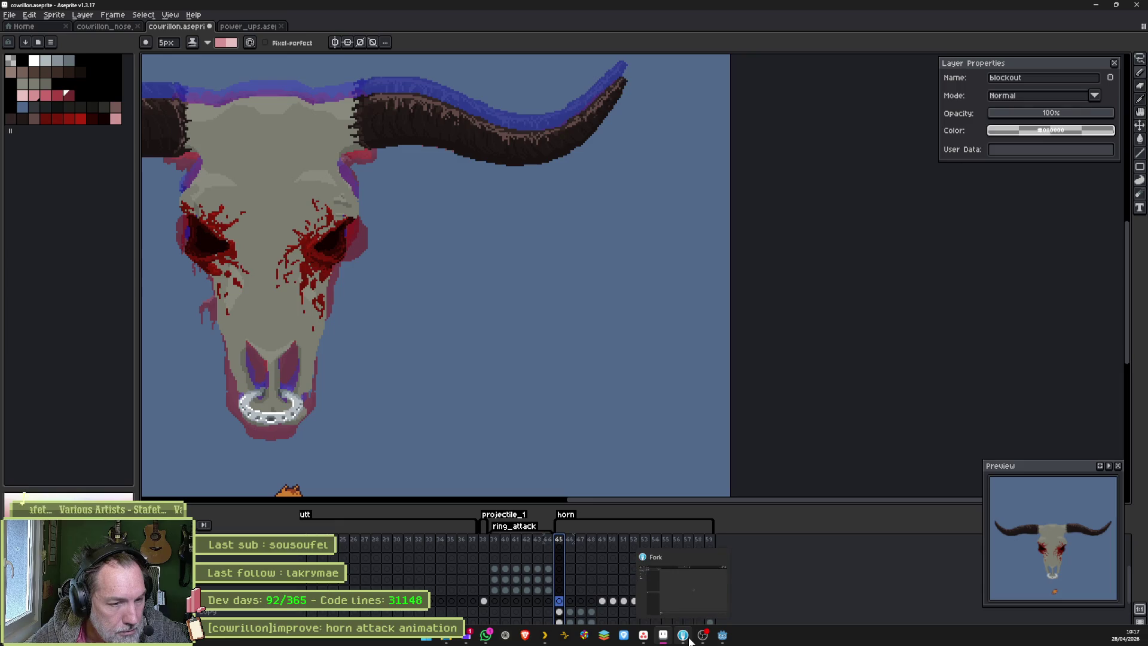
pyautogui.click(727, 639)
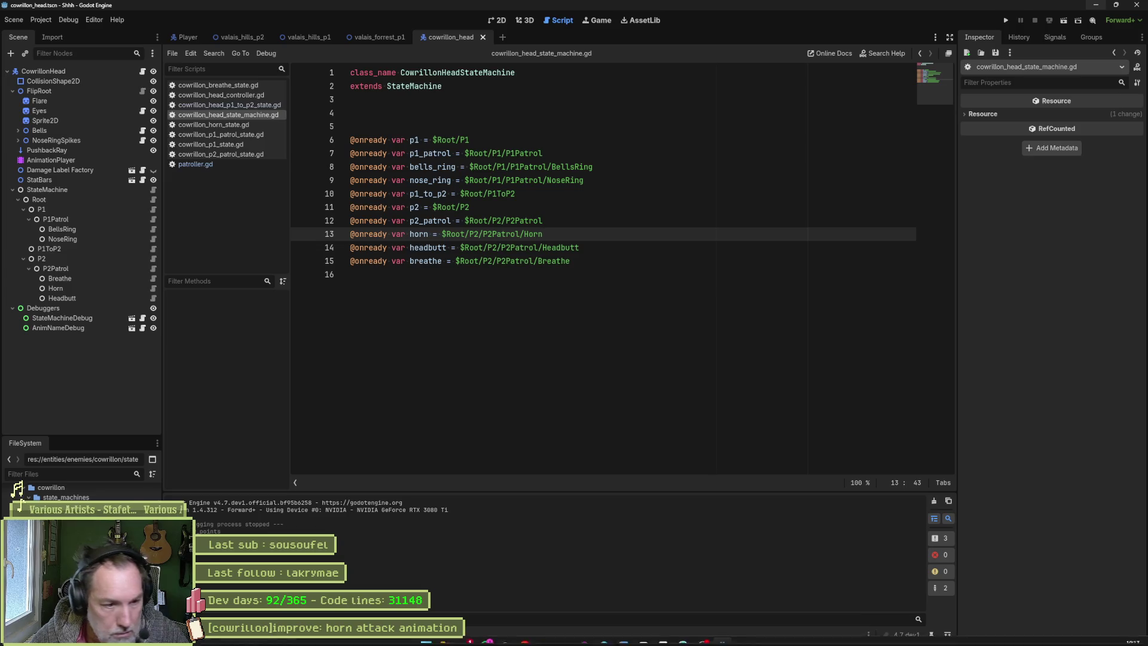
# - Close the cowrillon_head_state_machine.gd script
pyautogui.moveTo(486, 641)
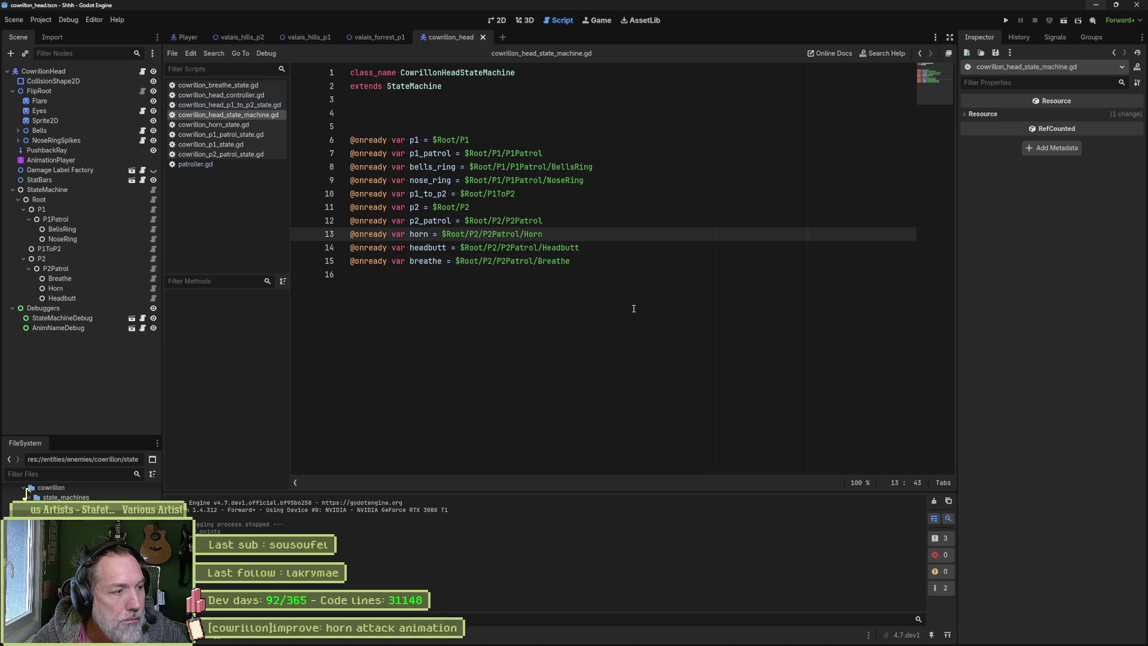
pyautogui.click(573, 338)
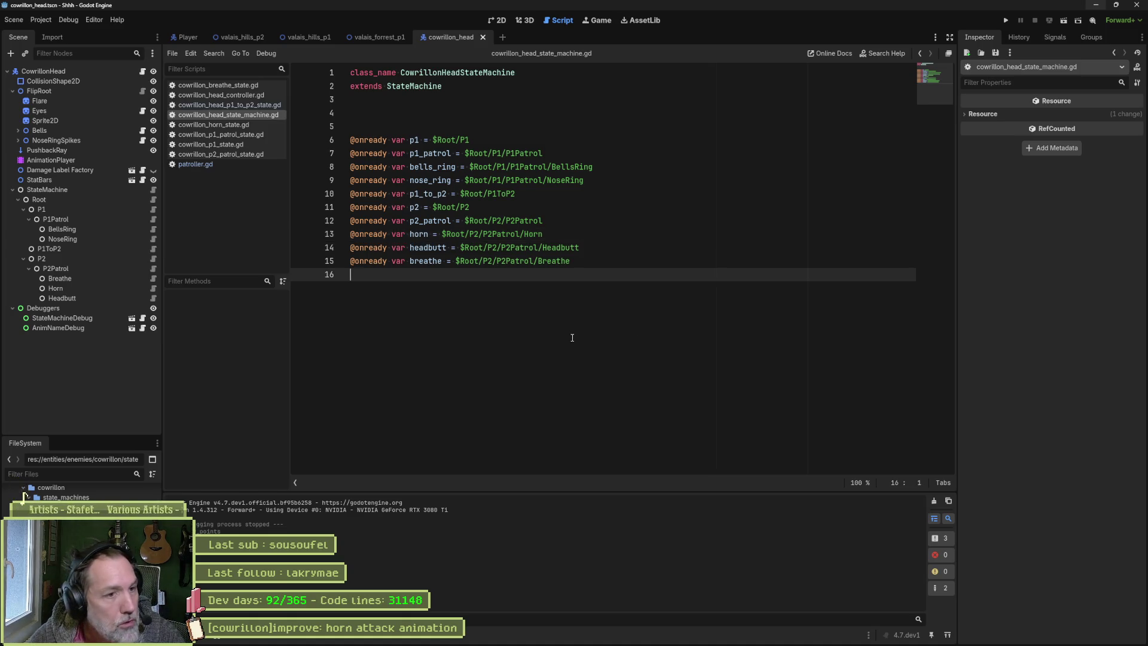
pyautogui.hotkey('ctrl', 'w')
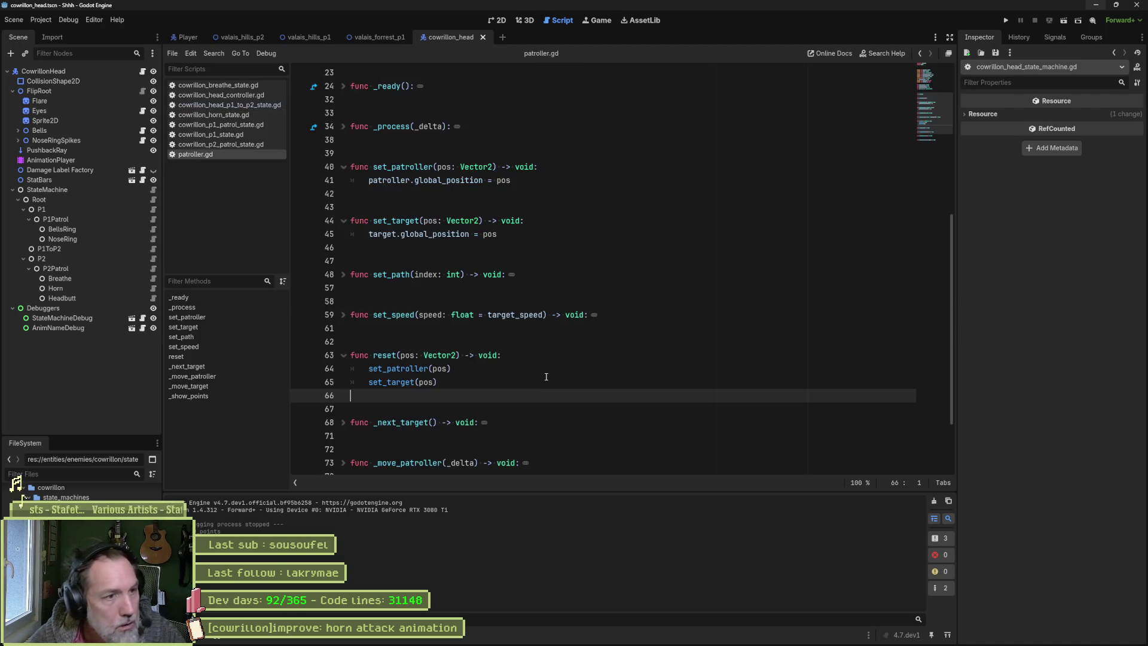
# - Run the valais_forrest_p1 scene to test the horn attack, then stop it
pyautogui.click(379, 39)
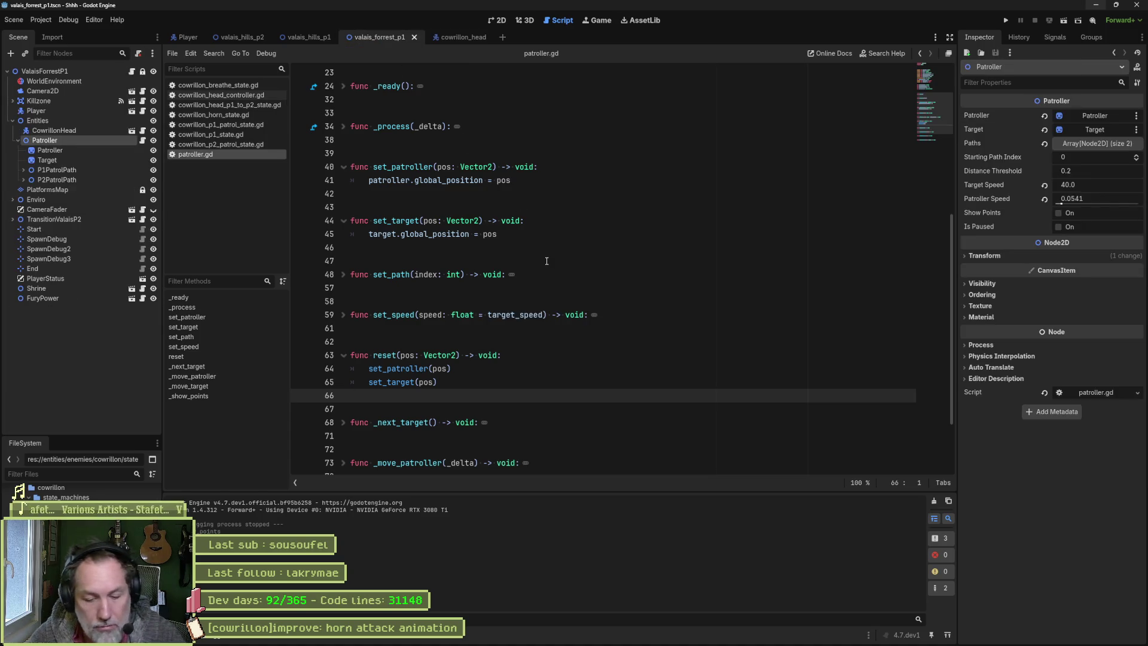
pyautogui.press('F6')
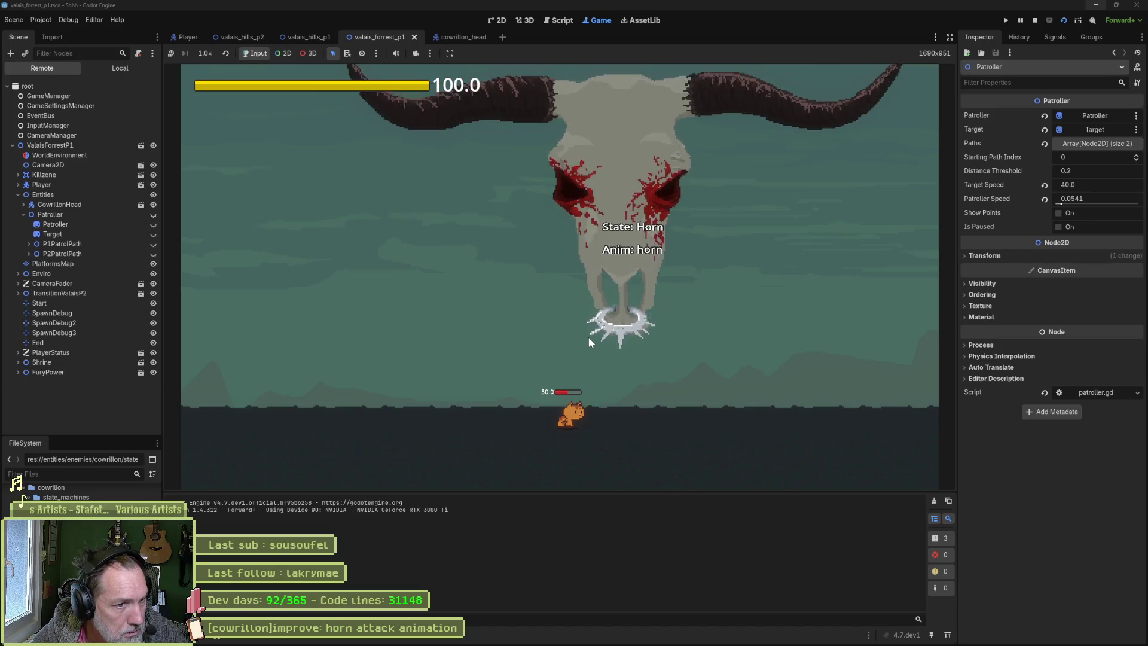
pyautogui.press('F8')
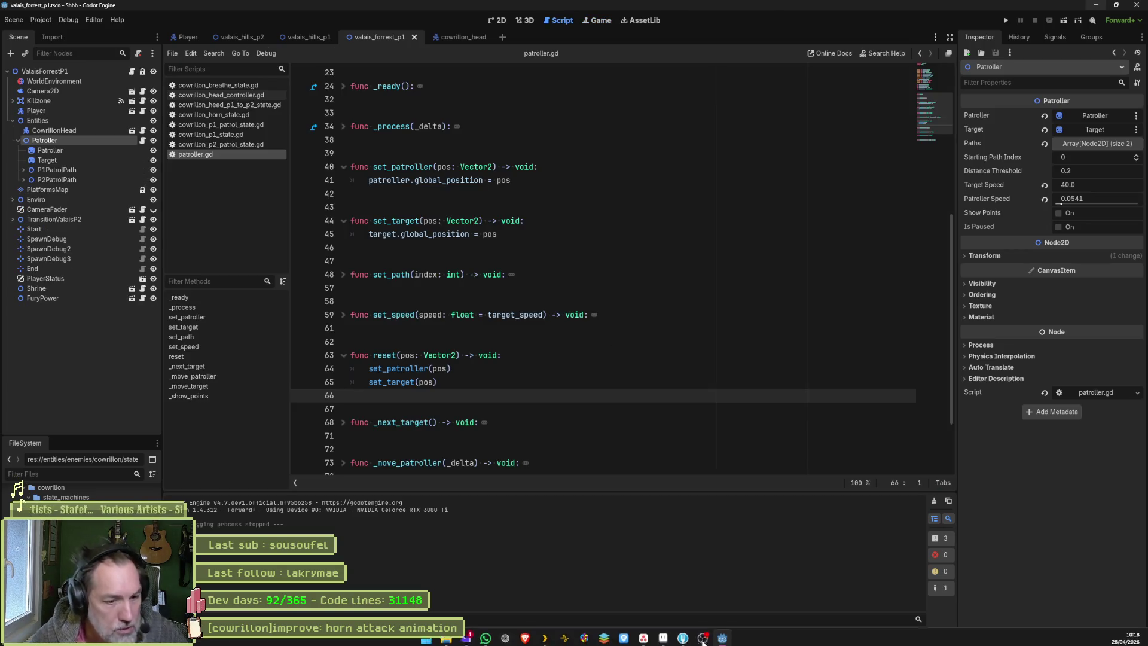
pyautogui.hotkey('alt', 'Tab')
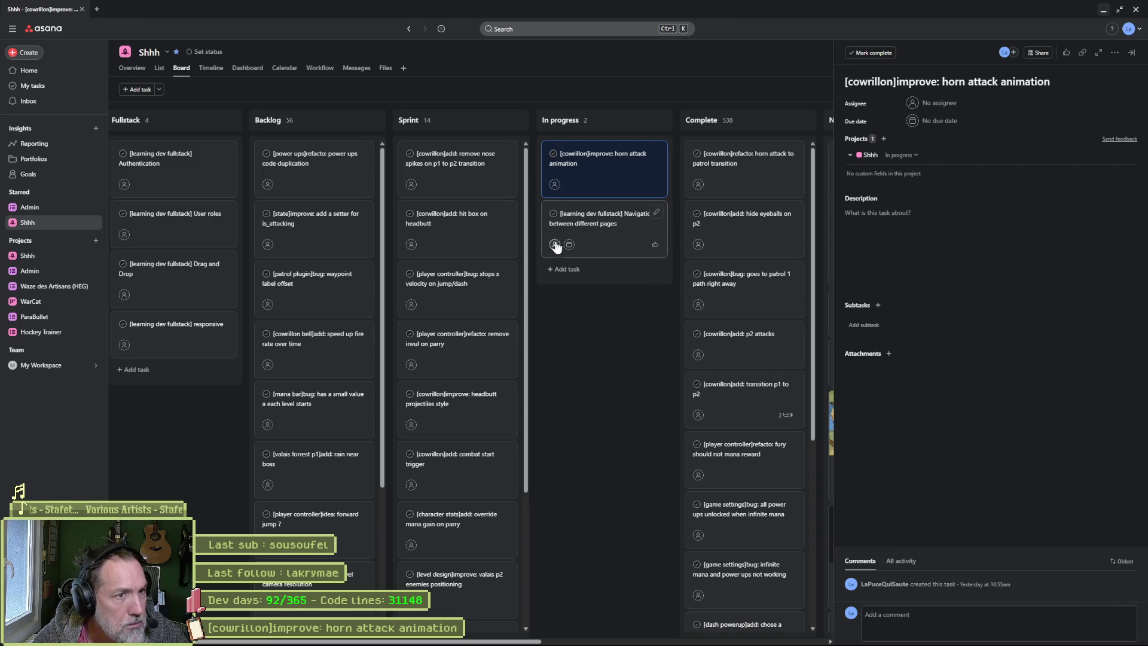
# - Review the remove nose spikes task, reopen the horn attack animation task, and minimize the browser
pyautogui.click(451, 172)
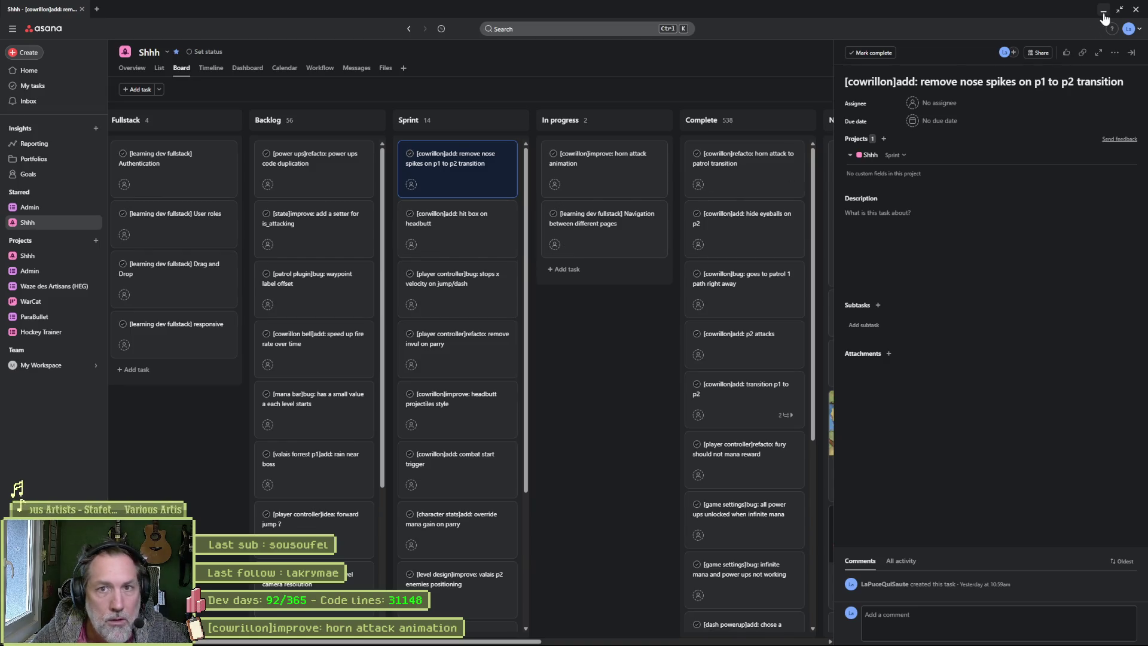
pyautogui.click(612, 167)
pyautogui.click(1103, 11)
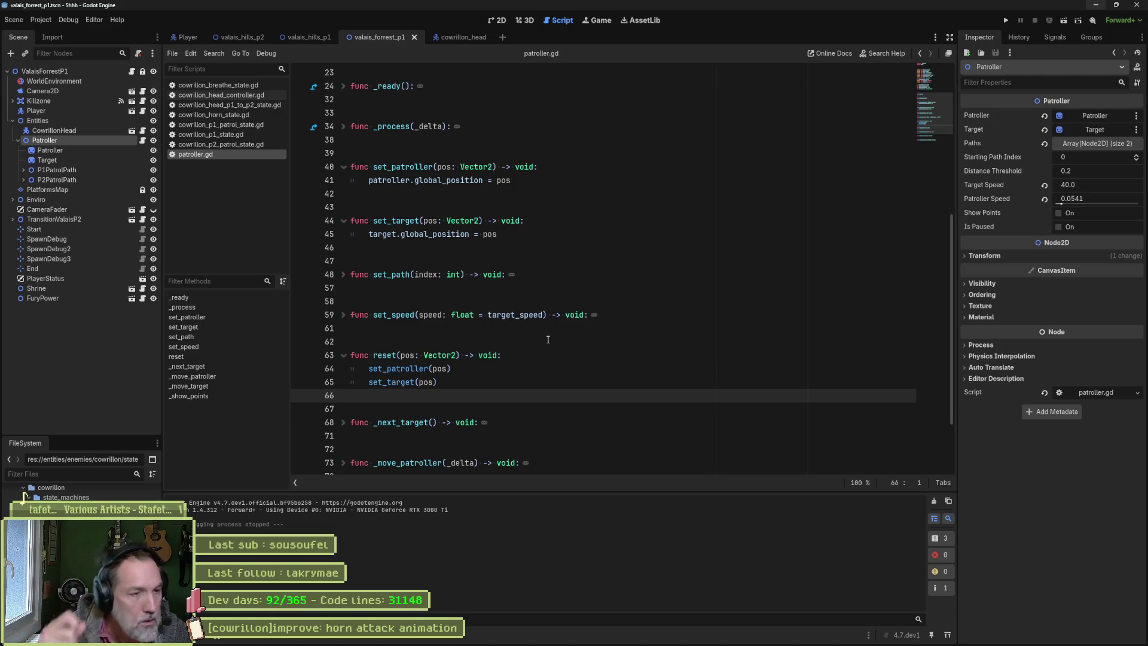
pyautogui.click(344, 276)
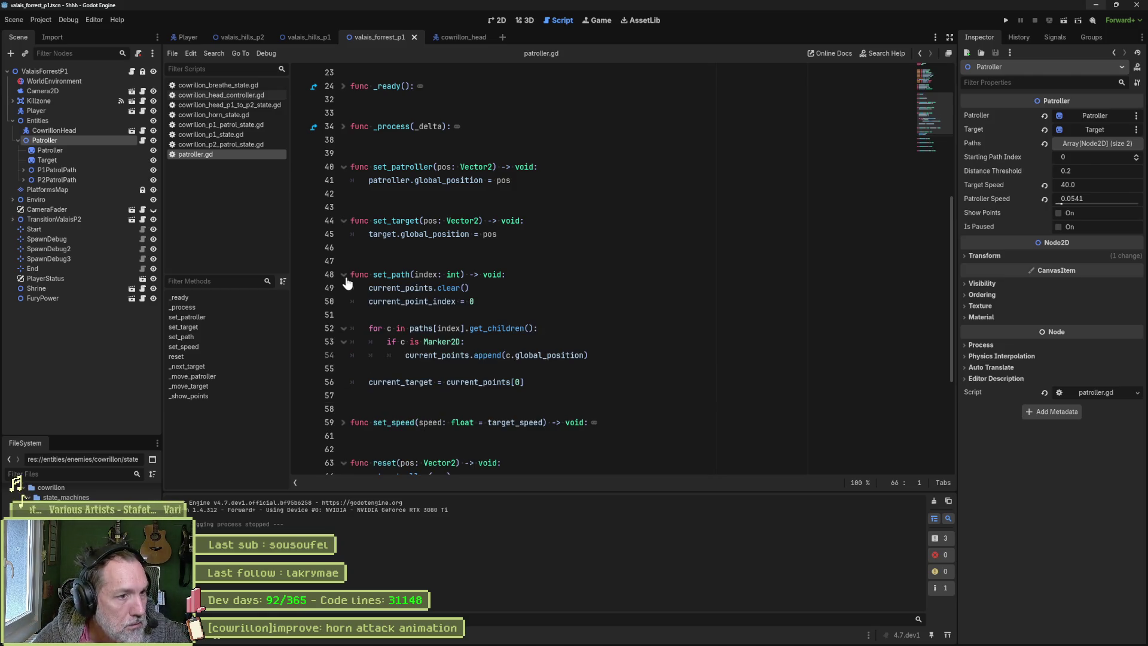
pyautogui.click(345, 277)
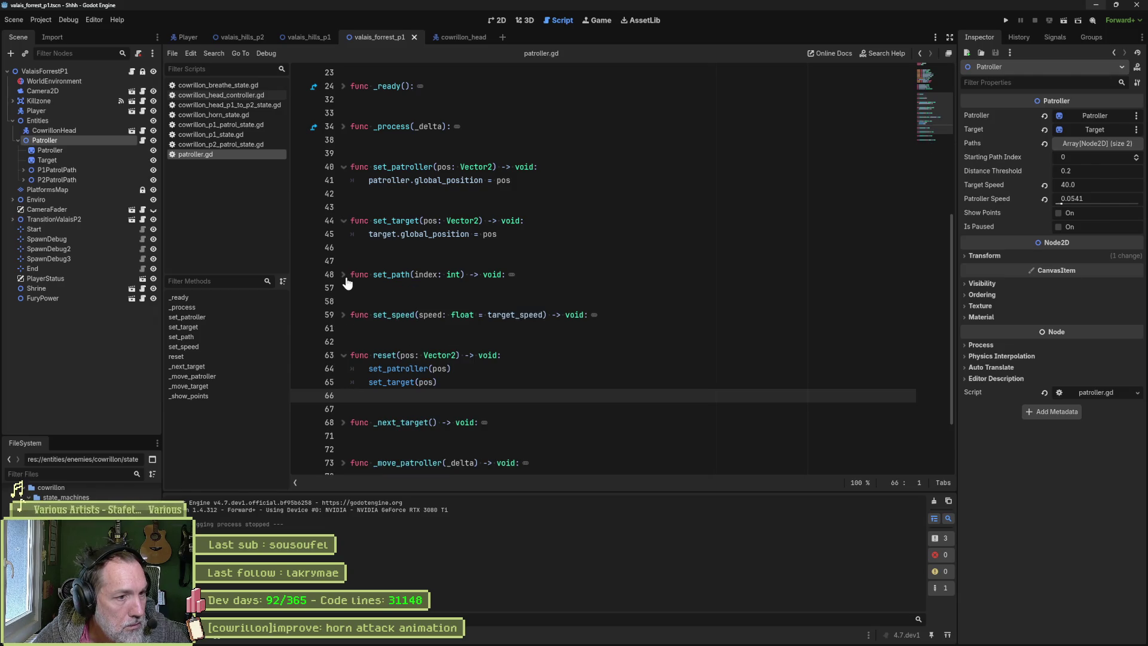